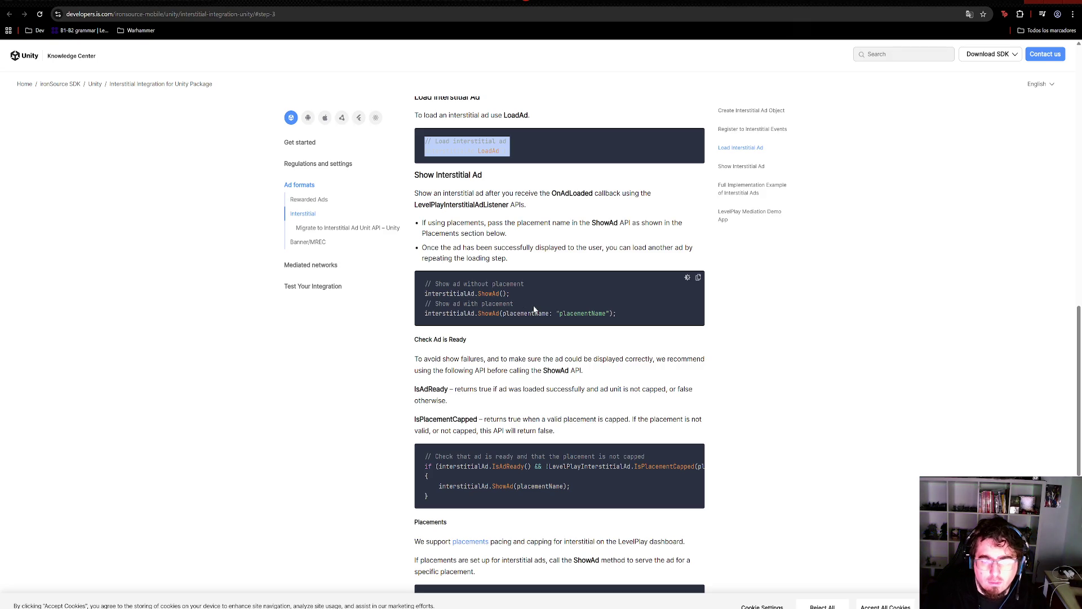
- Review the show-ad sample lines and the placement-capped check in the interstitial docs
left_click_drag(510, 293, 425, 283)
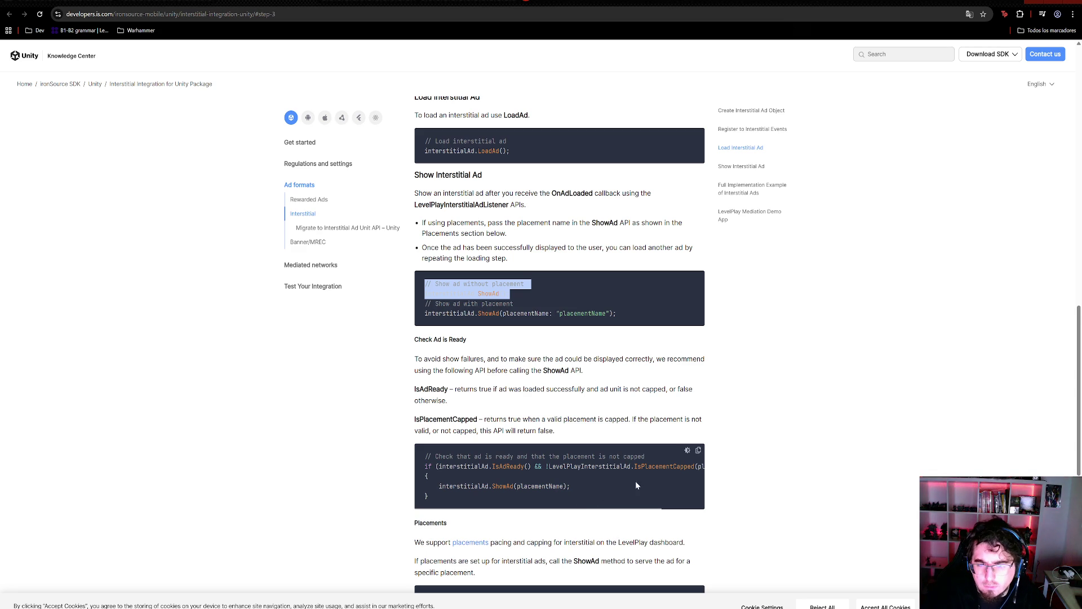
mouse_move(692, 463)
left_mouse_down()
mouse_move(563, 572)
mouse_move(600, 474)
mouse_move(590, 480)
left_mouse_up()
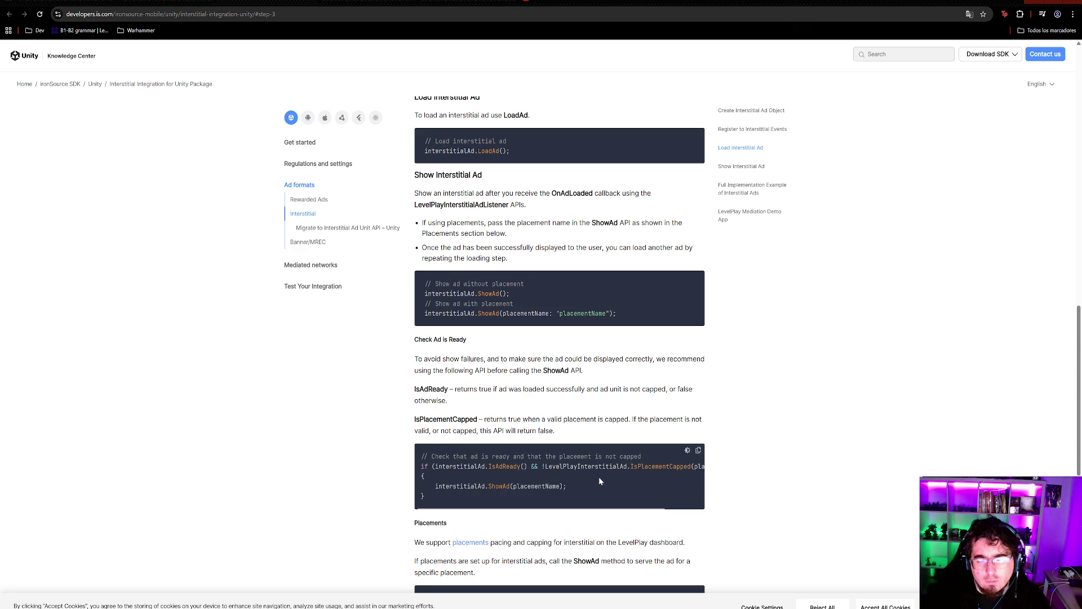
scroll(599, 476, "down", 2)
scroll(585, 404, "up", 1)
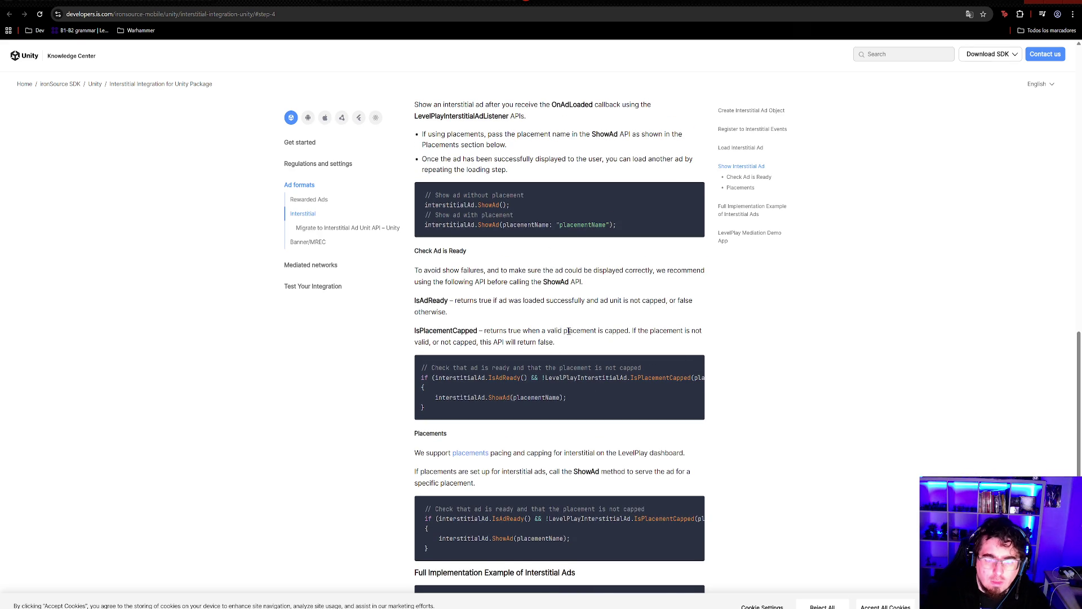
scroll(553, 263, "down", 2)
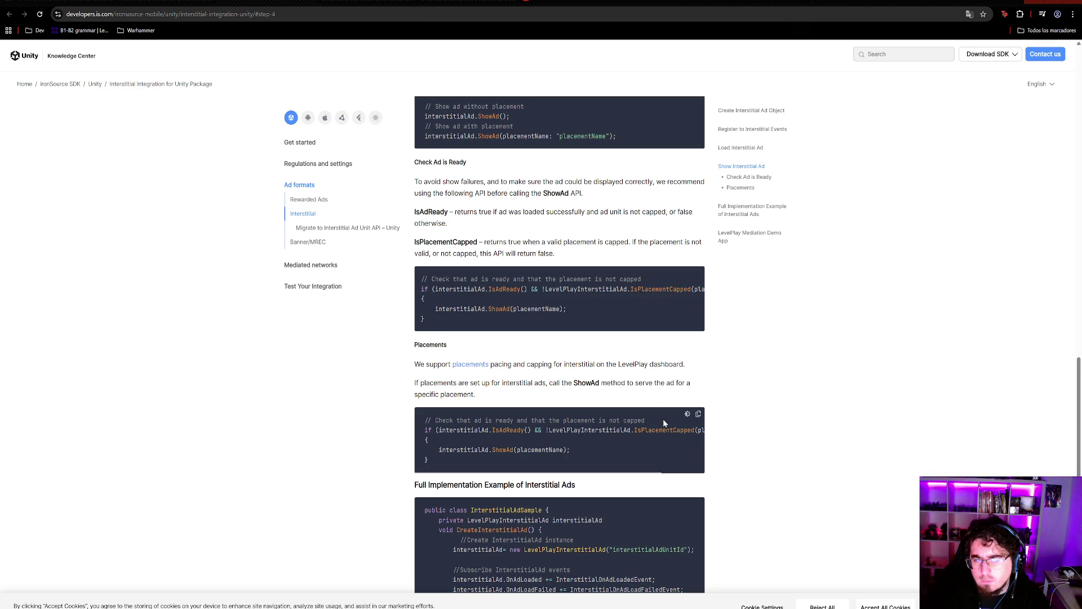
mouse_move(640, 433)
left_mouse_down()
mouse_move(763, 437)
mouse_move(617, 432)
left_mouse_up()
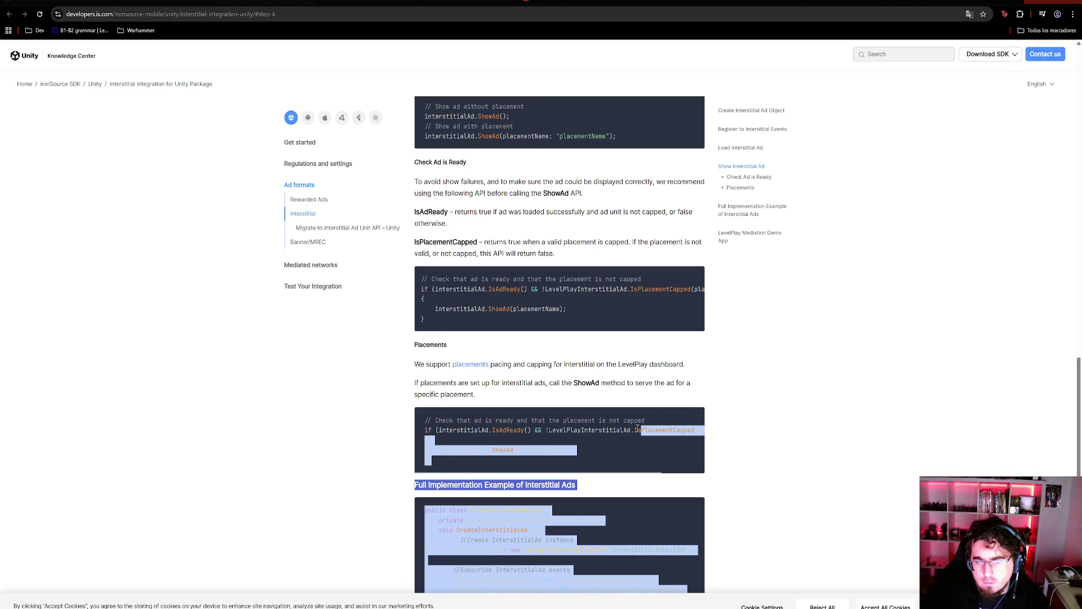
left_click(616, 432)
mouse_move(693, 430)
left_mouse_down()
mouse_move(715, 431)
mouse_move(307, 449)
mouse_move(417, 449)
left_mouse_up()
left_click(627, 444)
- Scroll through the sample code and highlight the LoadInterstitialAd method name
scroll(628, 444, "down", 3)
scroll(617, 395, "down", 1)
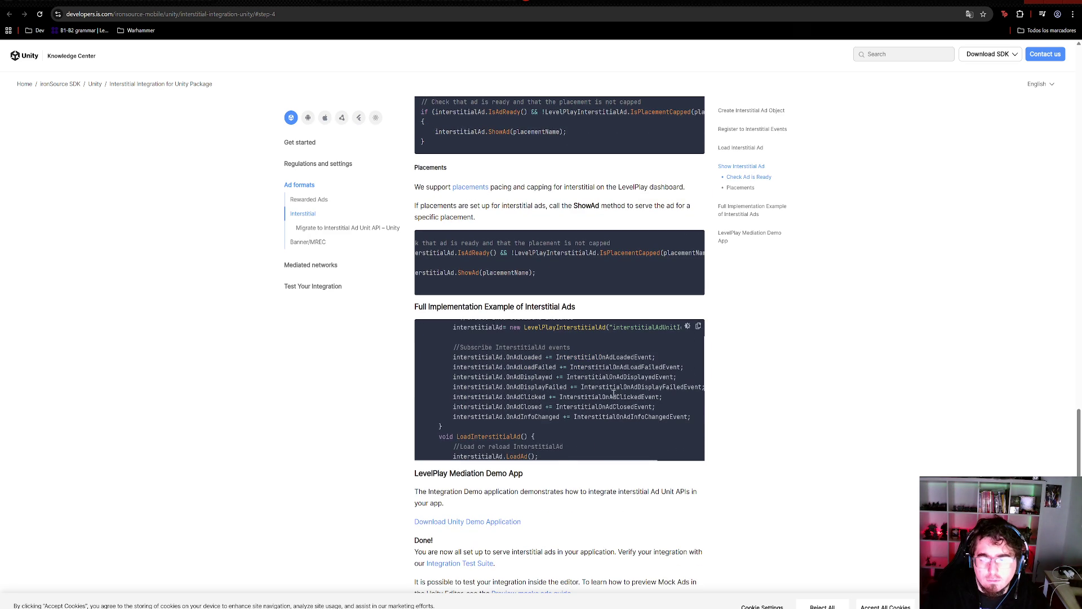
scroll(636, 383, "down", 1)
scroll(636, 382, "down", 1)
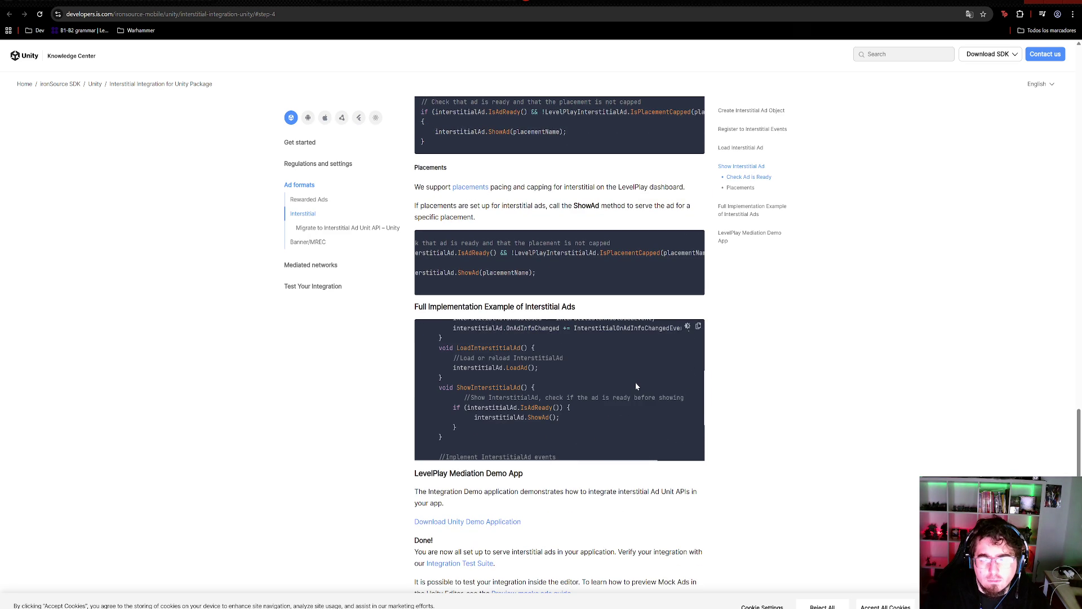
scroll(633, 386, "up", 3)
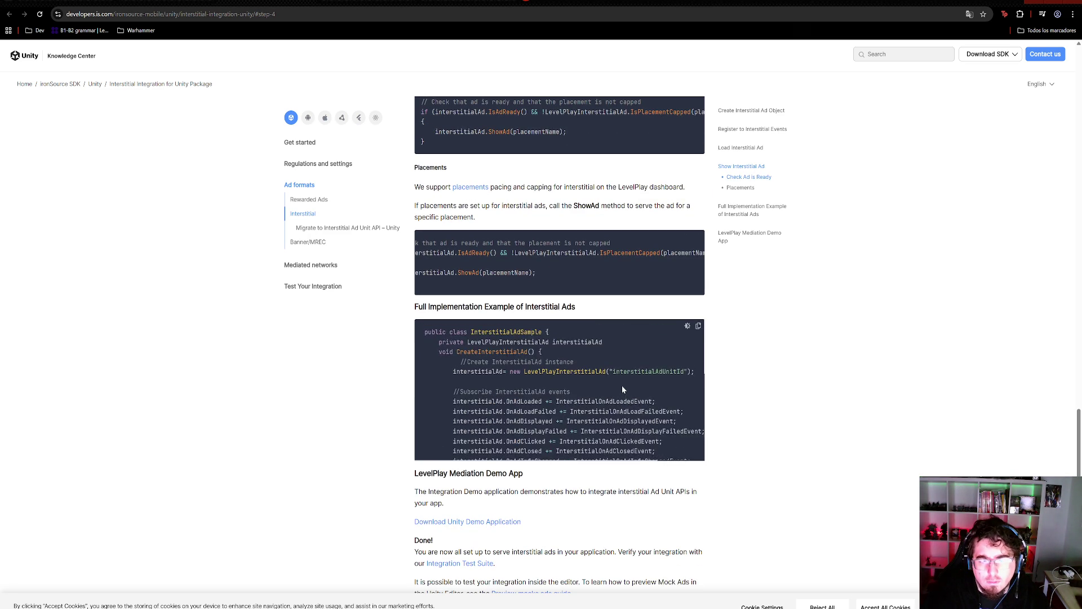
double_click(496, 394)
scroll(563, 406, "up", 5)
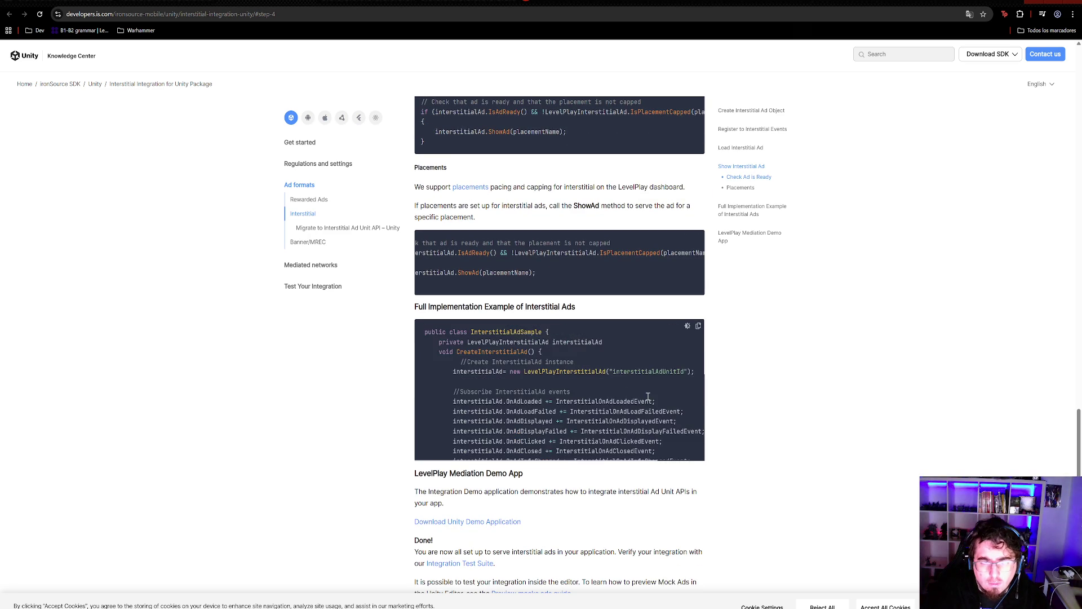
scroll(526, 425, "down", 2)
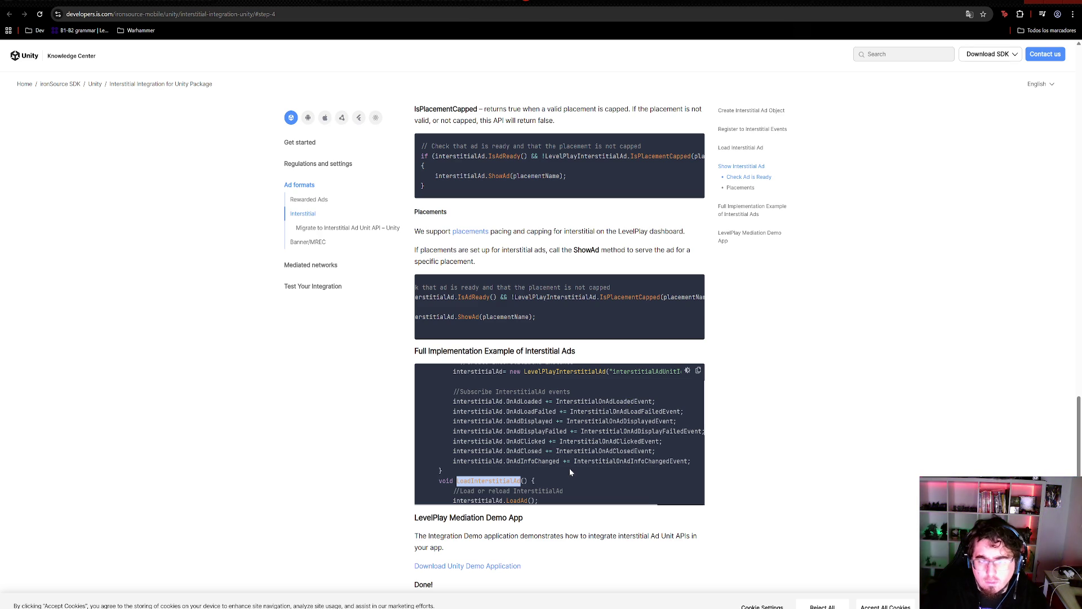
scroll(570, 466, "down", 5)
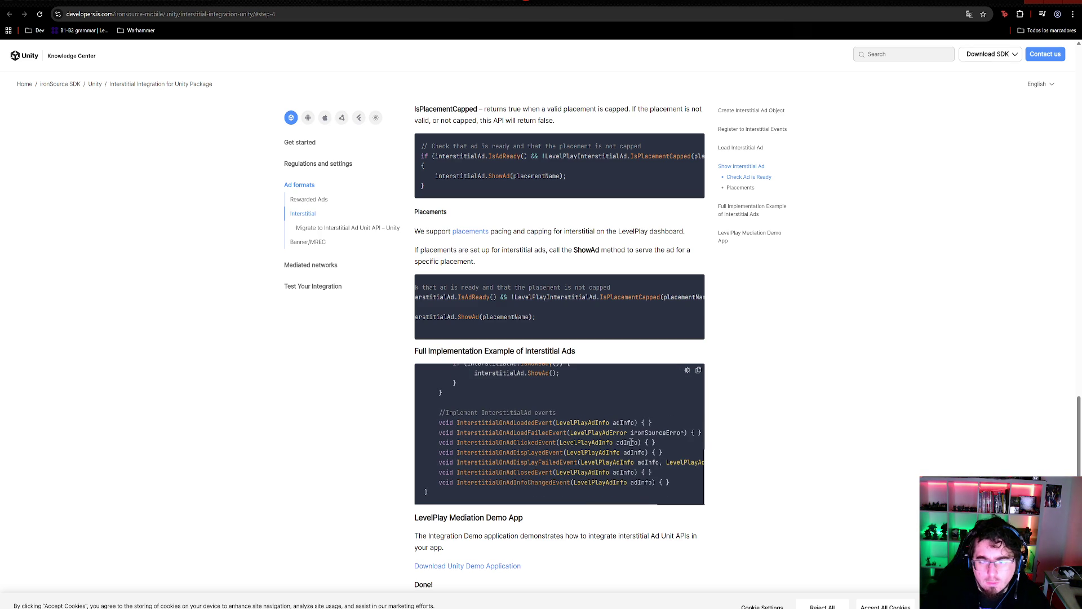
scroll(623, 440, "up", 5)
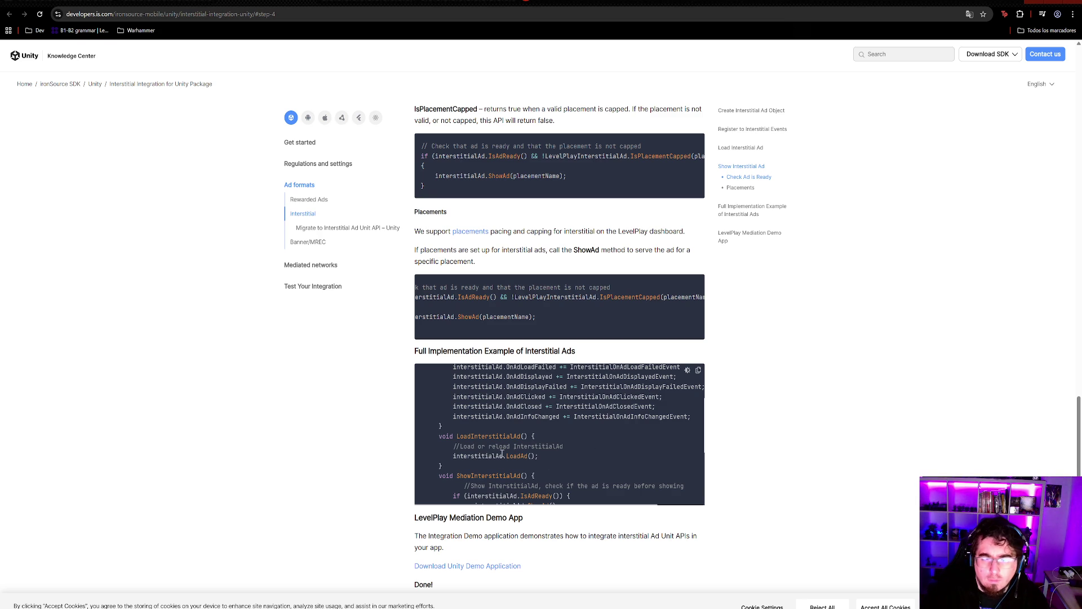
scroll(564, 451, "down", 1)
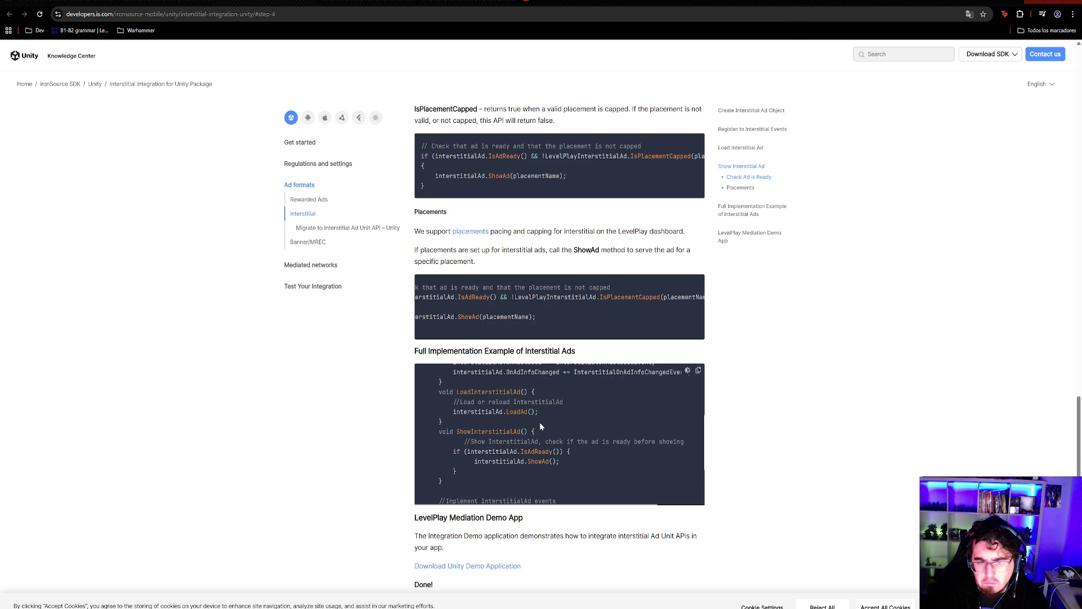
scroll(628, 431, "up", 3)
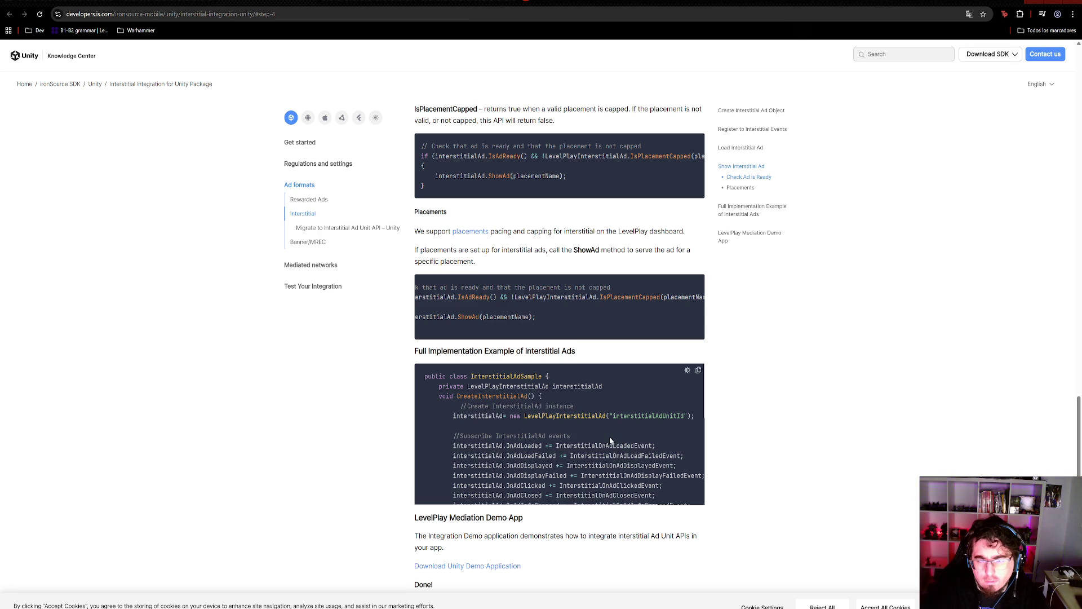
scroll(608, 431, "down", 3)
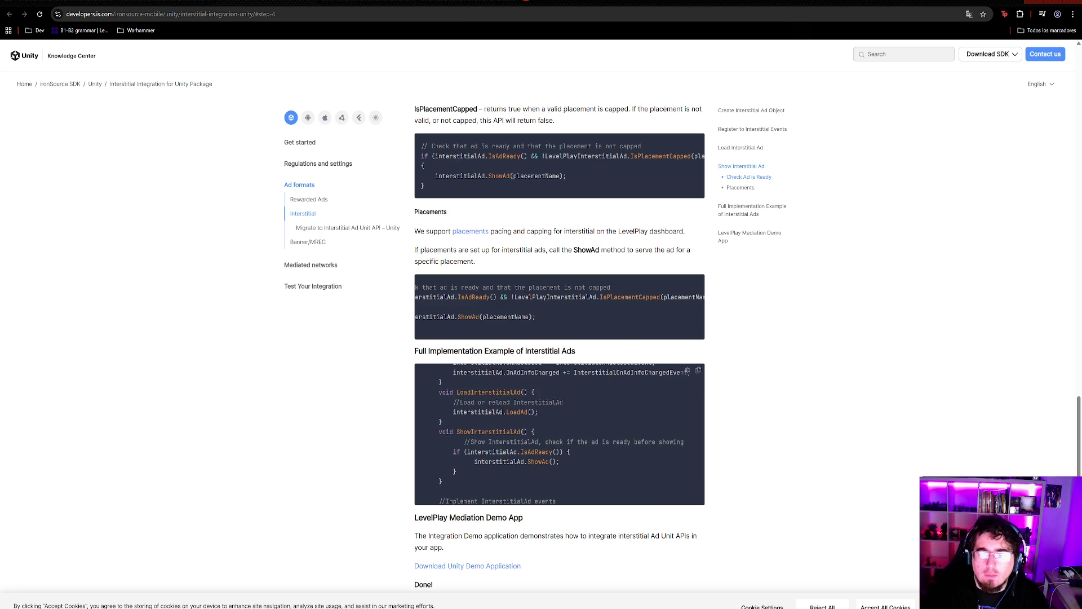
- Move the interstitialAd.ShowAd() call from after LoadAd into InterstitialOnAdLoadedEvent, then return to the docs
mouse_move(663, 601)
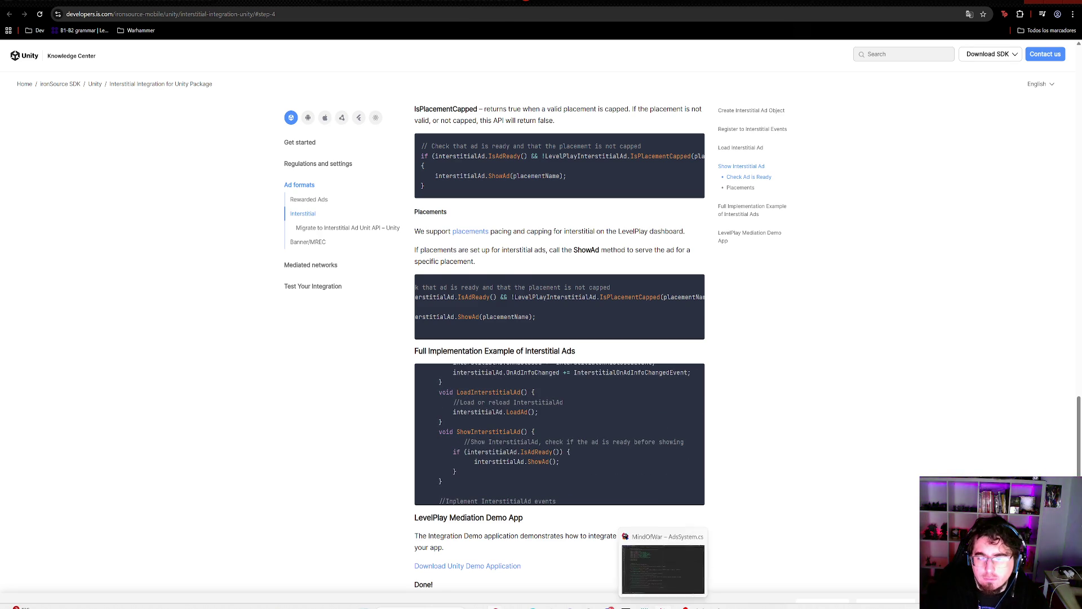
left_click(639, 555)
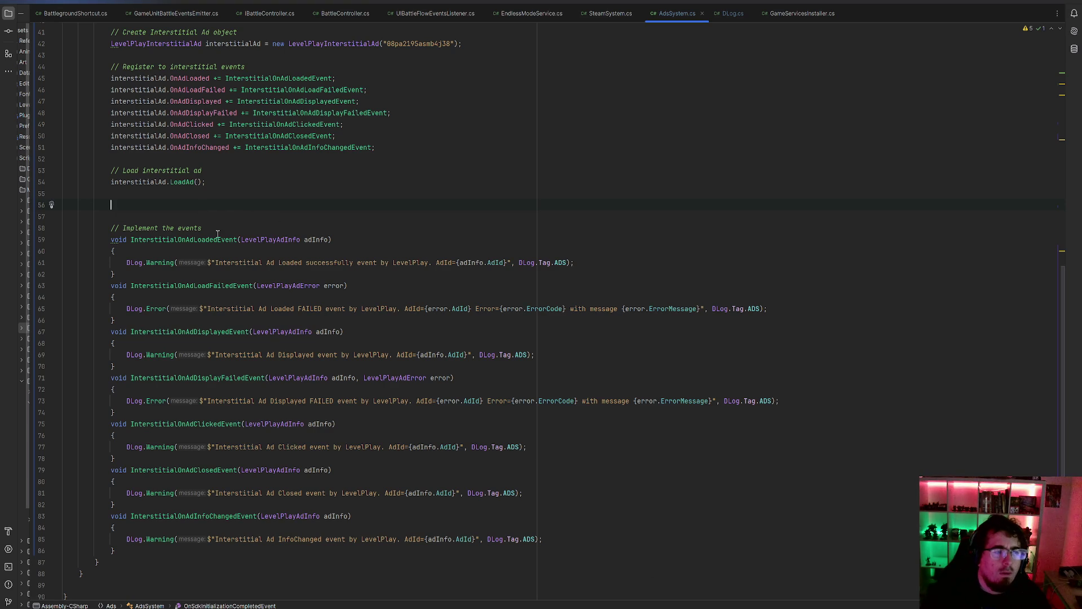
type("// Show ad without placement interstitialAd.ShowAd();")
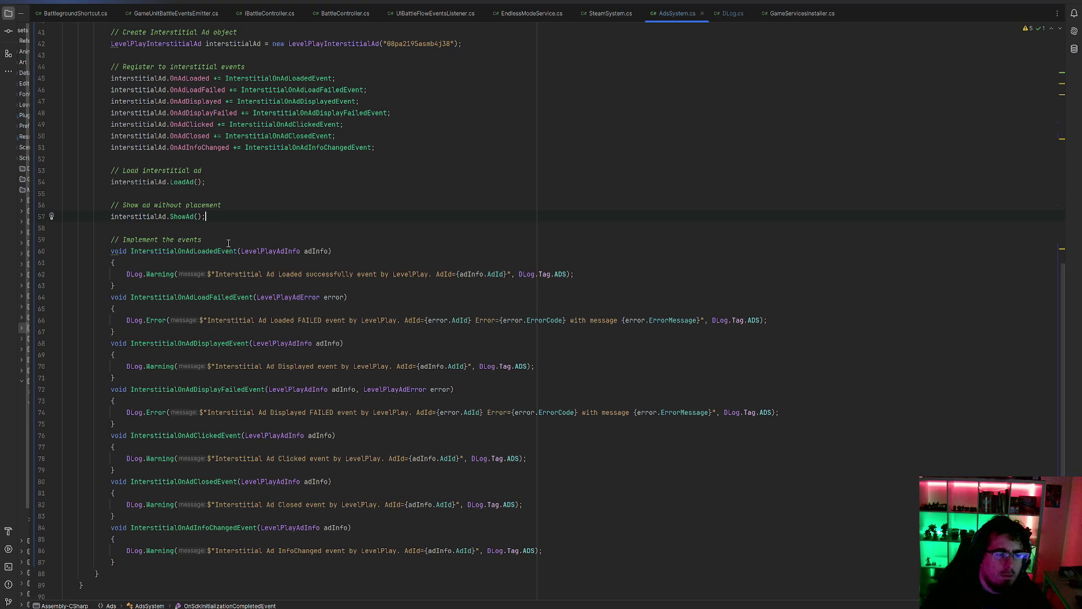
left_click_drag(216, 218, 54, 209)
key("ctrl+c")
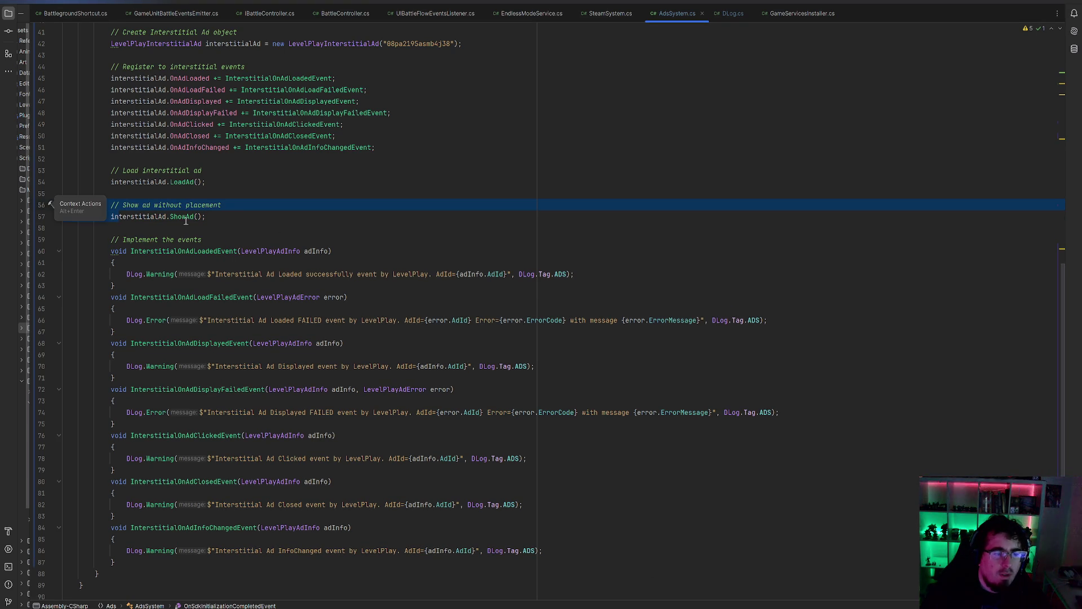
key("Delete")
key("BackSpace")
key("BackSpace")
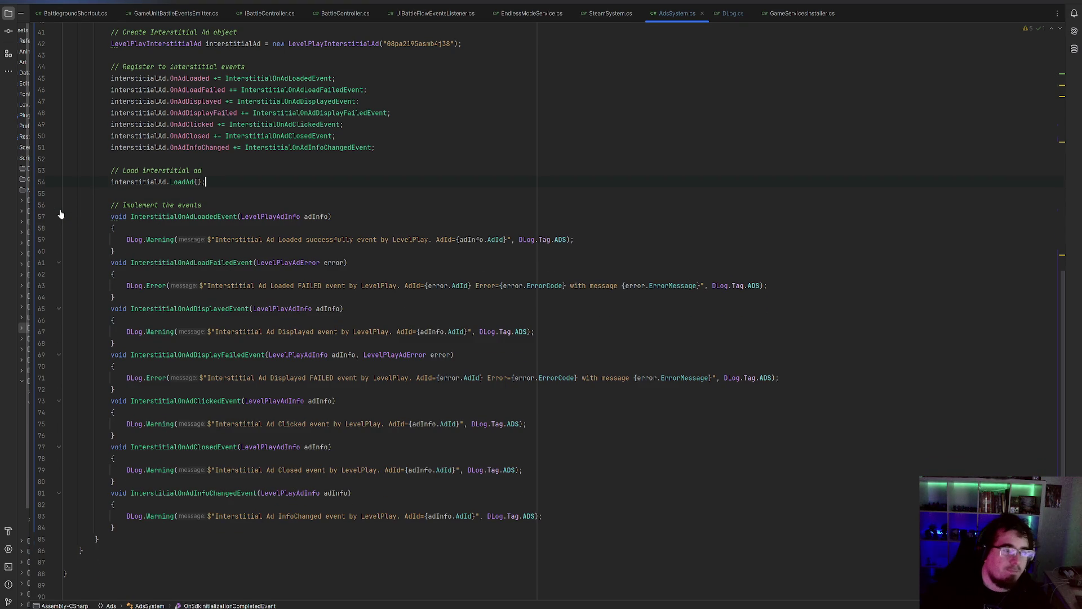
left_click(225, 216)
left_click(585, 241)
key("Return")
key("Return")
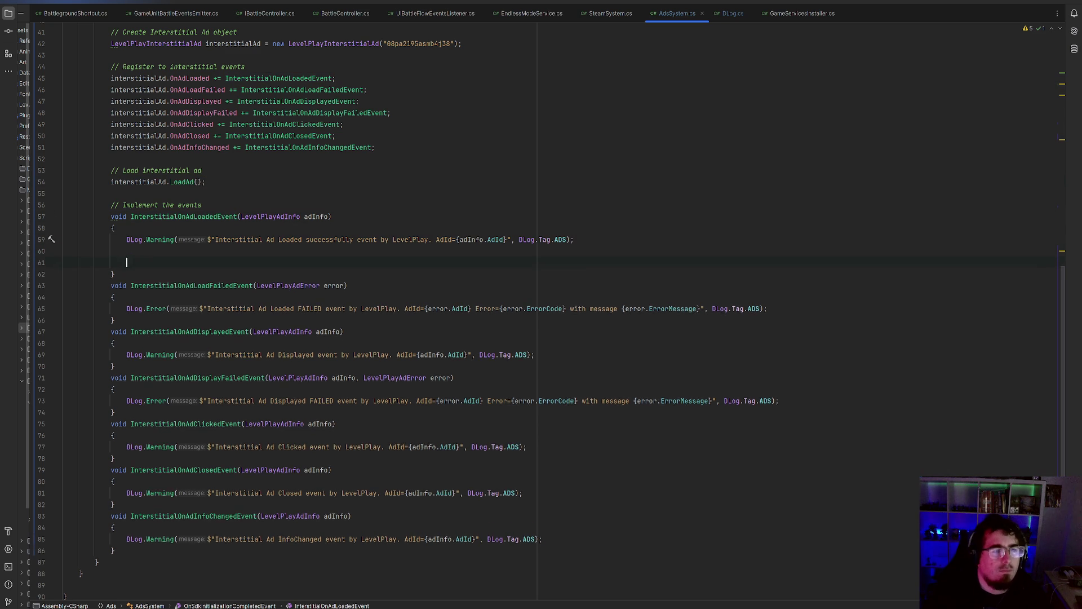
key("ctrl+v")
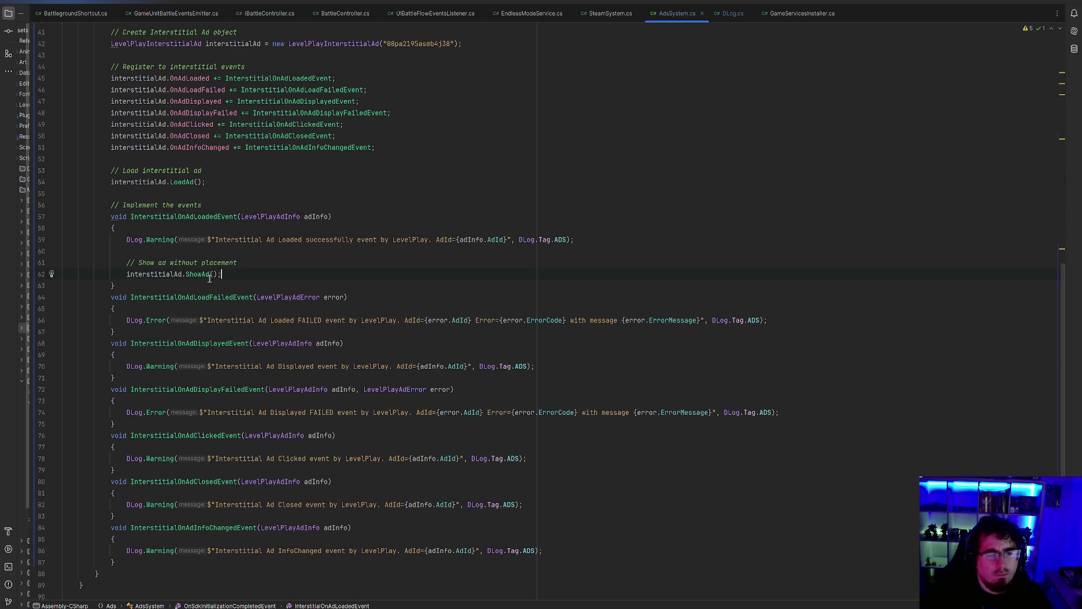
left_click(261, 250)
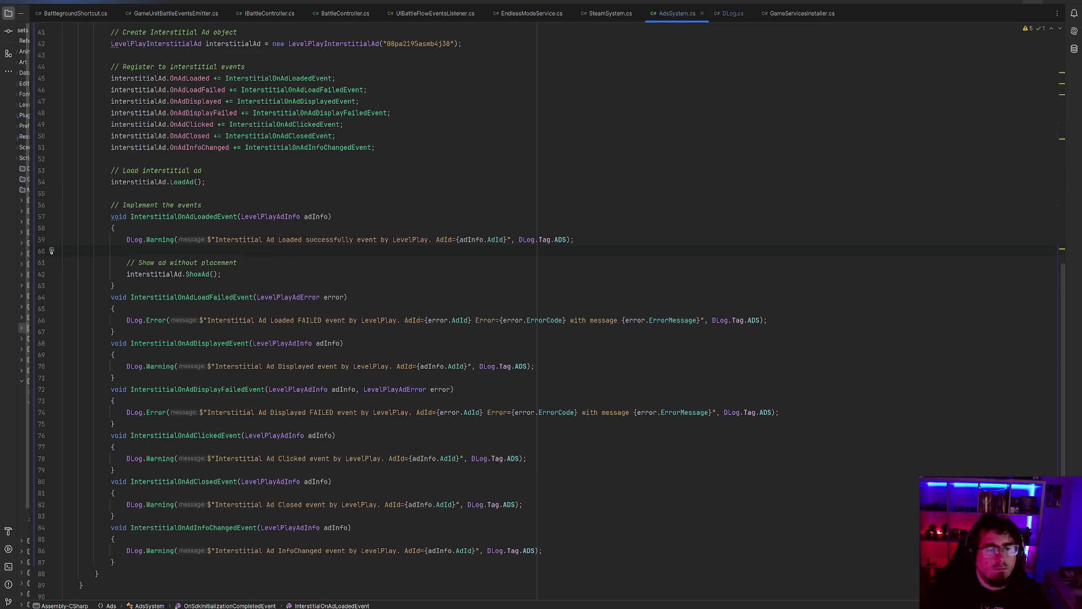
key("alt+Tab")
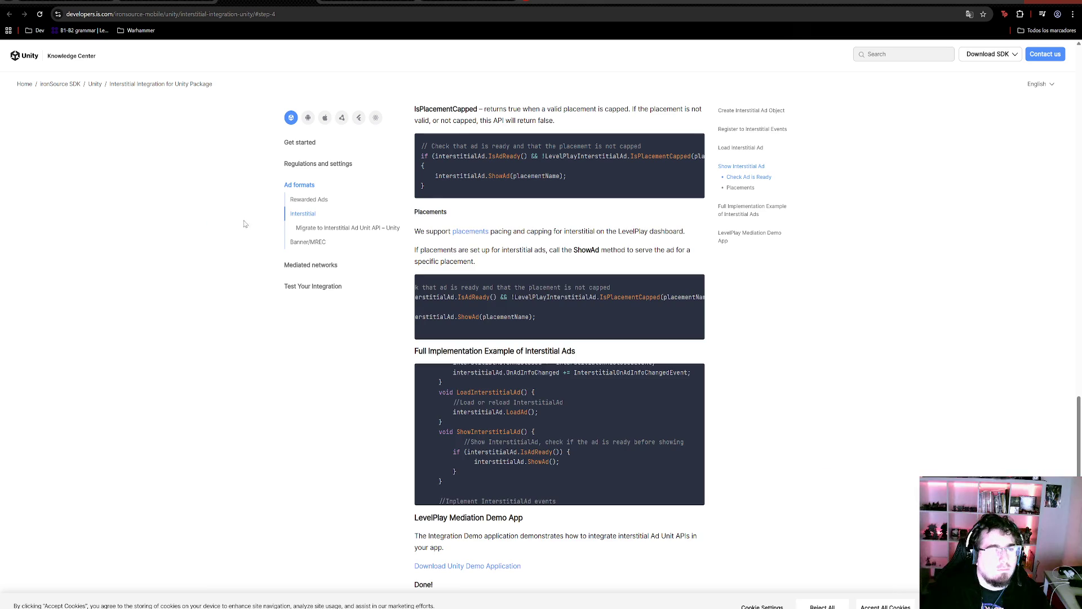
- Trace the CS0162 warning to the TEST_SUITE_ENABLED check in AdsSystem.cs, then enter Play mode
key("ctrl+Tab")
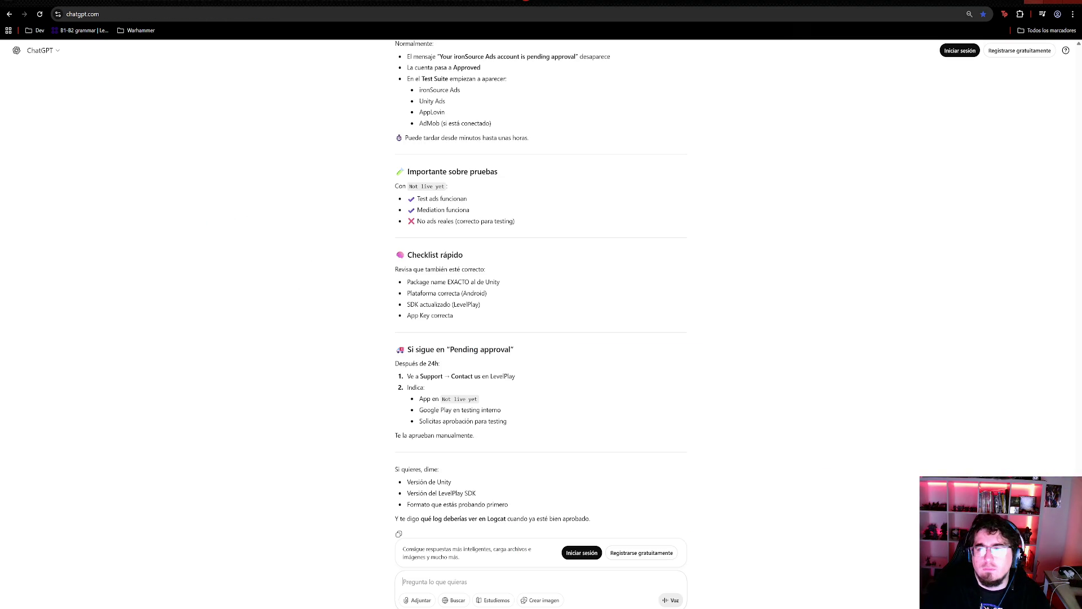
key("alt+Tab")
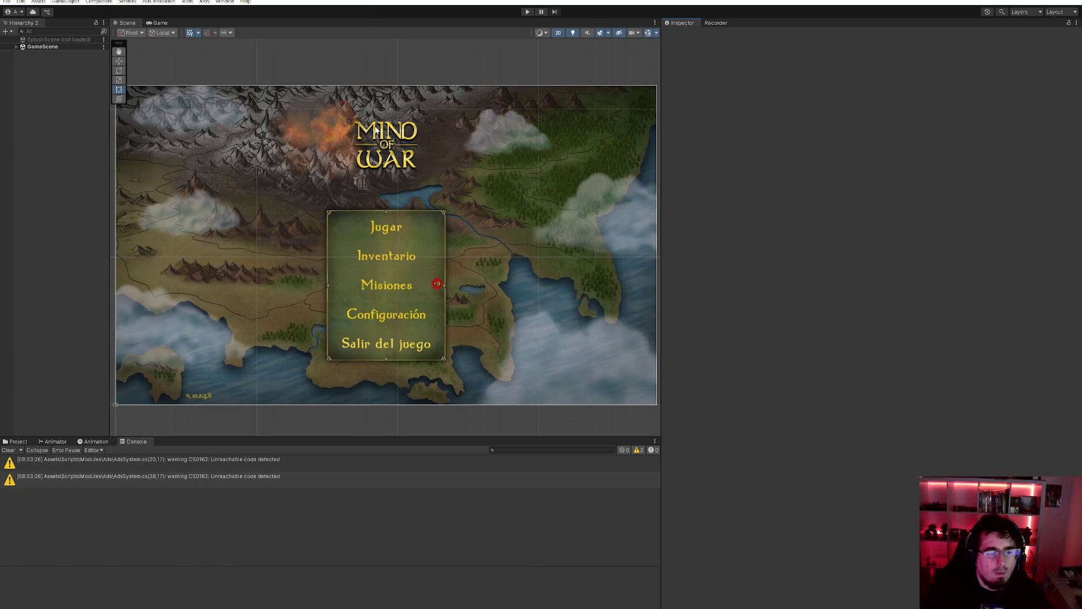
left_click(199, 463)
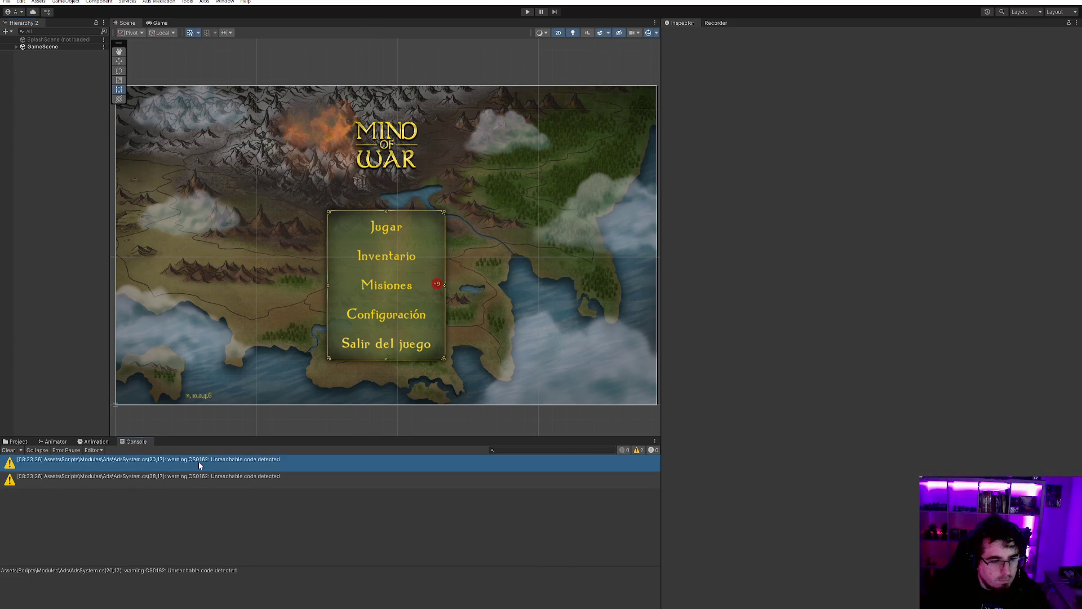
double_click(198, 461)
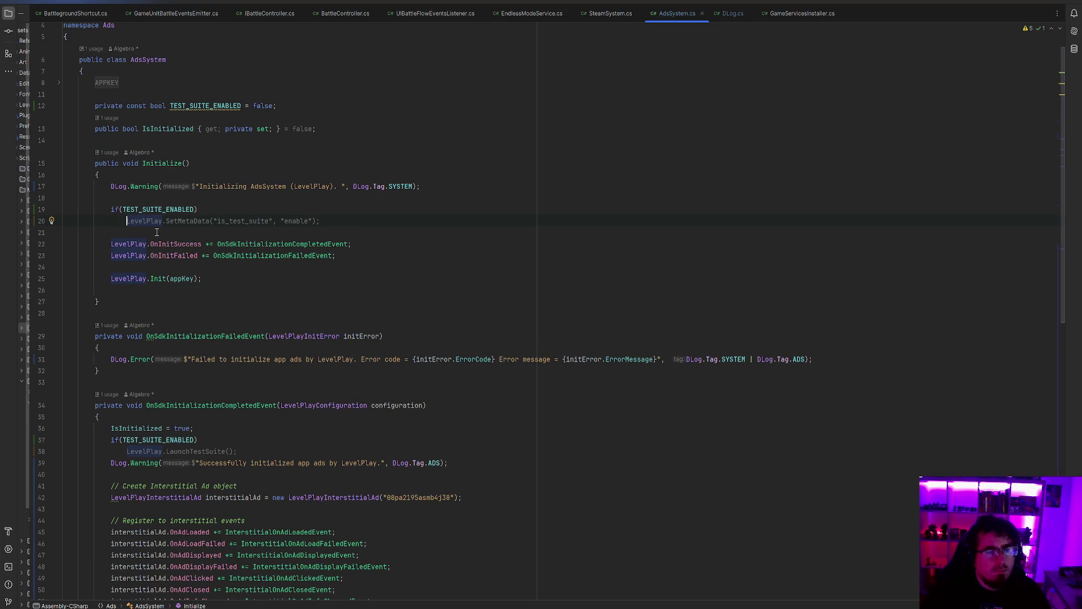
left_click(168, 209)
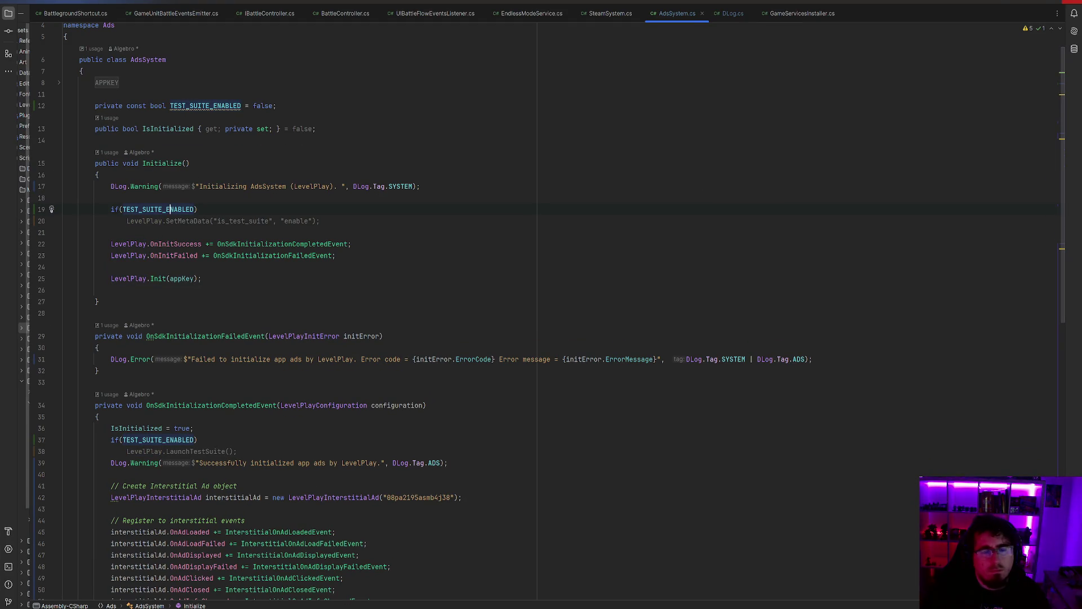
key("alt+Tab")
left_click(529, 12)
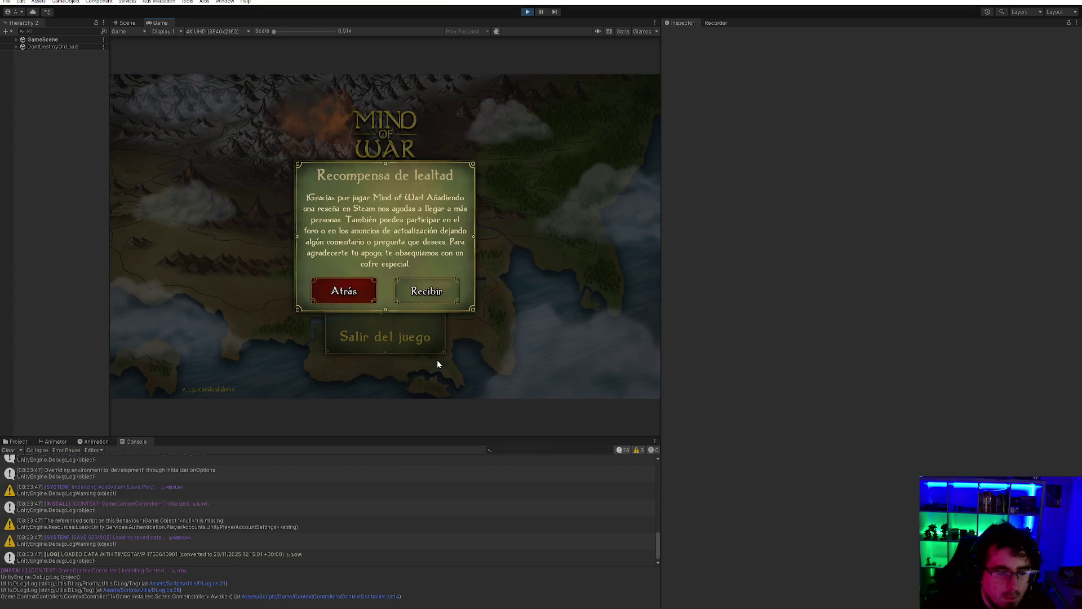
- Dismiss the loyalty reward popup, inspect the AdsSystem and GameContextController log entries, and stop play mode
left_click(349, 290)
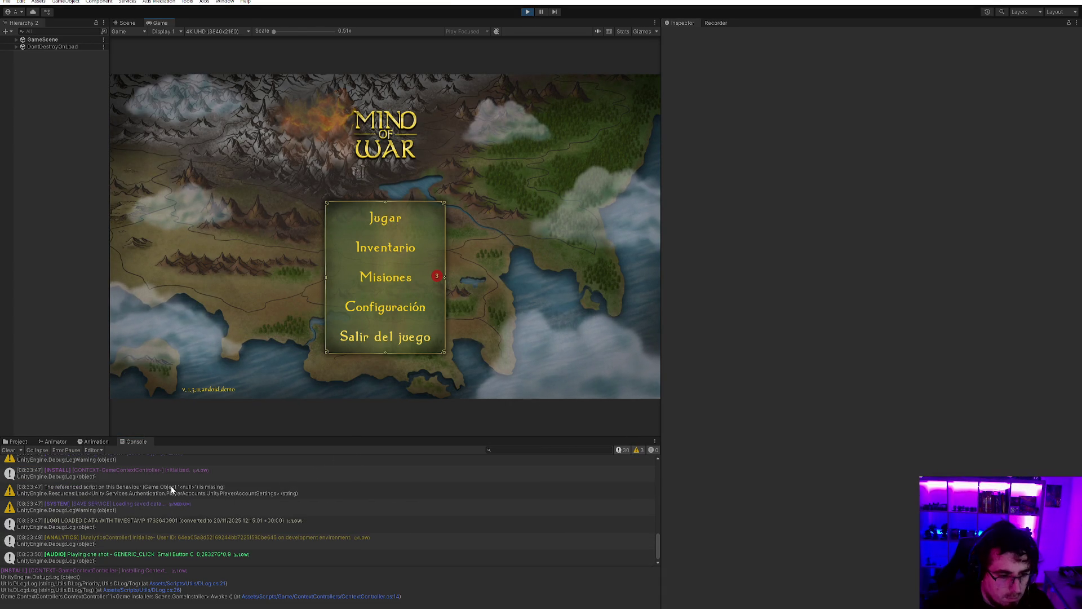
scroll(173, 490, "up", 3)
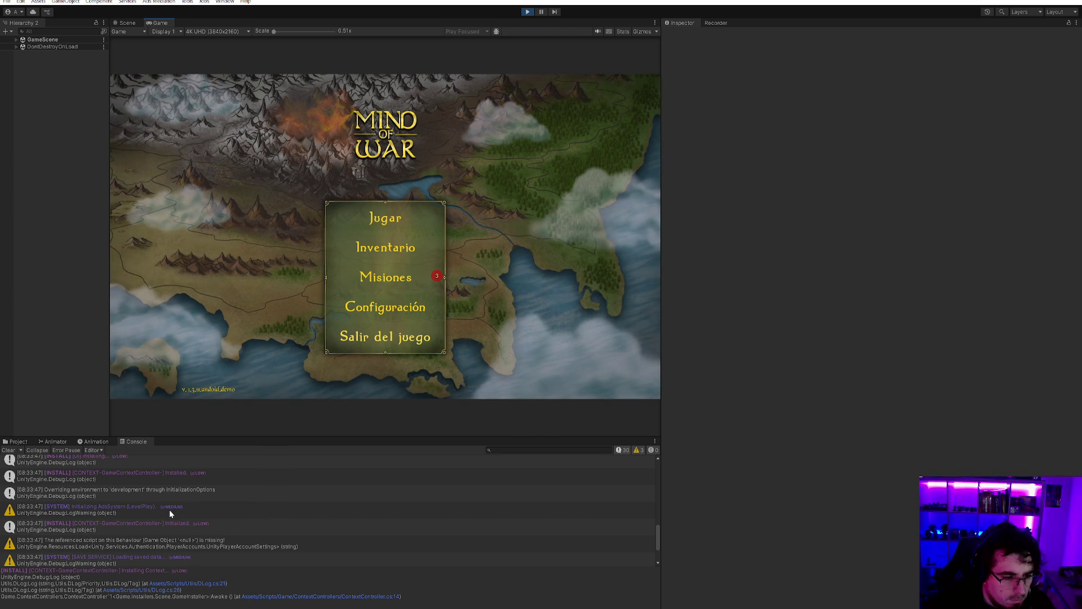
left_click(169, 510)
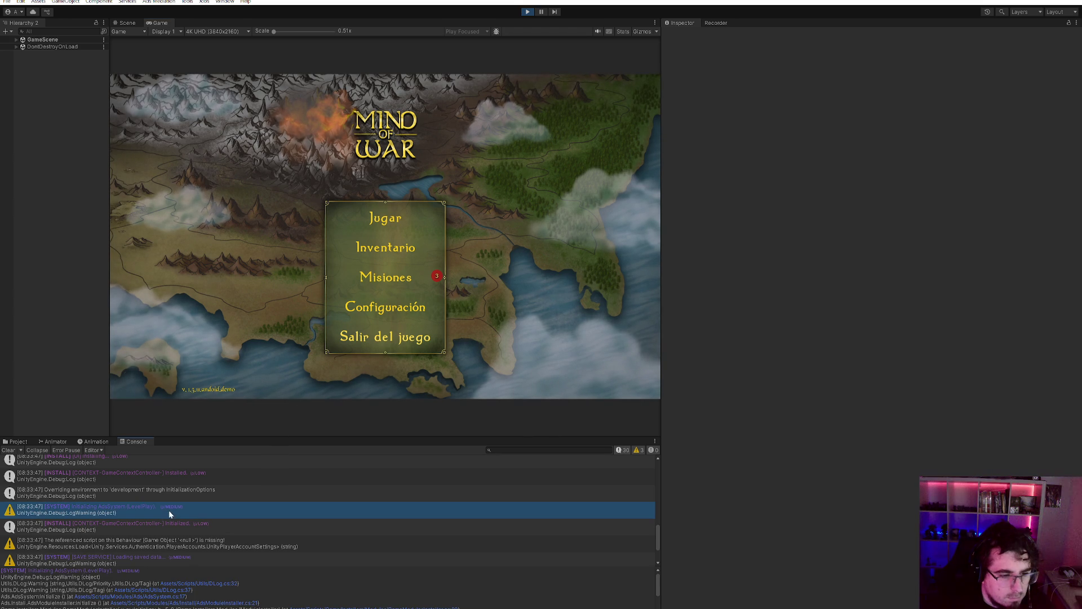
left_click(283, 493)
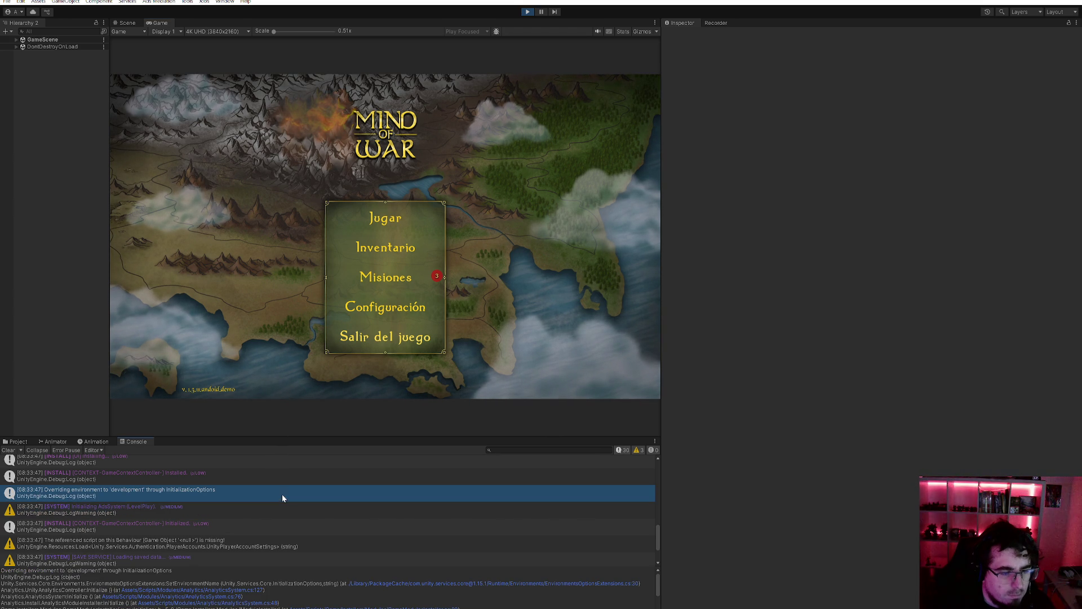
left_click(298, 478)
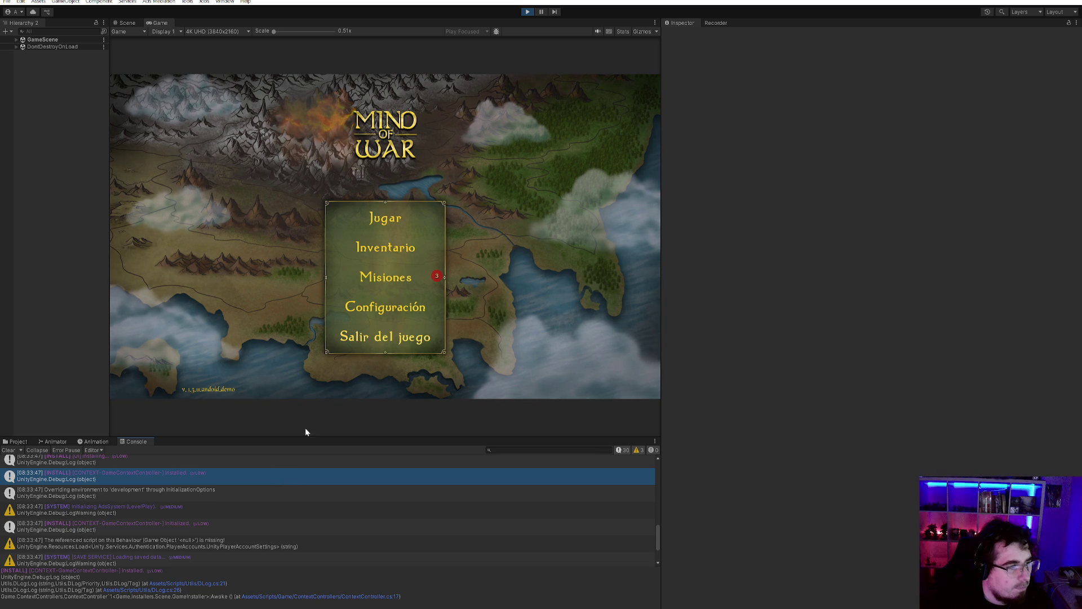
scroll(272, 481, "down", 3)
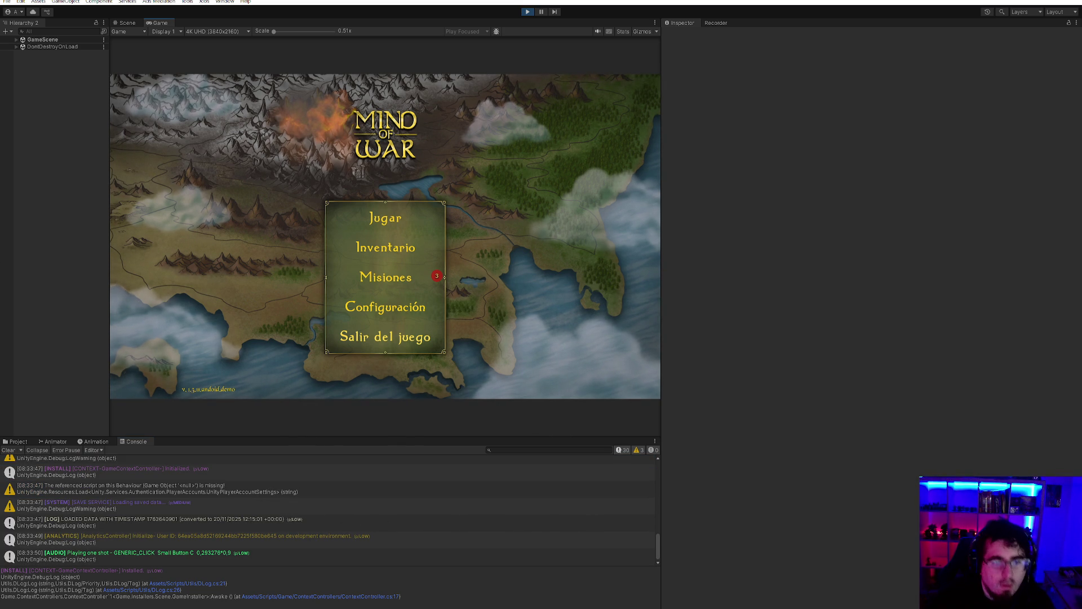
left_click(528, 12)
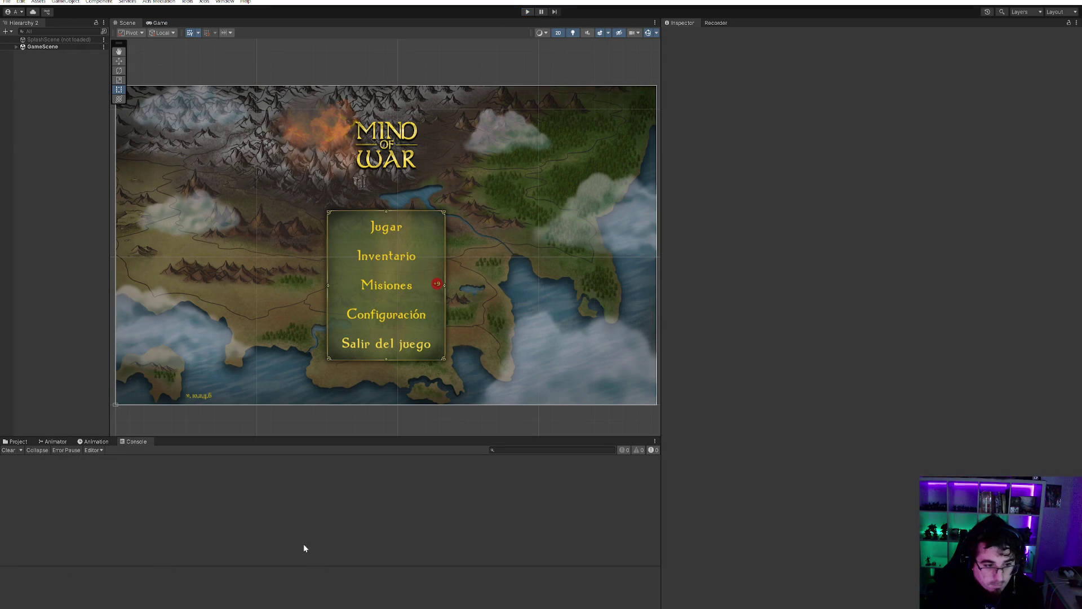
mouse_move(657, 600)
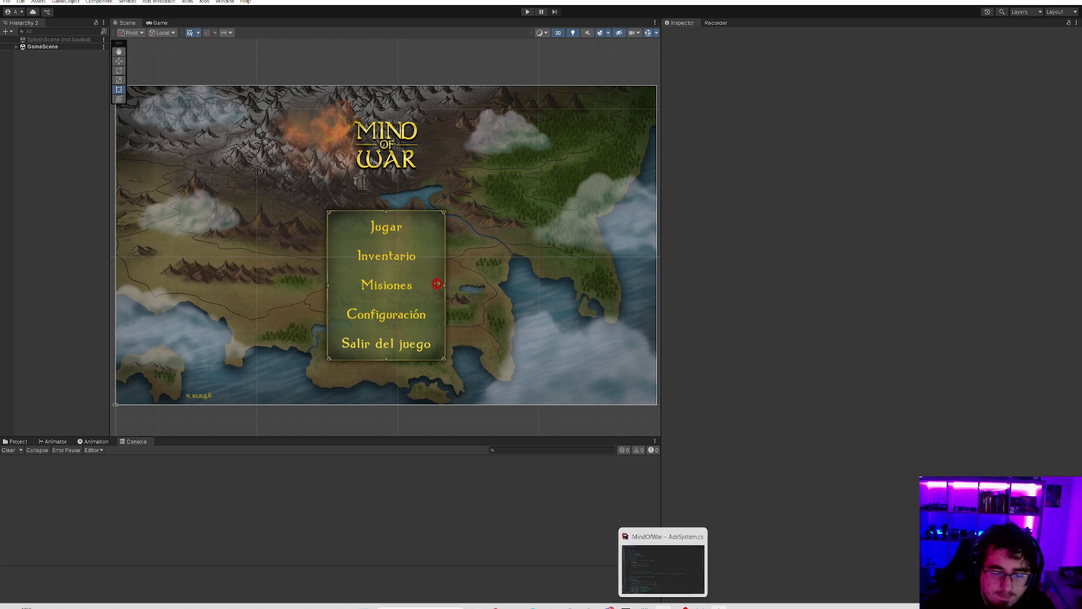
left_click(682, 561)
scroll(251, 255, "down", 3)
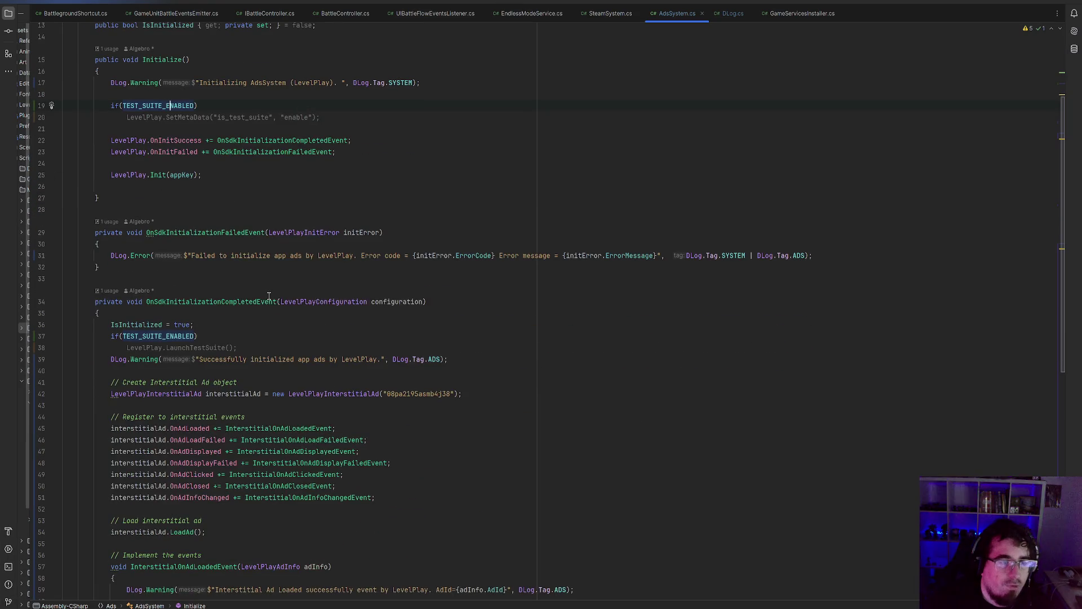
scroll(252, 282, "up", 4)
left_click(182, 272)
left_click(222, 386)
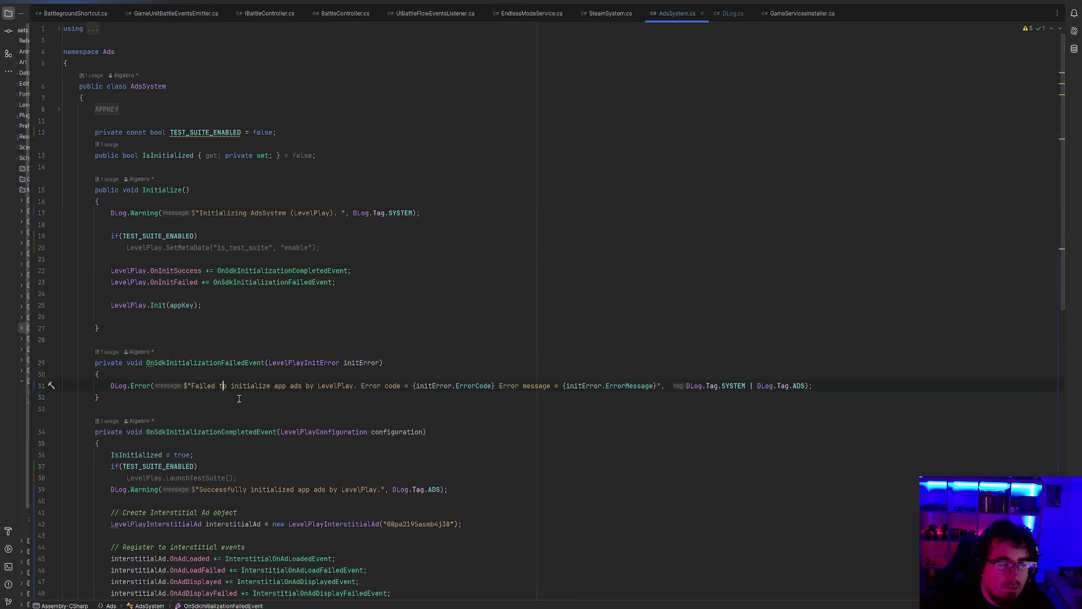
scroll(237, 394, "down", 2)
double_click(222, 421)
scroll(243, 389, "down", 3)
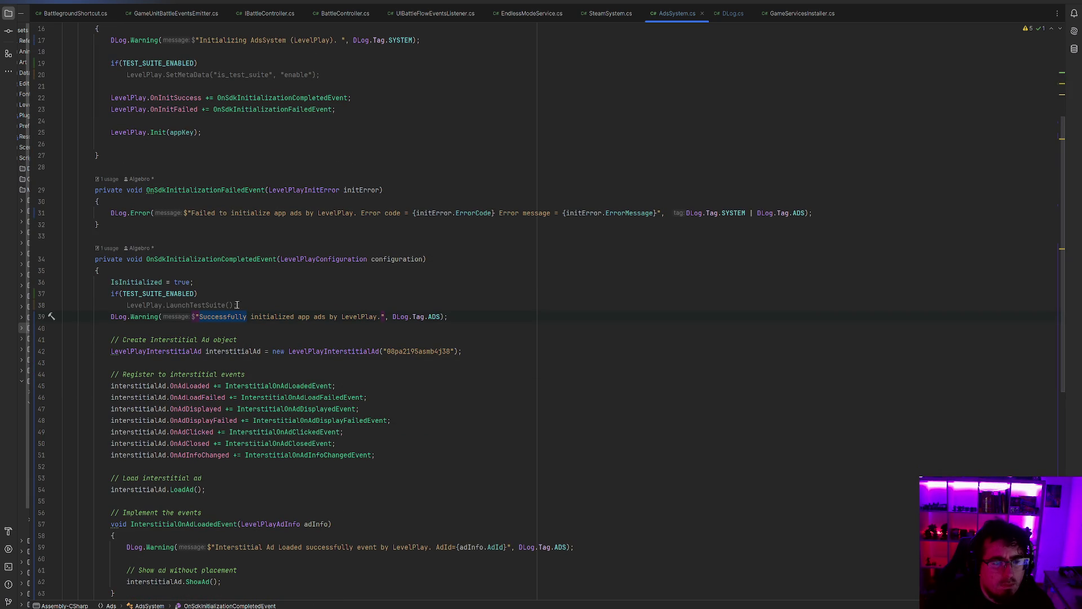
left_click(225, 258)
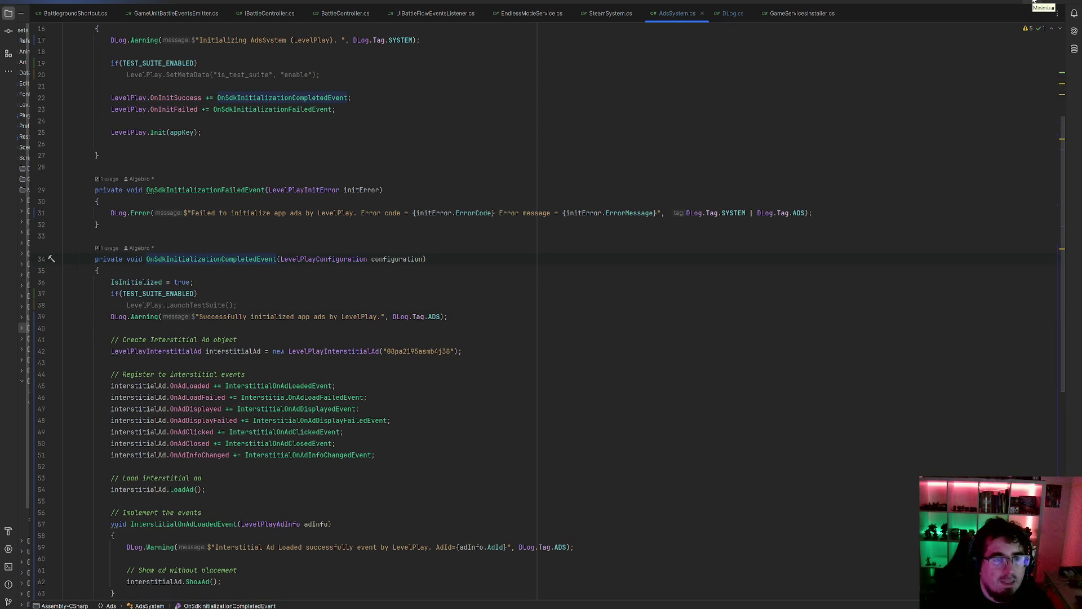
left_click(1034, 3)
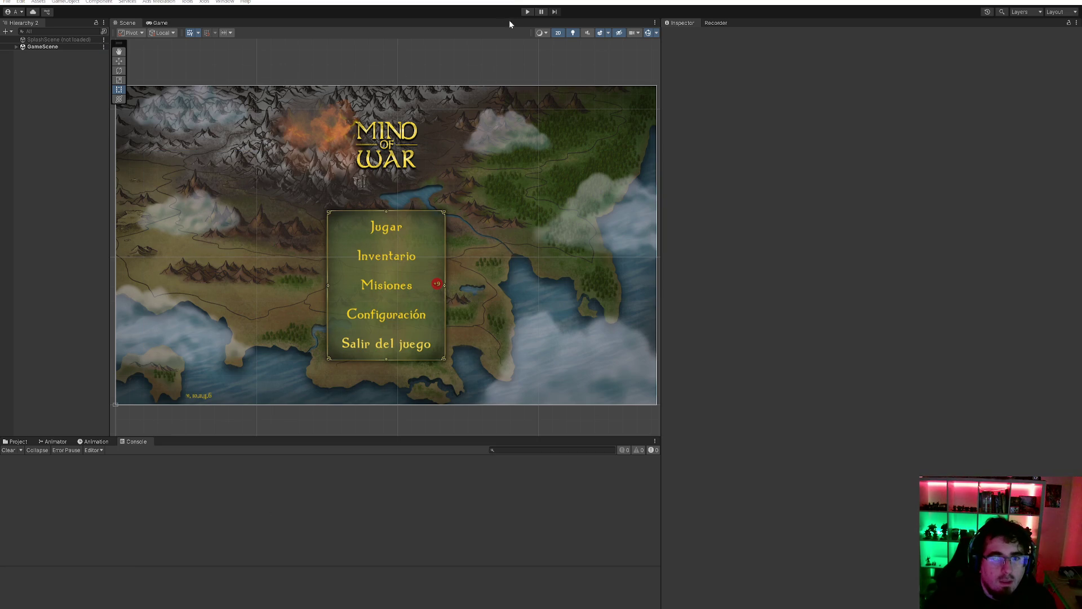
- Replay the game, dismiss the loyalty popup, and open then close Configuración
left_click(527, 12)
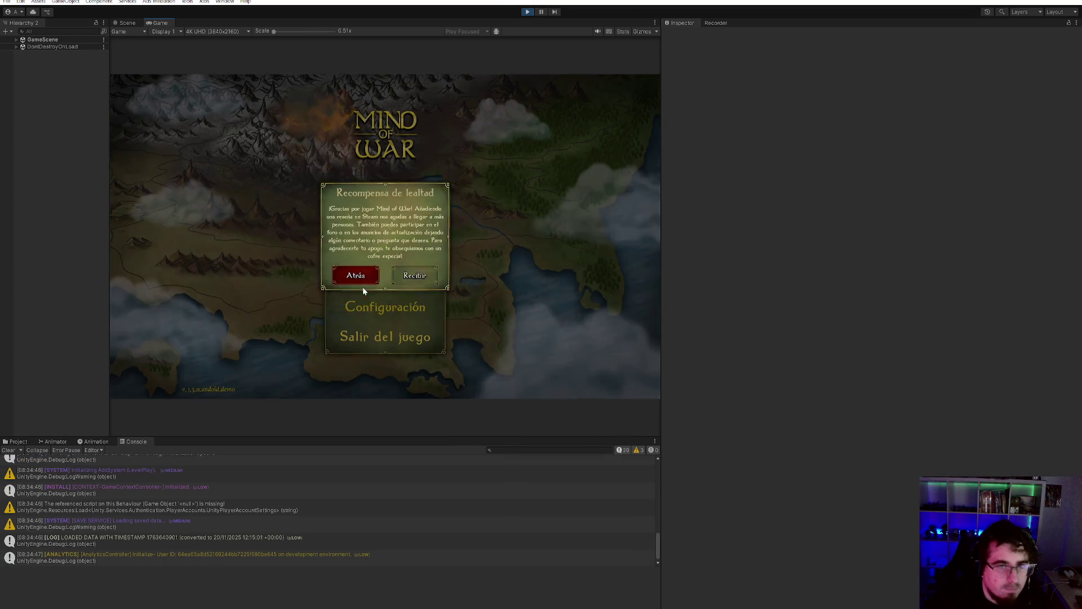
left_click(363, 287)
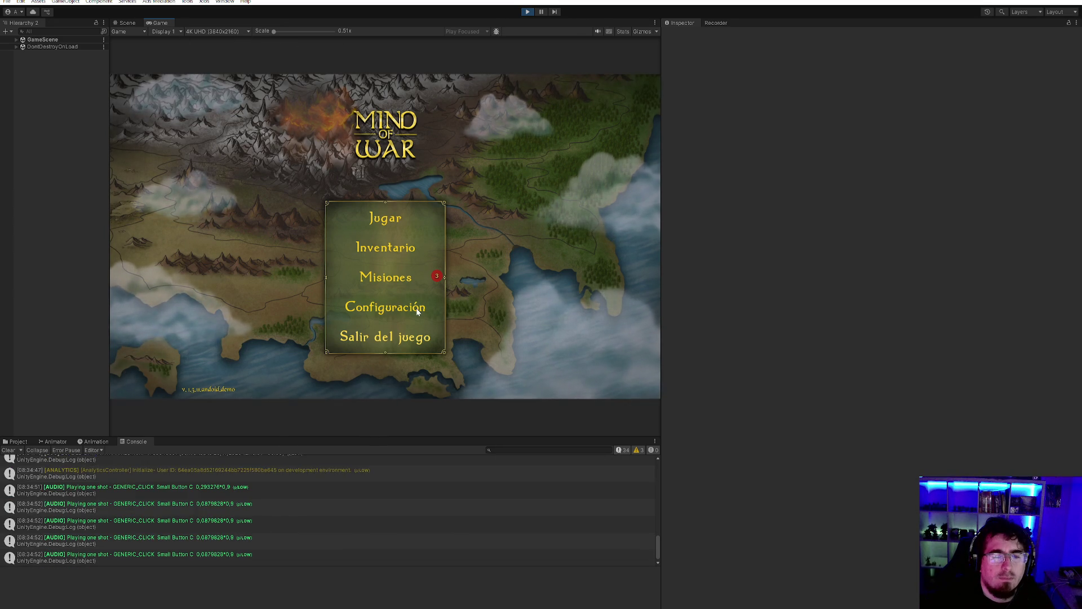
left_click(427, 298)
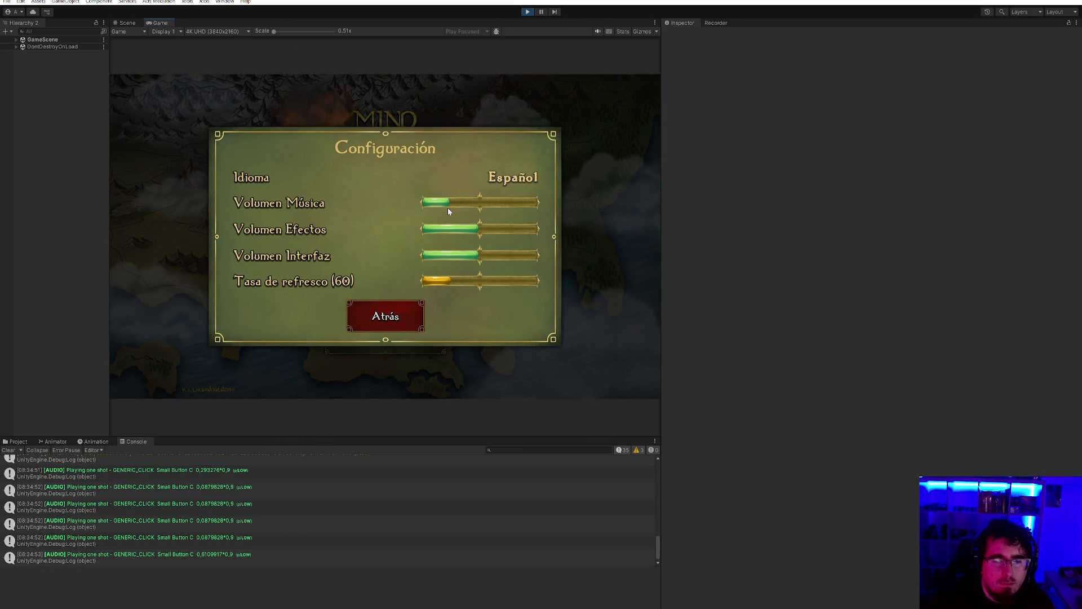
left_click(387, 318)
- Show the On deselected log's stack trace and open AudioSettingsWidget.cs at OnDeselected
scroll(290, 523, "up", 5)
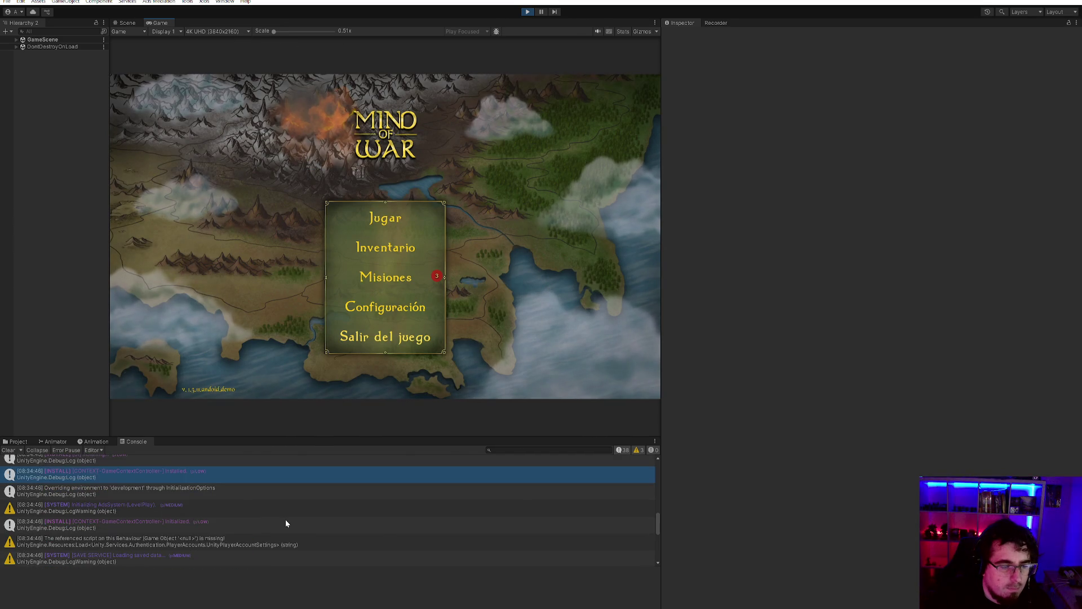
scroll(285, 524, "down", 3)
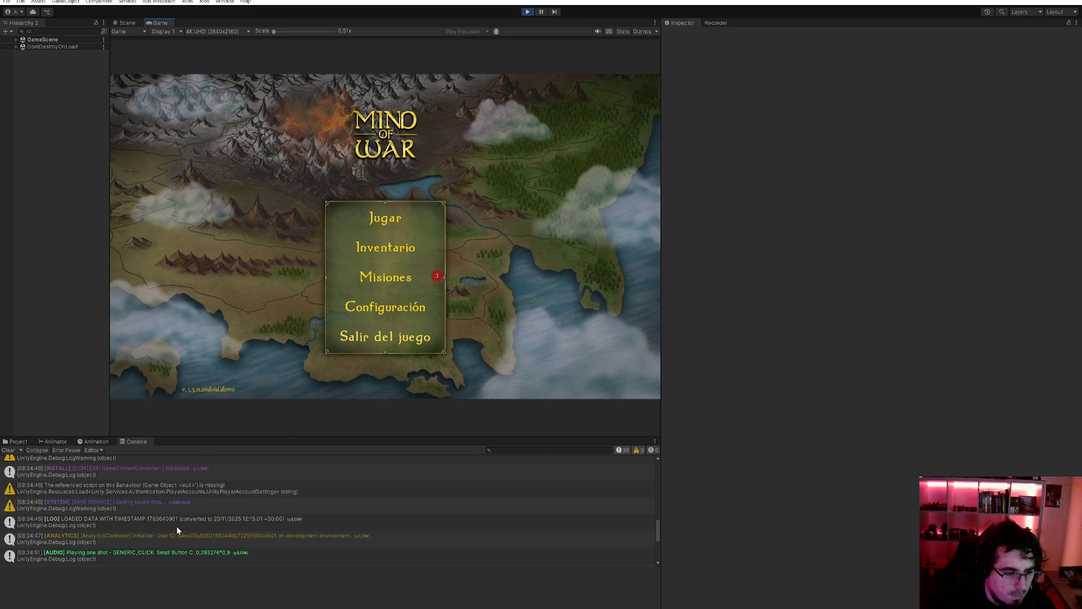
scroll(141, 503, "down", 5)
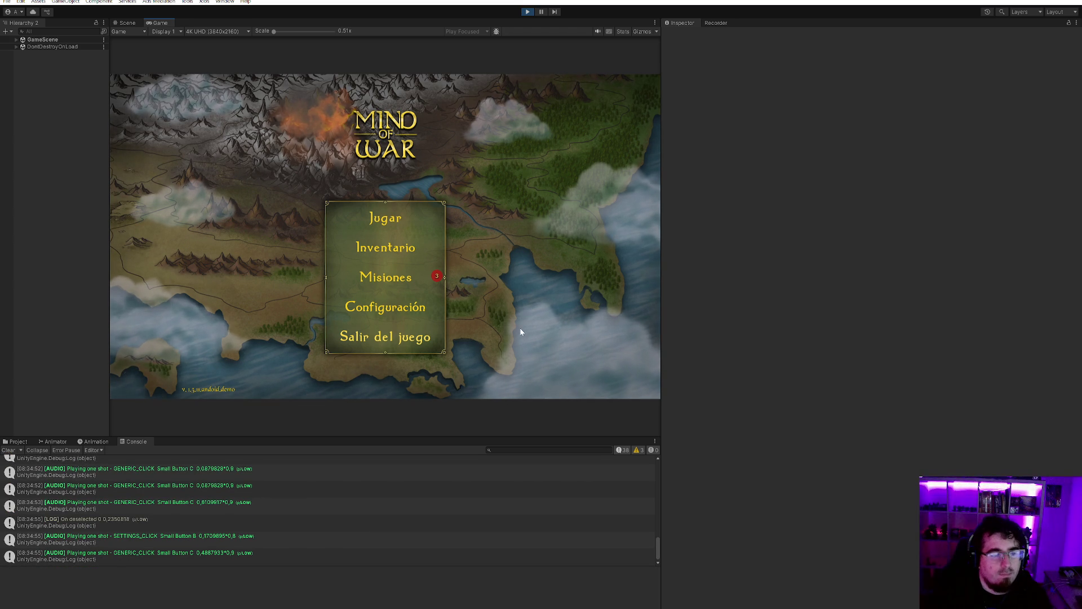
left_click(121, 522)
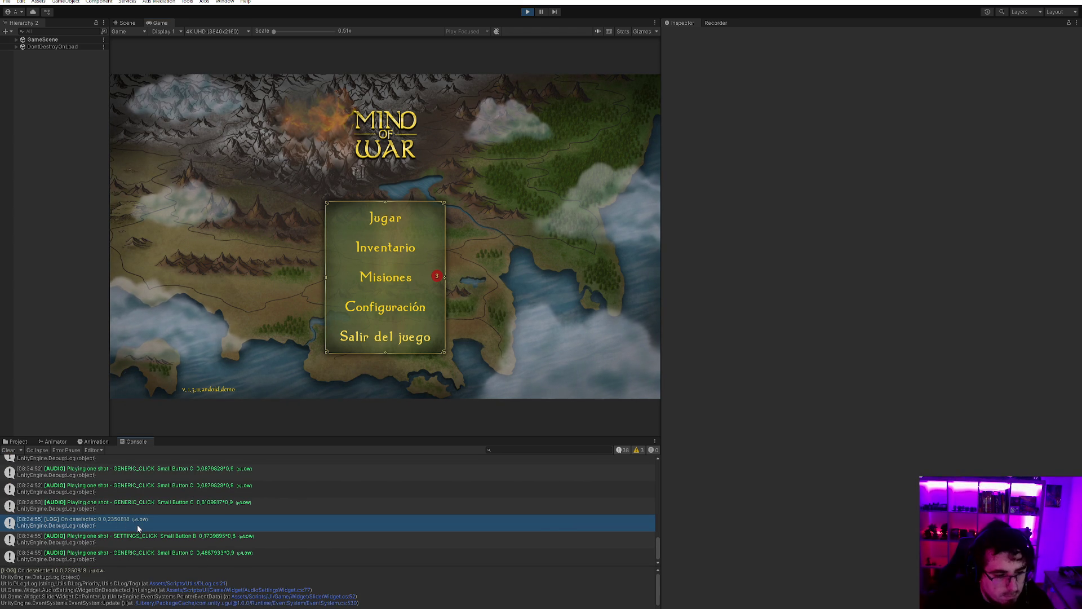
left_click(281, 590)
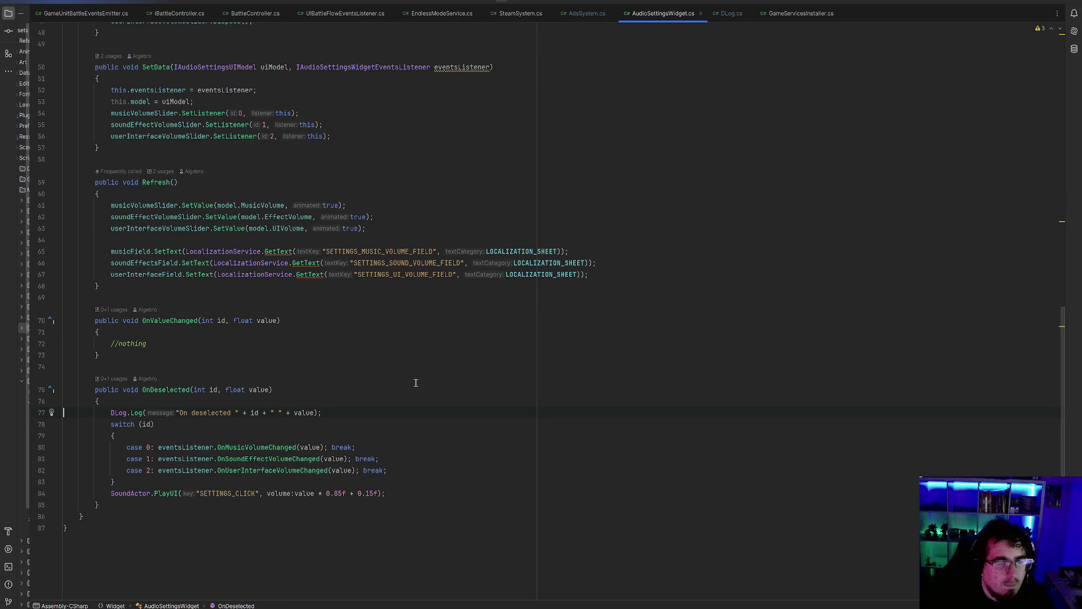
- Delete the DLog.Log call on line 77 of OnDeselected and return to Unity
left_click_drag(379, 416, 54, 417)
key("BackSpace")
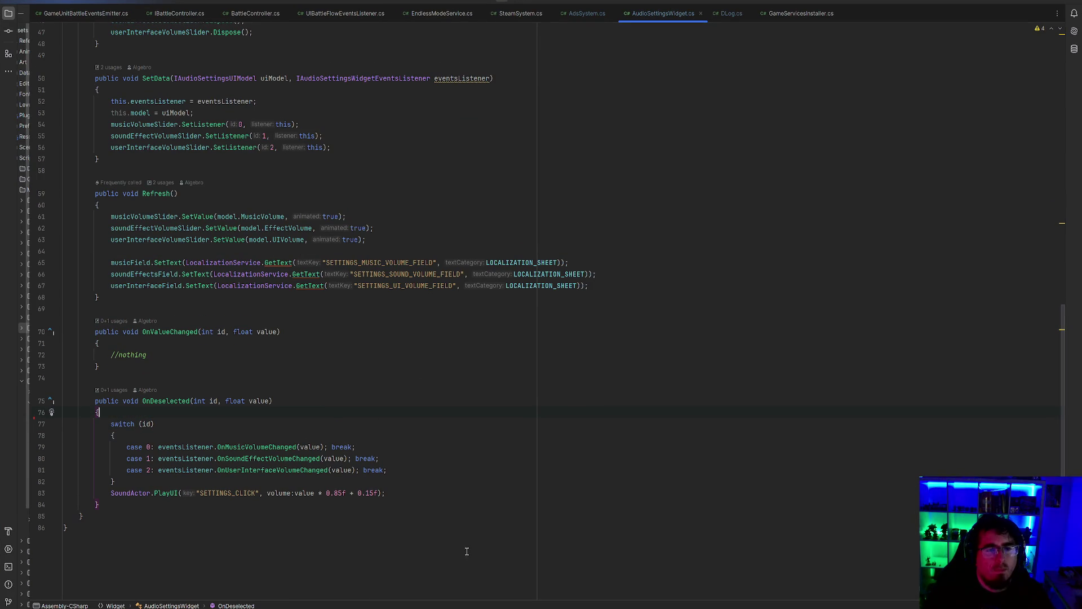
key("BackSpace")
scroll(483, 379, "up", 5)
scroll(483, 378, "up", 3)
left_click(1043, 2)
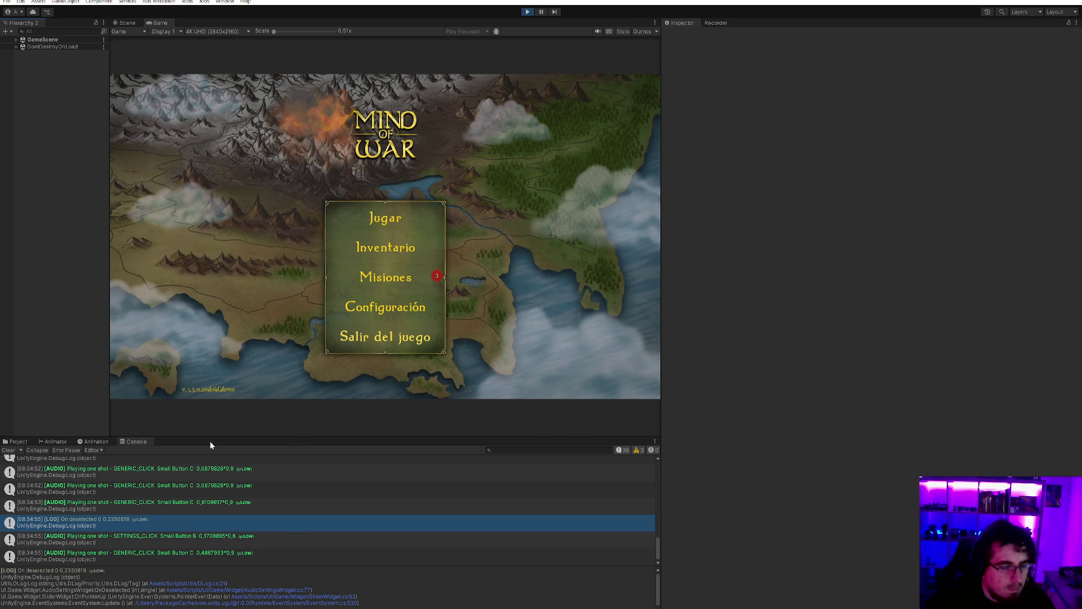
- Switch the bottom panel to the Project assets and stop play mode
scroll(259, 506, "up", 10)
scroll(271, 515, "up", 15)
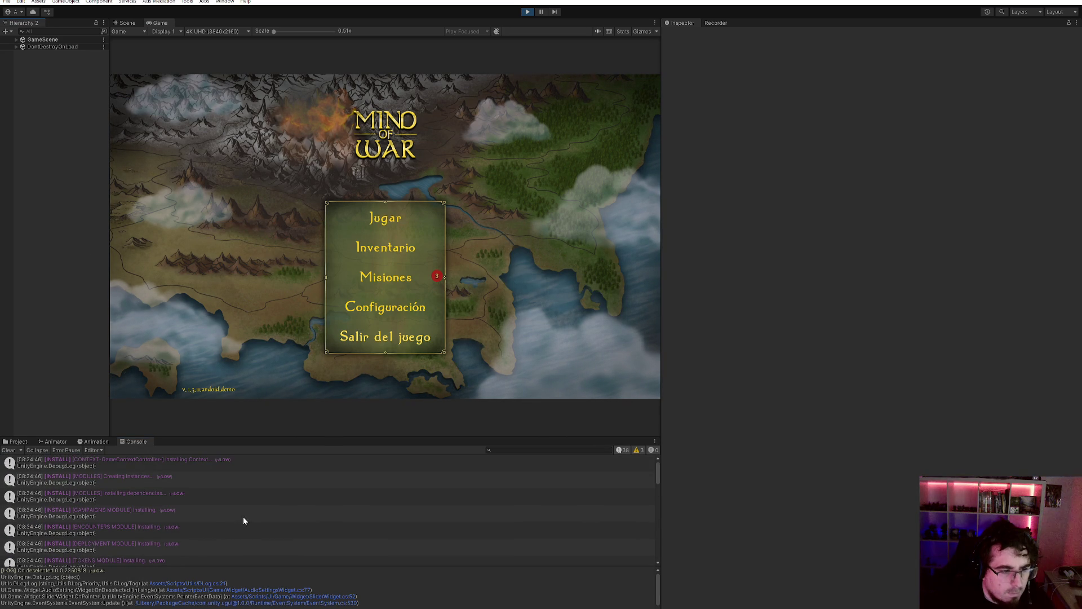
scroll(243, 516, "down", 15)
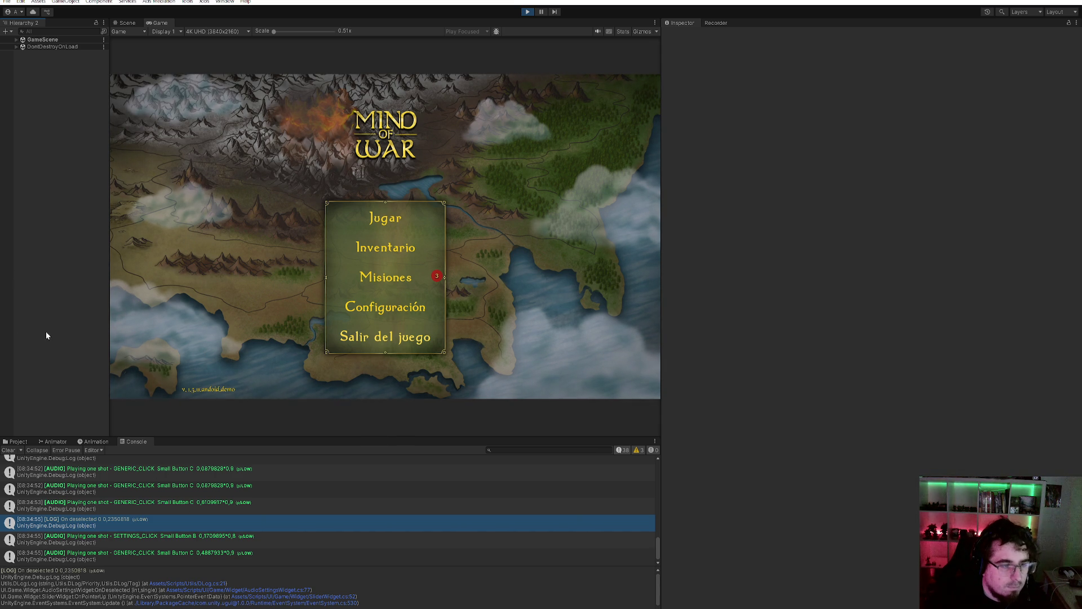
left_click(15, 442)
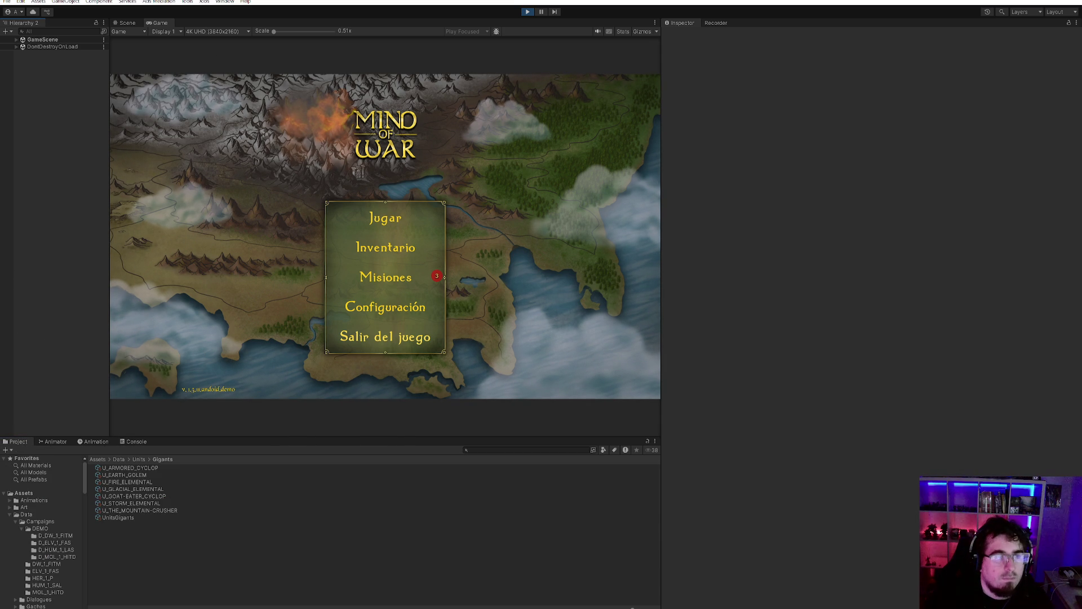
left_click(529, 12)
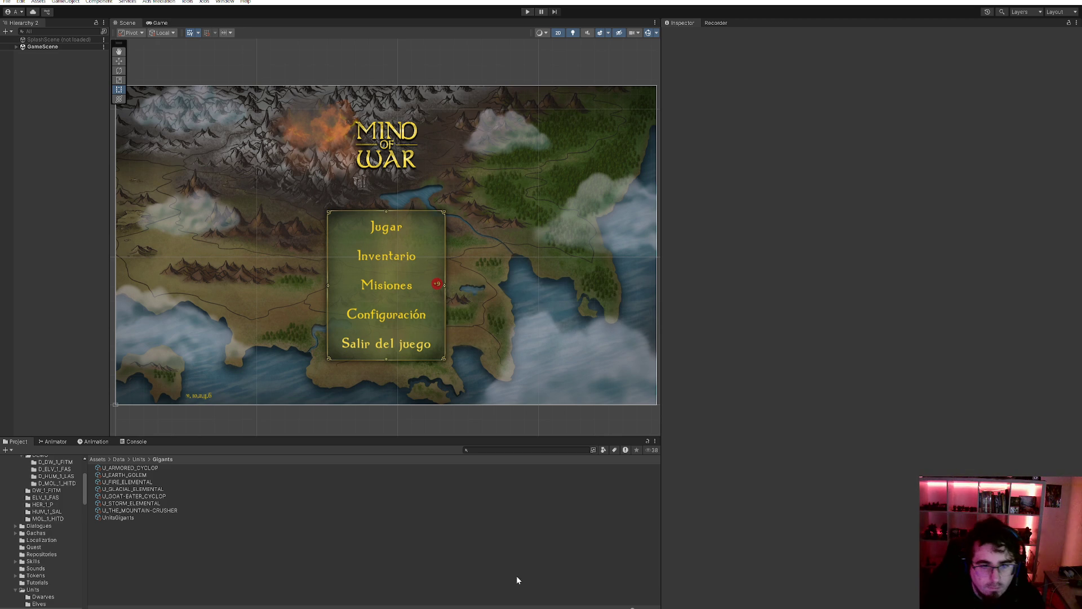
mouse_move(524, 608)
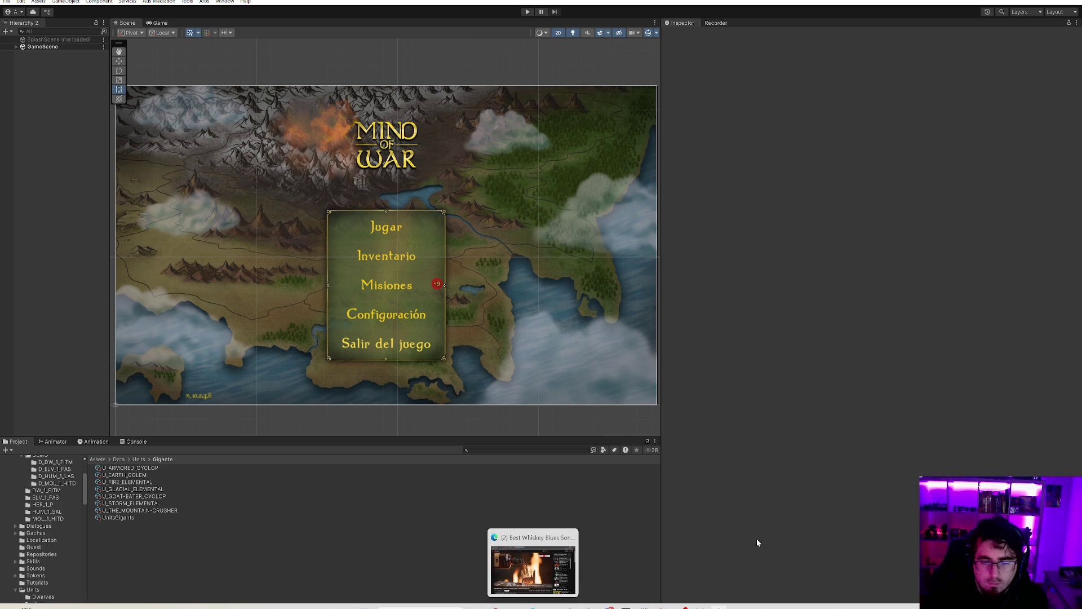
- Review diffs for AdsSystem.cs, LevelPlayVersions.json, AudioSettingsWidget.cs and DLog.cs; summary 'Added Interstitial call on Ads System'
key("alt+Tab")
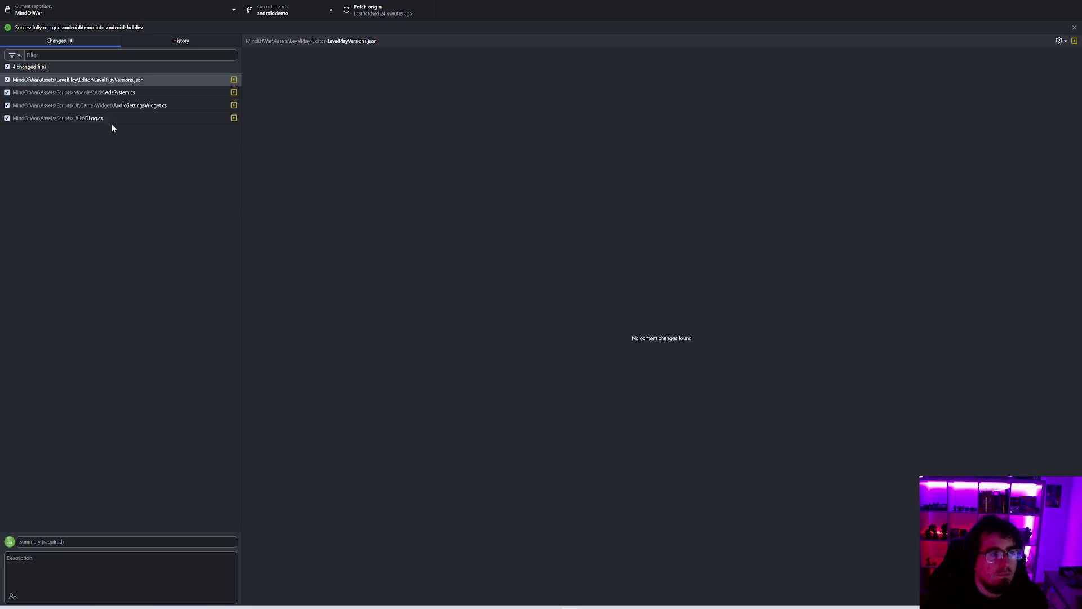
left_click(144, 91)
left_click(147, 81)
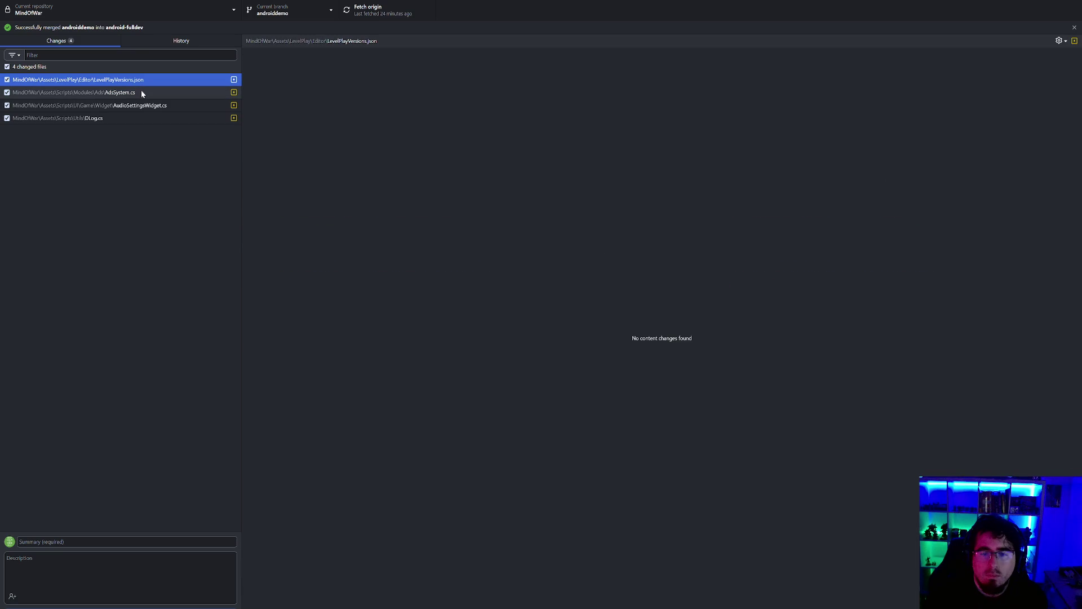
left_click(142, 93)
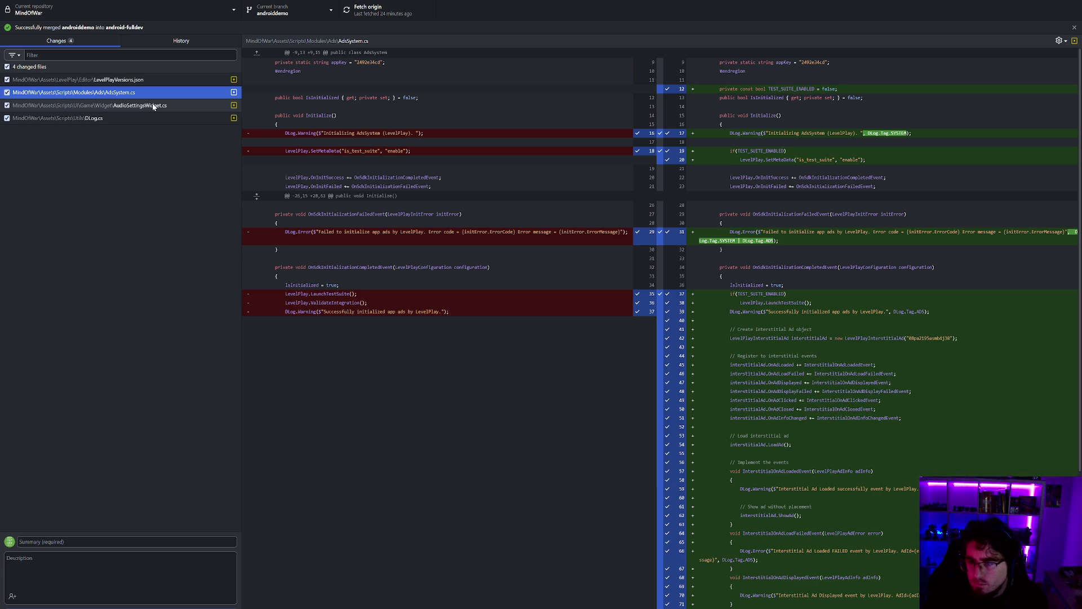
left_click(153, 106)
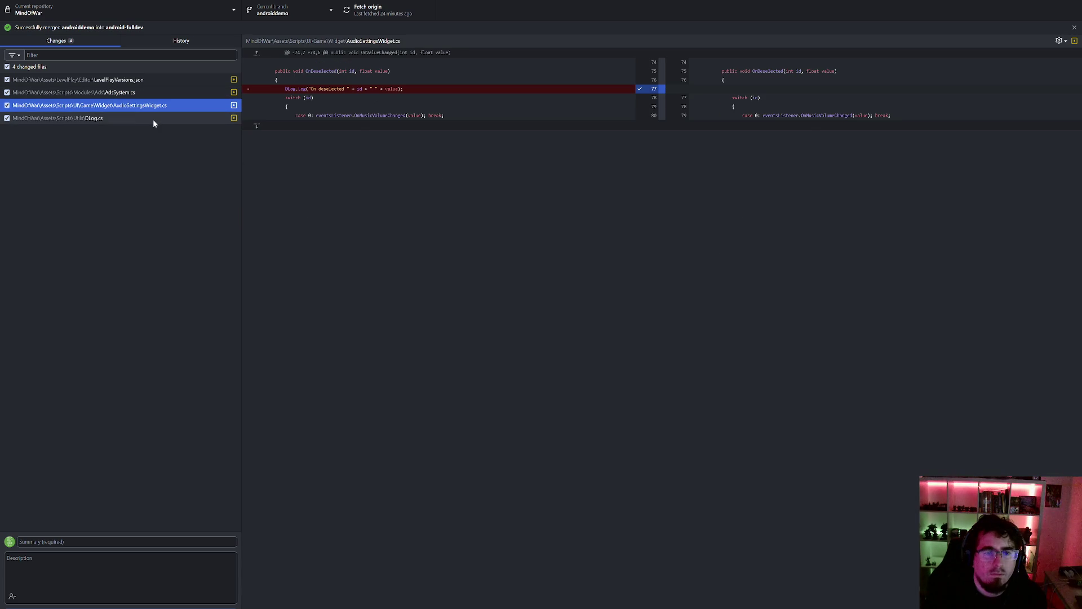
left_click(153, 119)
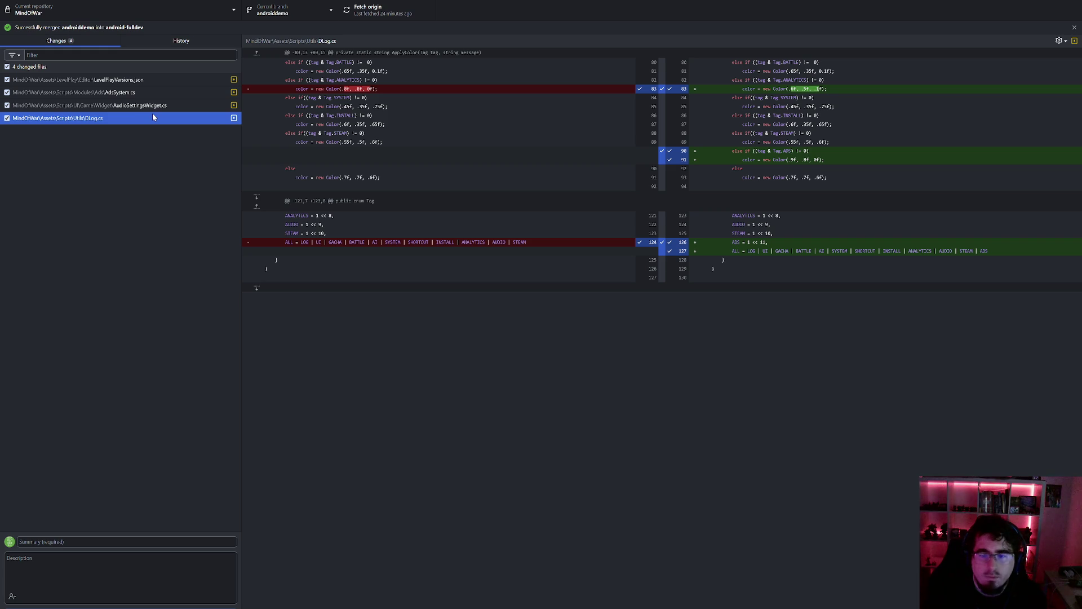
left_click(139, 540)
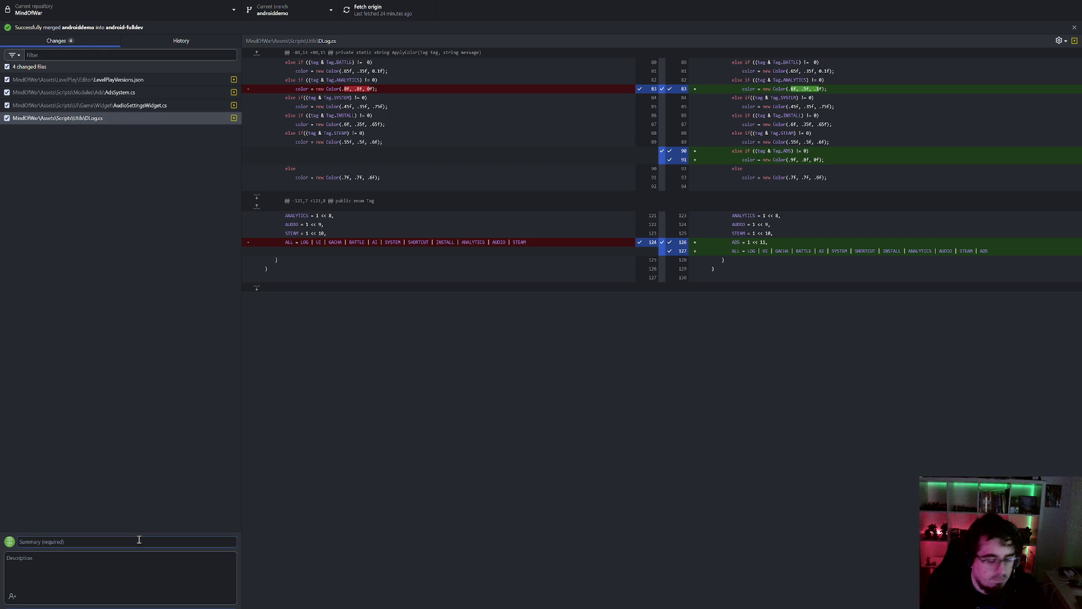
type("Added Inter")
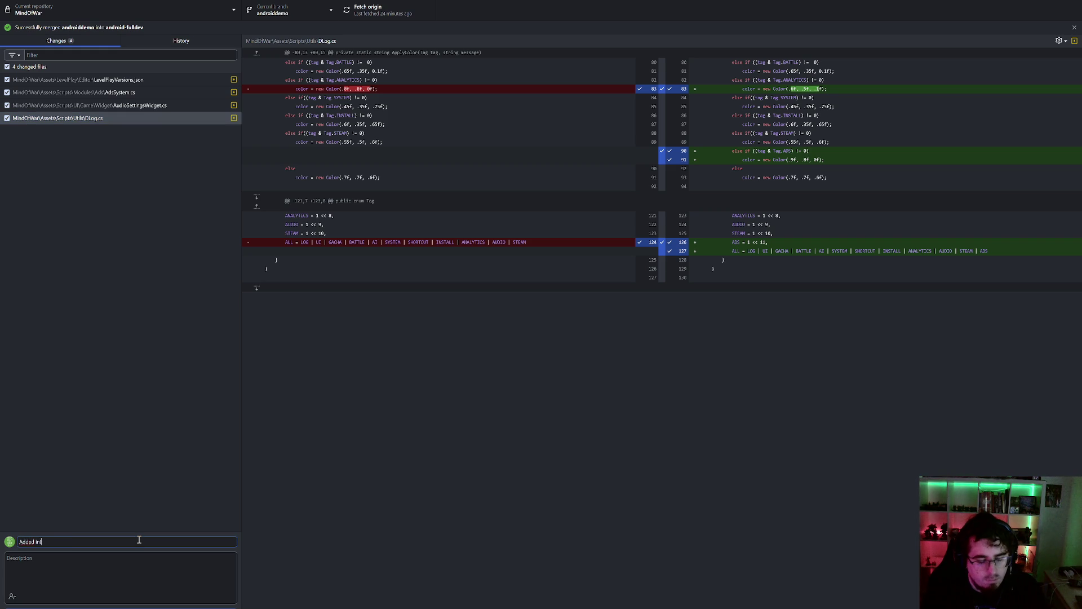
type("stitial call ")
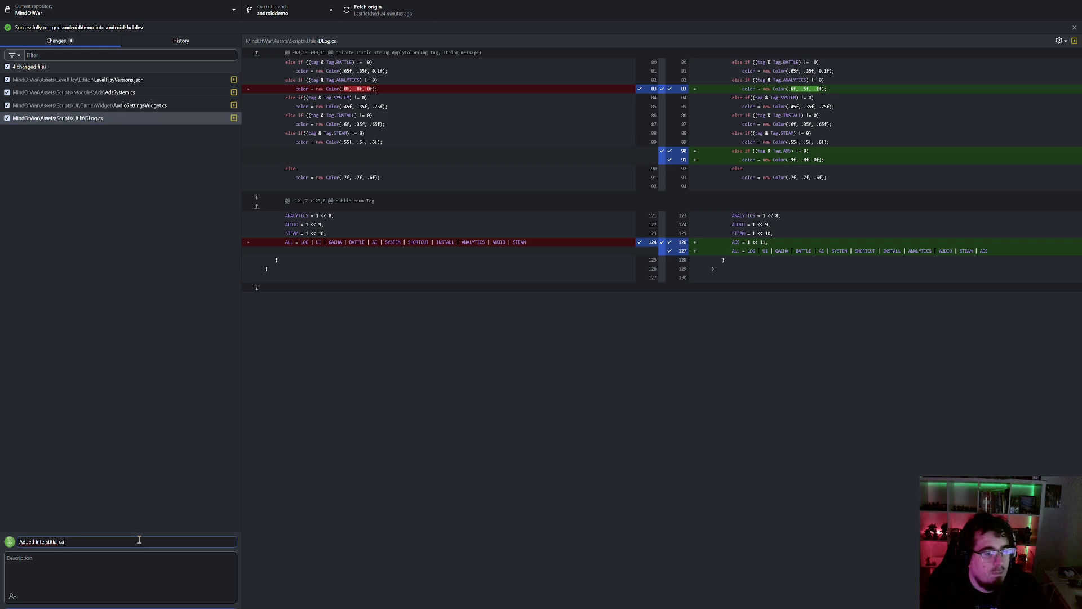
type("on Ads System")
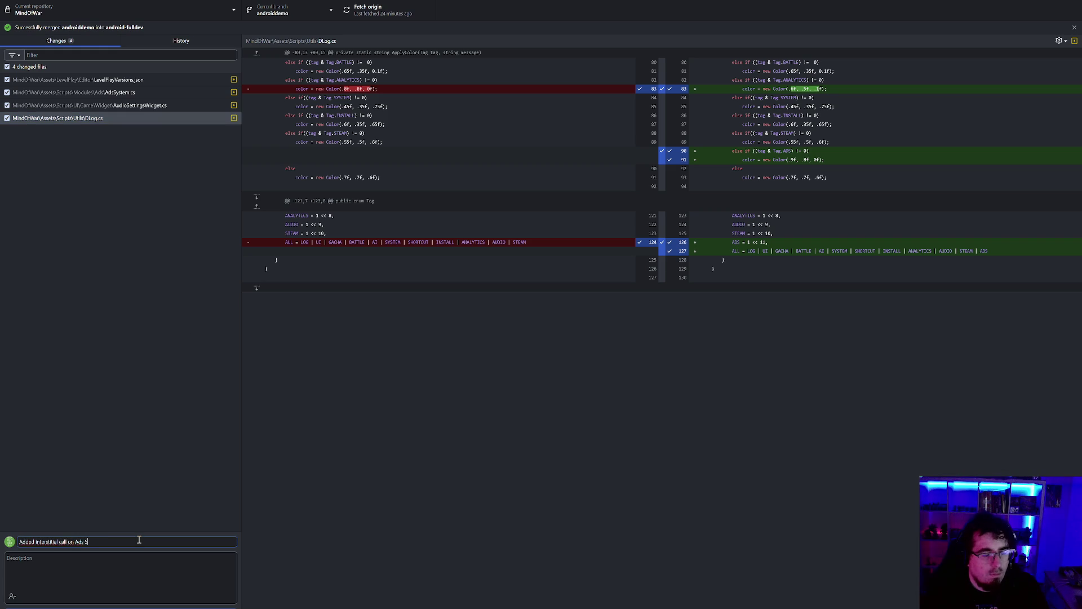
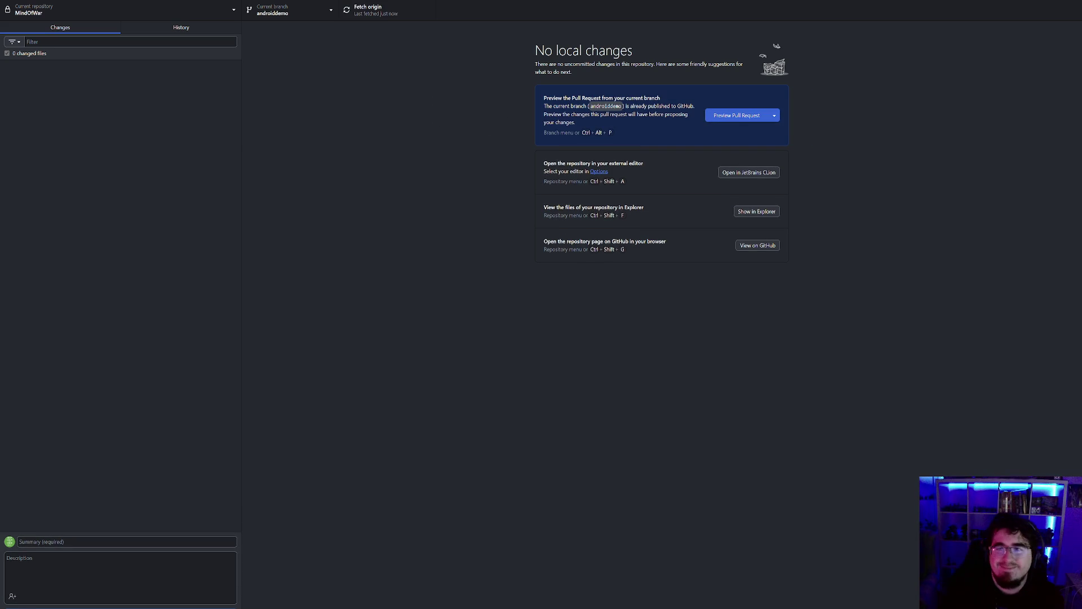
- Check out the android-fulldev branch in GitHub Desktop
key("alt+Tab")
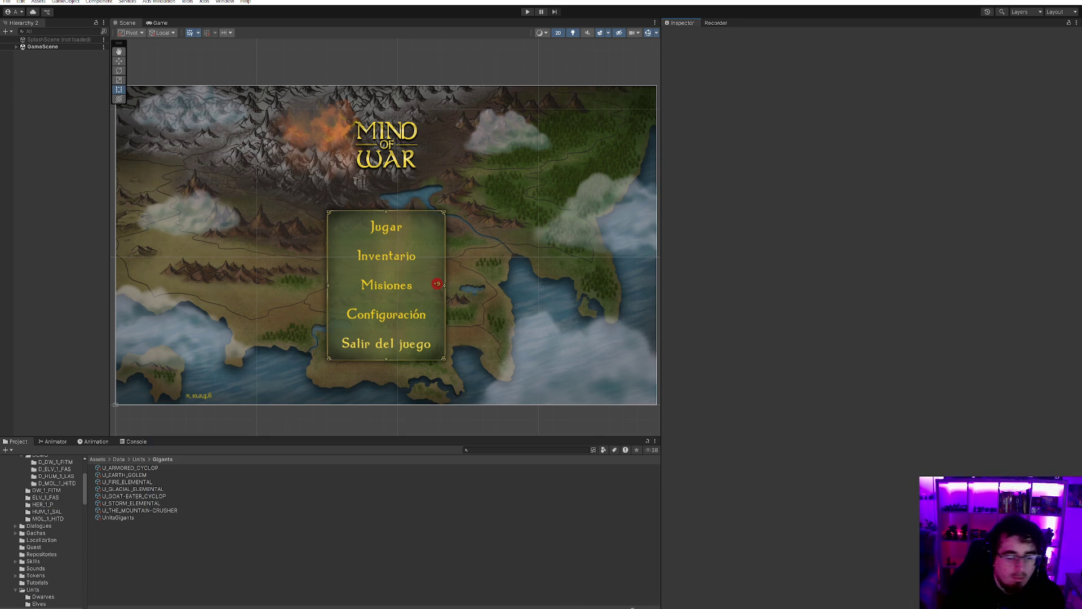
mouse_move(570, 606)
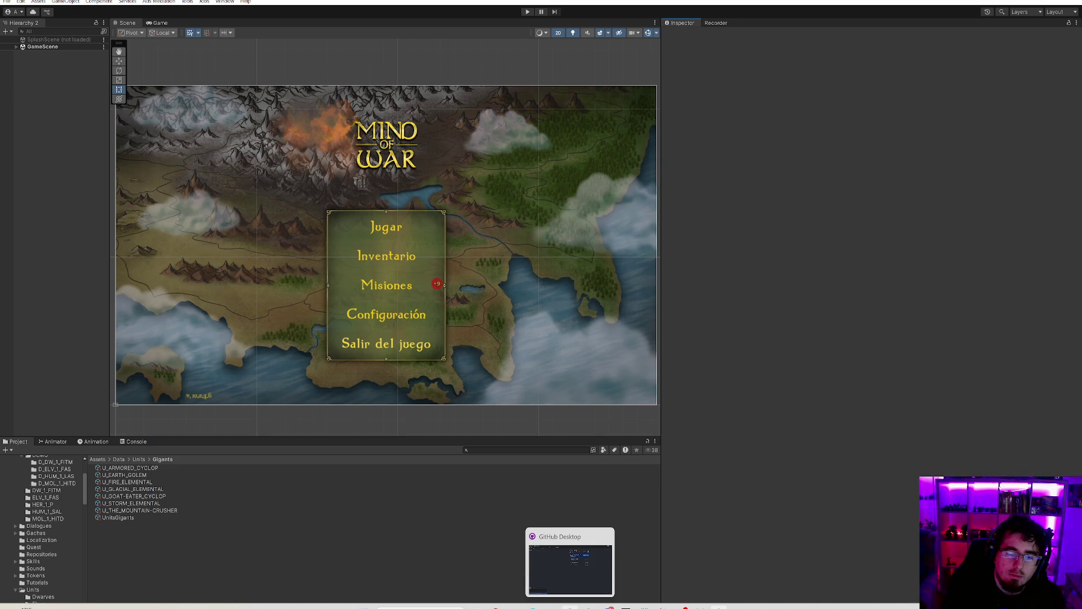
left_click(570, 570)
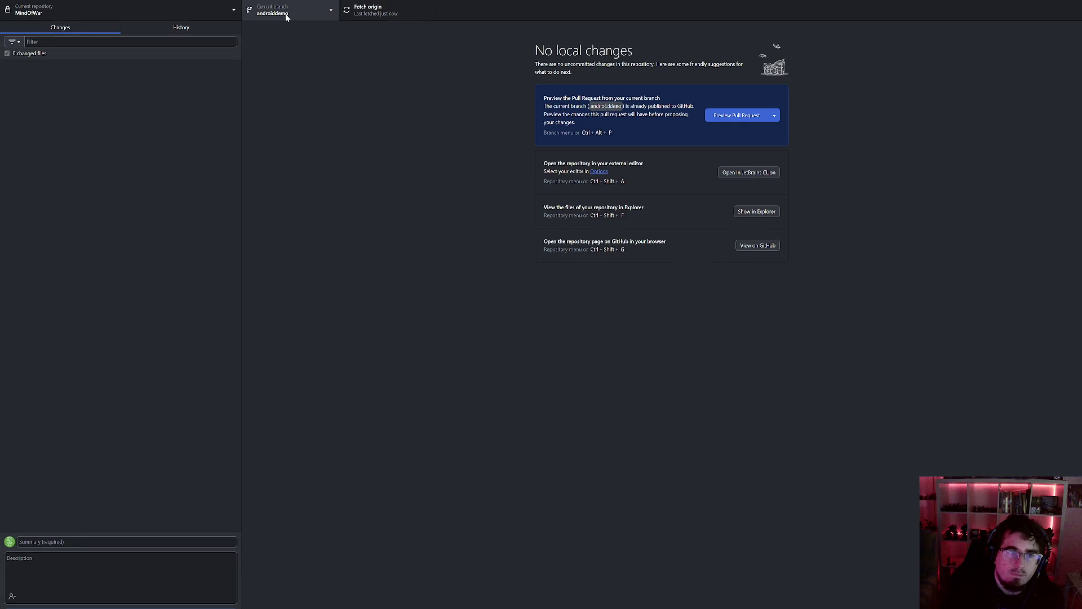
left_click(276, 10)
left_click(279, 113)
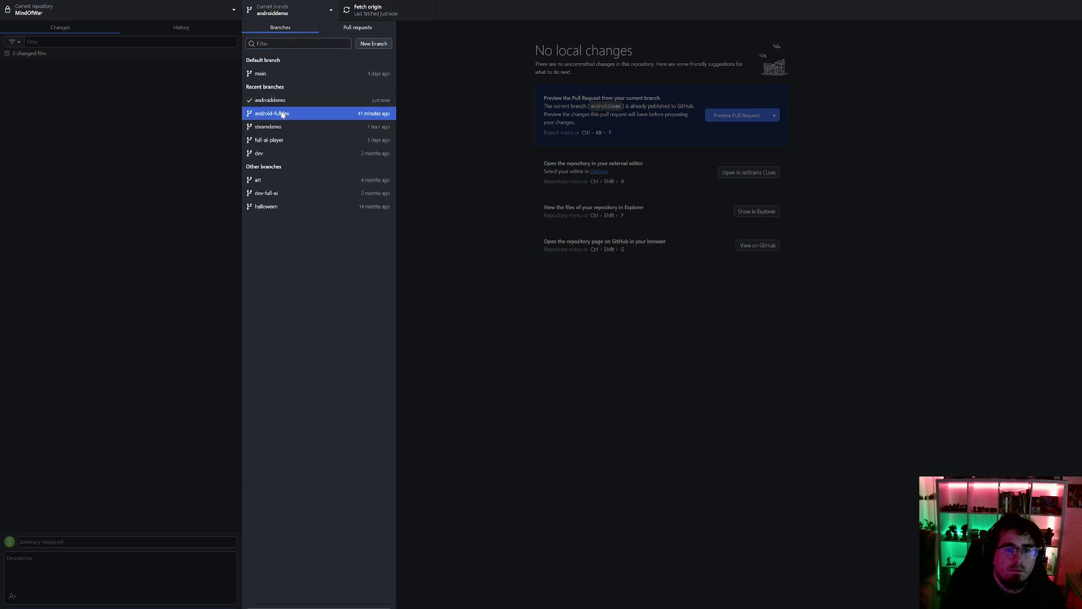
- Merge androiddemo into android-fulldev and push the merge to origin
left_click(321, 18)
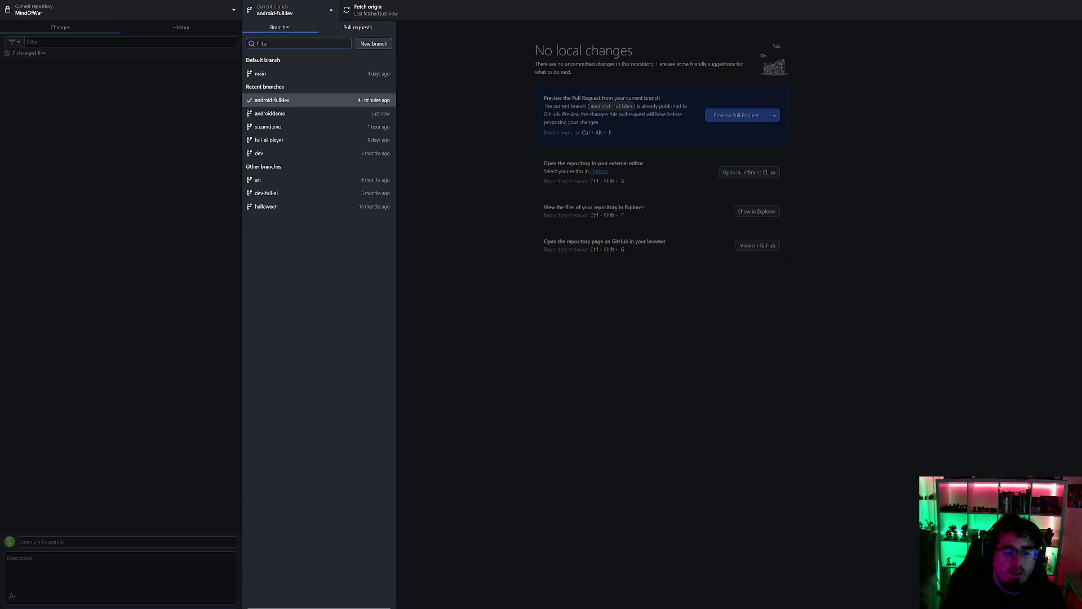
left_click(319, 590)
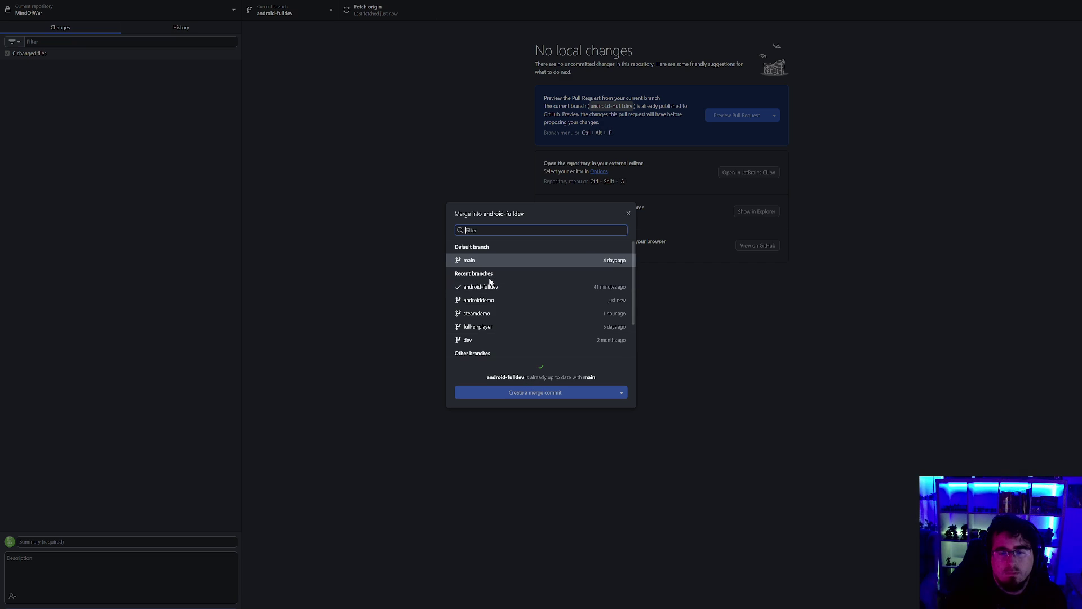
left_click(485, 300)
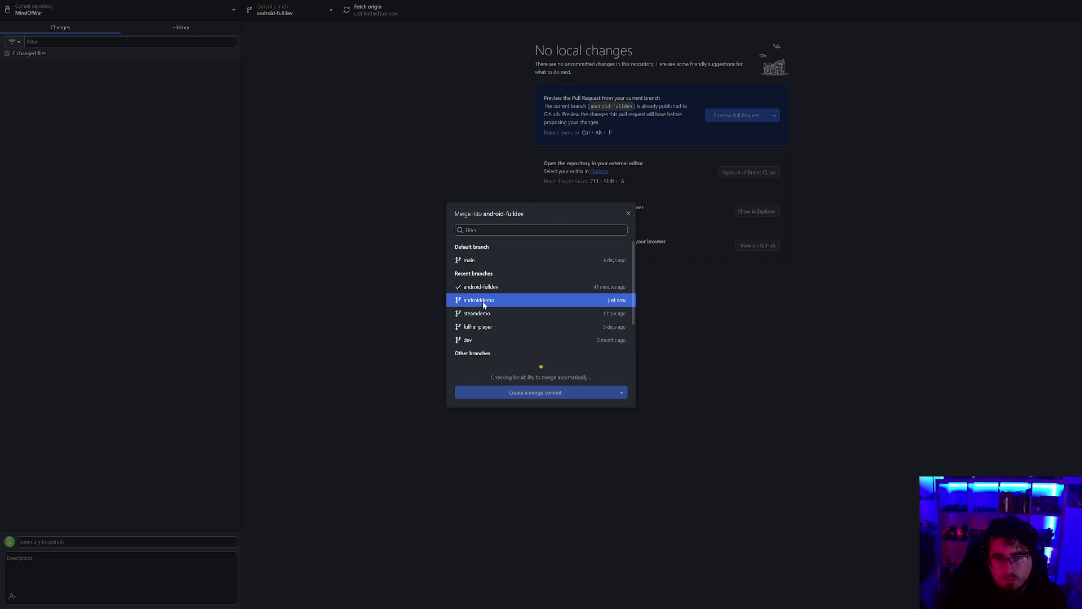
left_click(533, 392)
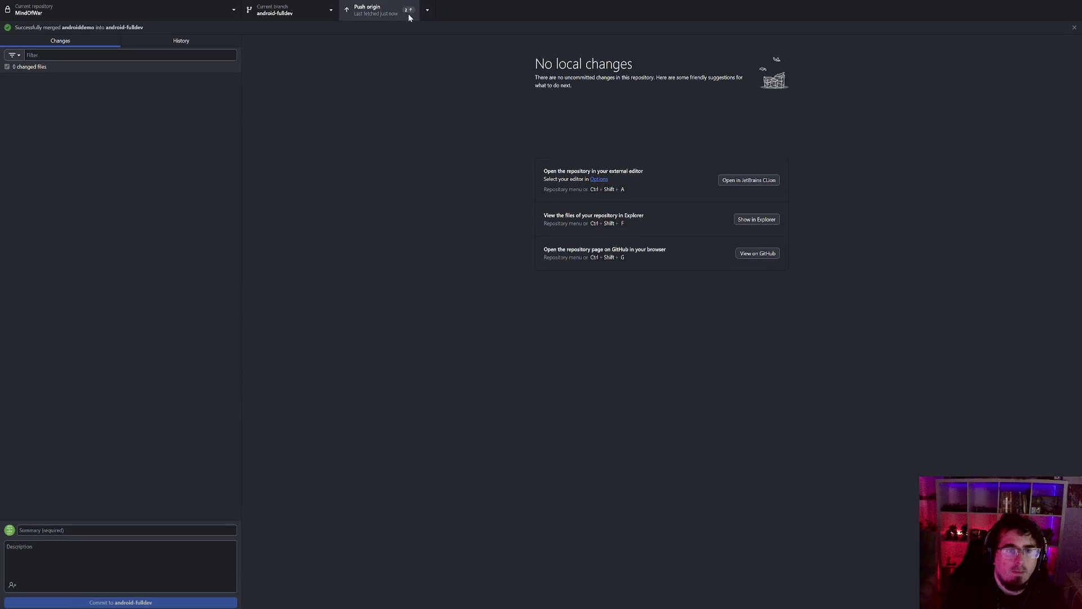
left_click(401, 17)
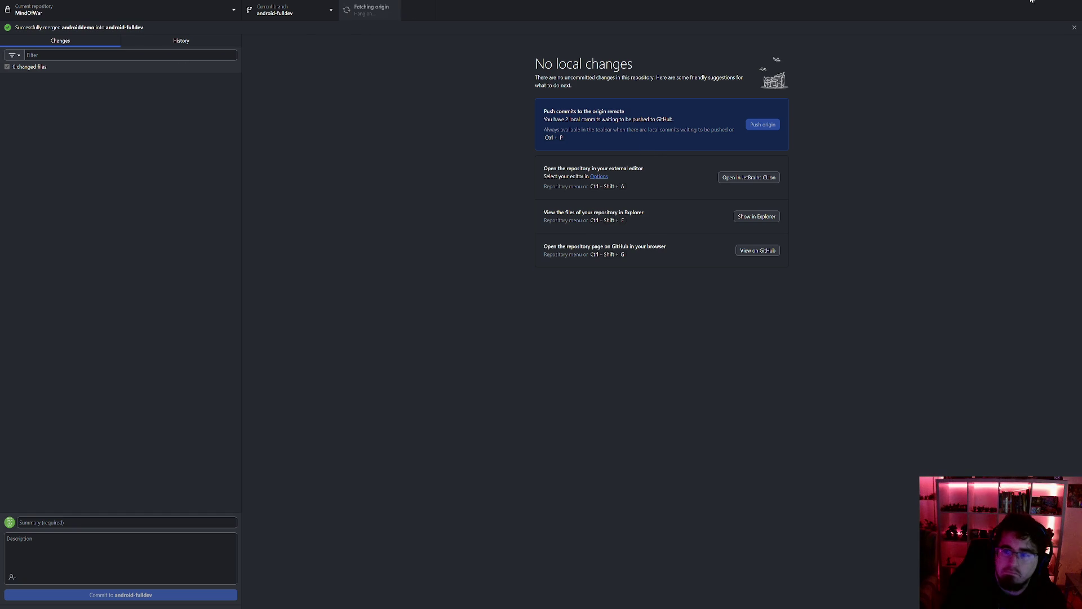
key("alt+Tab")
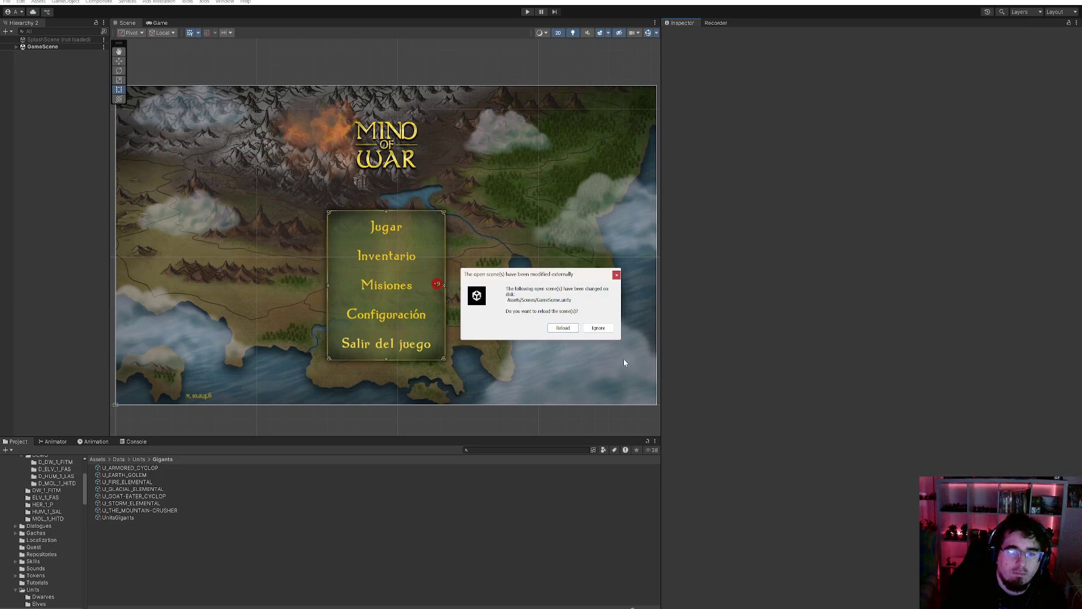
- Reload the externally changed GameScene, then collapse the Data and Prefabs folders in the Project tree
left_click(562, 328)
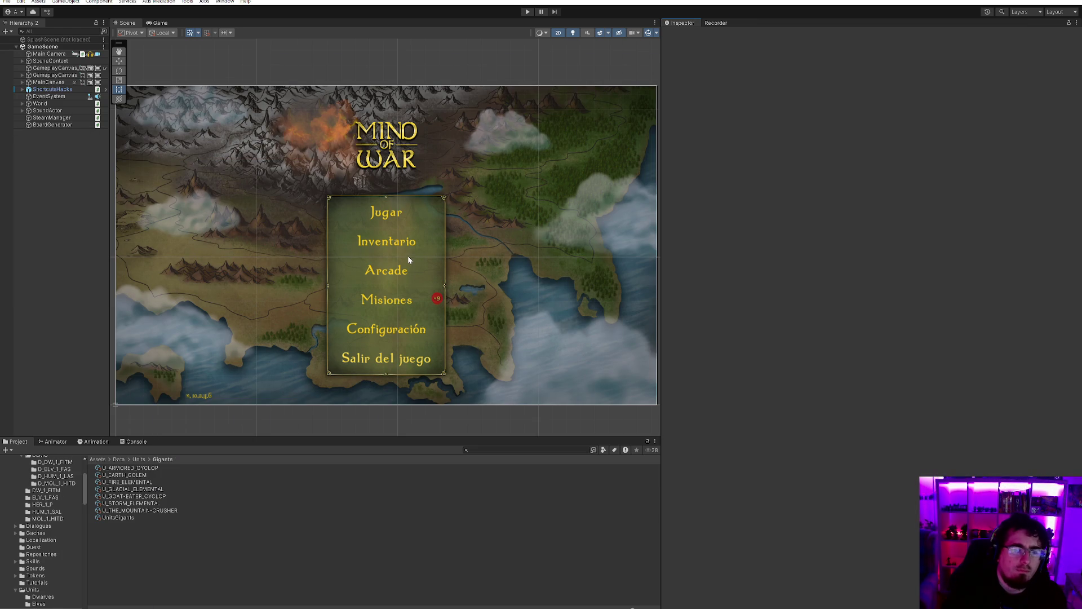
scroll(433, 254, "down", 3)
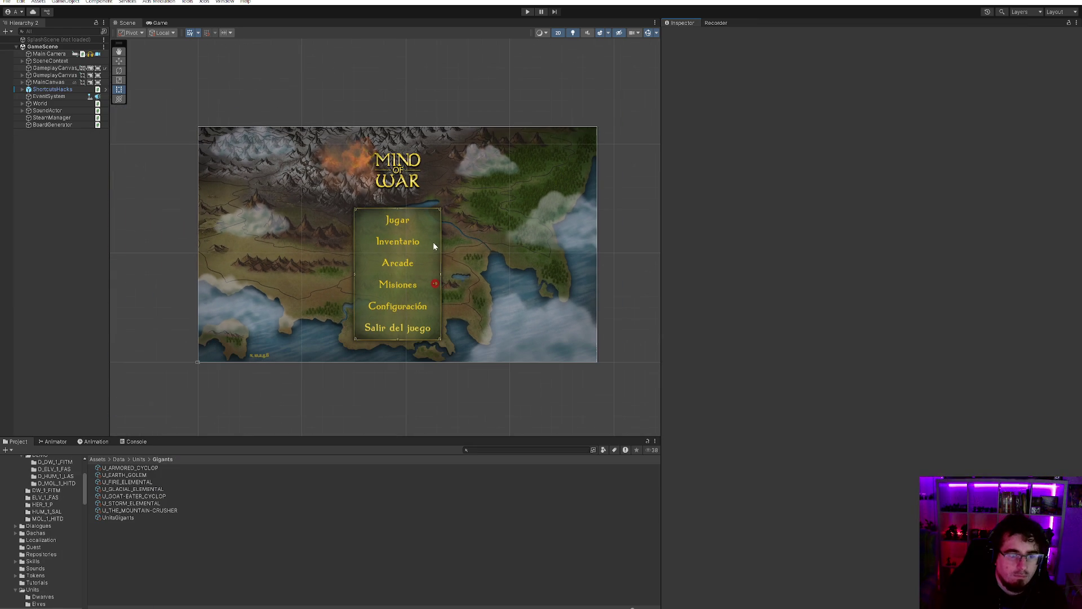
scroll(35, 484, "up", 5)
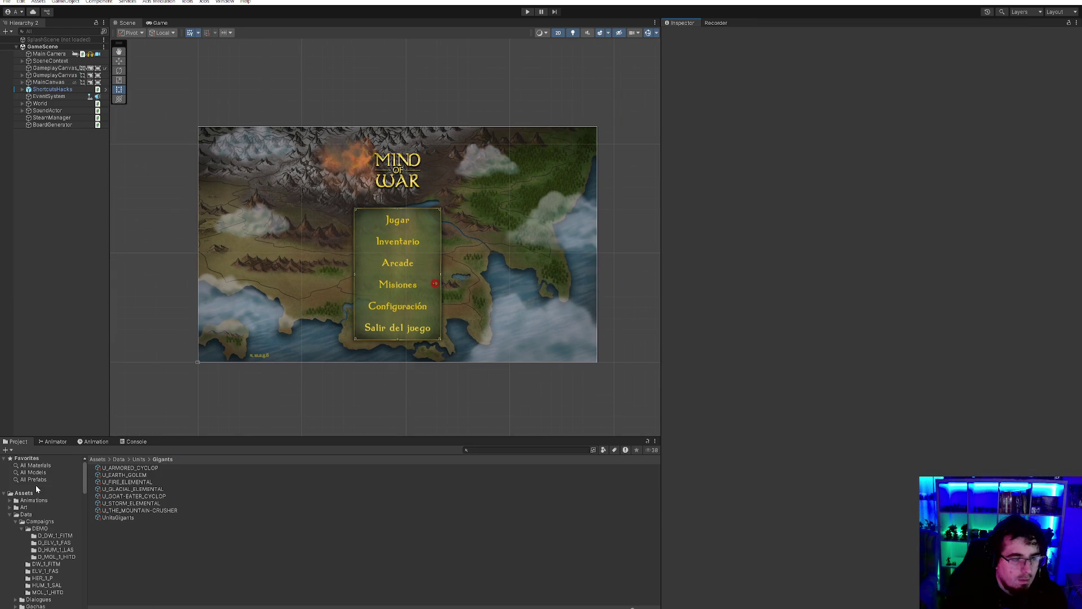
left_click(9, 514)
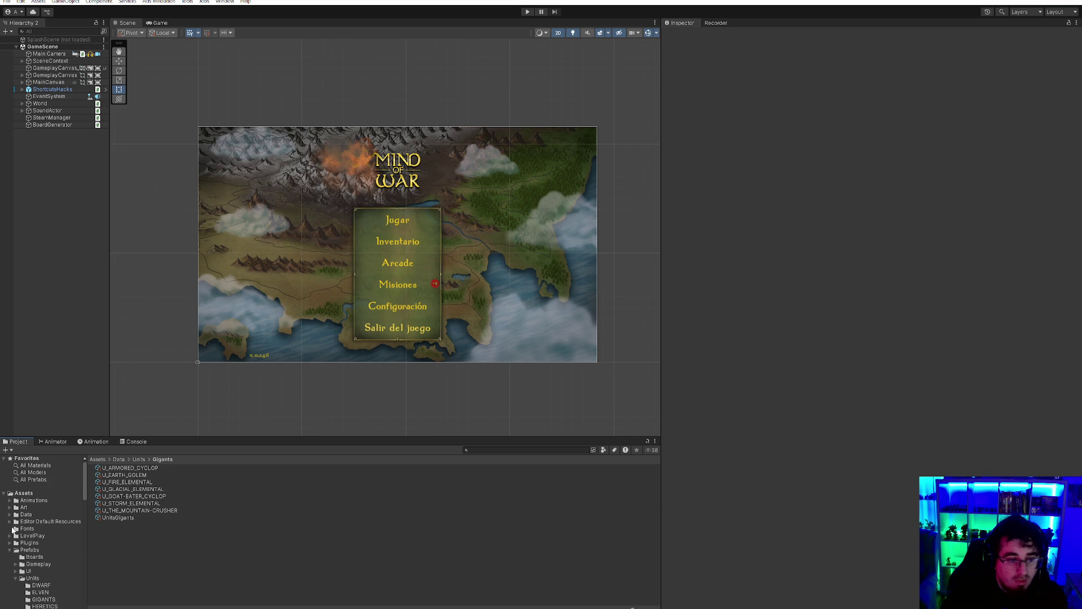
left_click(9, 550)
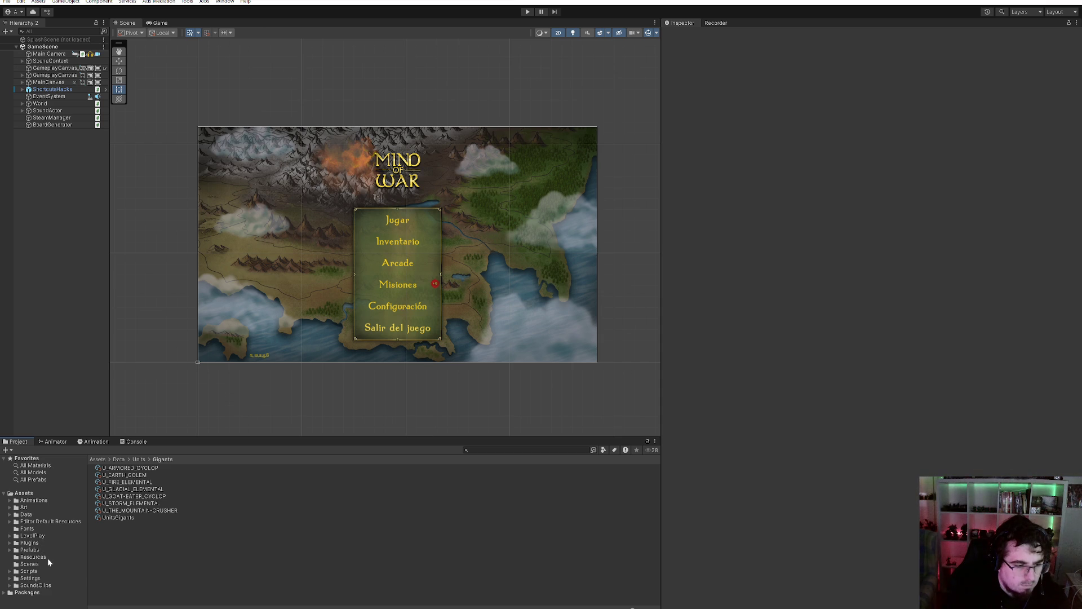
- Browse the Data/Tokens folder, then open the Assets Scripts folder
left_click(32, 513)
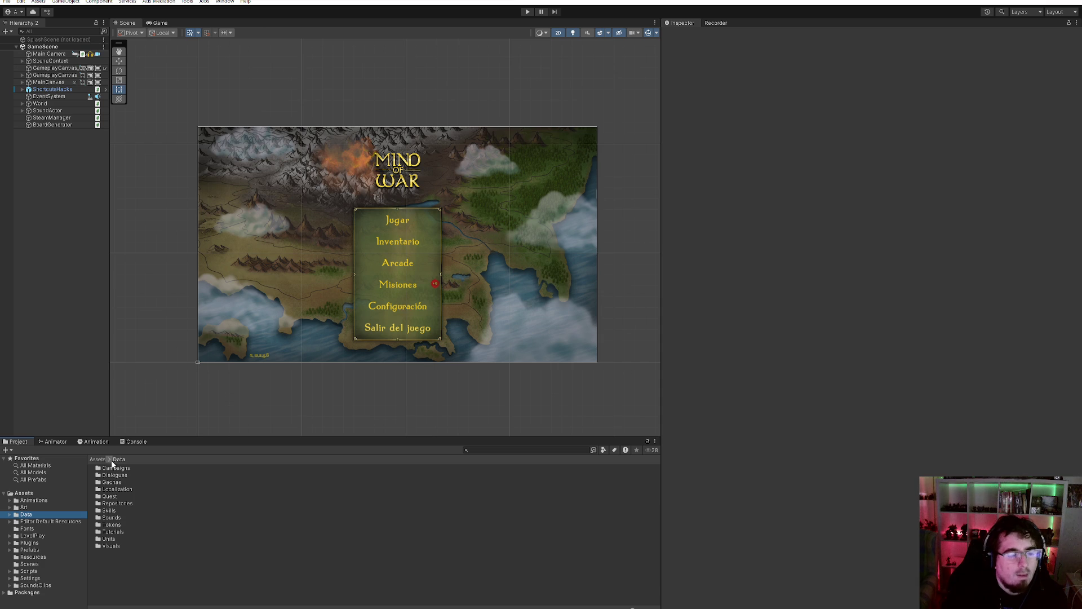
left_click(110, 525)
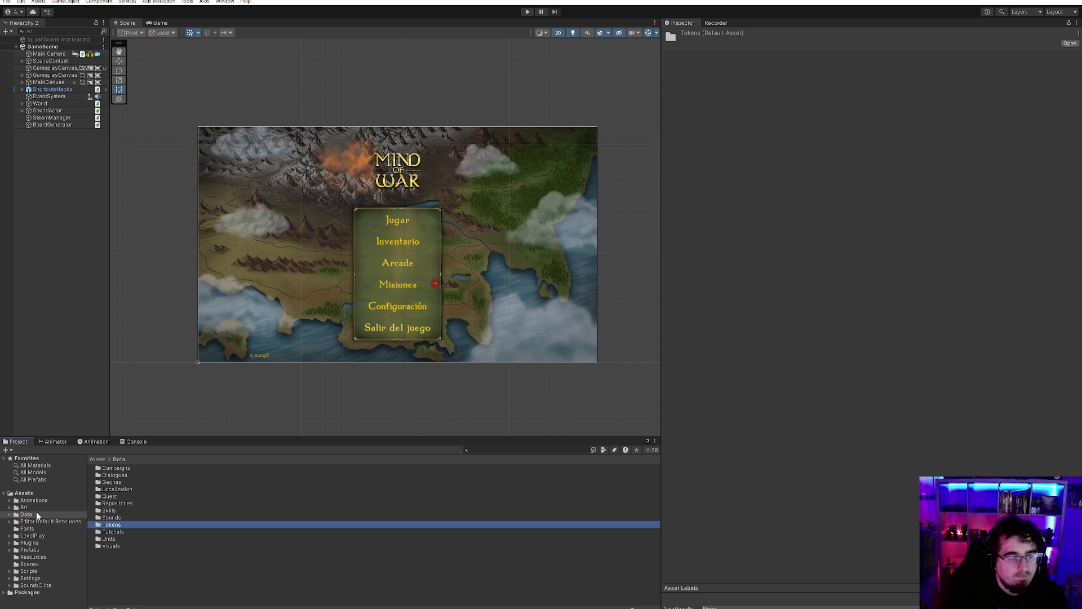
left_click(36, 494)
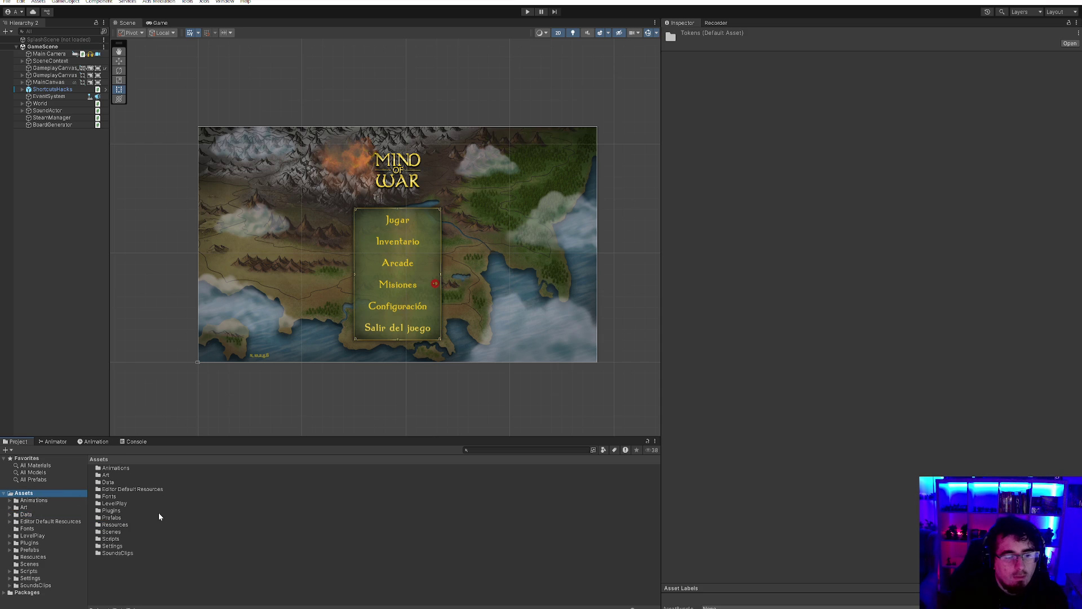
left_click(113, 539)
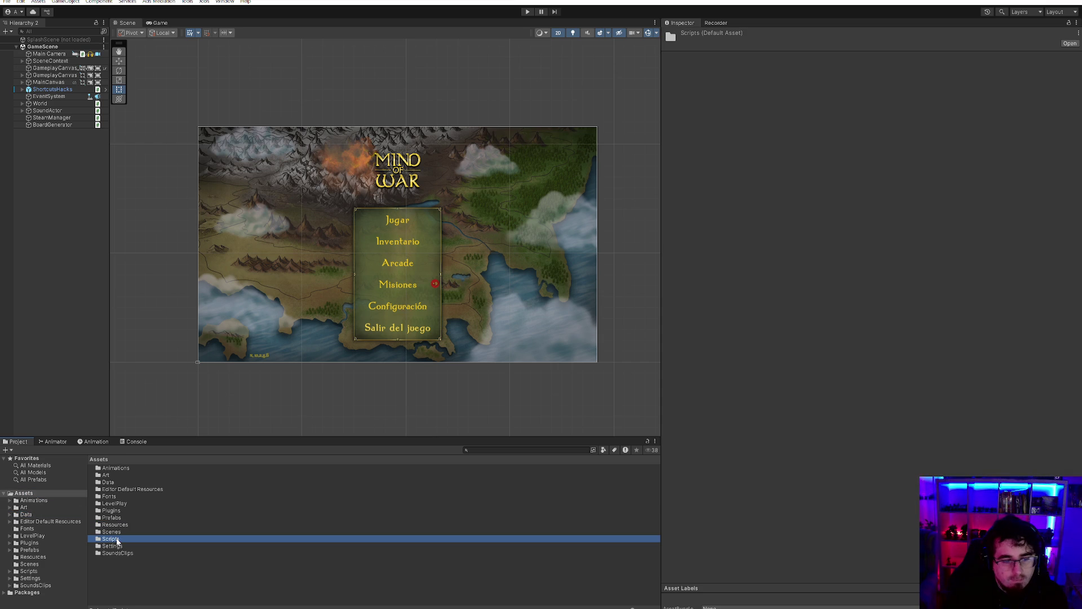
double_click(116, 539)
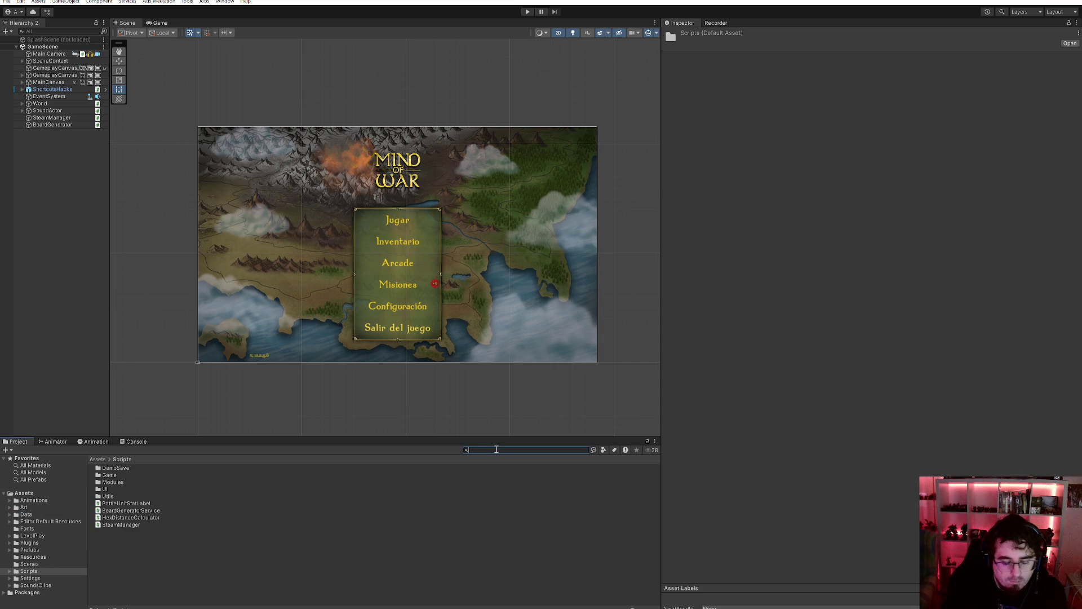
- Search the project for 'token' and open GameSkillTokenableController in Rider
type("token")
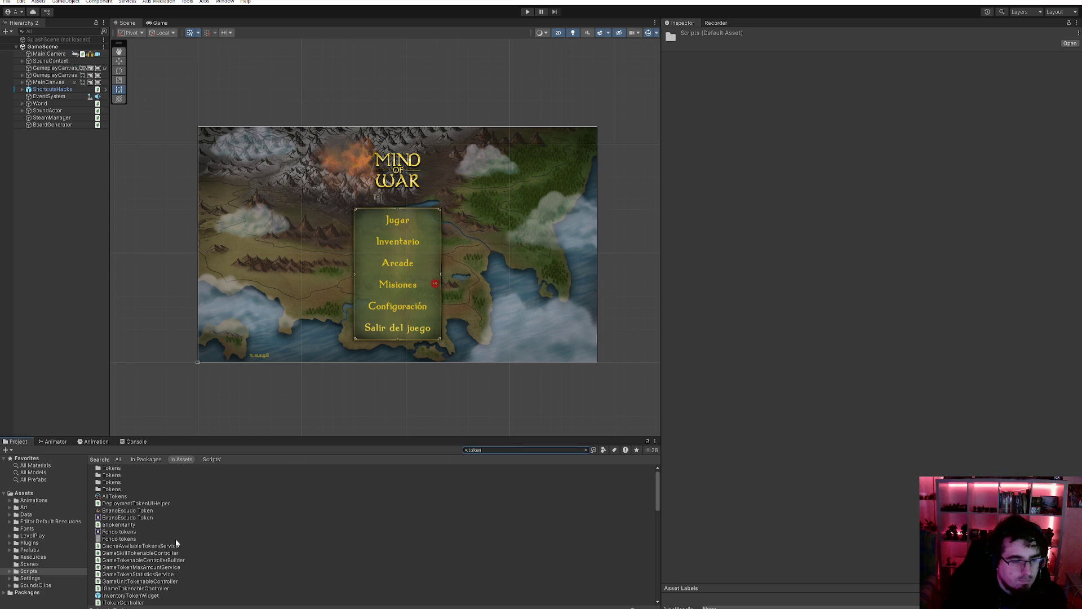
left_click(160, 567)
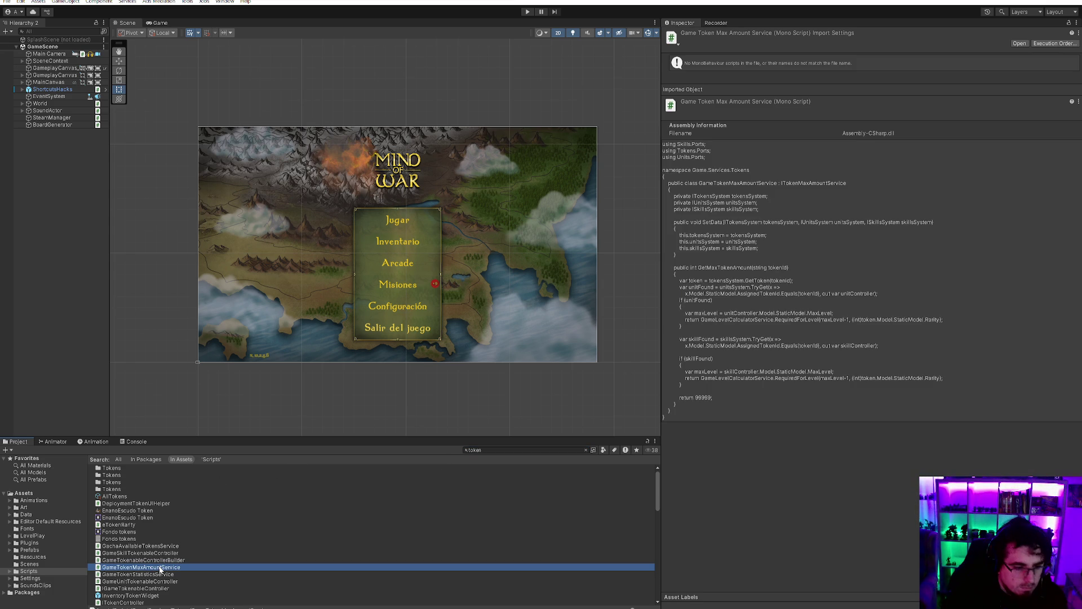
left_click(159, 562)
left_click(162, 554)
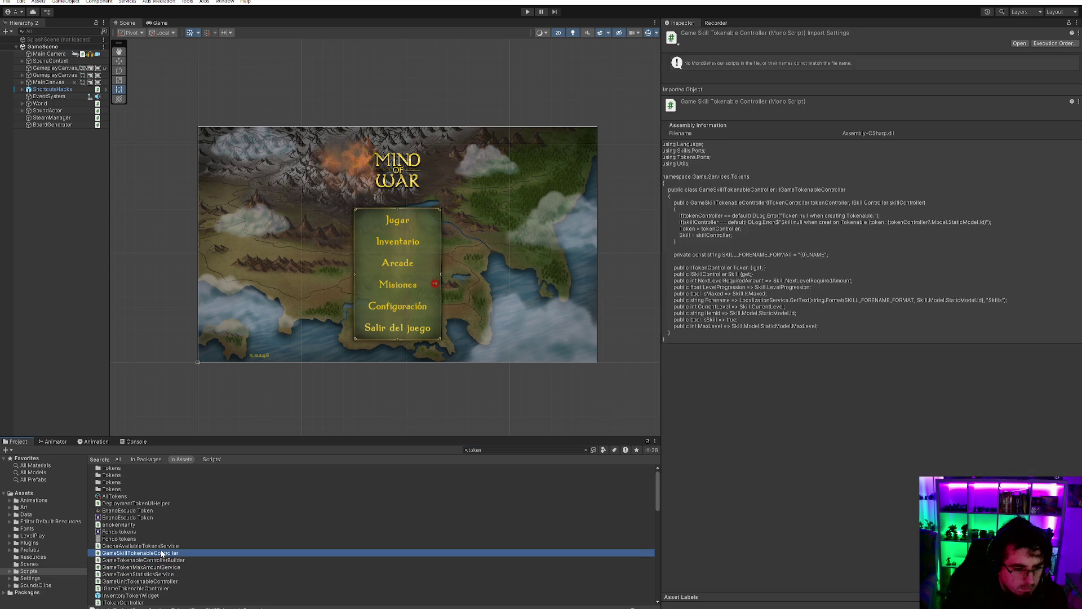
double_click(161, 554)
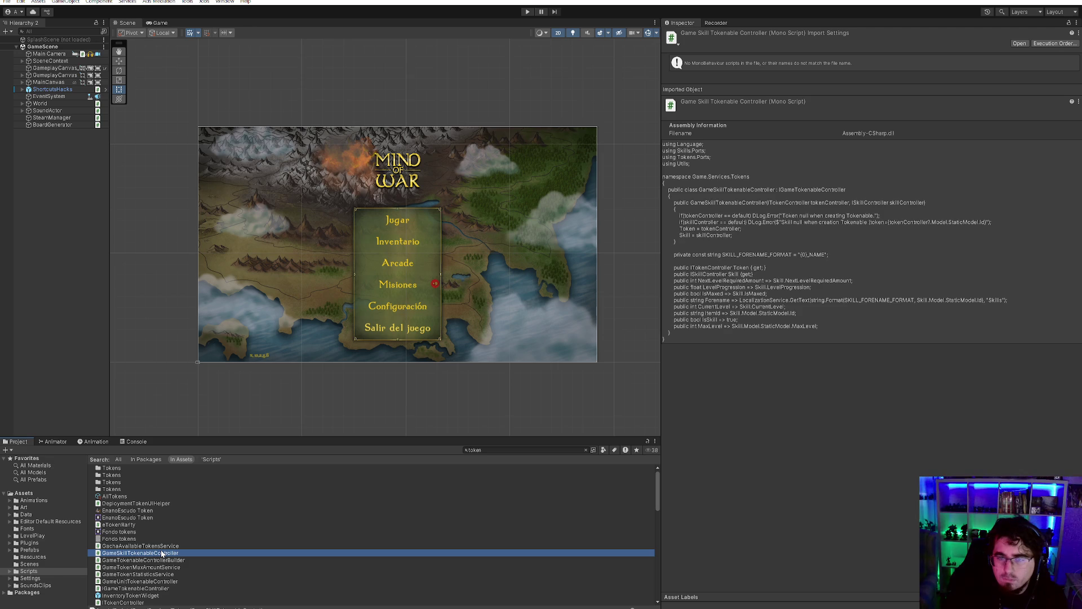
left_click(198, 375)
- Jump from GameSkillTokenableController to the NextLevelRequiredAmount declaration in ISkillController.cs
left_click(277, 351)
left_click(312, 328)
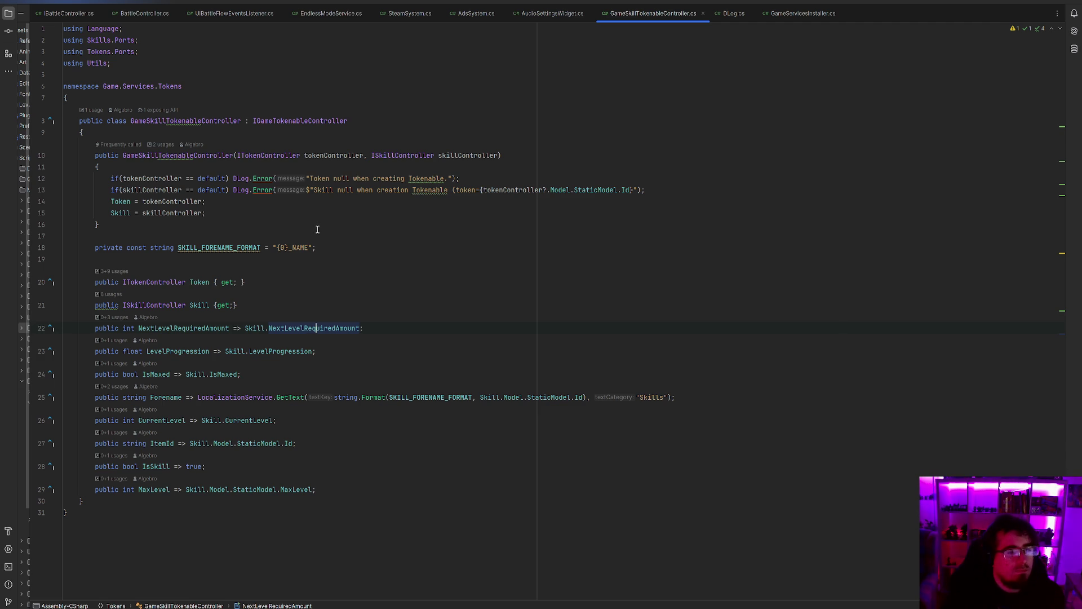
left_click(305, 327)
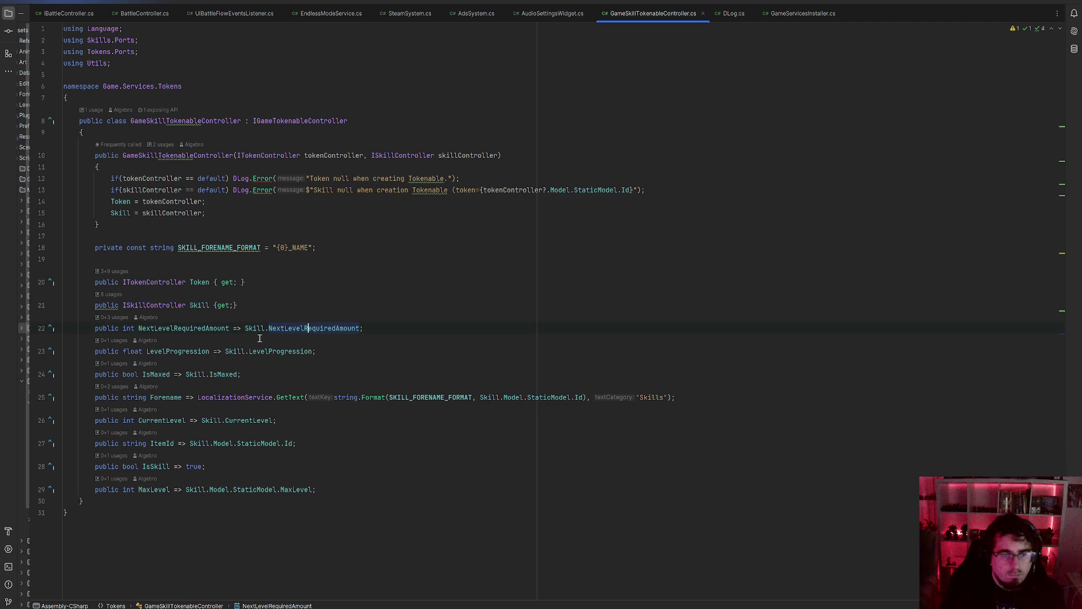
left_click(289, 330, "ctrl")
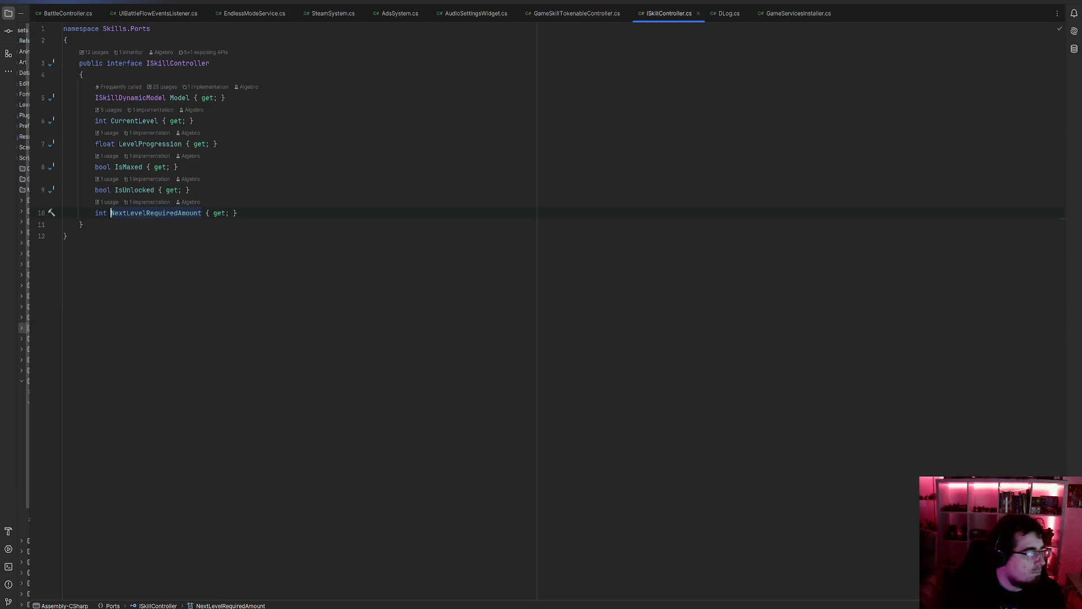
key("alt+Tab")
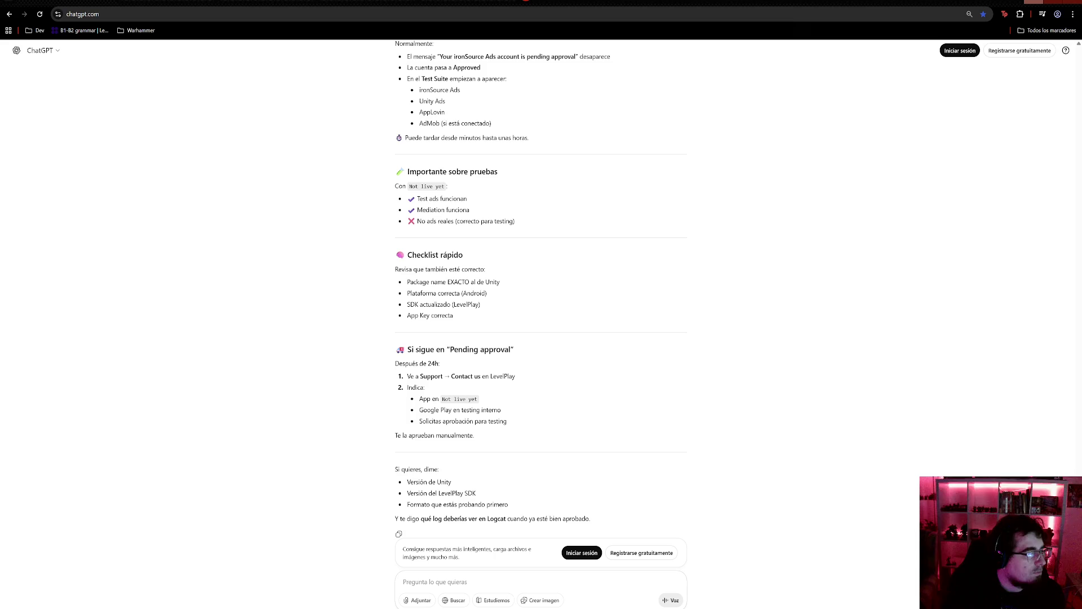
- Return from the ChatGPT tab to ISkillController.cs in Rider
key("alt+Tab")
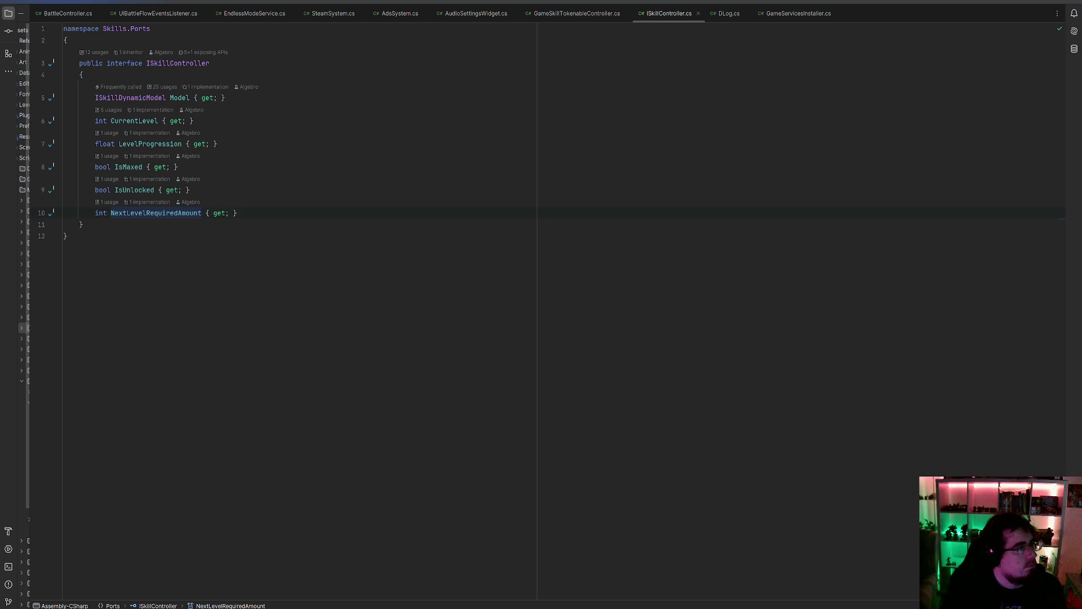
- Bring up the MindOfWar_Datos Google Sheet in Chrome
key("alt+Tab")
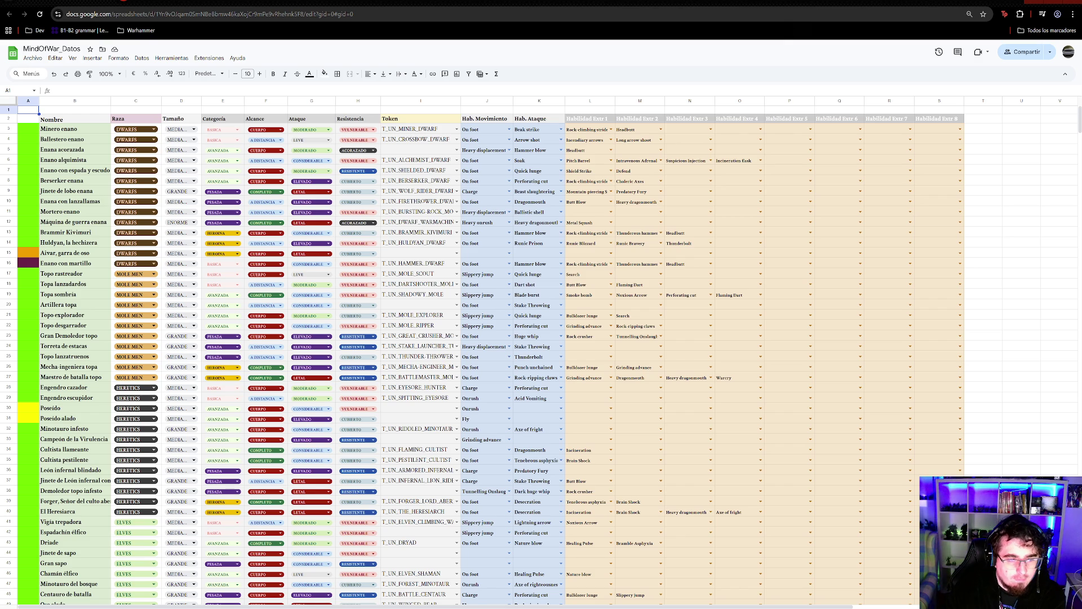
- On the achievements sheet, insert a new empty row below row 57
key("ctrl+shift+Page_Down")
scroll(319, 158, "down", 5)
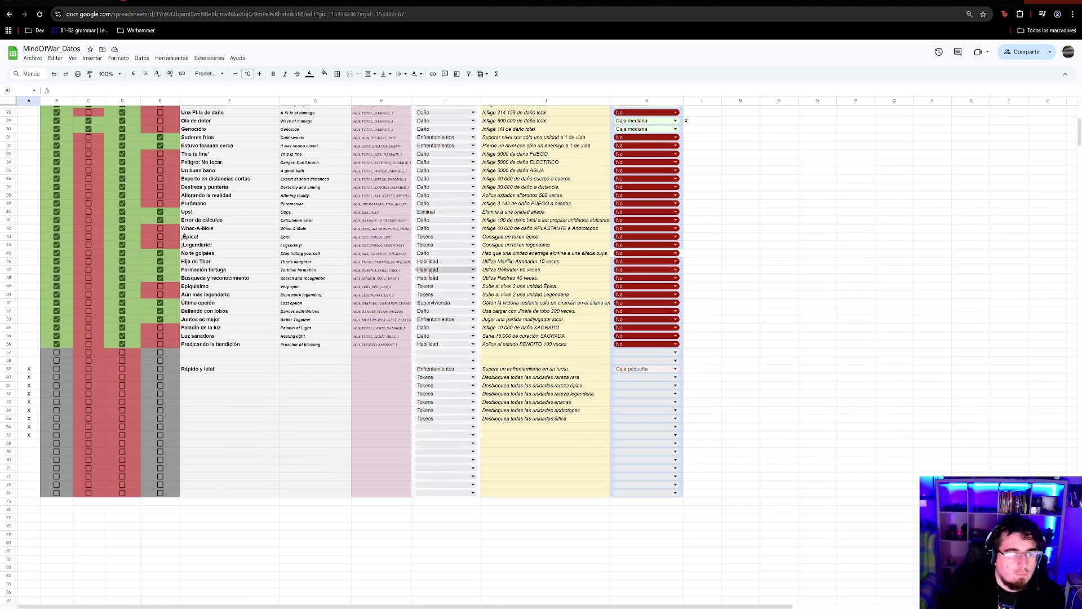
left_click(208, 355)
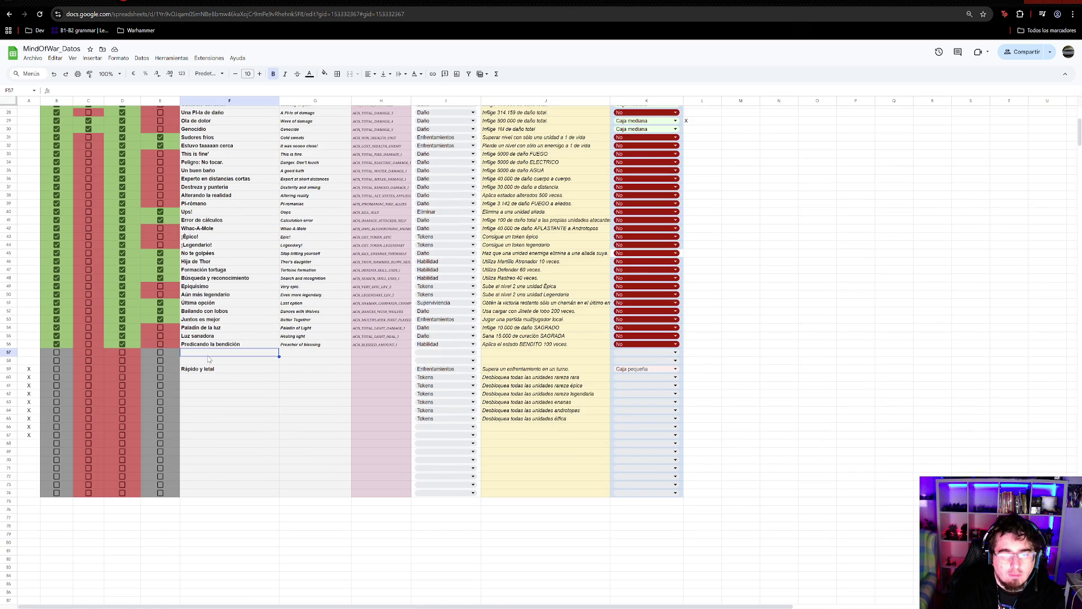
right_click(16, 354)
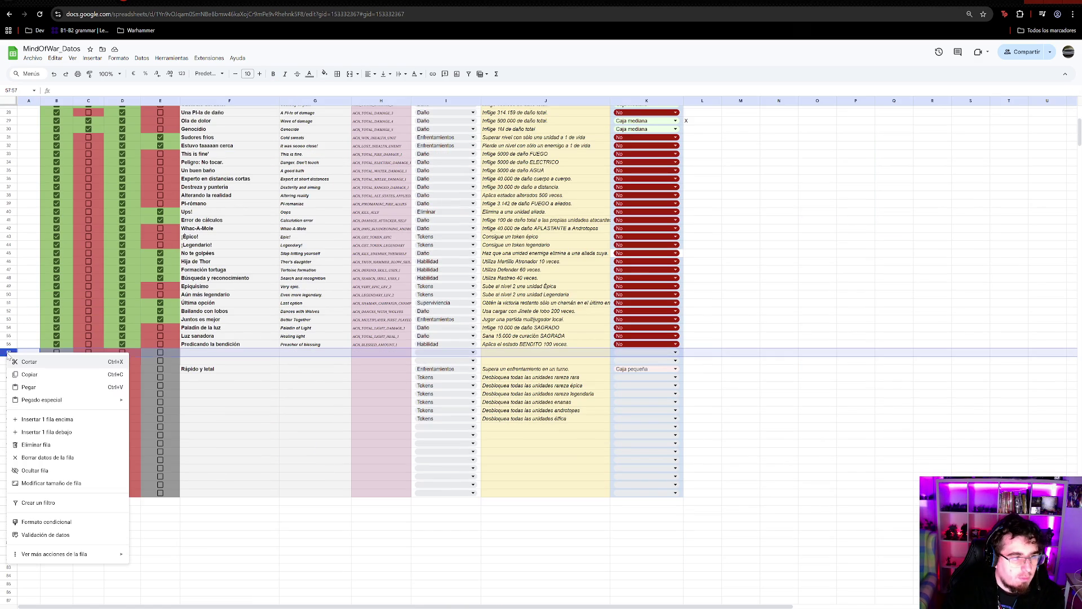
left_click(77, 431)
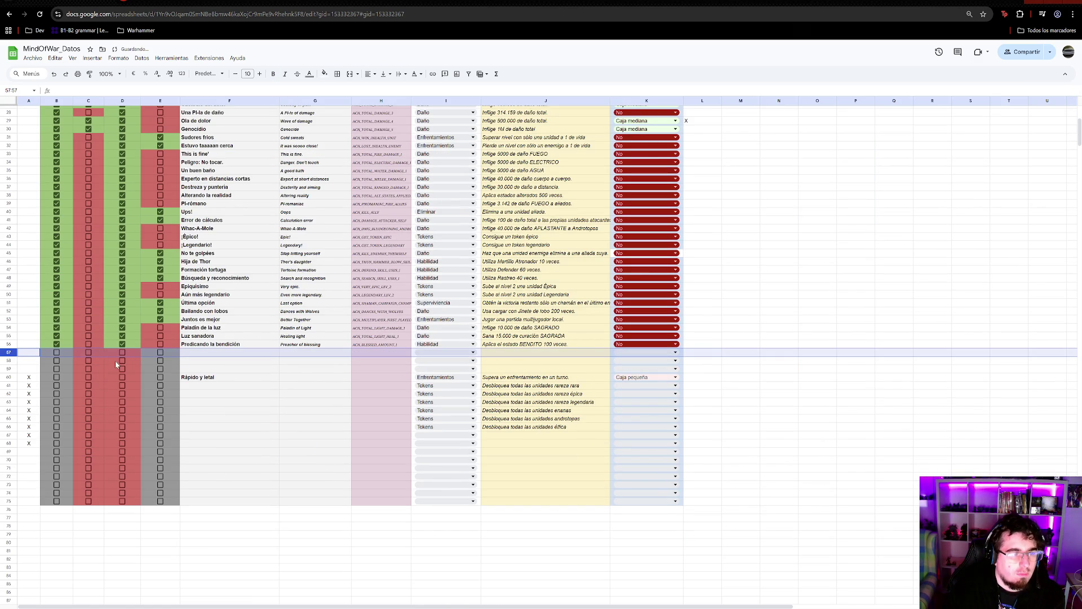
- Tick the B57 and D57 checkboxes and enter dashes in F57 to H57
left_click(56, 353)
scroll(124, 361, "up", 8)
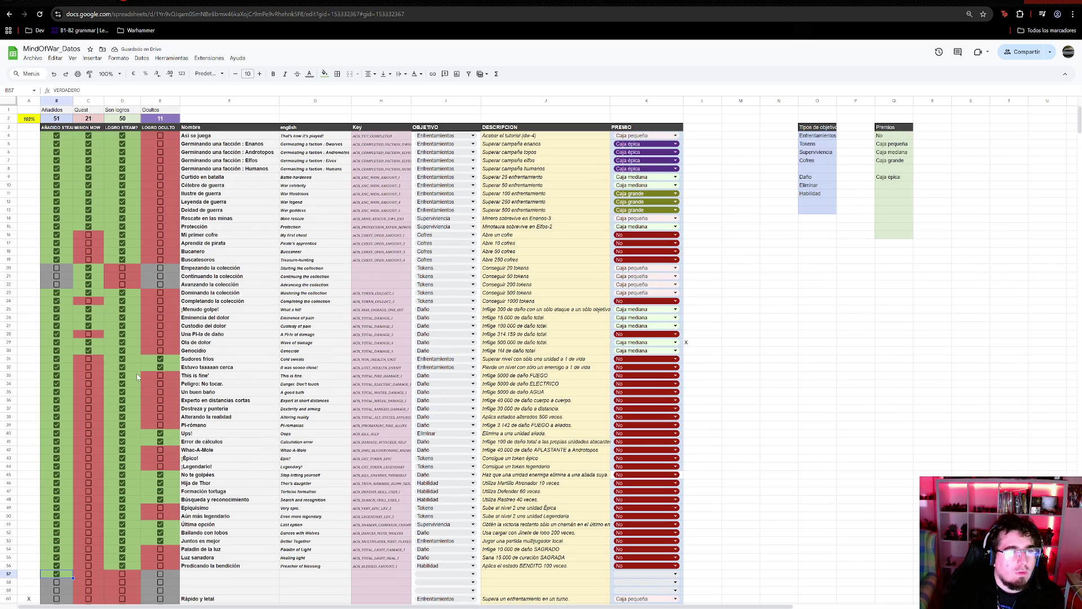
scroll(136, 372, "down", 6)
left_click(123, 396)
left_click(197, 390)
left_click(197, 397)
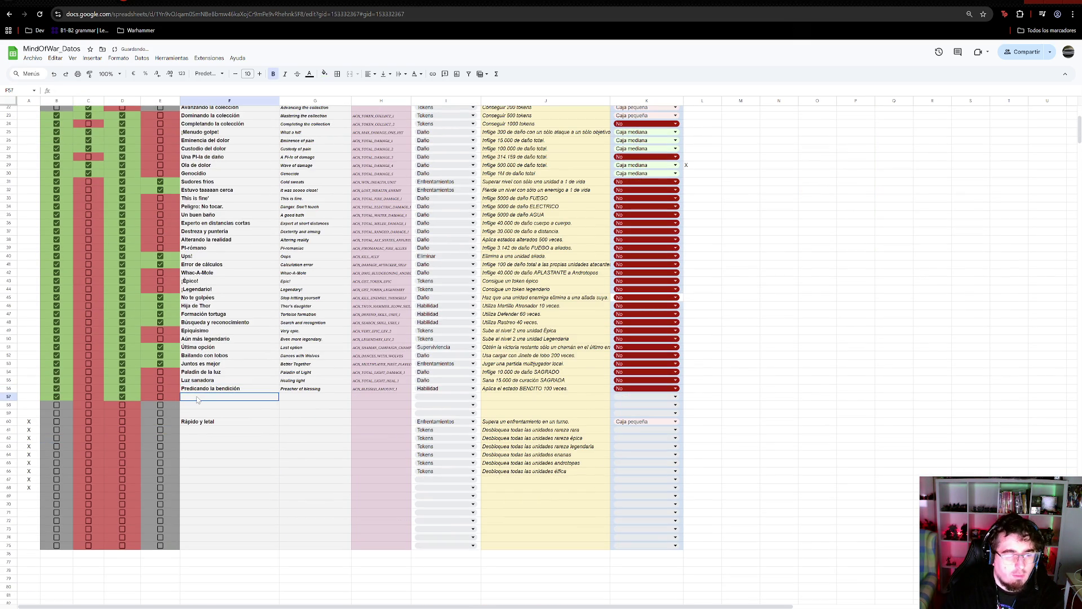
type("-")
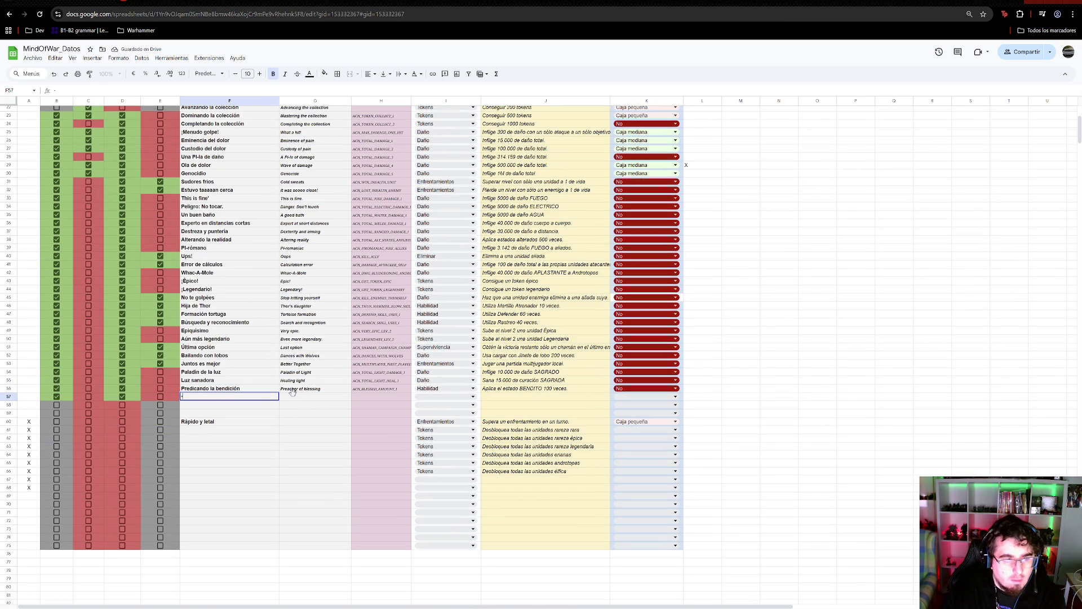
key("Tab")
type("-")
key("Tab")
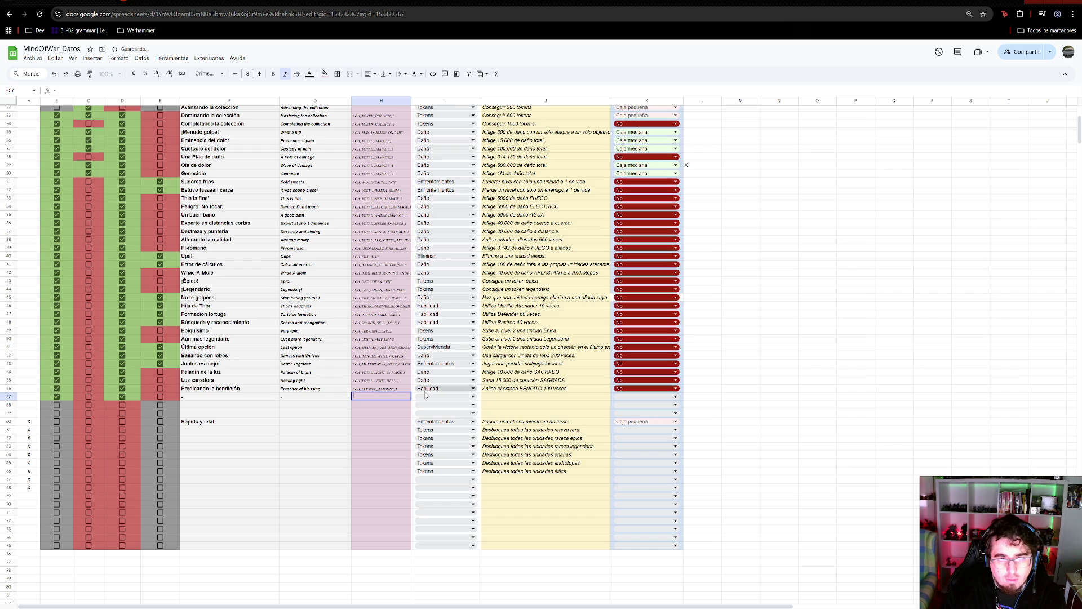
- Set I57 to Enfrentamientos, J57 to 'Jugar una partida Arcade superando 1 oleada', and K57 to No
left_click(430, 397)
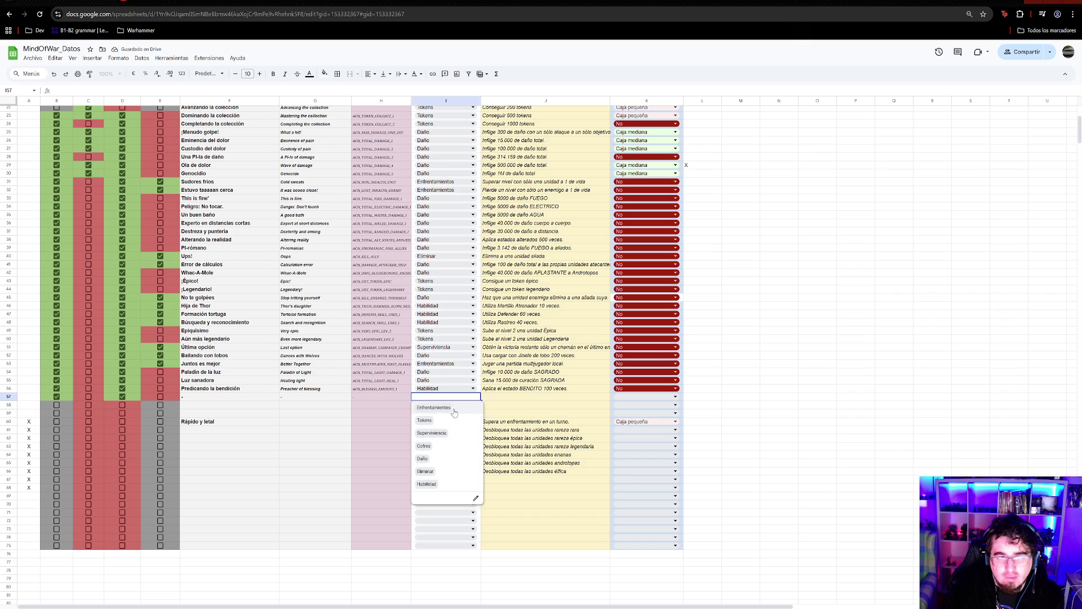
left_click(454, 408)
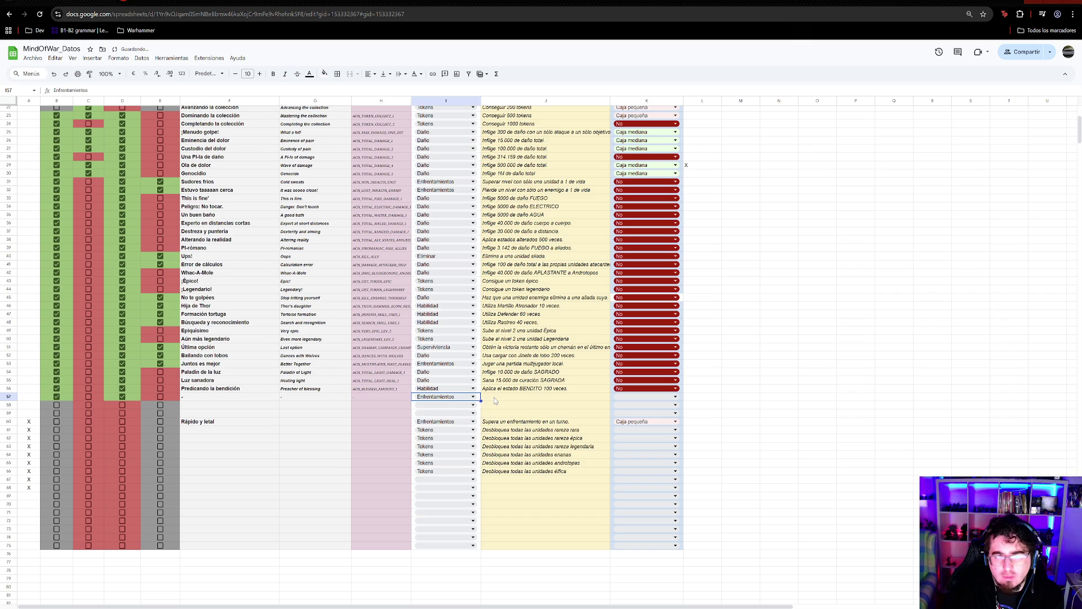
left_click(495, 400)
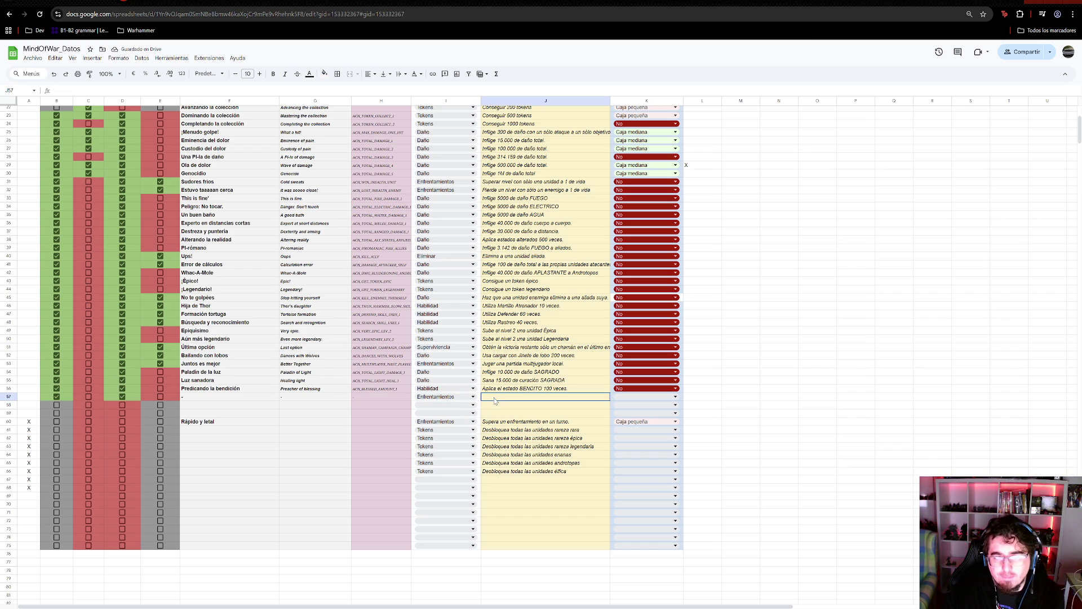
double_click(495, 401)
type("Juga")
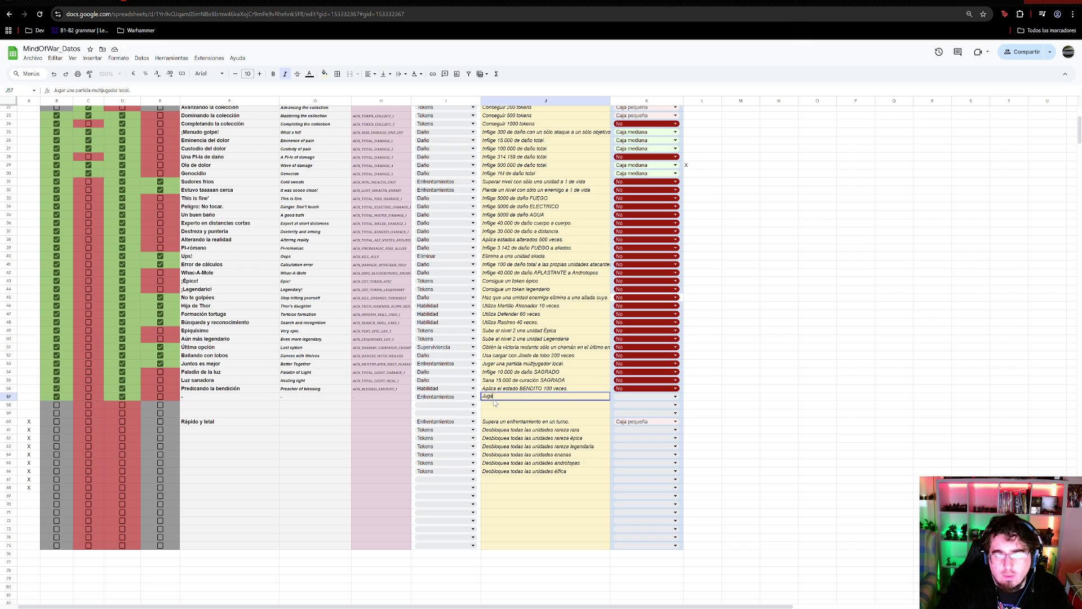
type("r una partida A")
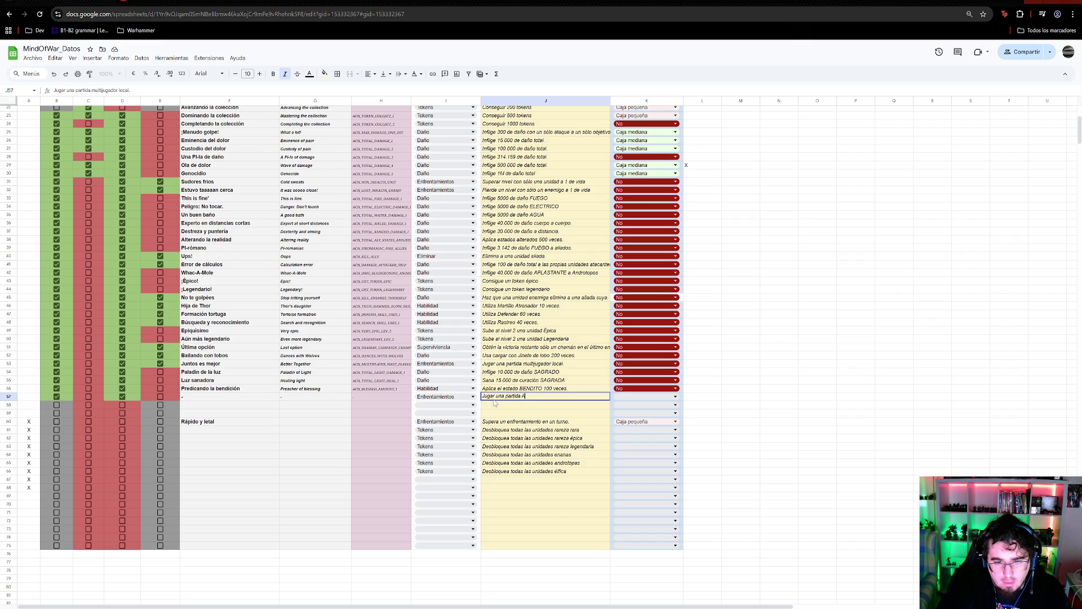
type("raade superando 1")
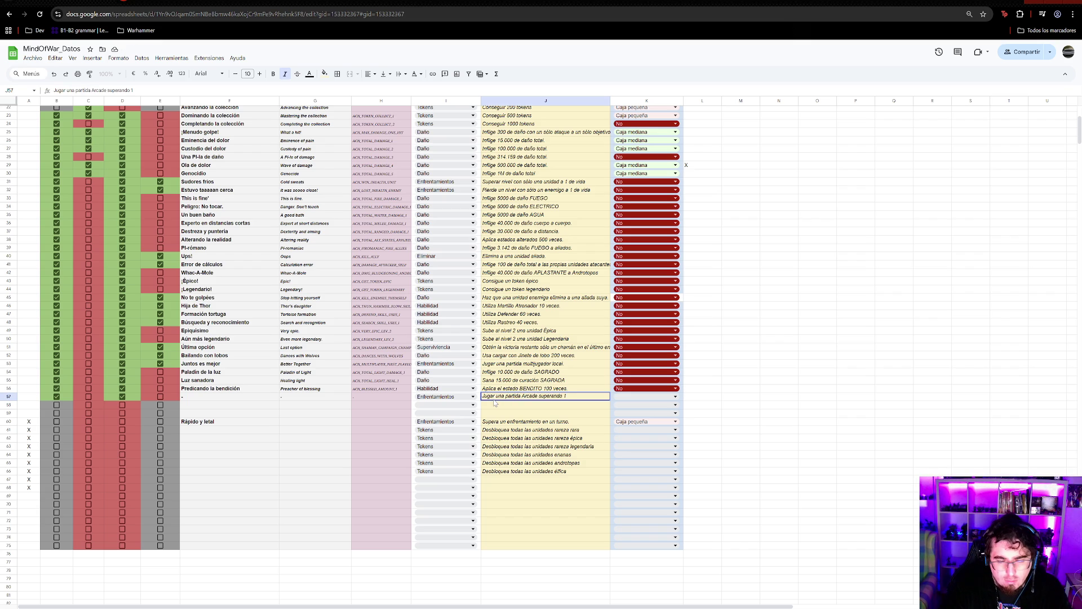
type("ac")
key("Return")
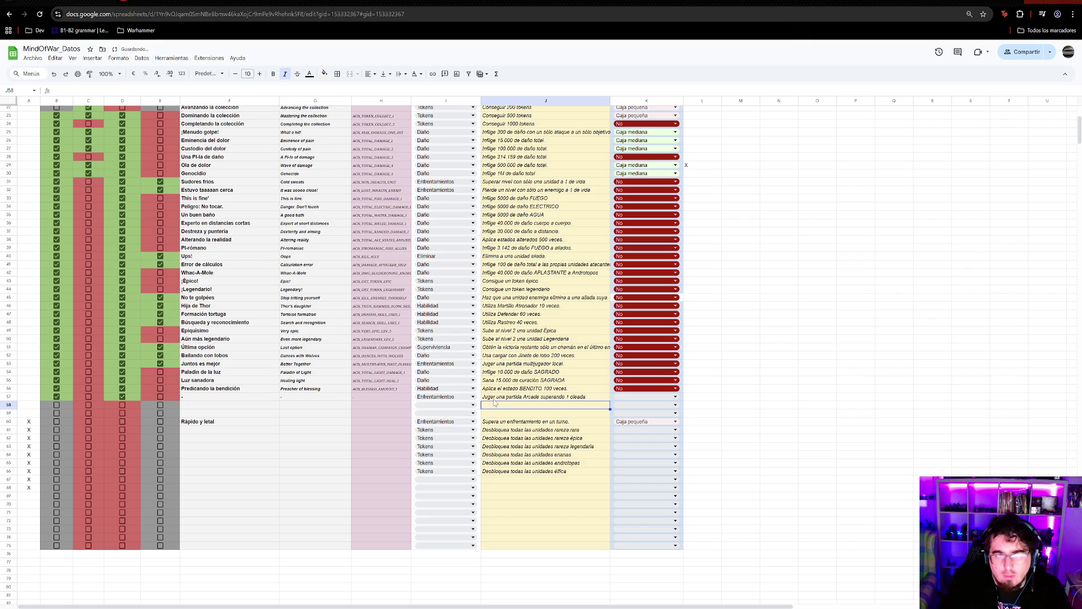
left_click(636, 397)
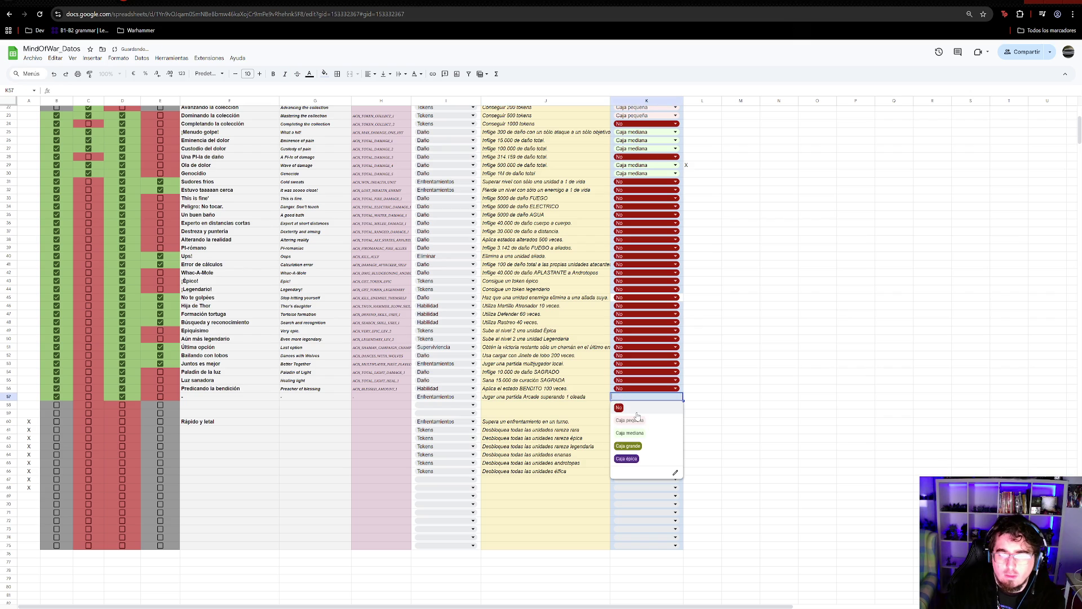
left_click(637, 415)
left_click(731, 399)
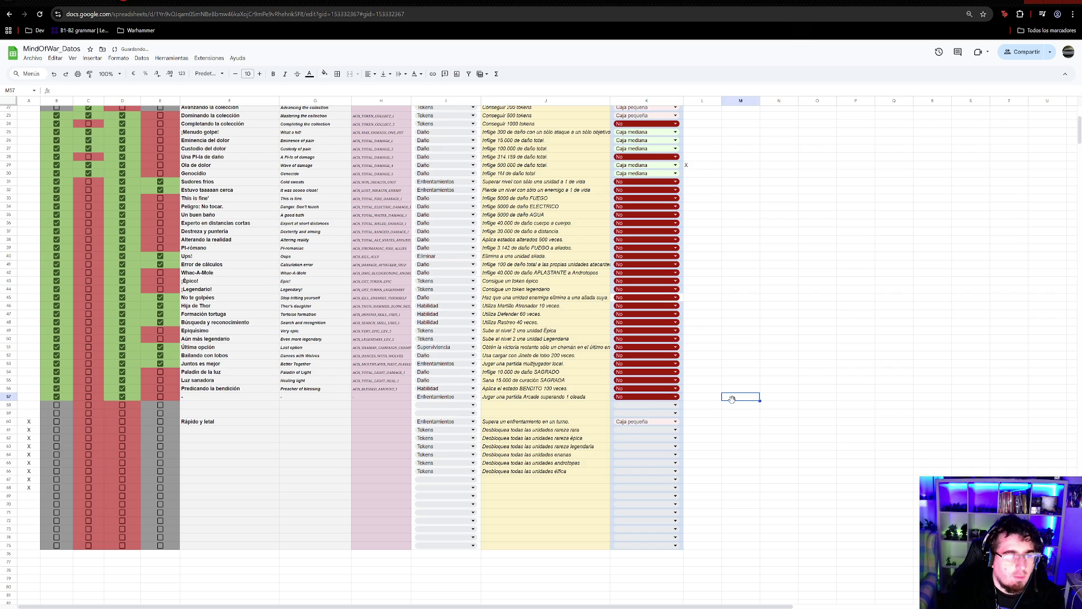
left_click(188, 406)
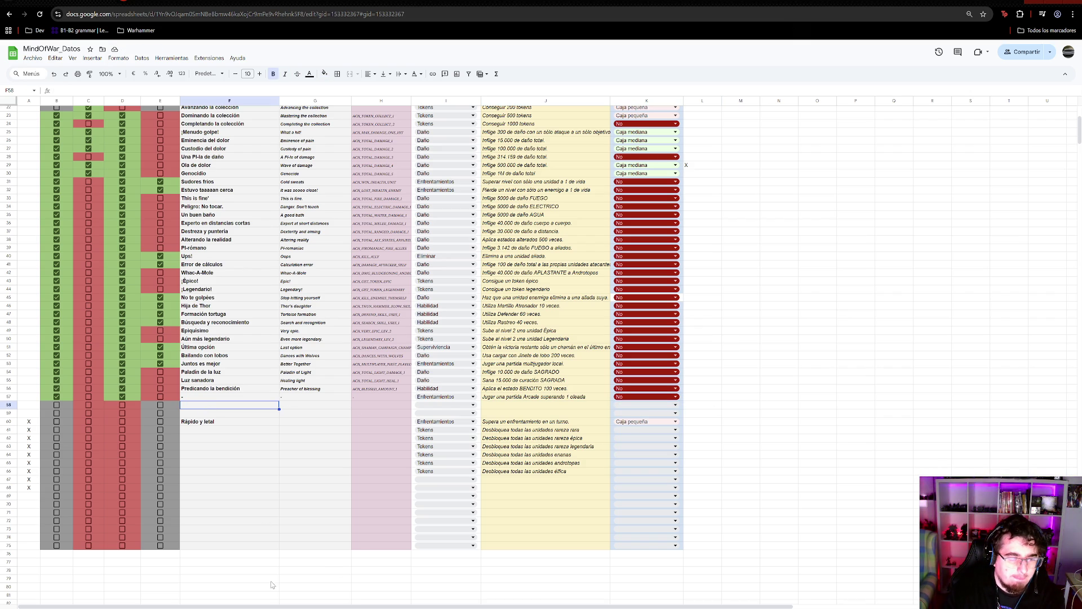
key("ctrl+shift+Page_Down")
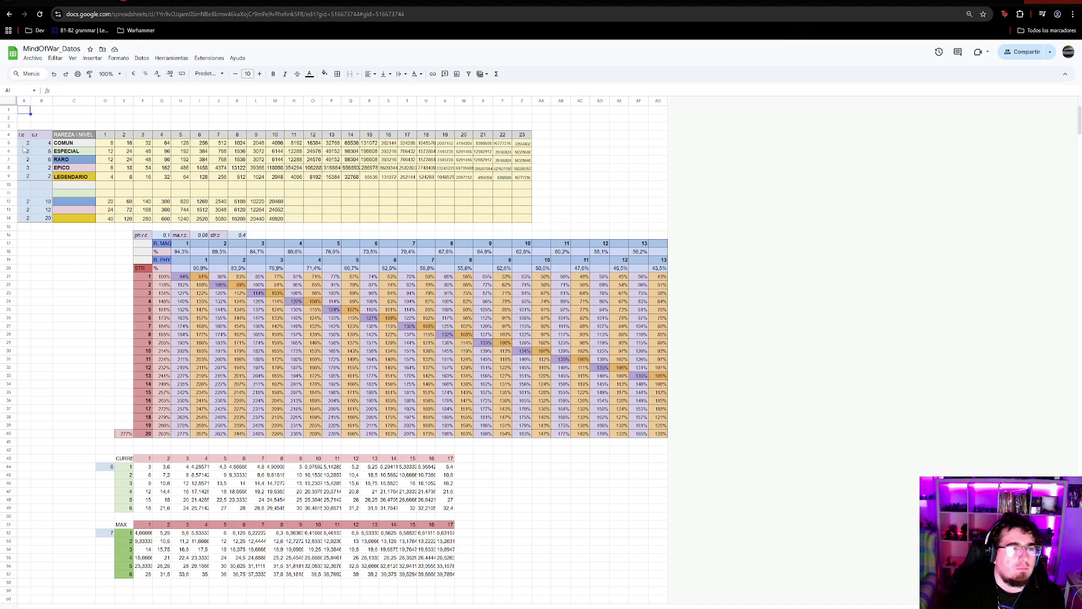
- Insert a blank row above row 5 and merge cells A5:C5
left_click(8, 143)
right_click(9, 142)
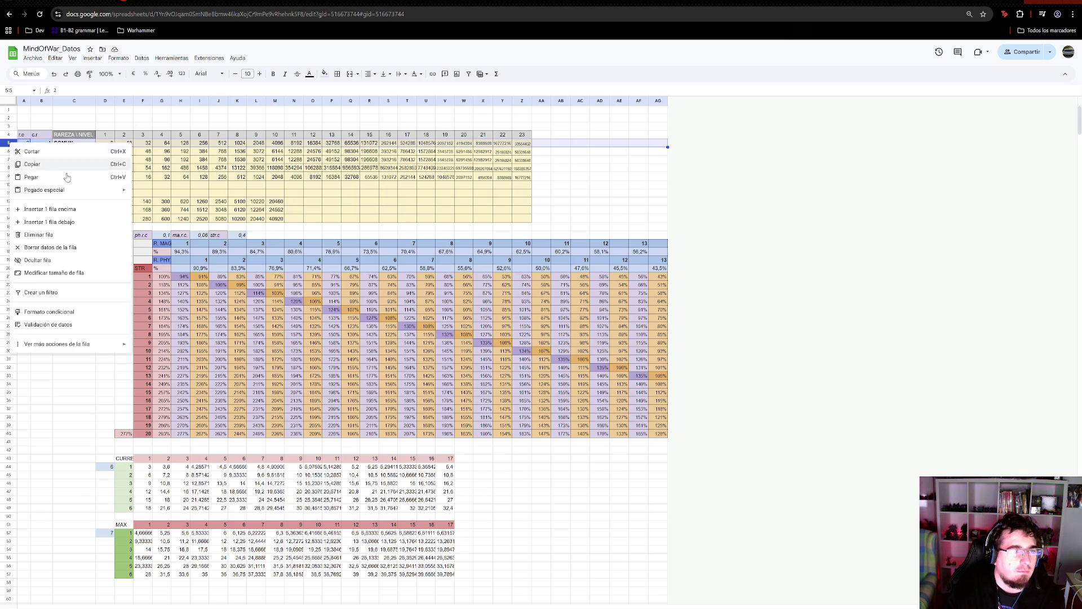
left_click(70, 212)
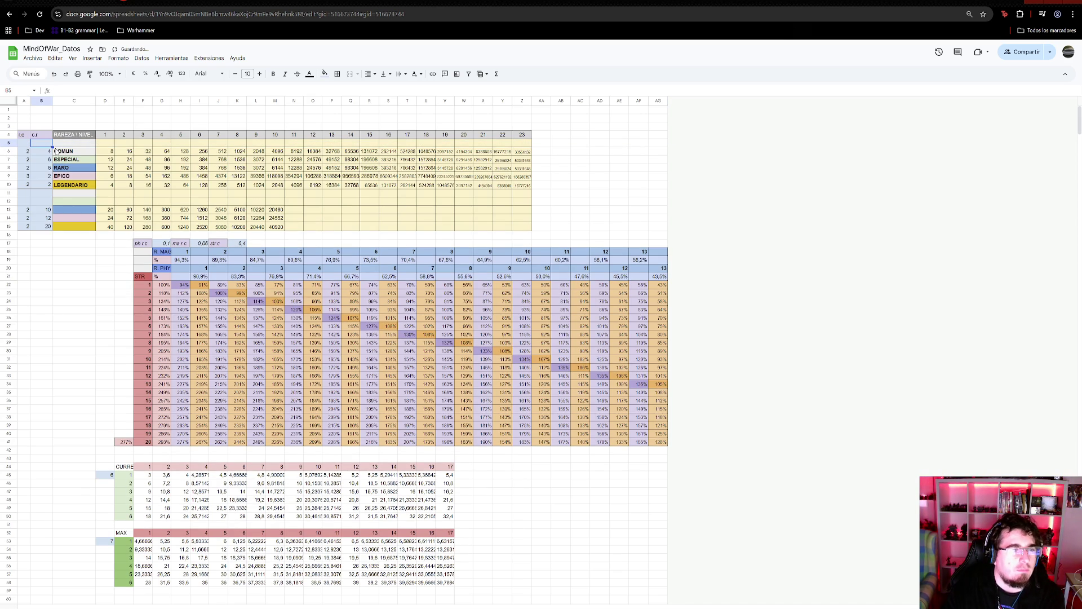
left_click_drag(67, 144, 28, 148)
right_click(28, 148)
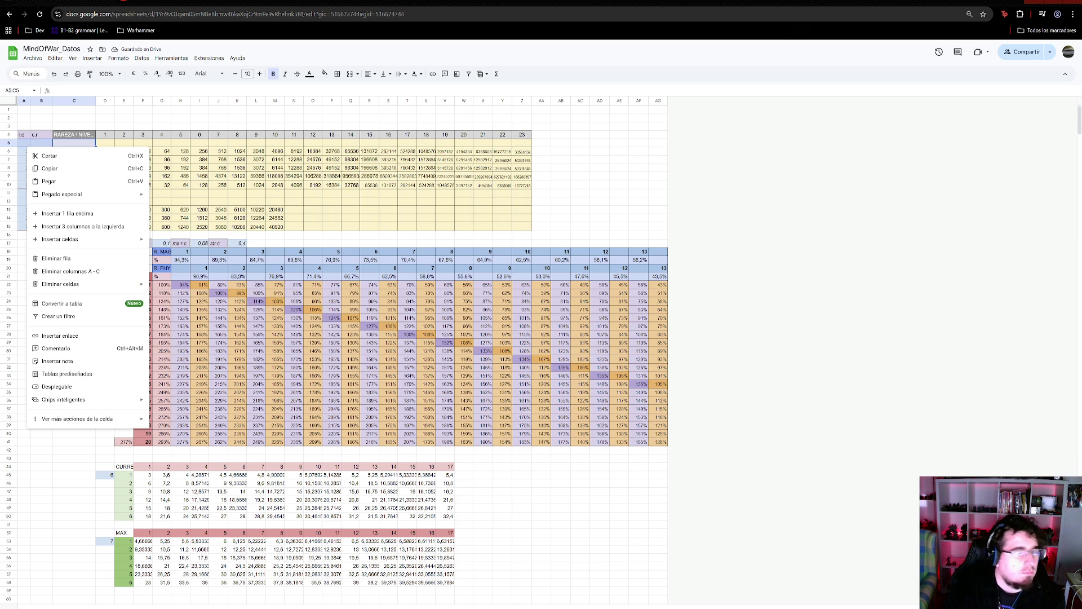
key("Escape")
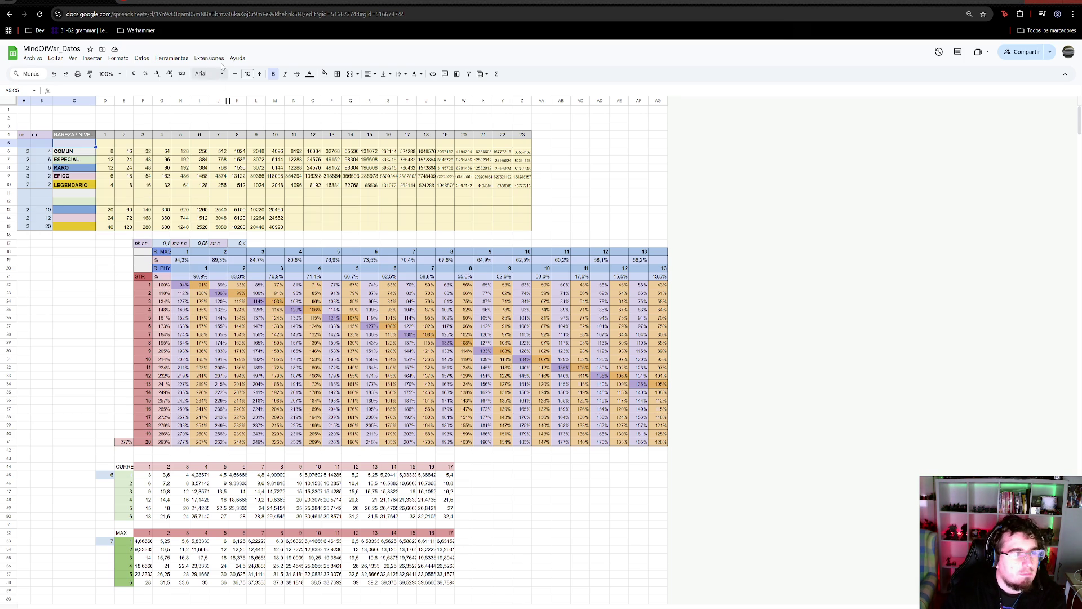
right_click(22, 147)
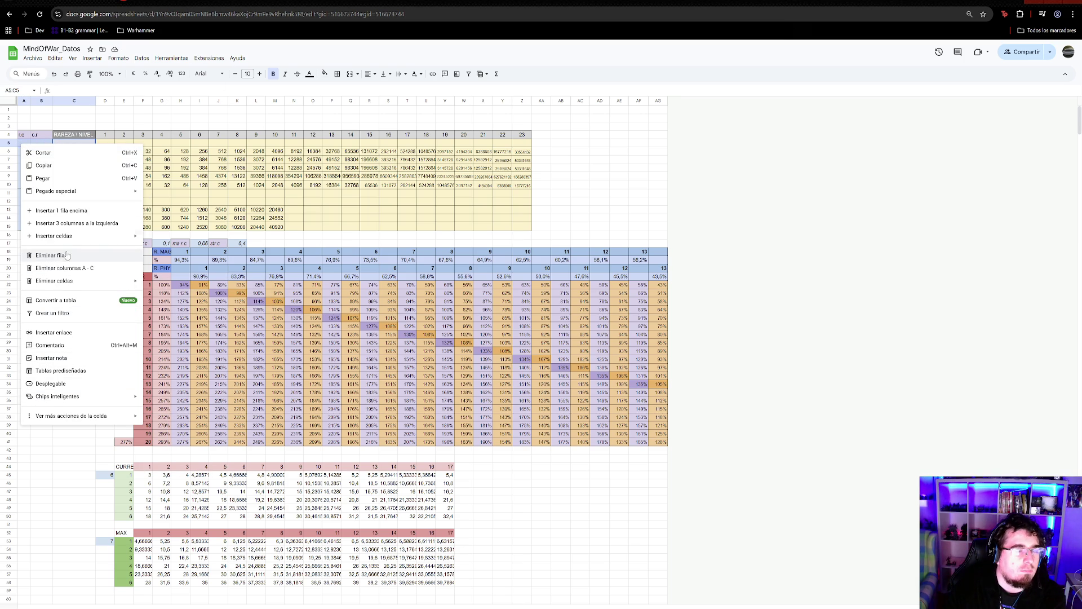
mouse_move(116, 417)
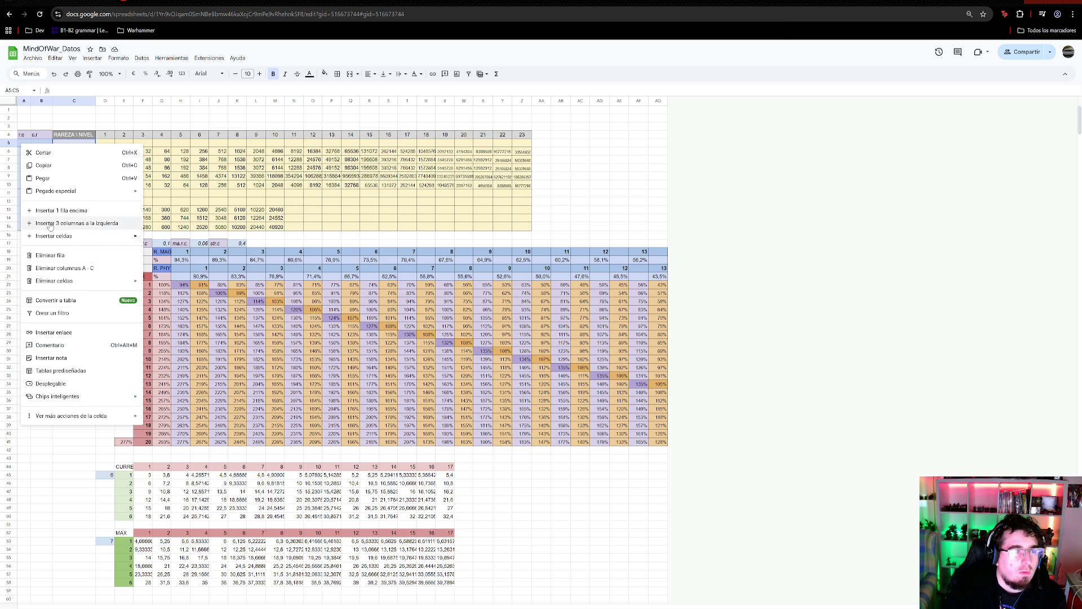
left_click(348, 78)
left_click(348, 75)
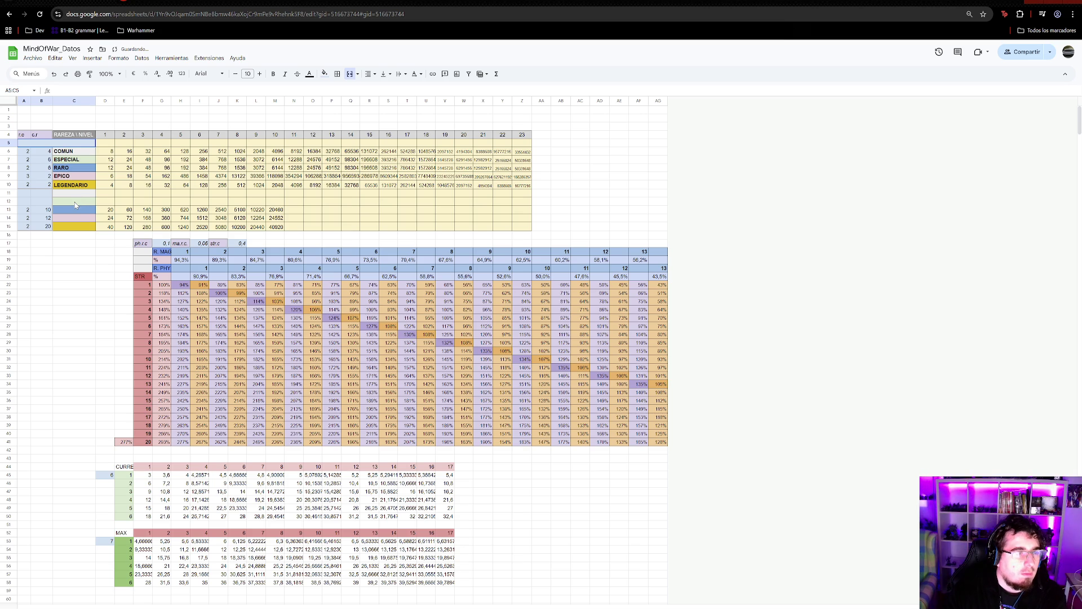
- Copy the COMUN–LEGENDARIO rows 6–10 and paste them at row 12
left_click(9, 151)
left_click(8, 185, "shift")
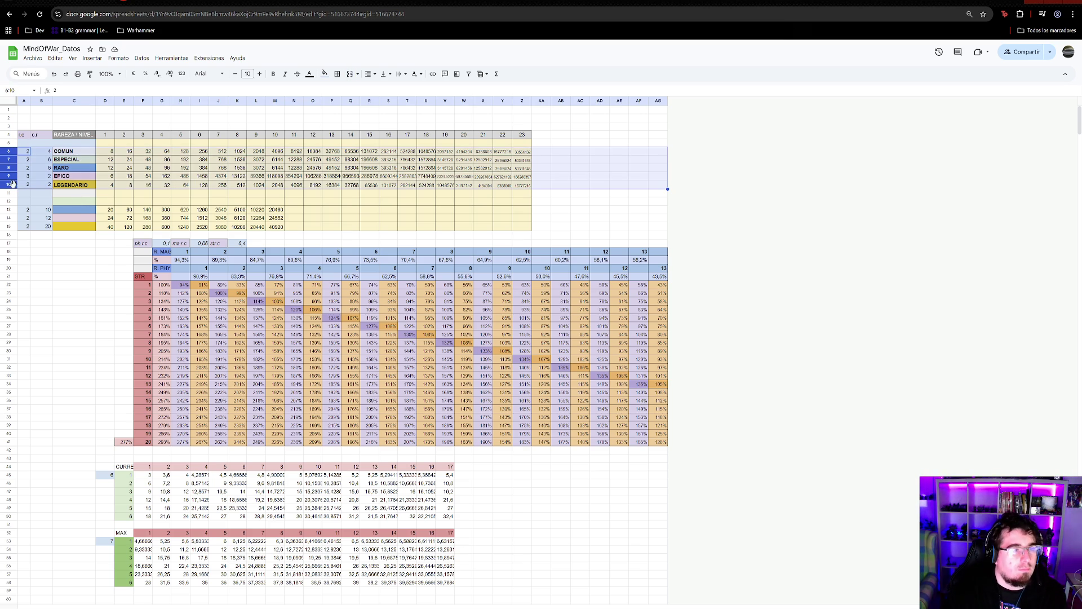
key("ctrl+c")
left_click(9, 201)
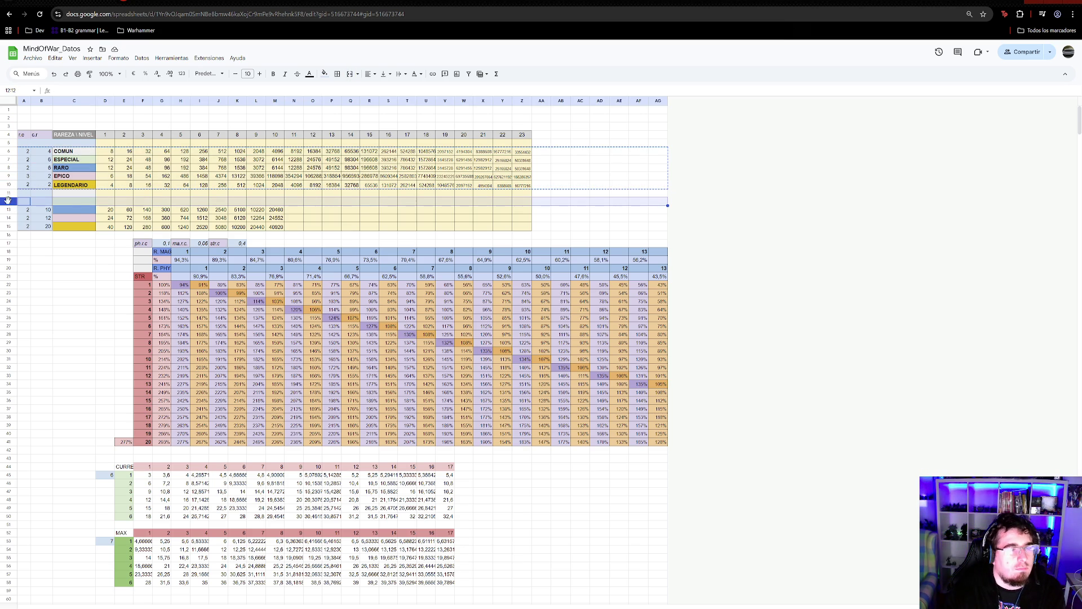
key("ctrl+v")
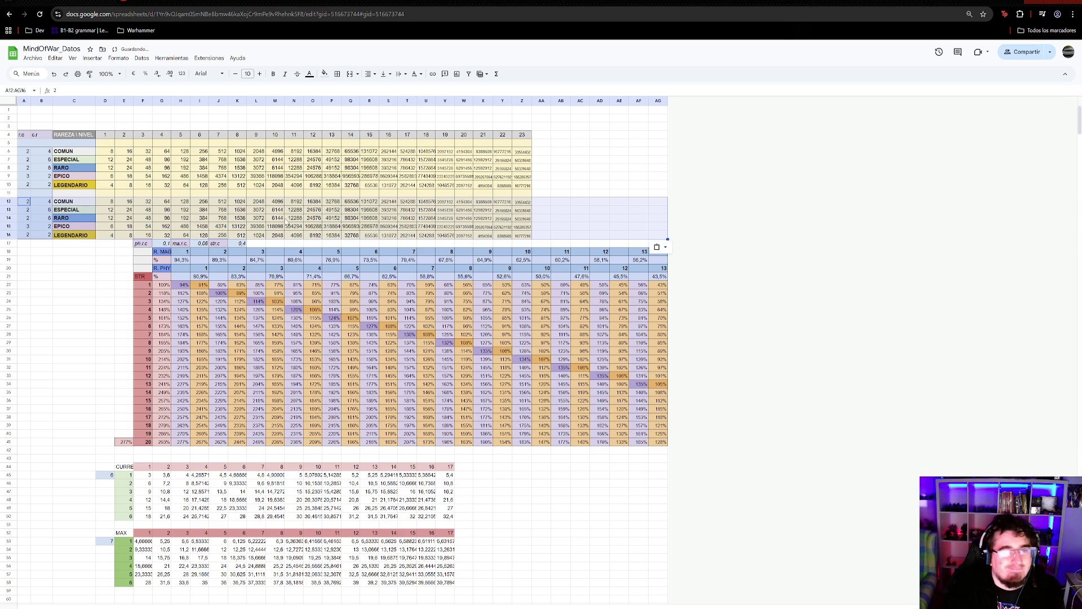
- Redo the paste so the copied rarity table fills rows 12–16 below the original
key("ctrl+z")
right_click(10, 226)
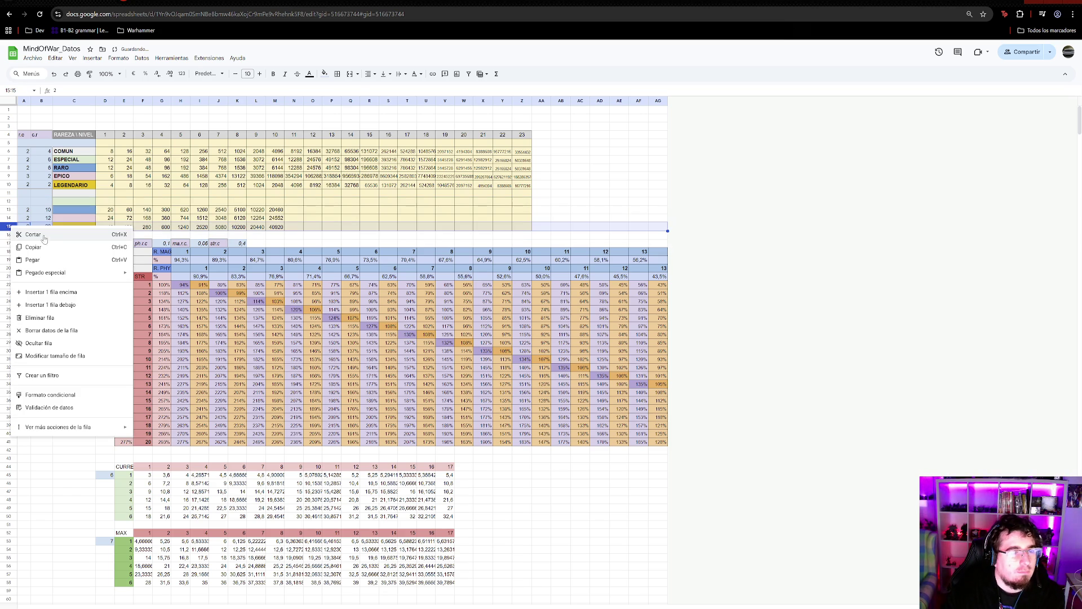
left_click(51, 305)
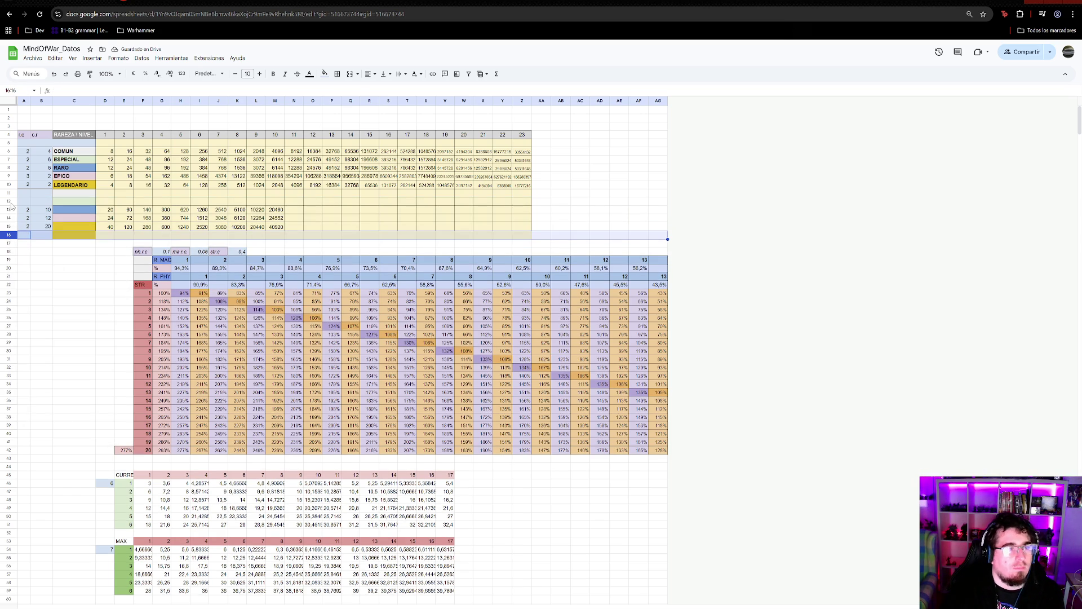
left_click(10, 210)
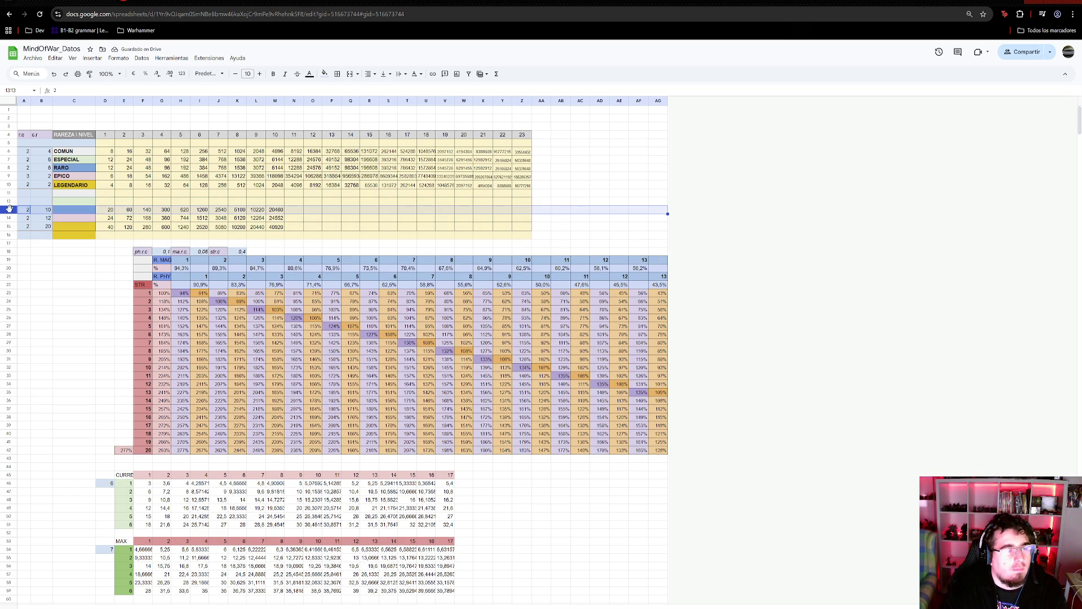
left_click(10, 202)
key("ctrl+v")
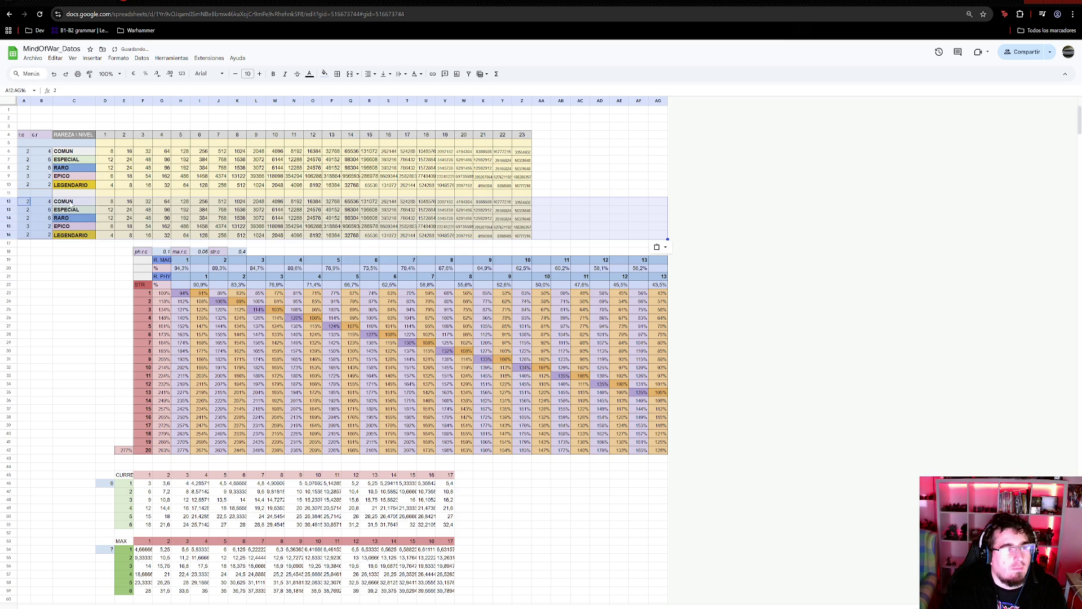
- Copy the merged A5:C5 format to A11:C11, then merge D11:Z11 and D5:Z5
left_click(74, 195)
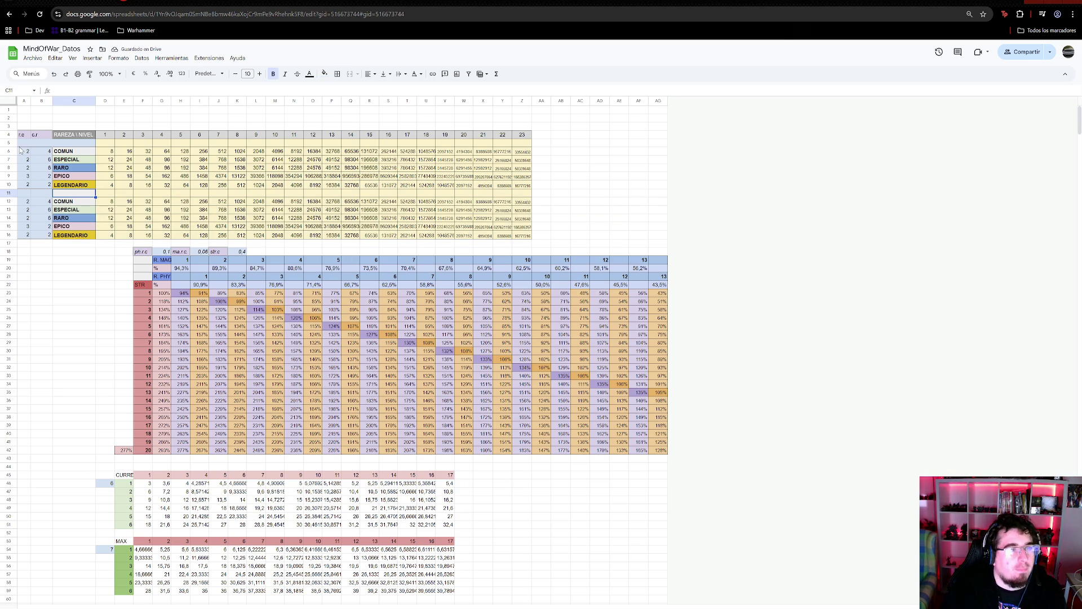
left_click(50, 144)
left_click(29, 194)
key("ctrl+v")
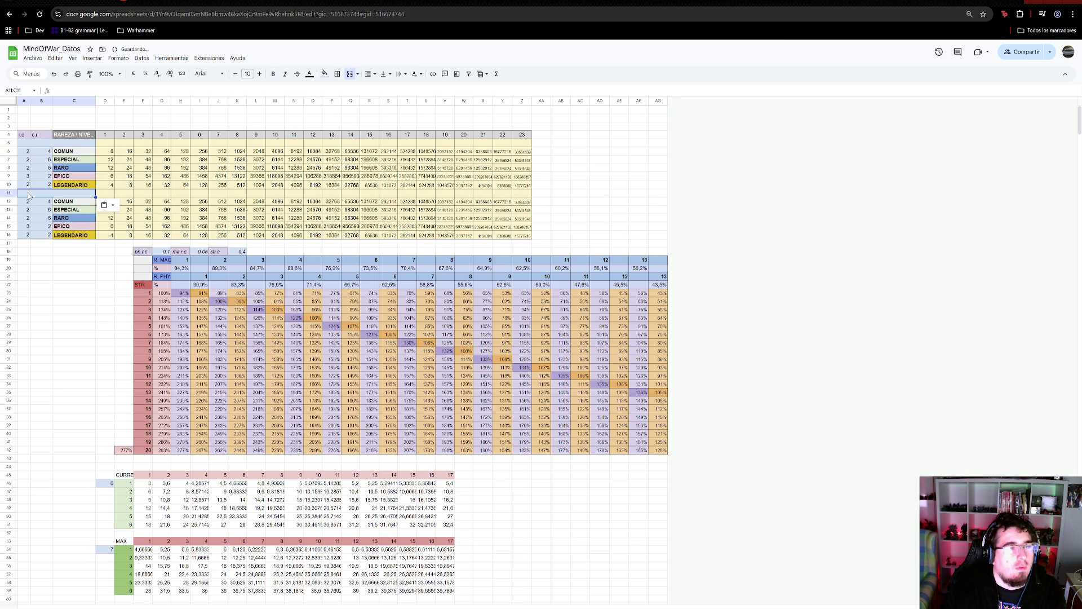
left_click_drag(524, 196, 111, 194)
right_click(110, 194)
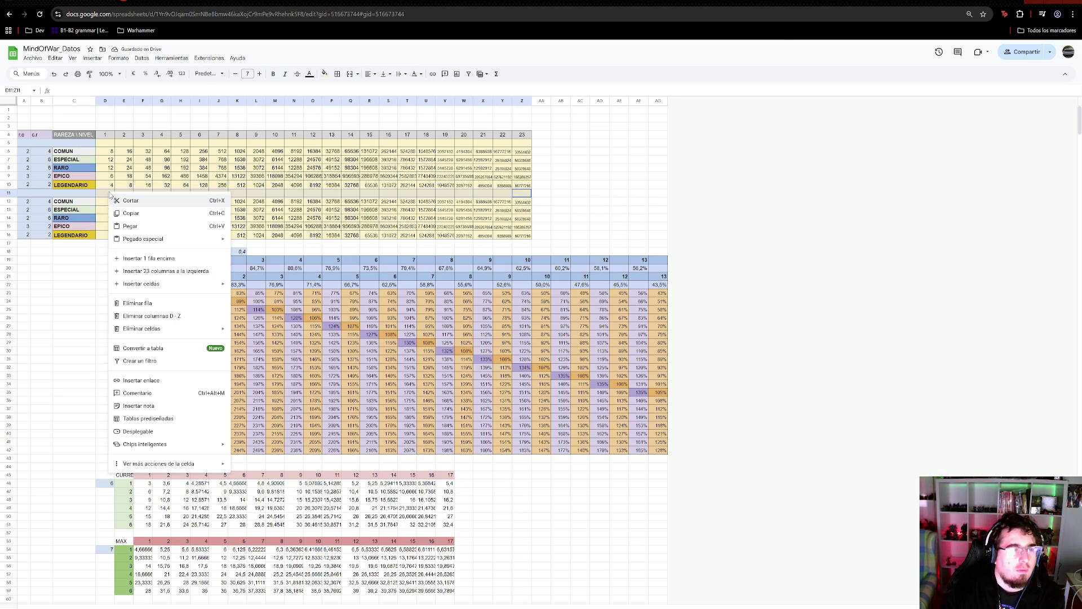
left_click(350, 74)
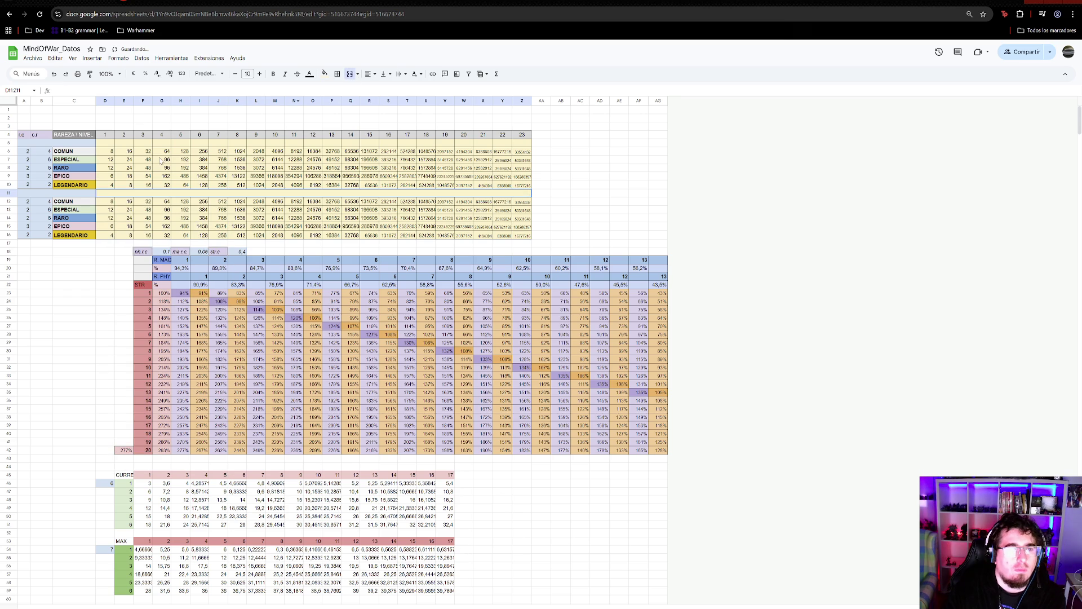
left_click_drag(111, 144, 524, 148)
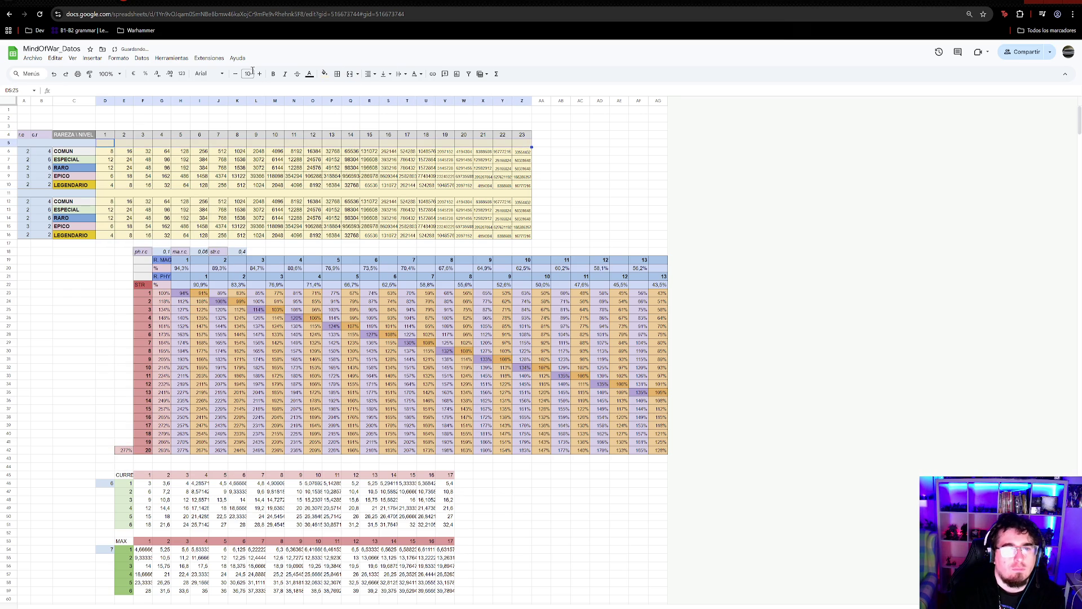
left_click(350, 75)
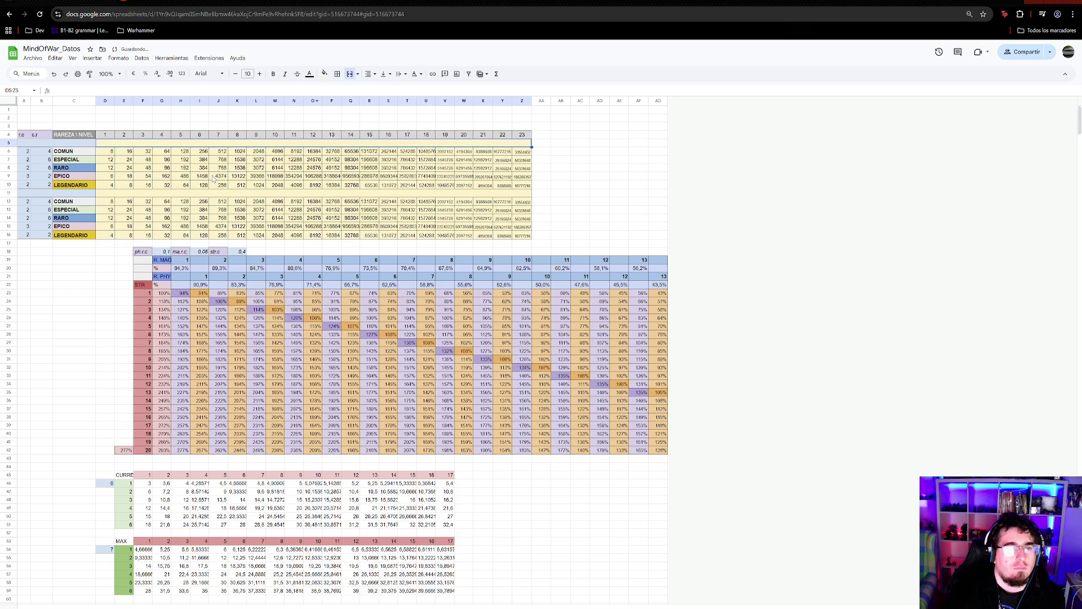
- Label the lower table's header ANDROID and the upper table's header PC/LINUX/MAC
left_click(39, 194)
type("ANDROID")
key("Return")
key("Up")
key("Up")
key("Up")
key("Up")
key("Up")
key("Up")
type("STANDALONE")
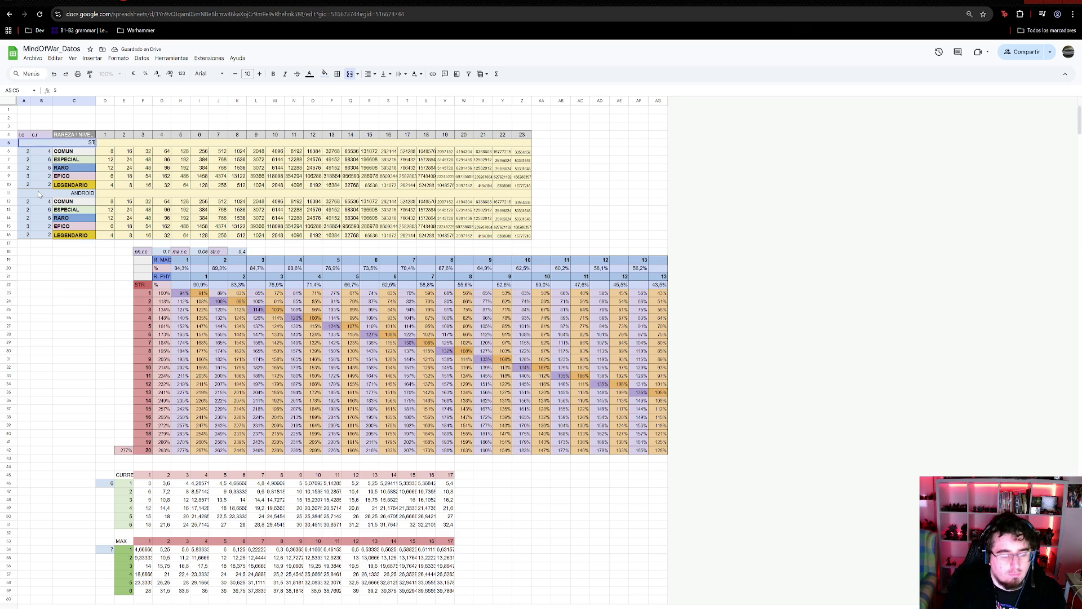
key("Return")
key("Up")
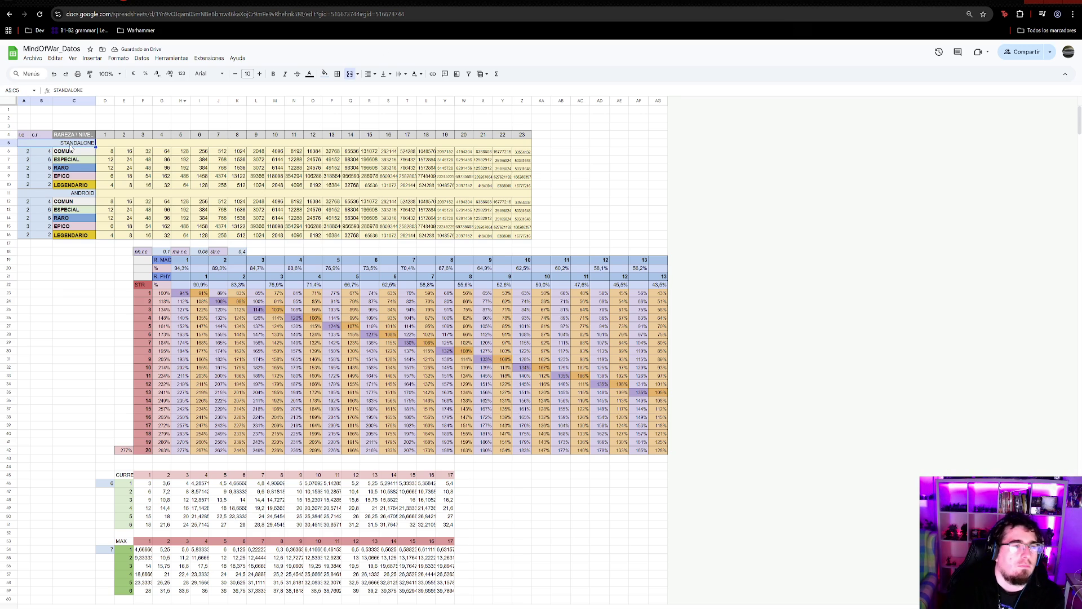
type("PC")
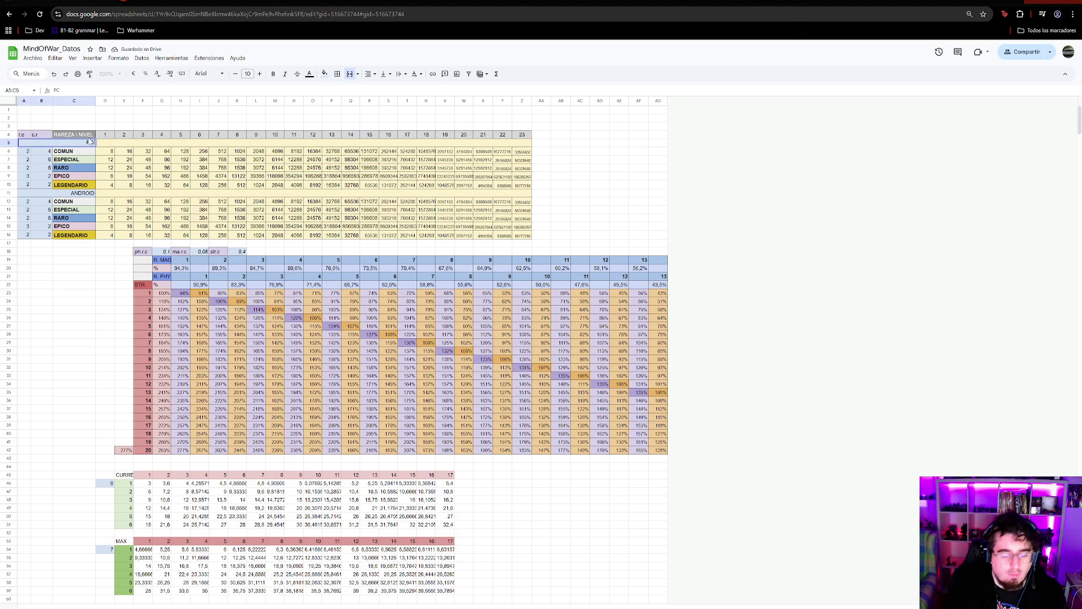
type("/LINUX/MAC")
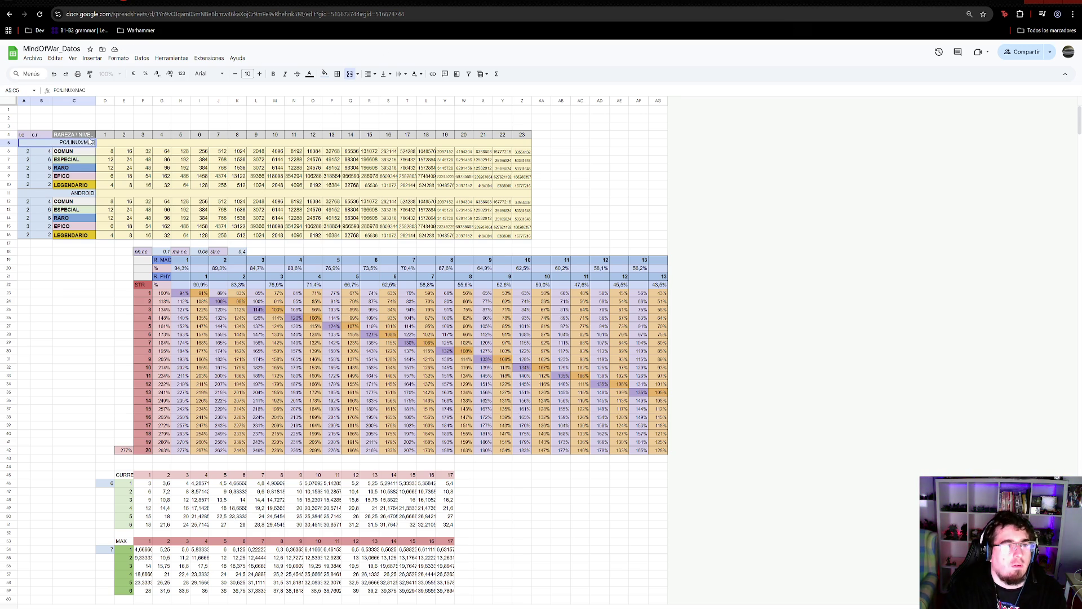
key("Return")
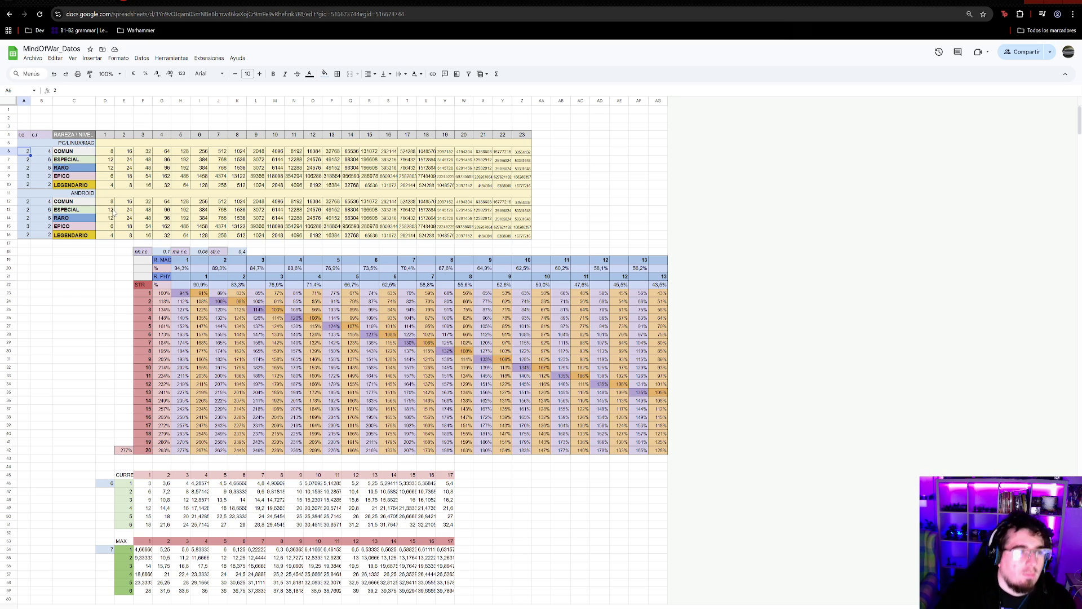
- Change D12's formula to =POW($A12;D$4)*$B12+D4 so the level is added, giving 9
left_click(113, 204)
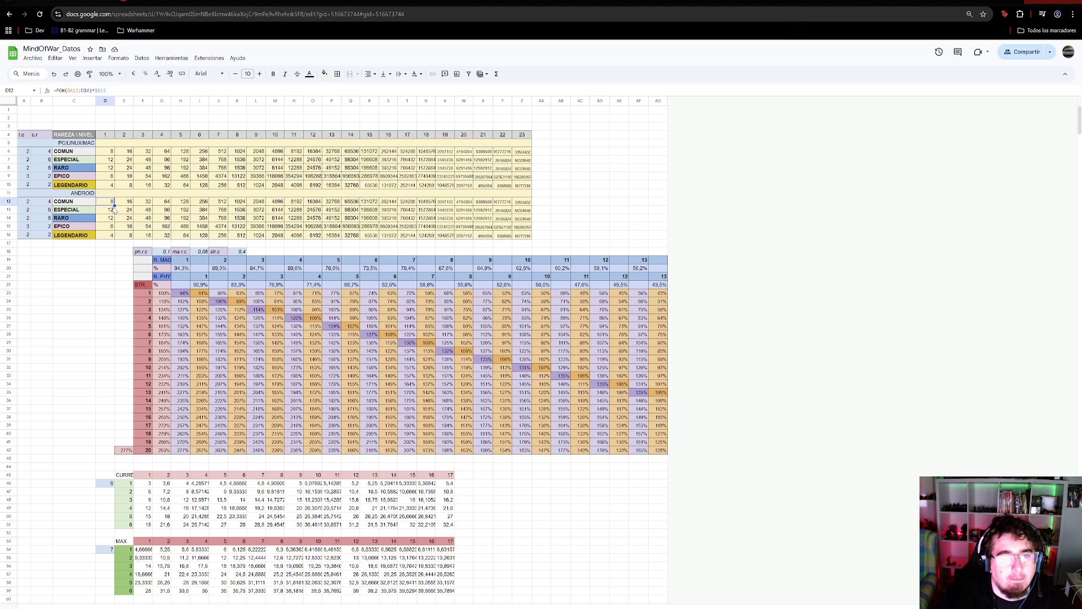
left_click(119, 92)
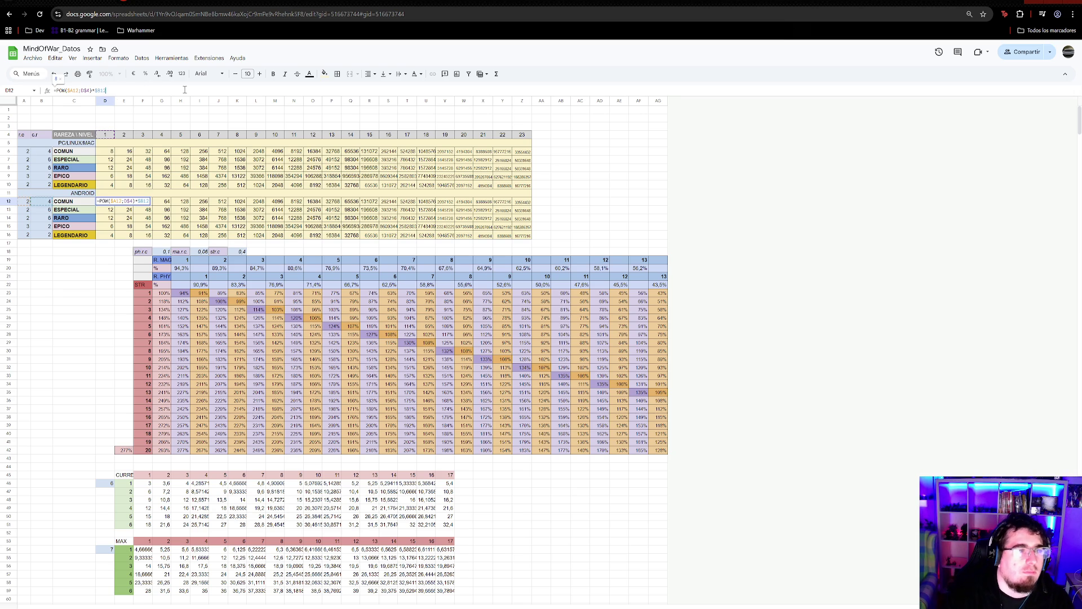
type("+d4")
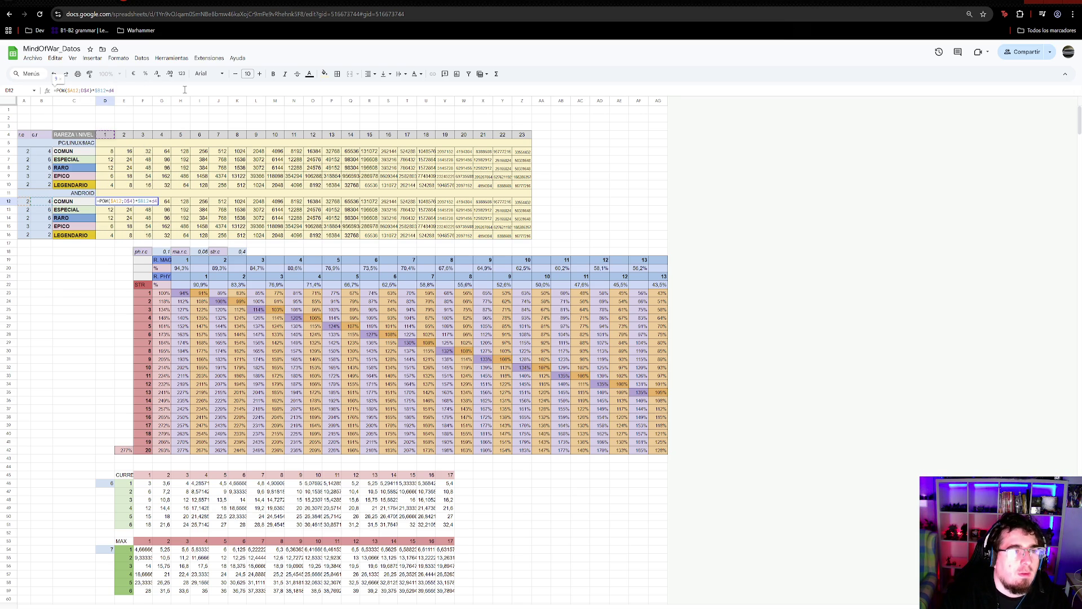
key("BackSpace")
key("BackSpace")
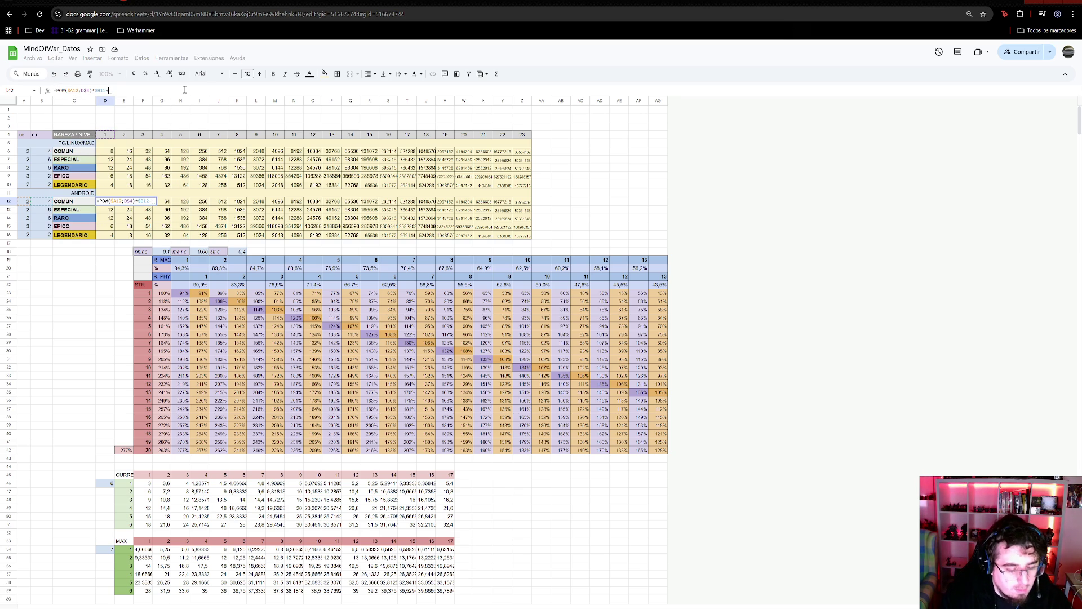
type("d")
key("Return")
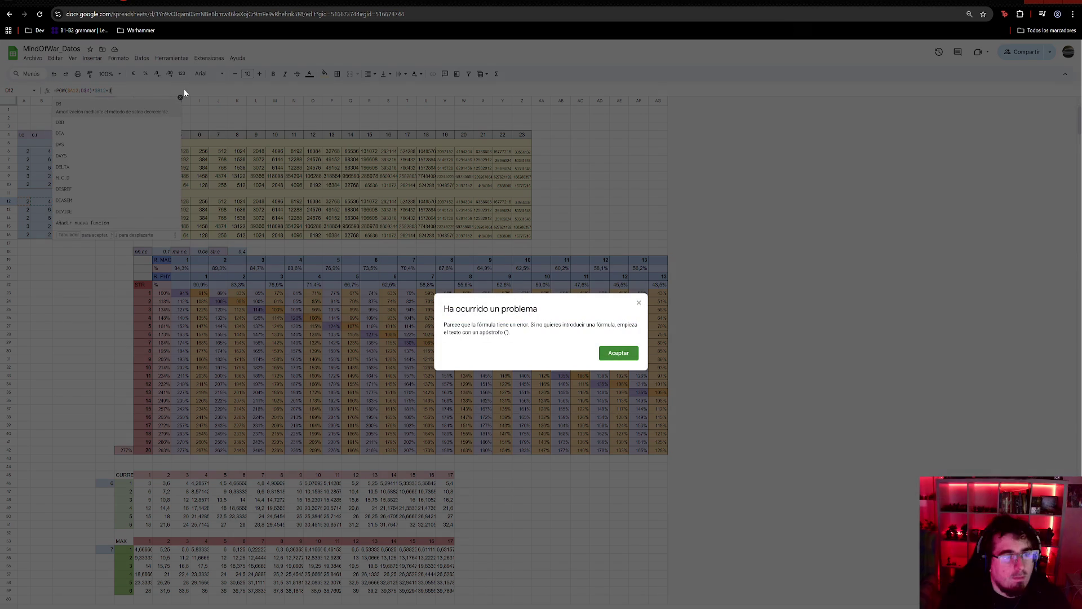
type("4")
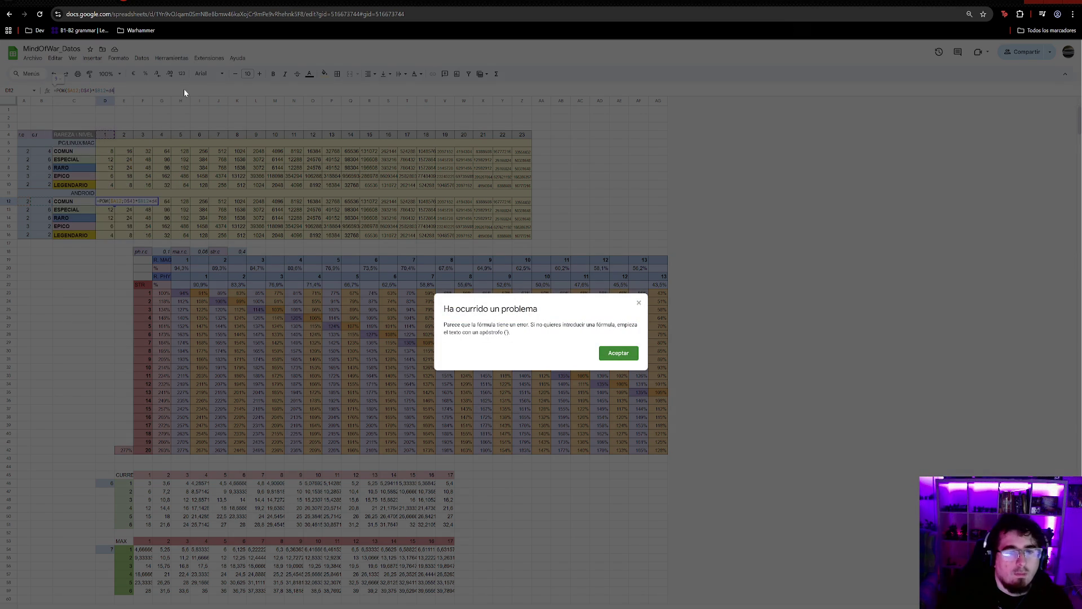
left_click(640, 303)
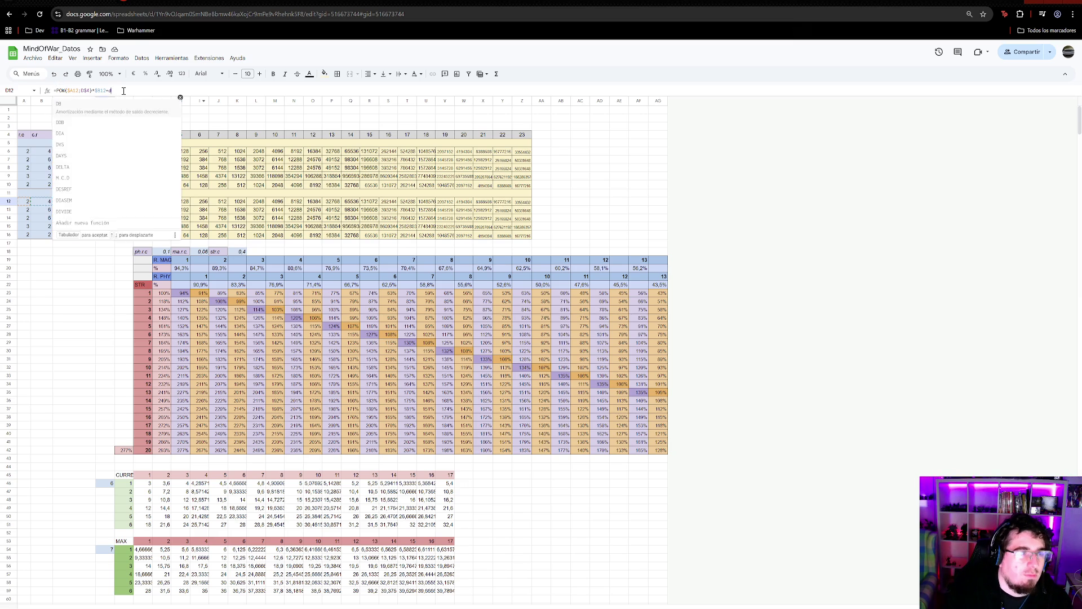
key("Return")
key("Up")
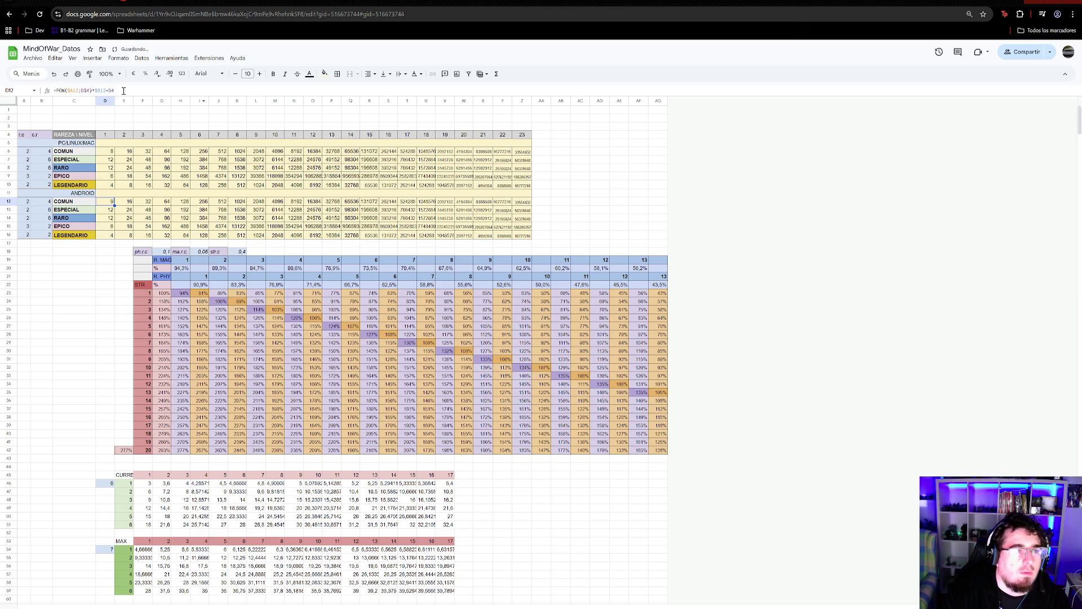
- Try pasting D12's formula, then values only, across E12:Z12, undoing each attempt
left_click(45, 200)
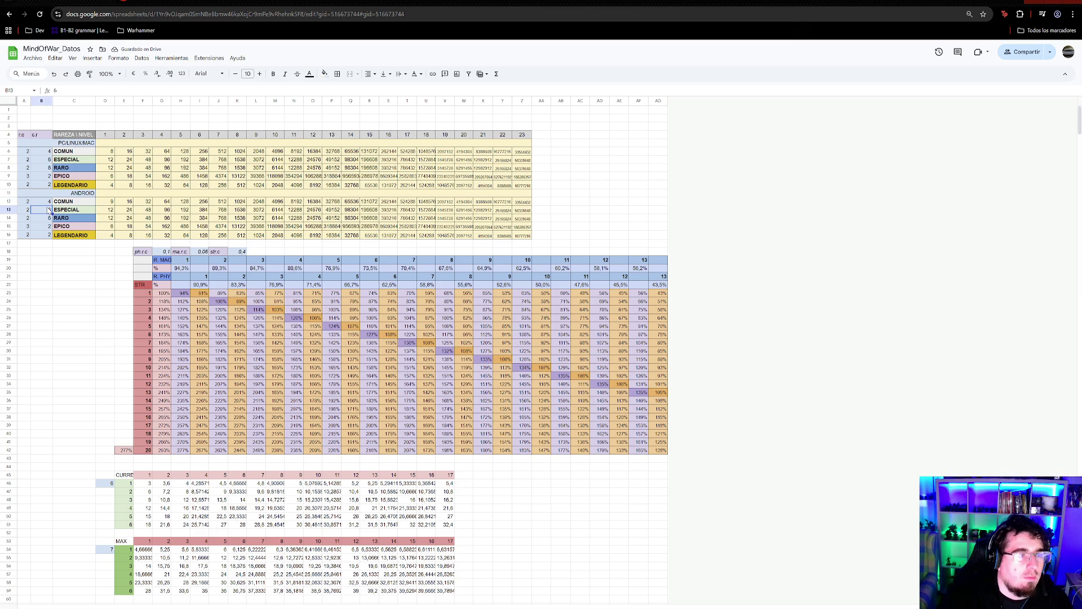
left_click(109, 203)
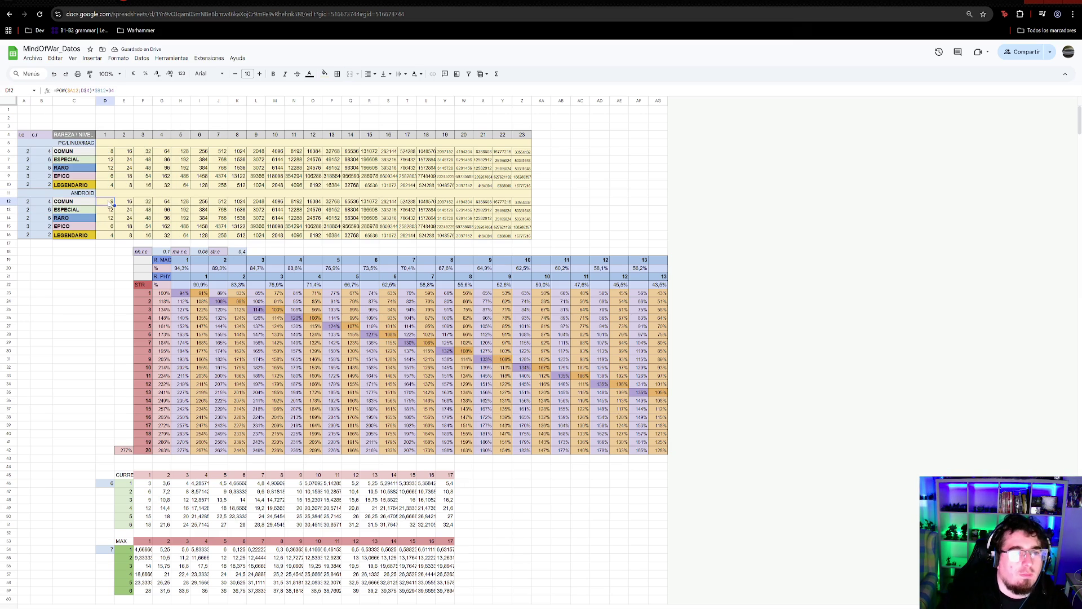
key("ctrl+c")
left_click_drag(128, 203, 523, 207)
key("ctrl+v")
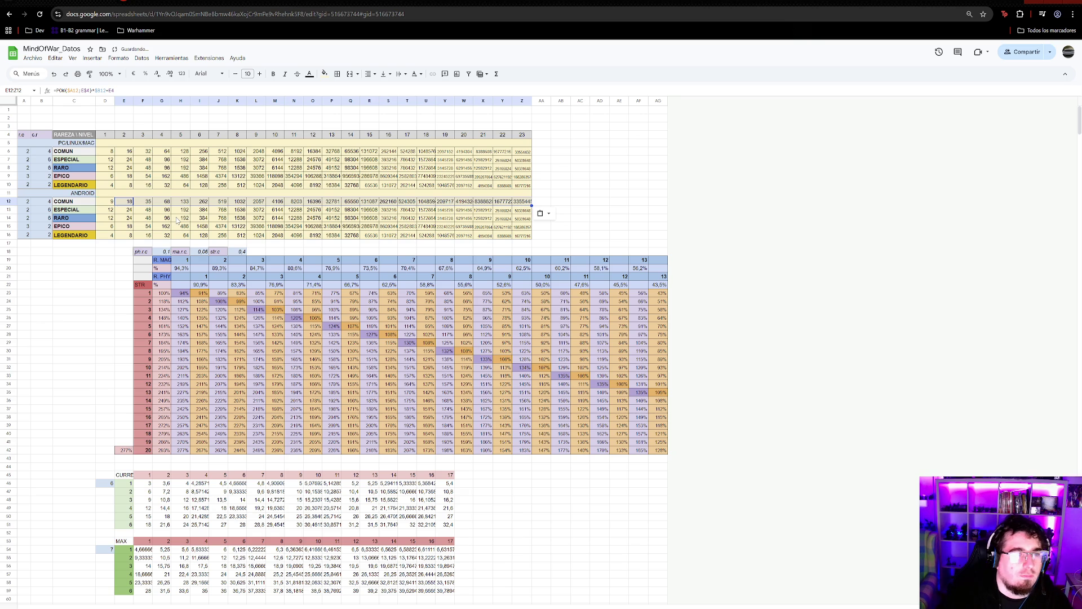
key("ctrl+z")
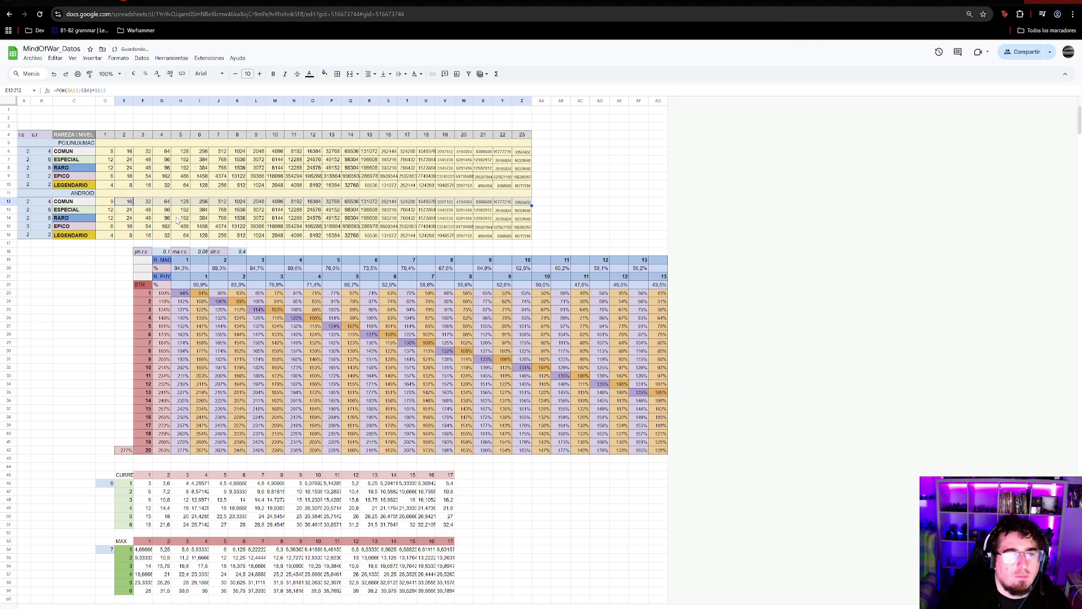
key("ctrl+shift+v")
key("ctrl+z")
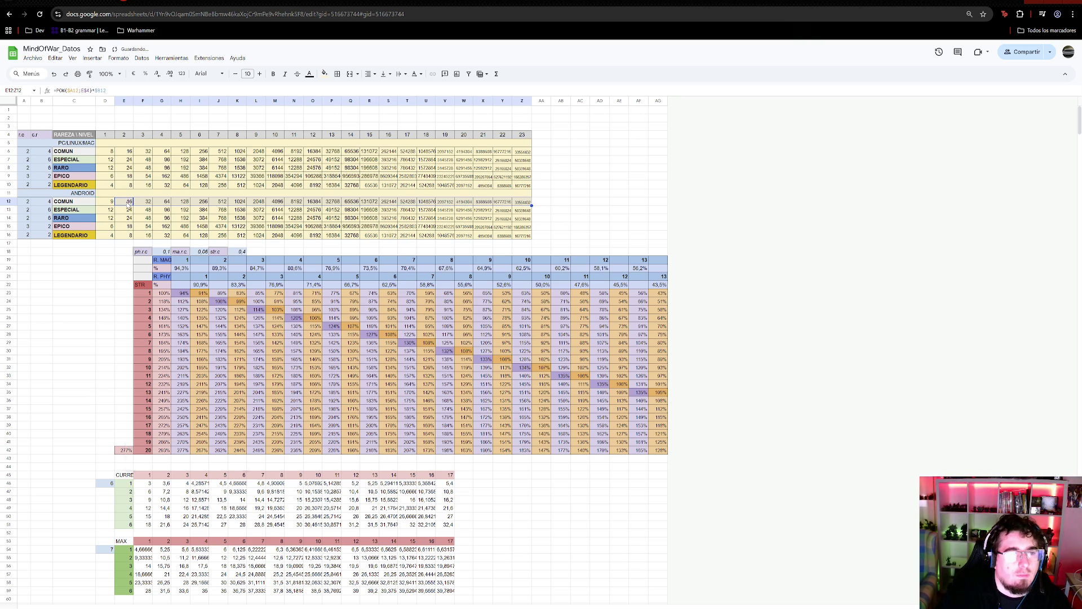
- Paste only the formula across E12:Z12, check E12's references, then undo the change
right_click(128, 206)
mouse_move(169, 249)
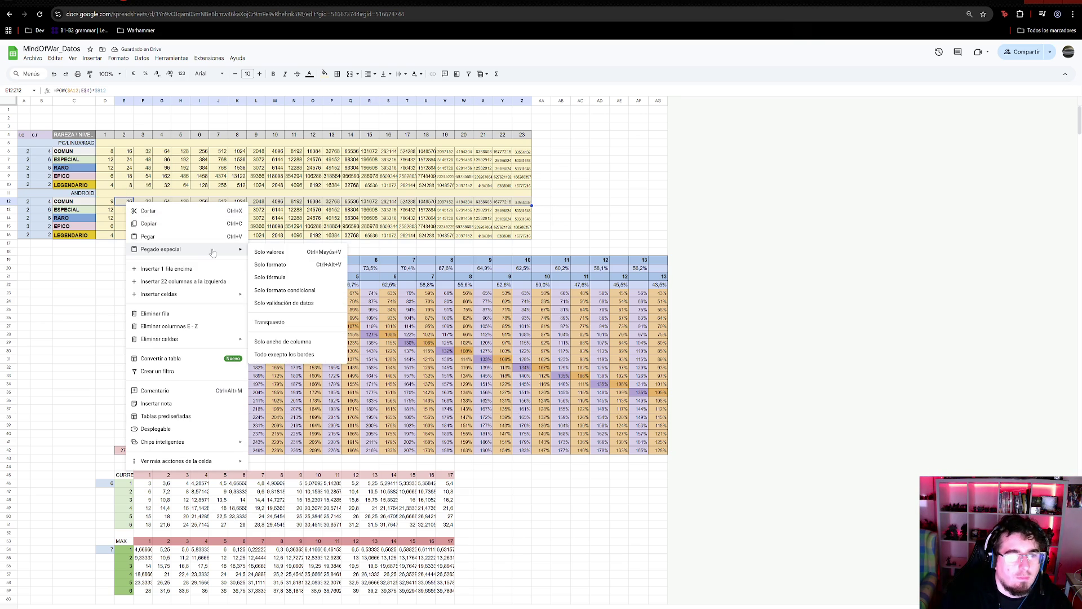
left_click(299, 278)
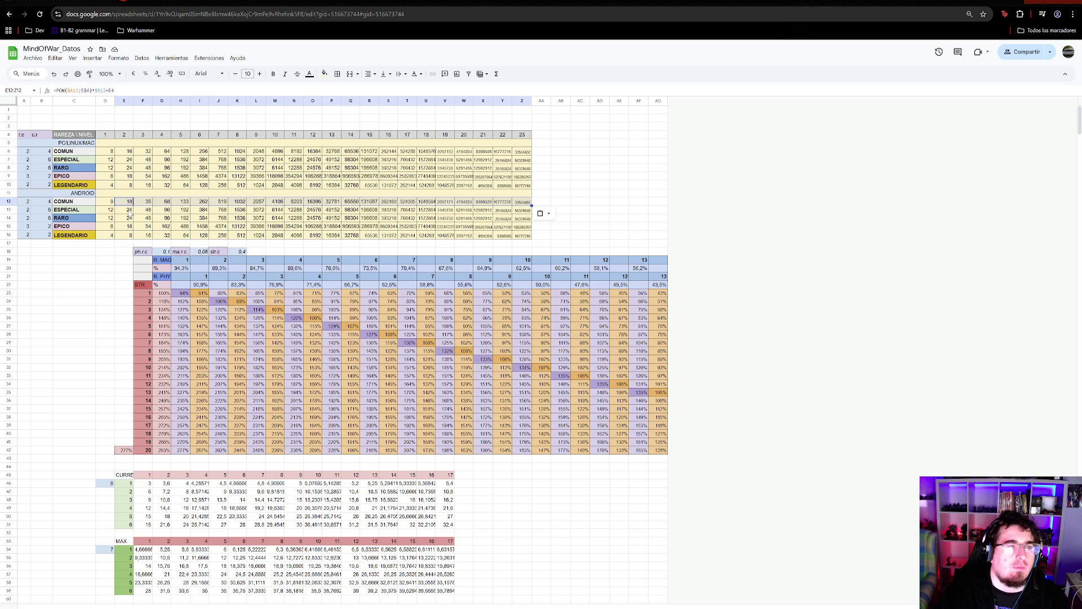
left_click(104, 92)
left_click(103, 90)
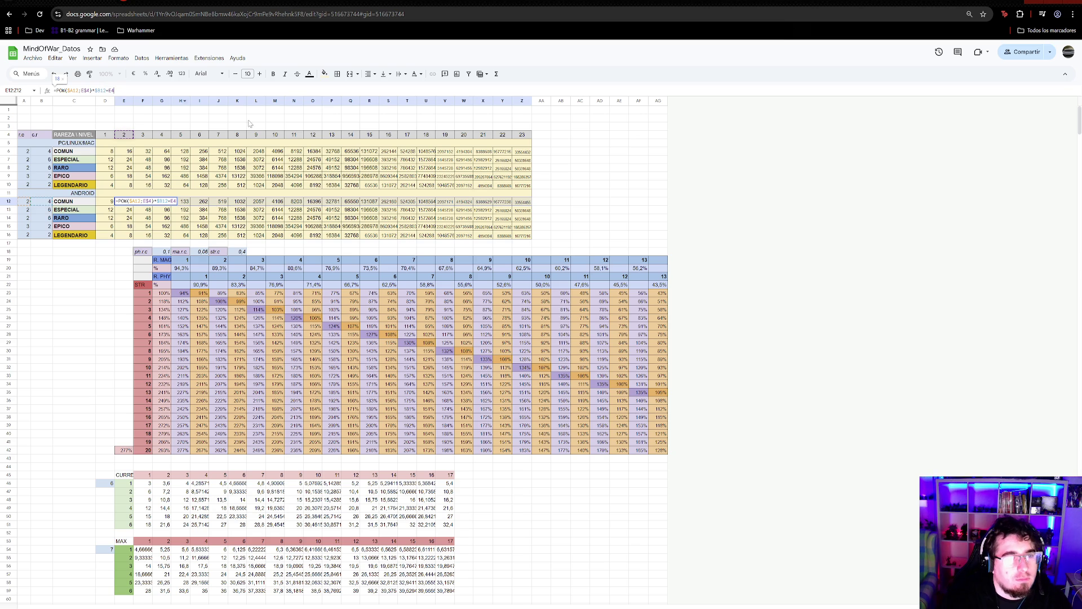
left_click(592, 204)
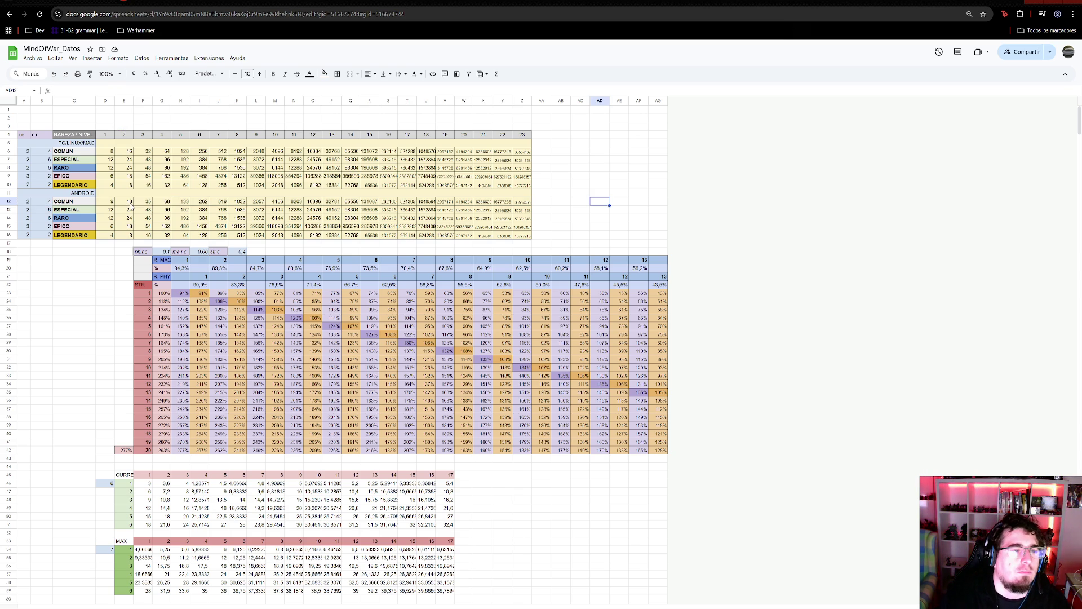
key("ctrl+z")
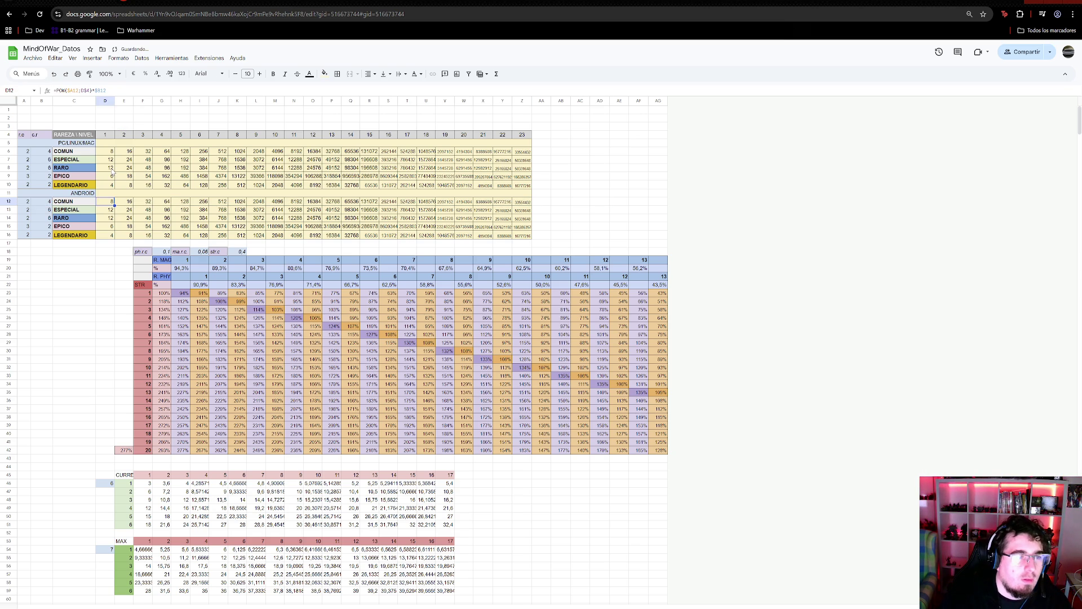
- Enter multipliers 3, 3, 3, 4 and 3 down the Android table's first column
key("Left")
key("Left")
key("Left")
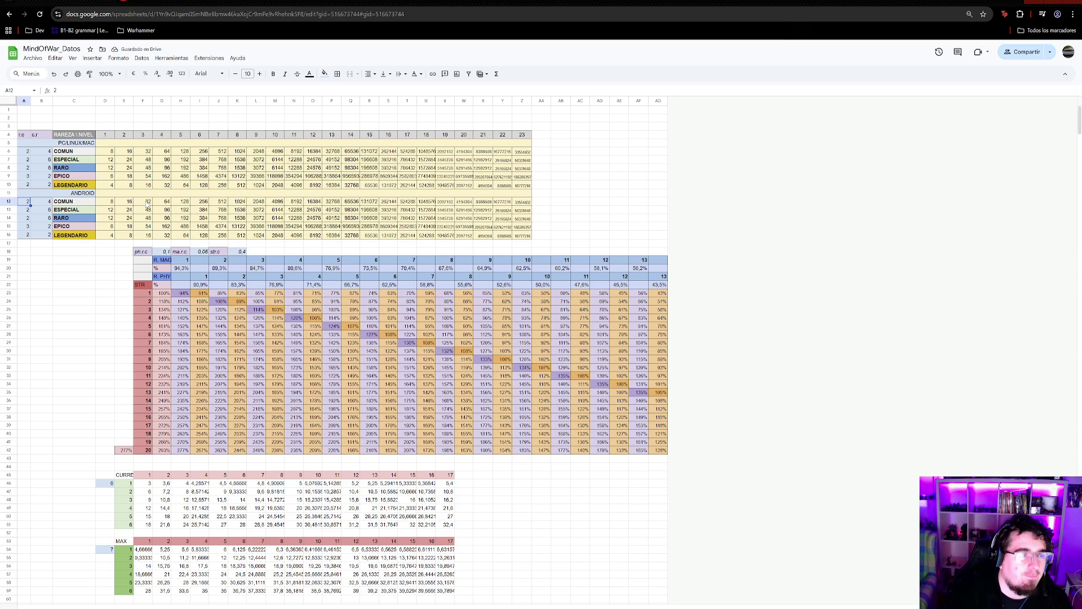
type("3")
key("Return")
type("3")
key("Return")
type("3")
key("Return")
type("4")
key("Return")
type("3")
key("Tab")
key("Up")
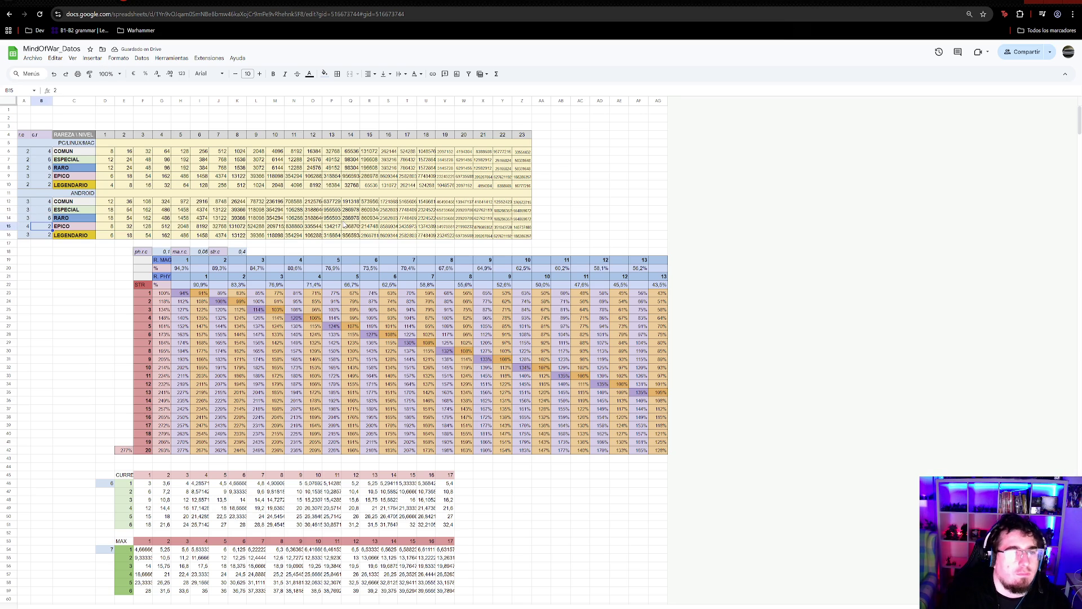
- Insert an empty row above each of the ESPECIAL, RARO and EPICO rows
right_click(43, 203)
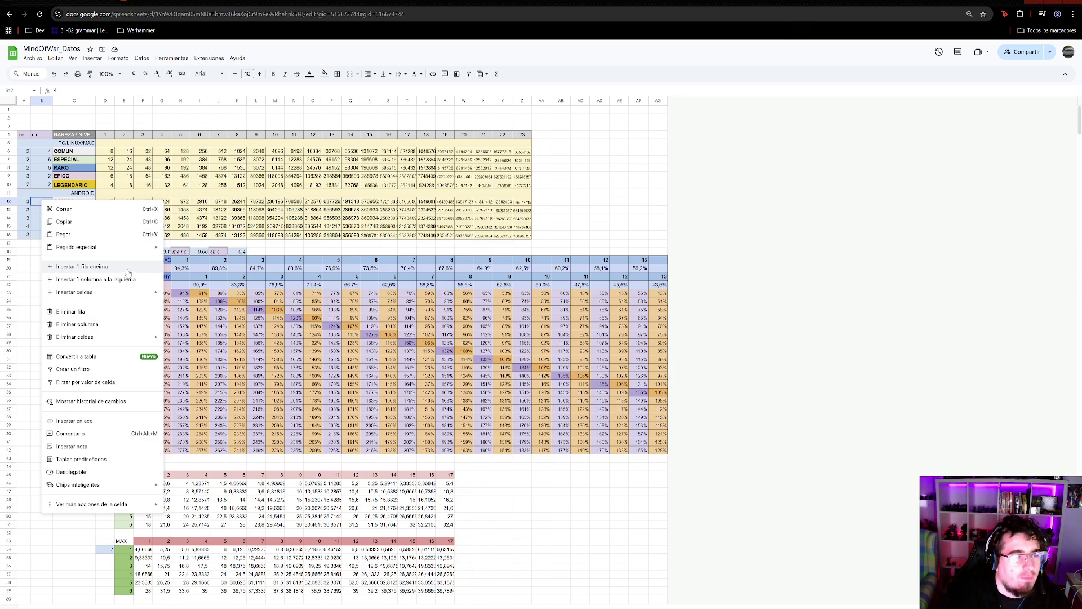
left_click(35, 221)
left_click(43, 209)
right_click(44, 209)
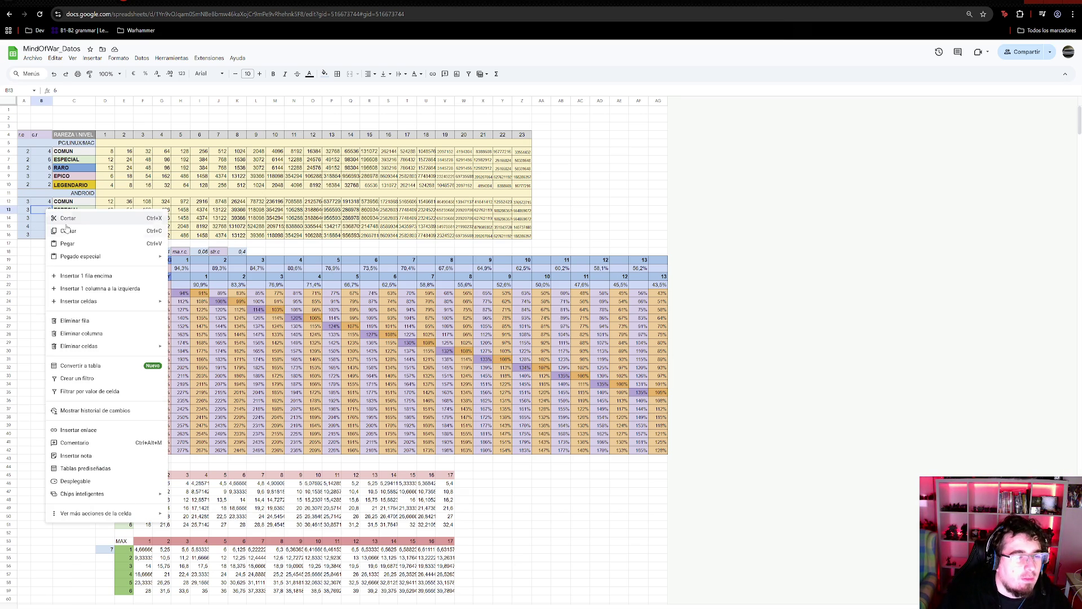
left_click(86, 271)
left_click(42, 226)
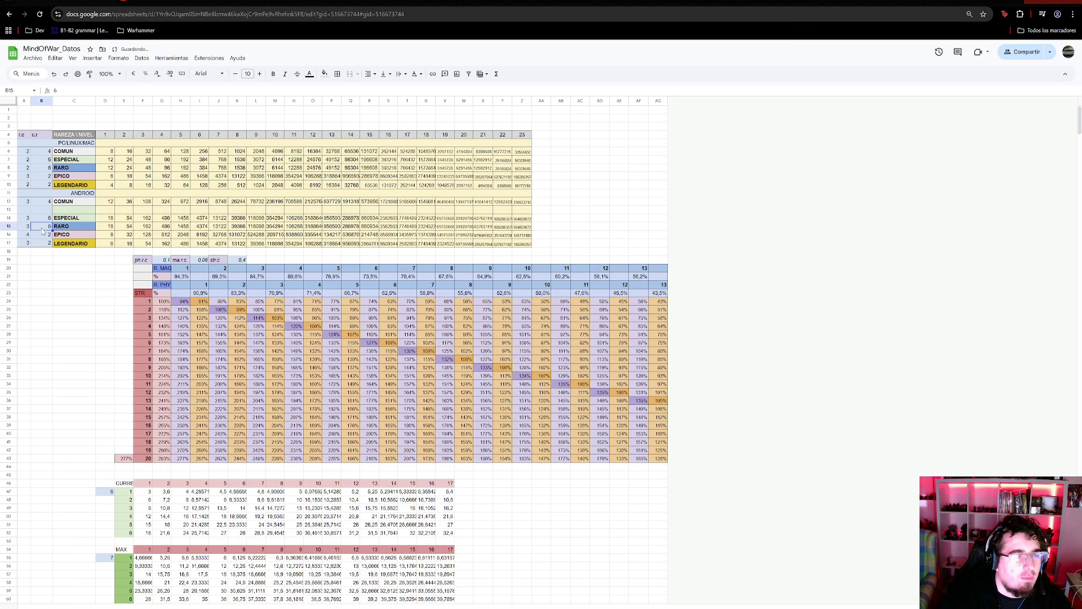
right_click(42, 226)
left_click(85, 294)
left_click(42, 243)
right_click(43, 243)
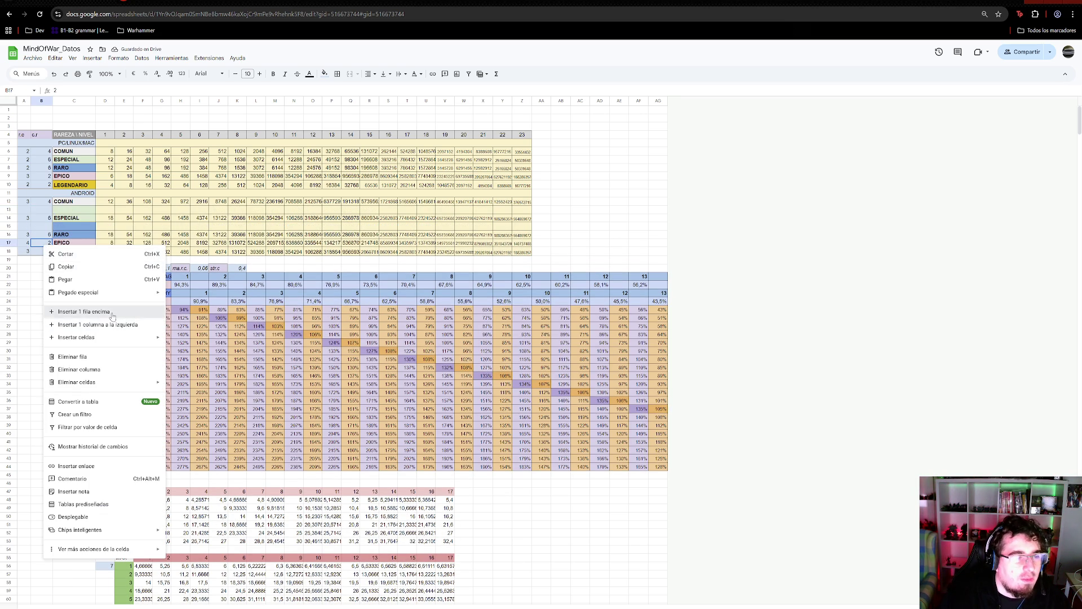
left_click(79, 312)
left_click(49, 265)
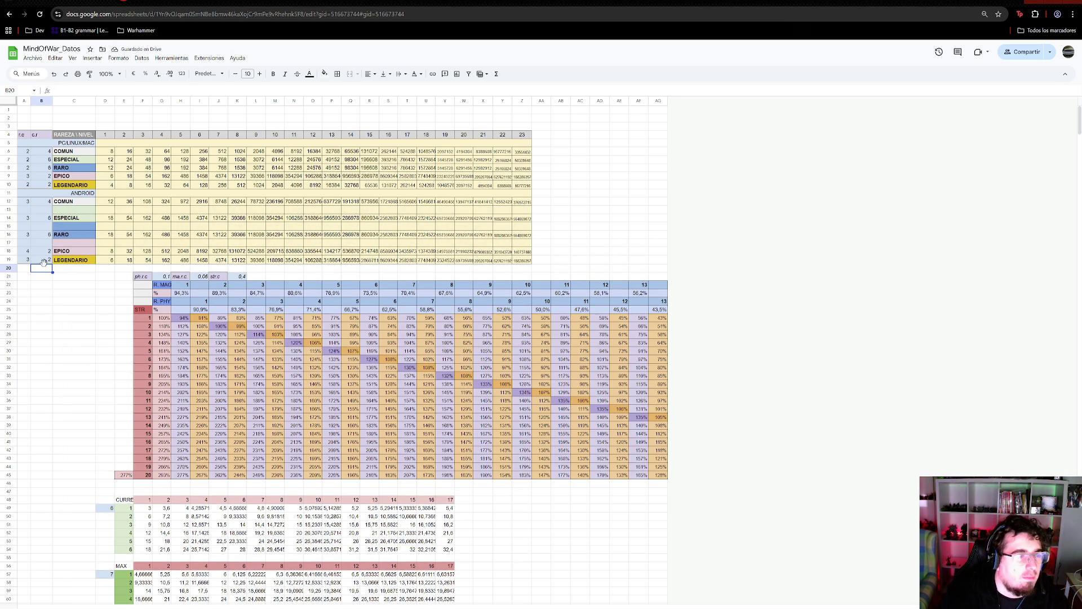
right_click(14, 261)
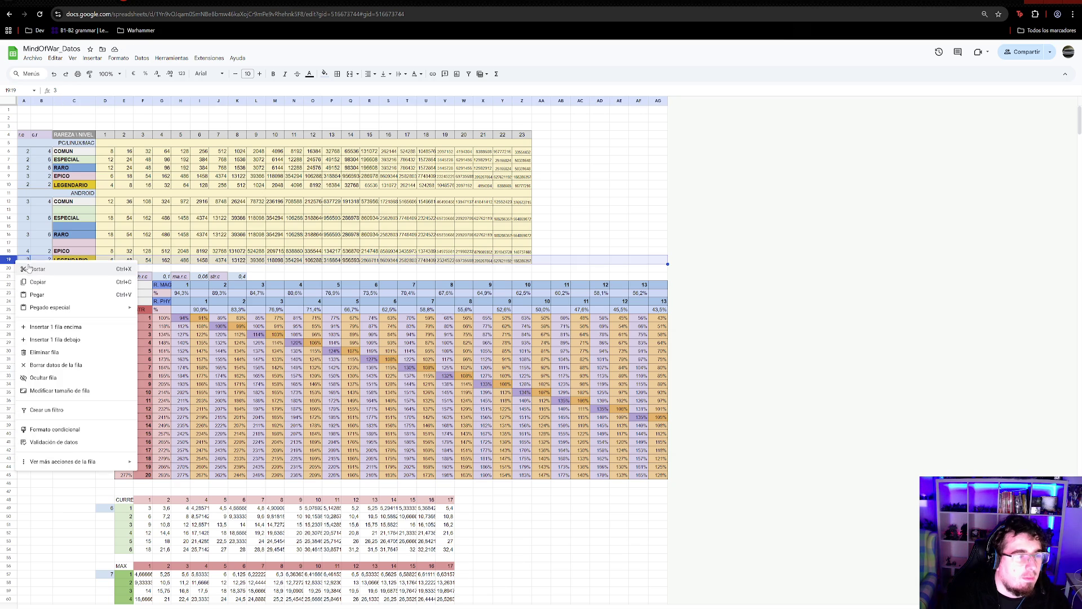
- Insert an empty row below LEGENDARIO and shift the EPICO row up one row
left_click(56, 339)
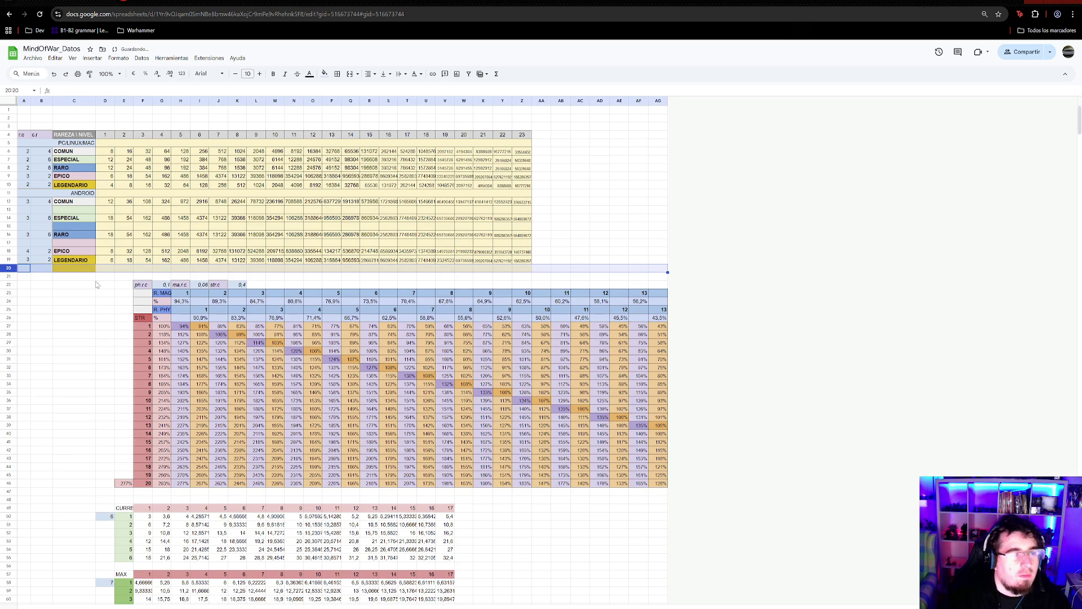
left_click(77, 250)
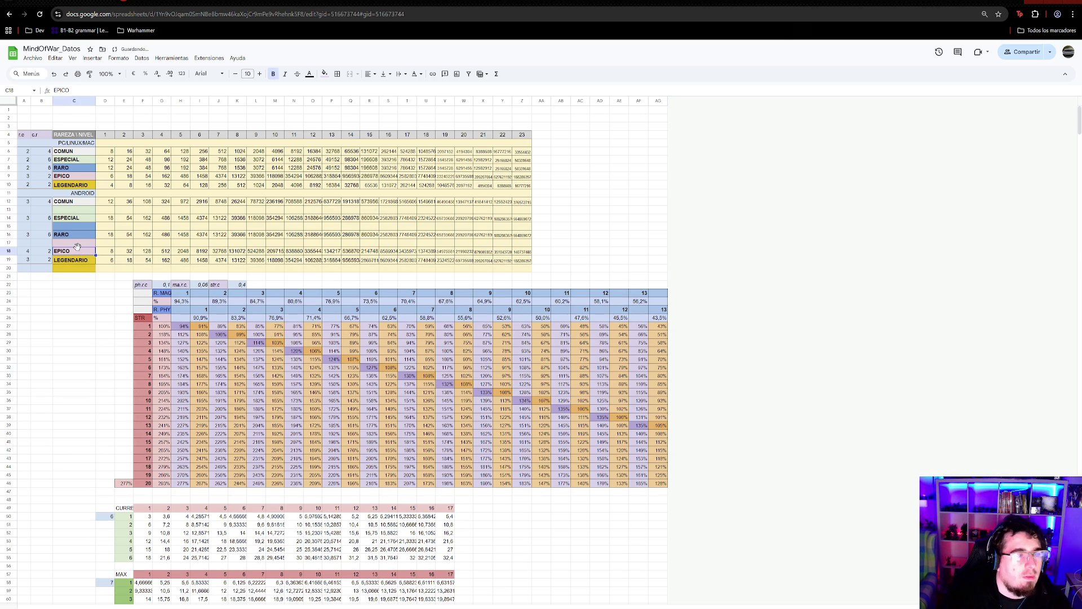
left_click(7, 251)
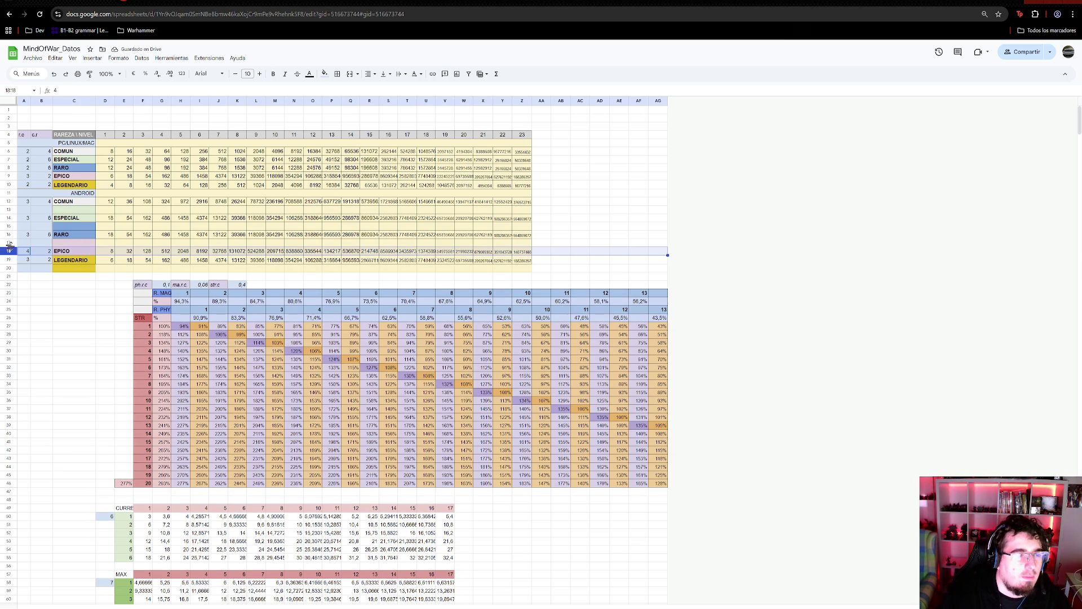
left_click_drag(10, 246, 13, 239)
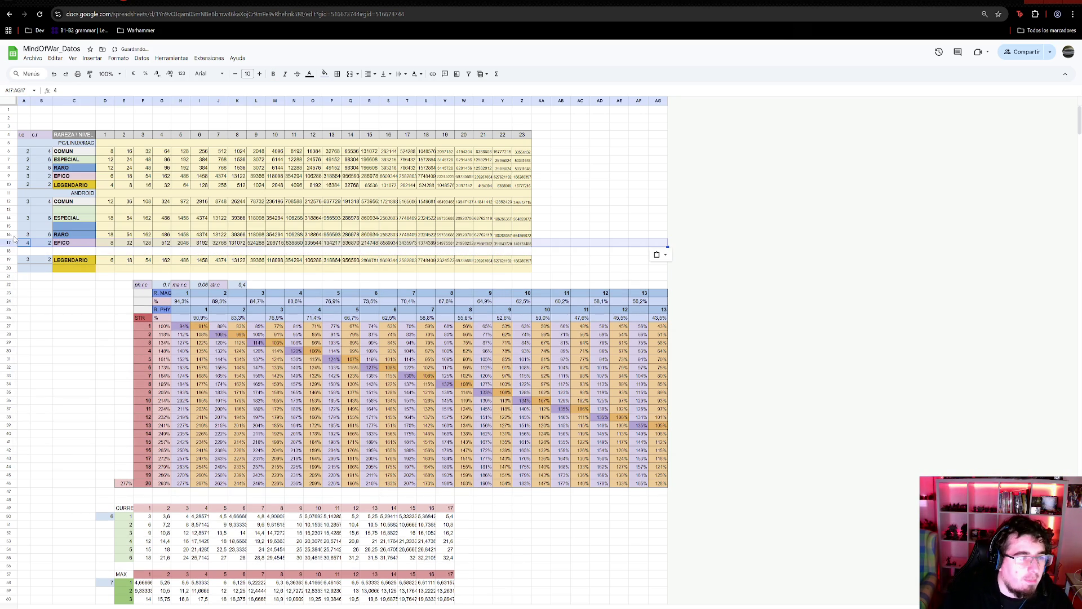
key("ctrl+z")
key("ctrl+v")
mouse_move(279, 243)
left_mouse_down()
mouse_move(568, 263)
mouse_move(522, 253)
mouse_move(29, 254)
left_mouse_up()
key("Delete")
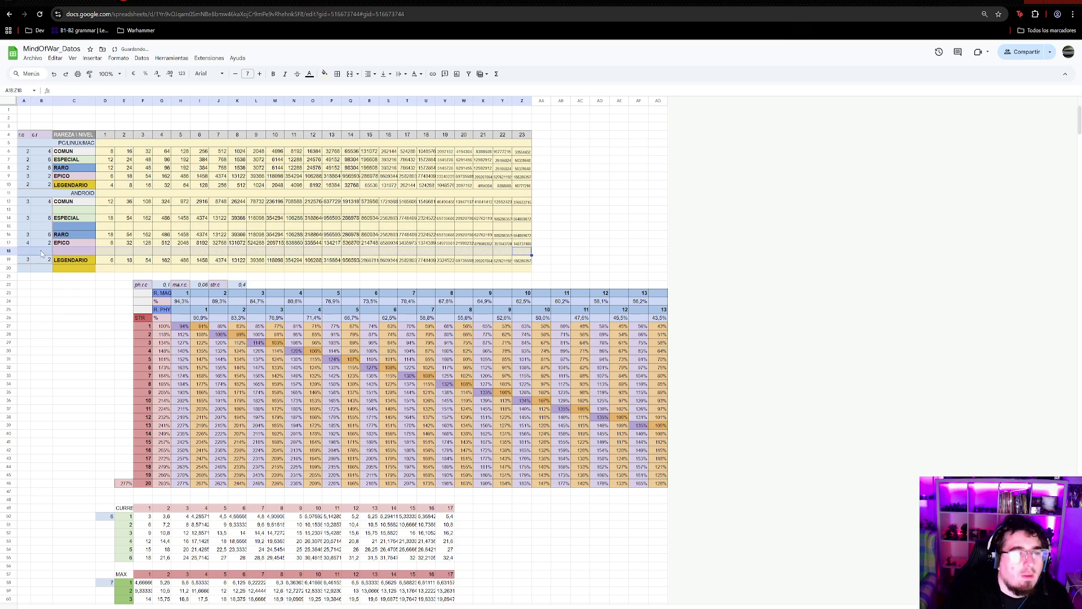
- Move the RARO and ESPECIAL rows up one row each, clearing their original rows
left_click(9, 234)
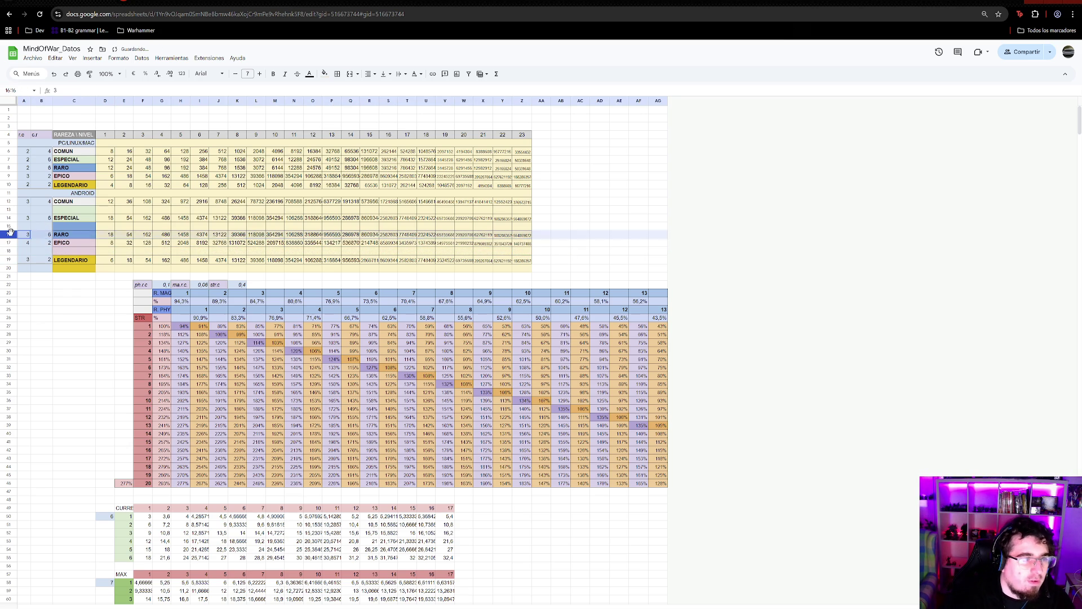
key("ctrl+c")
left_click(9, 226)
key("ctrl+v")
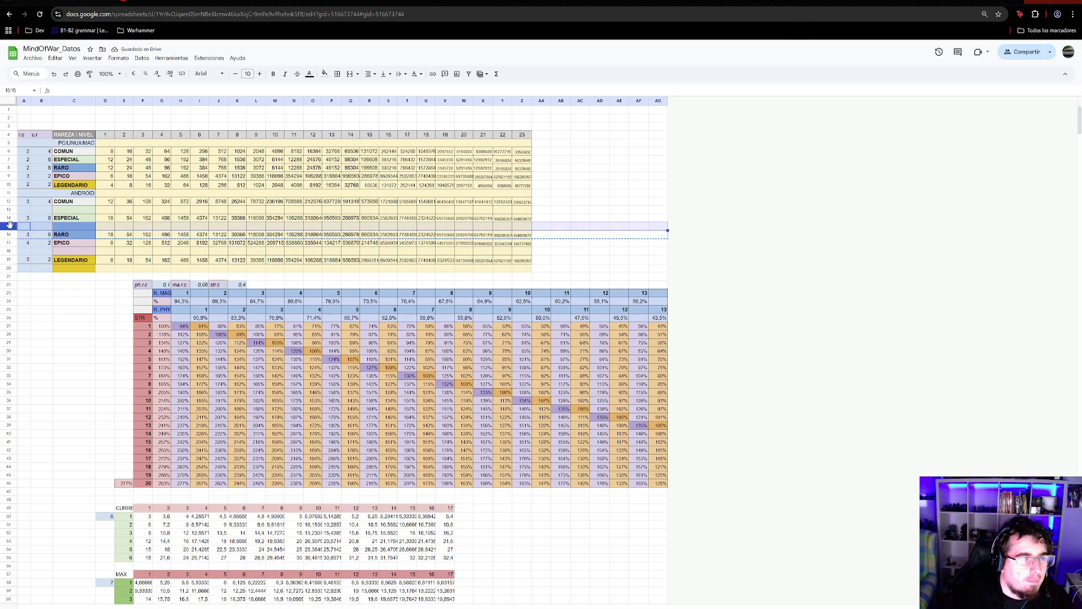
left_click(8, 234)
key("Delete")
left_click(9, 217)
key("ctrl+c")
left_click(9, 209)
key("ctrl+v")
left_click(9, 218)
key("Delete")
- Insert an empty row below COMUN and merge its first two cells, A13:B13
left_click(10, 202)
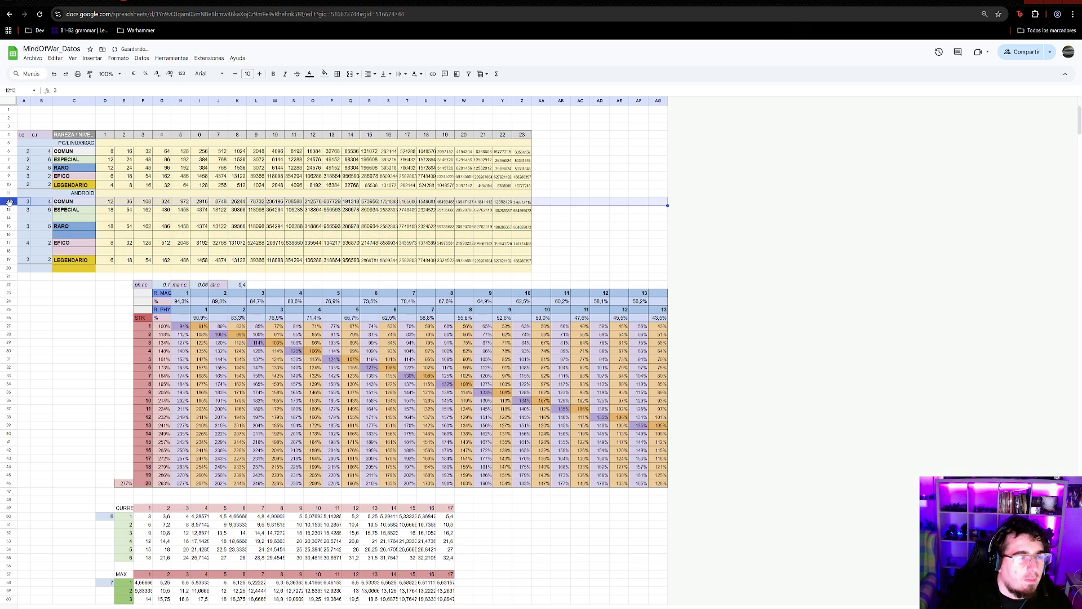
right_click(10, 202)
left_click(104, 281)
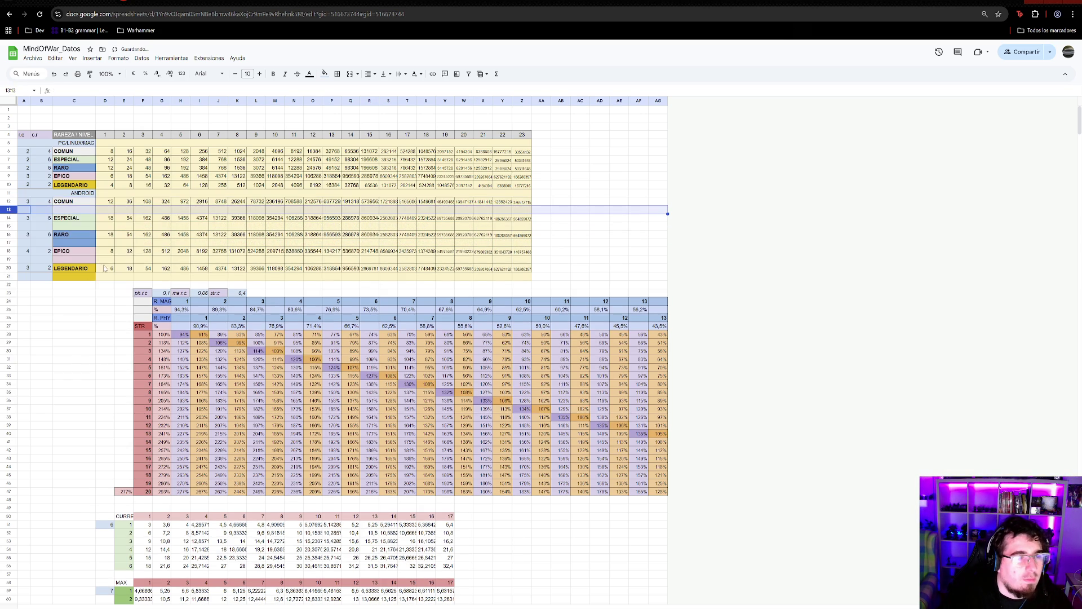
left_click(123, 212)
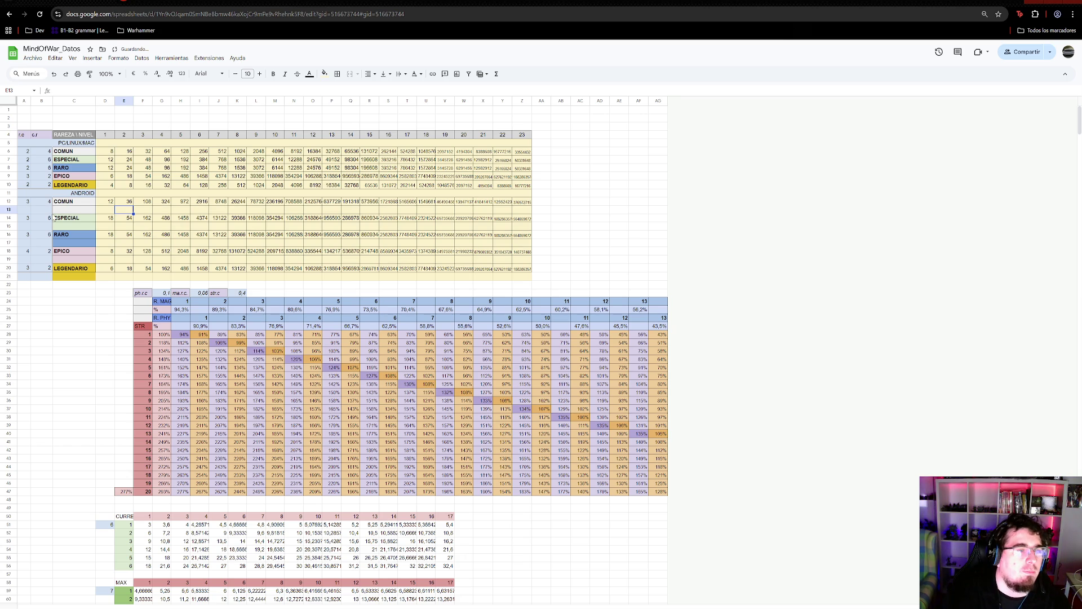
left_click(45, 218)
left_click(25, 214)
left_click_drag(25, 214, 25, 212)
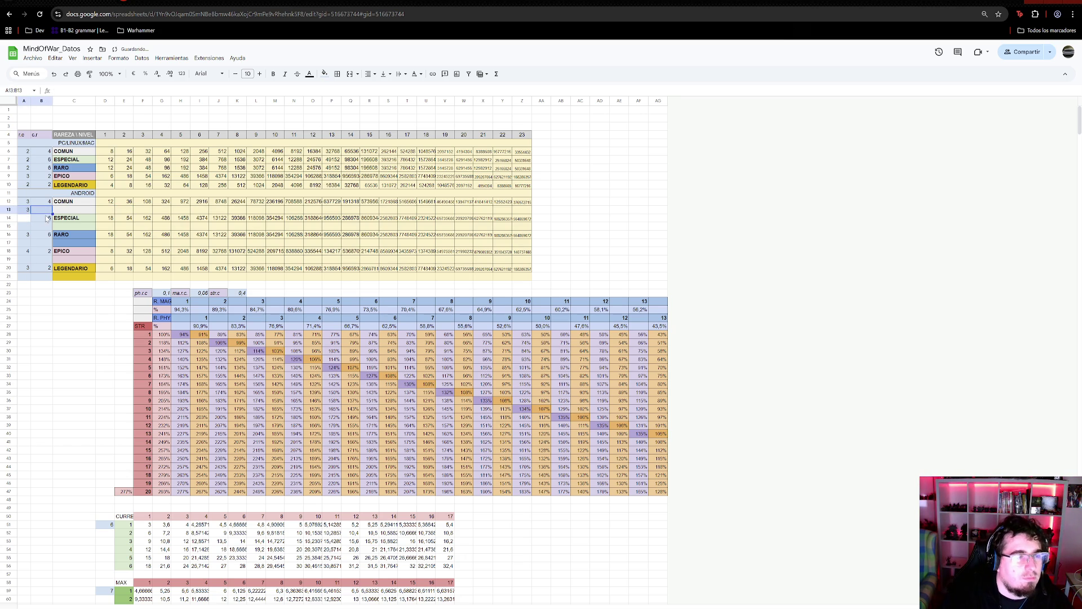
key("ctrl+z")
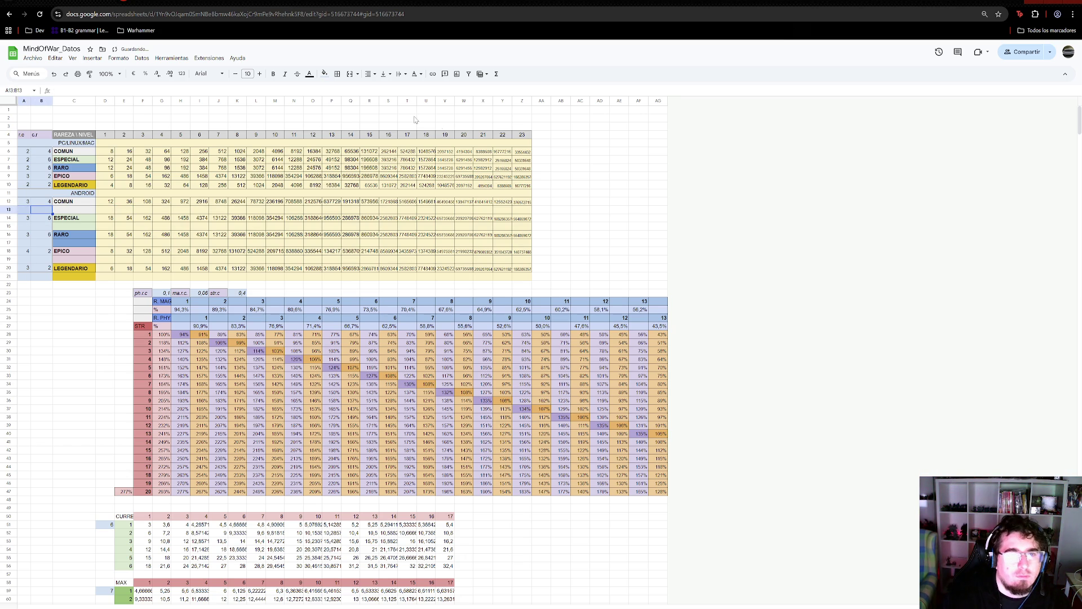
left_click(368, 77)
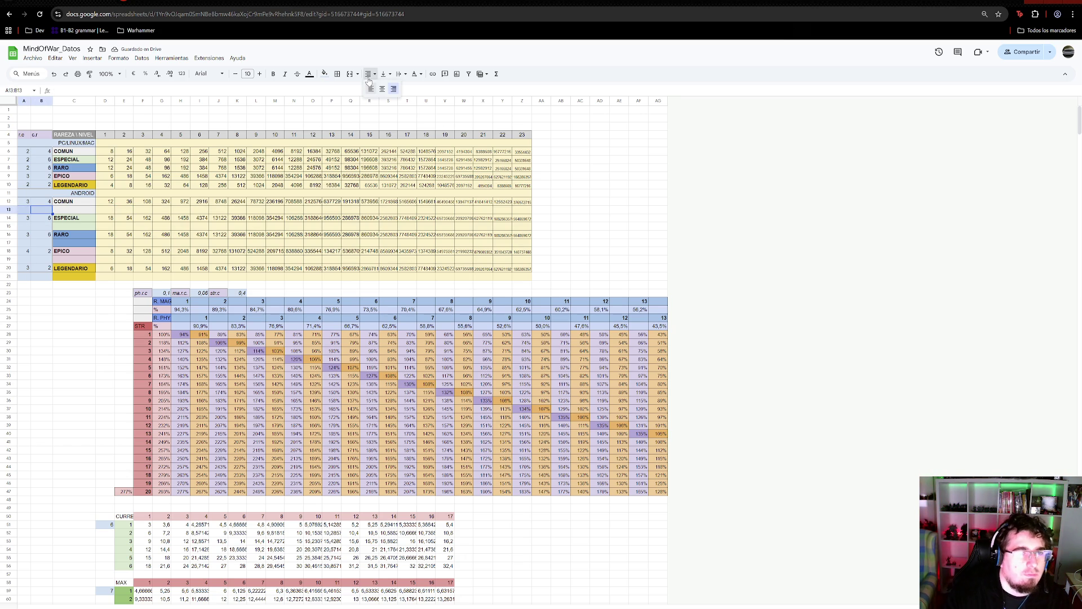
left_click(350, 74)
- Label merged A13:B13 'dif' and paste the label below ESPECIAL, RARO, EPICO and LEGENDARIO
type("d")
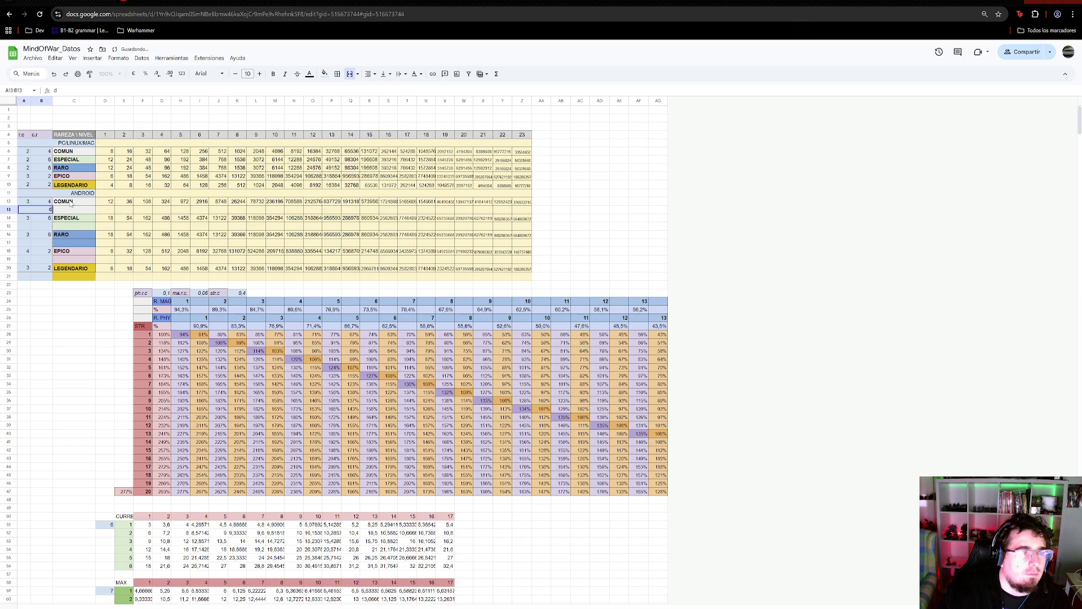
type("if")
key("Return")
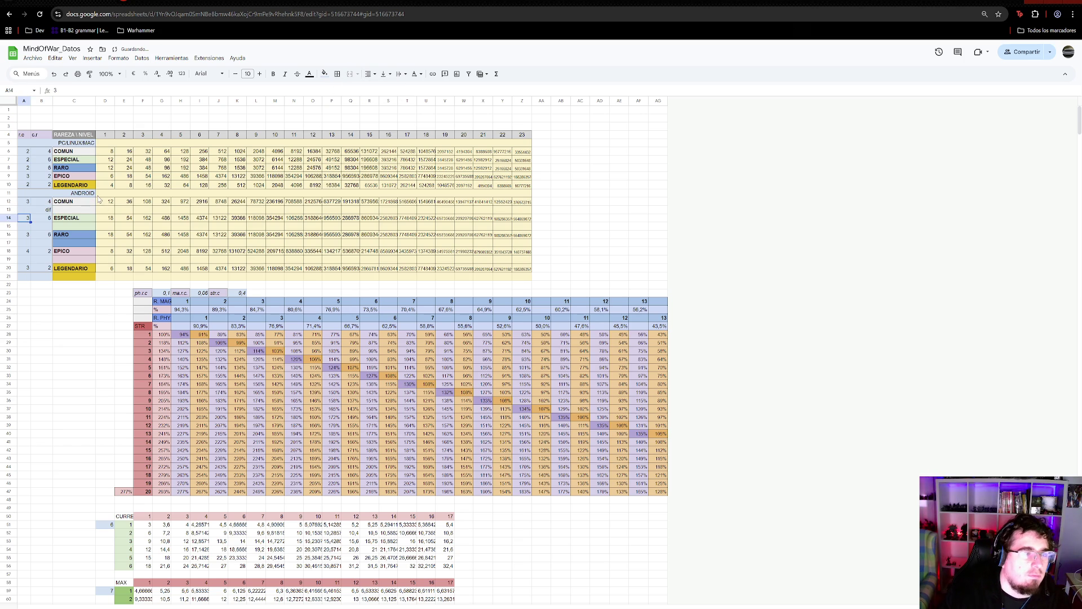
left_click(51, 211)
left_click(45, 226)
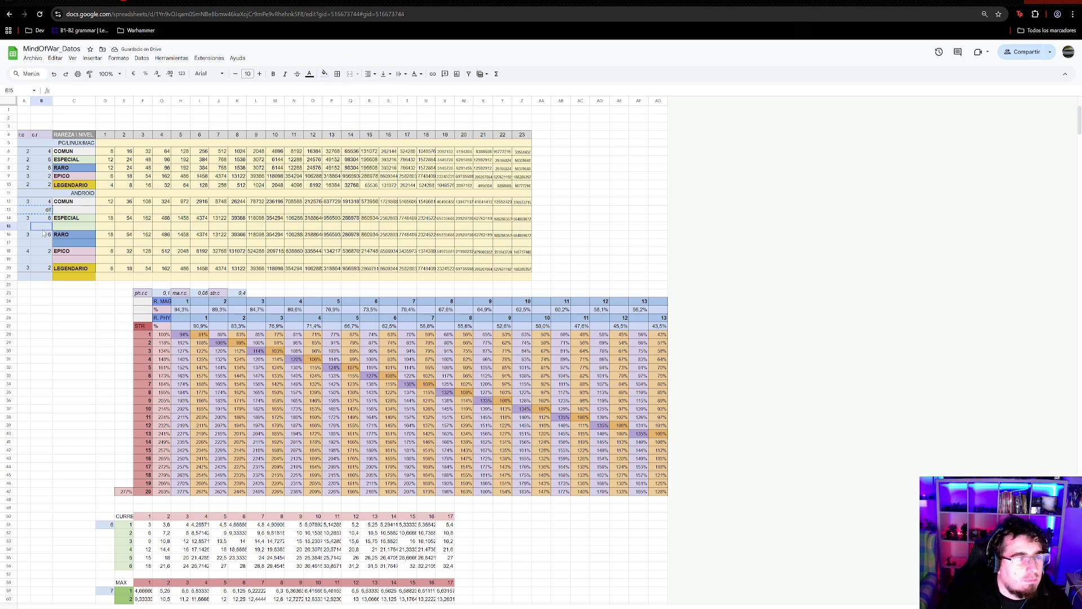
key("ctrl+v")
left_click(46, 243)
key("ctrl+v")
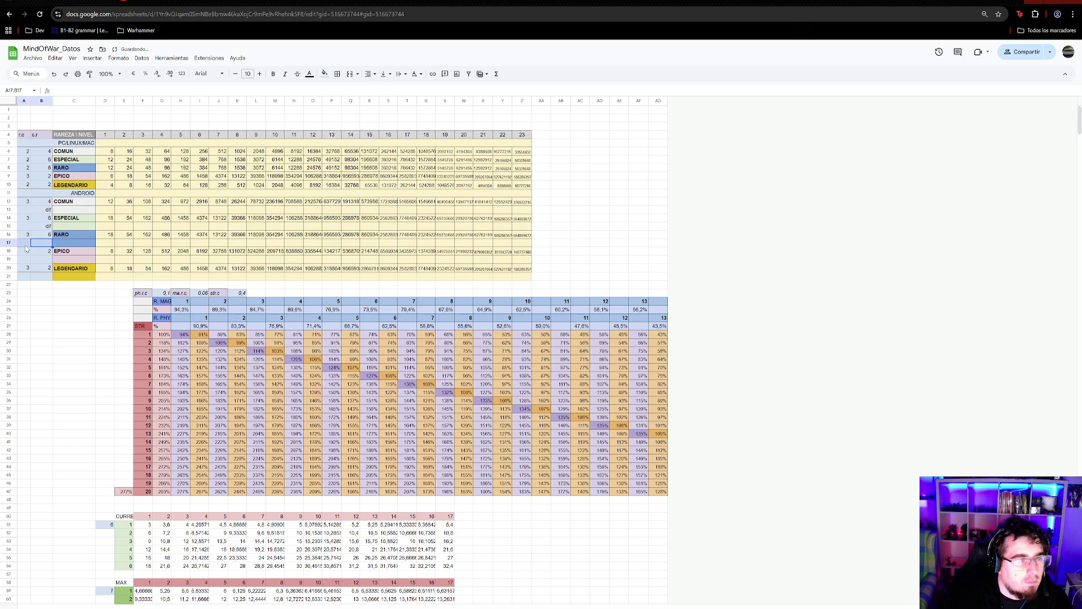
left_click(24, 261)
key("ctrl+v")
left_click(25, 277)
key("ctrl+v")
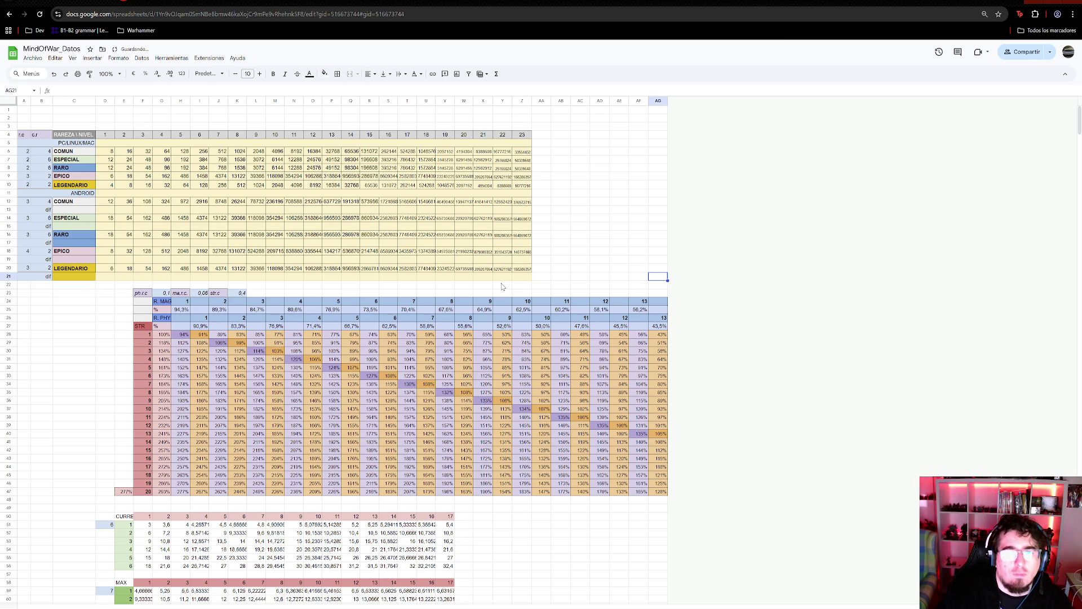
- Copy the LEGENDARIO row's formatting into the row beneath it and clear its values
left_click_drag(526, 279, 36, 277)
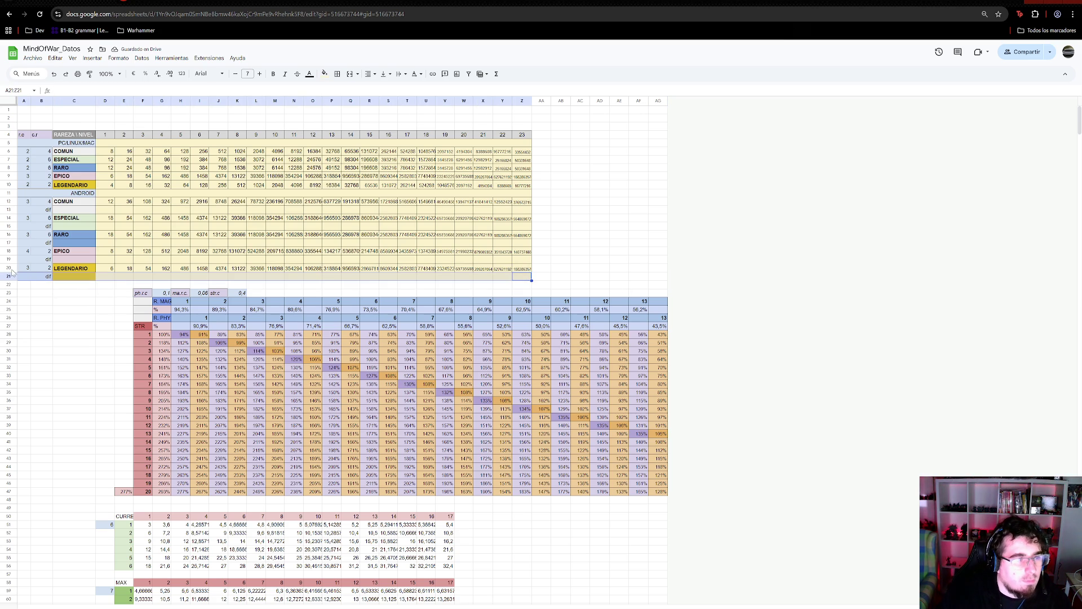
left_click(11, 269)
key("ctrl+c")
left_click(15, 278)
key("ctrl+v")
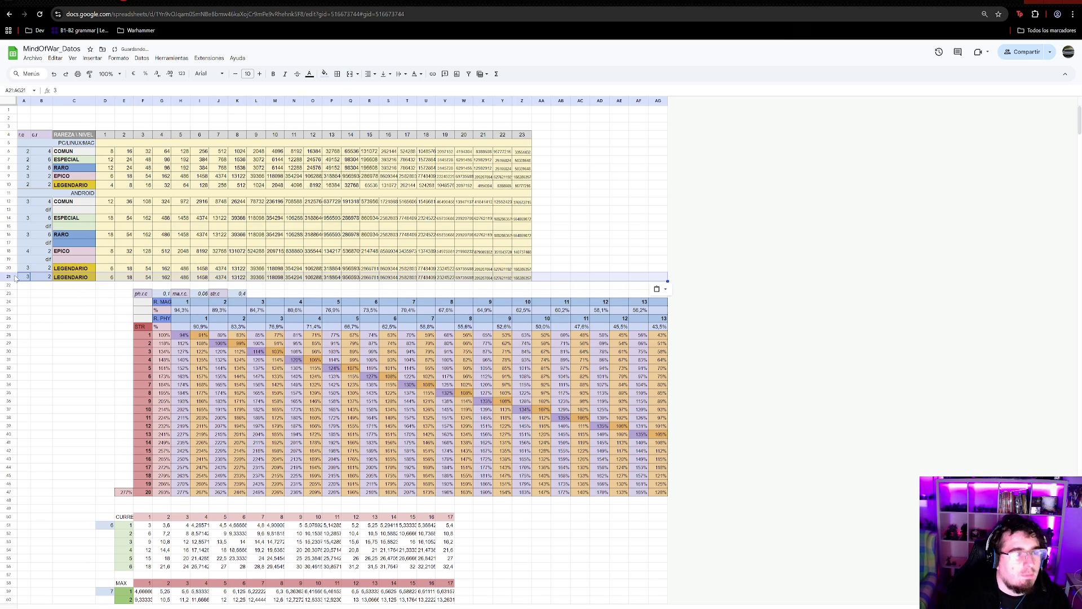
left_click(8, 276)
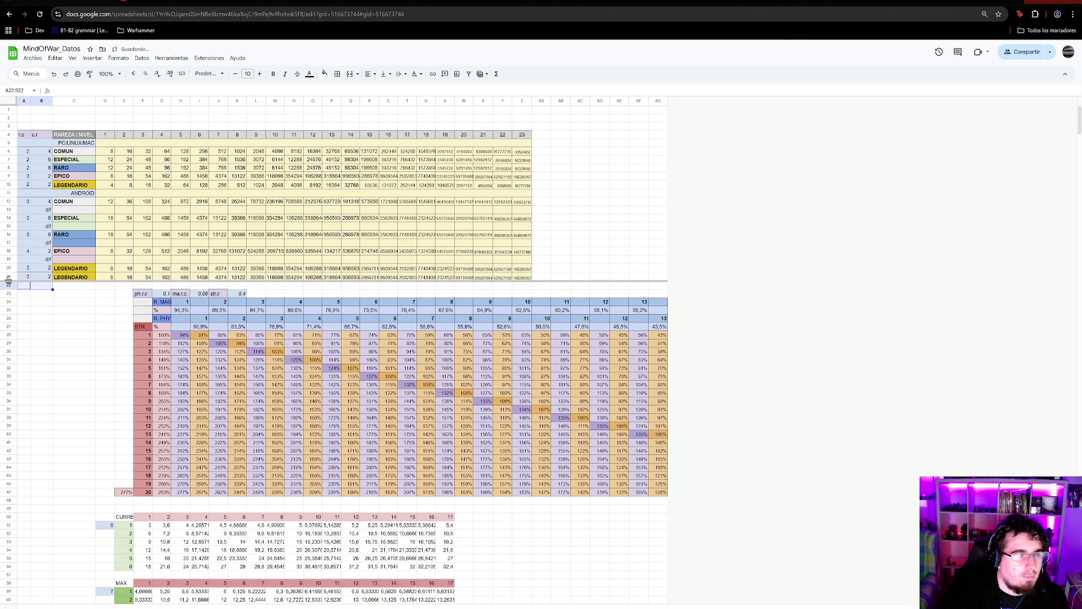
key("Delete")
- Place the 'dif' label again in the row below LEGENDARIO
left_click(41, 259)
key("ctrl+c")
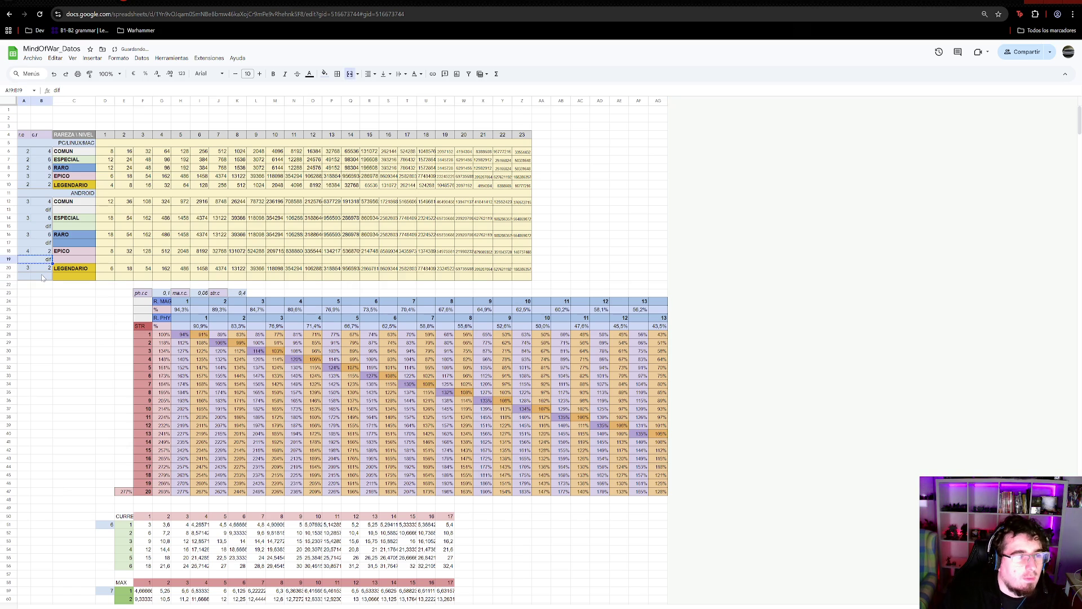
left_click(43, 276)
key("ctrl+v")
key("ctrl+z")
left_click(41, 276)
key("ctrl+v")
left_click(61, 286)
left_click(57, 302)
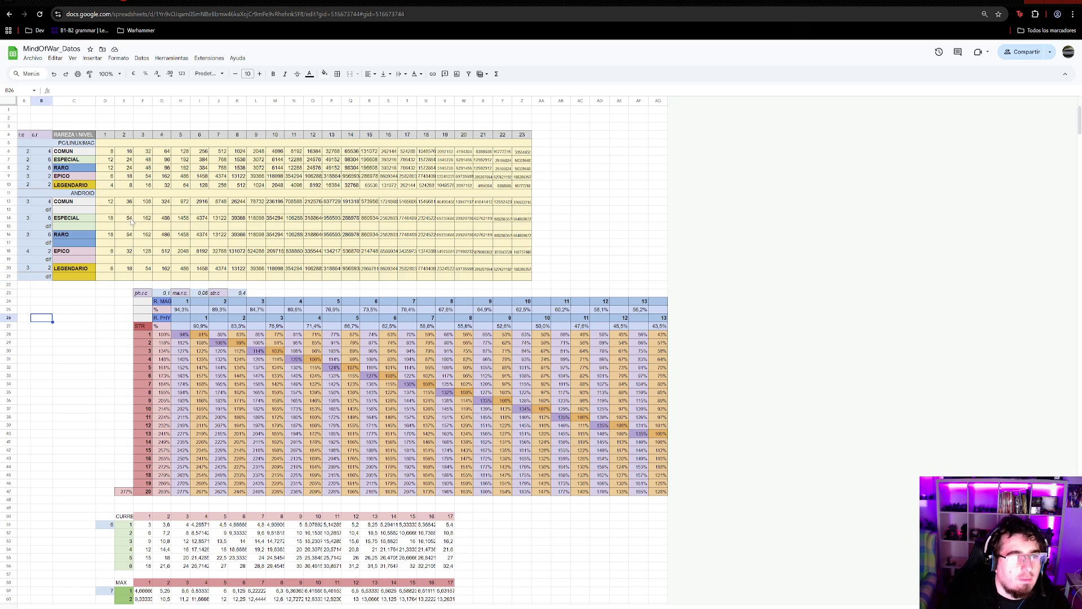
left_click(111, 211)
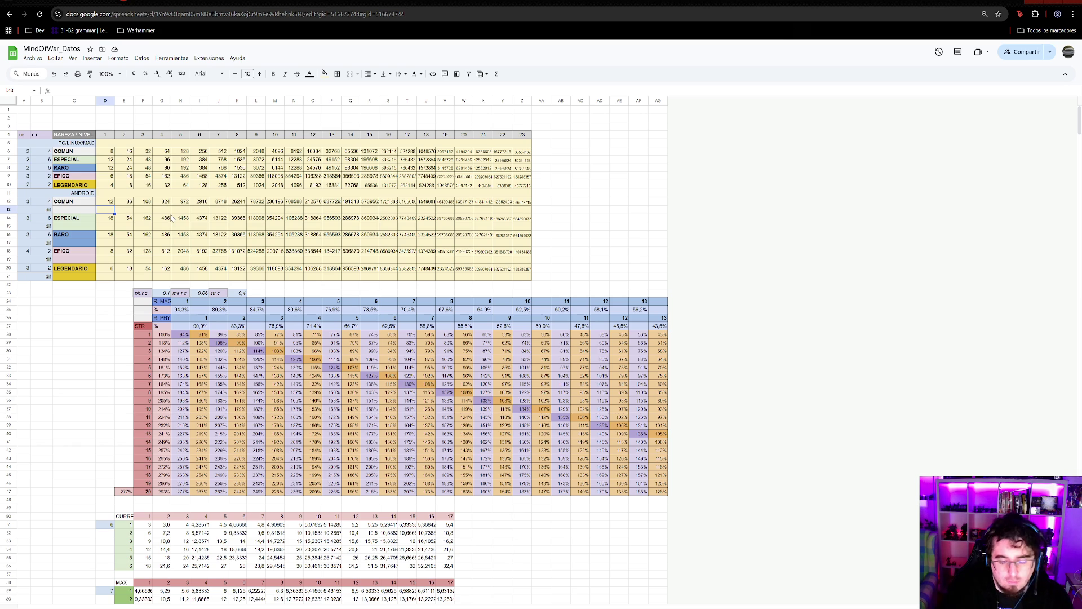
- Enter =D12-D6 in D13 and fill it across row 13 to column Z and into row 15
type("=D12")
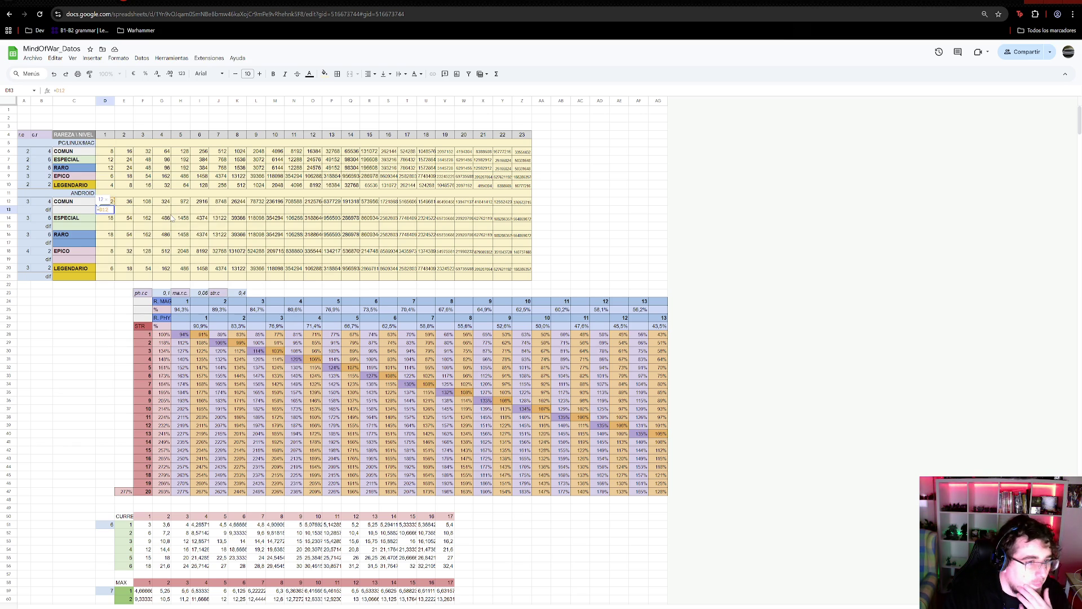
type("-")
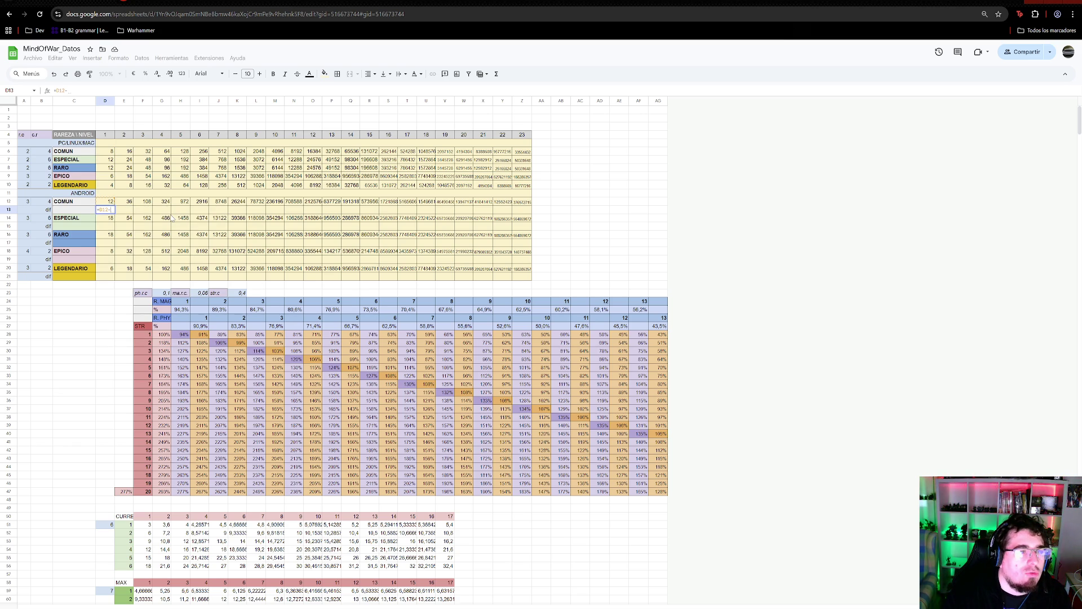
type("D6")
key("Return")
left_click(125, 212)
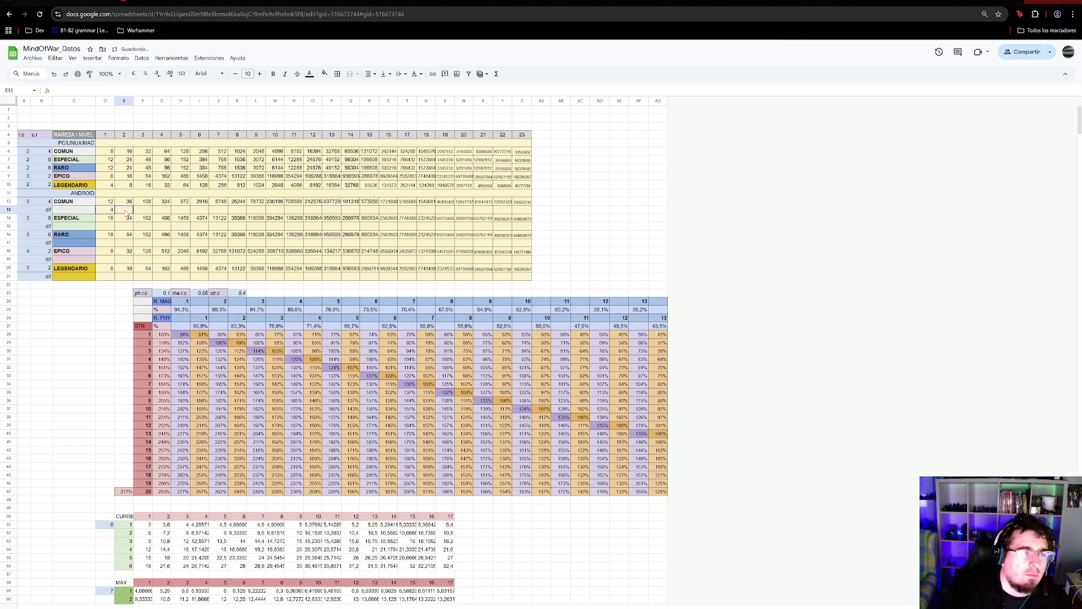
key("shift+Right")
key("shift+Right")
key("shift+Right")
key("ctrl+v")
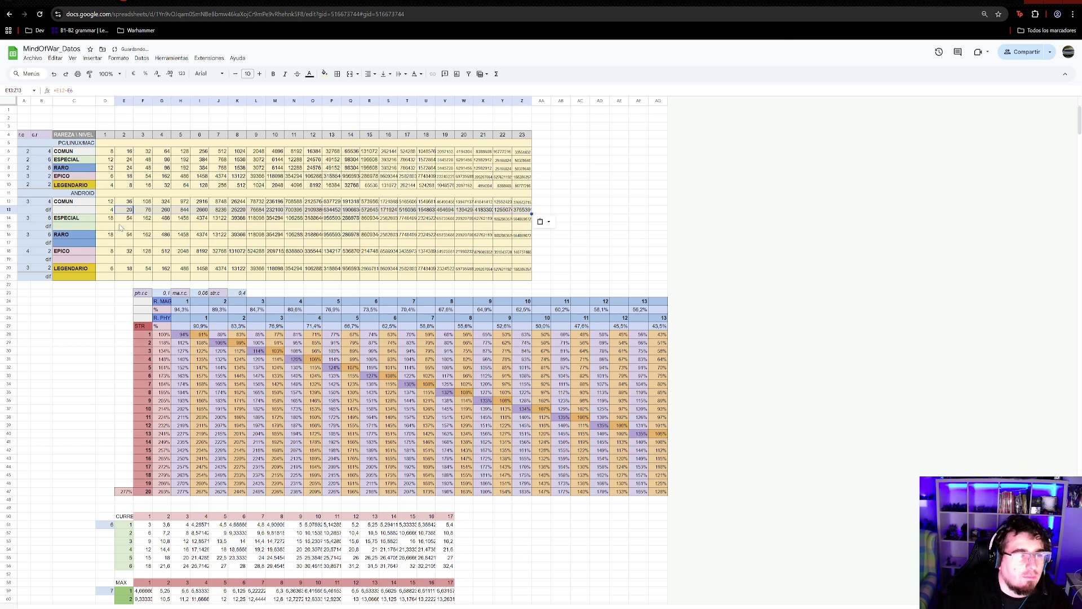
mouse_move(105, 226)
left_mouse_down()
mouse_move(541, 227)
mouse_move(437, 244)
mouse_move(105, 248)
mouse_move(523, 265)
mouse_move(100, 276)
left_mouse_up()
key("ctrl+v")
key("ctrl+v")
key("ctrl+v")
key("ctrl+v")
left_click(110, 210)
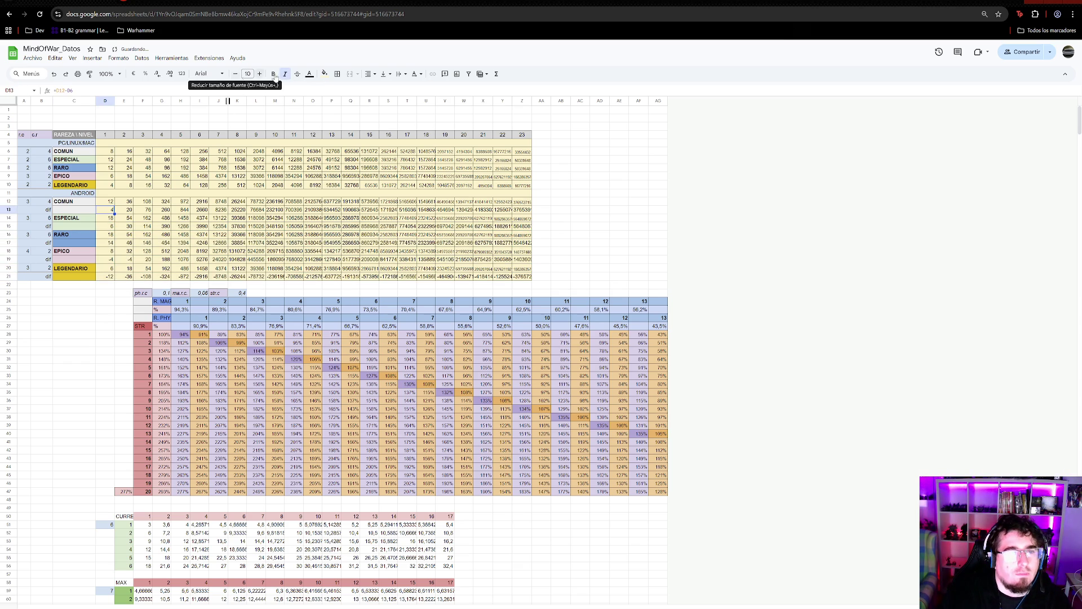
- Give D13 light green text, then apply the italic green styling to all dif rows
left_click(309, 74)
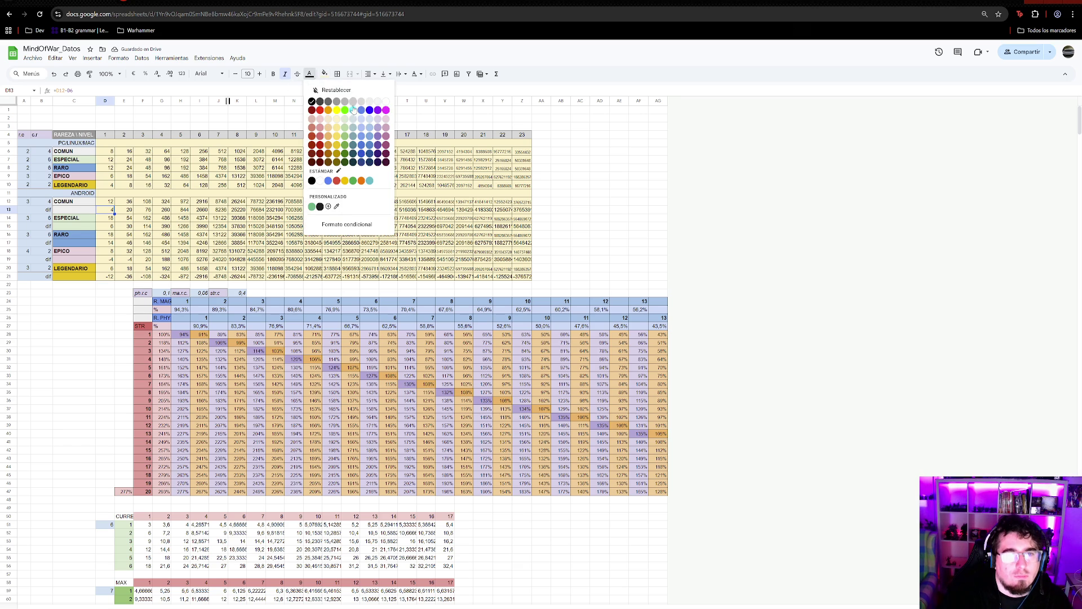
left_click(345, 129)
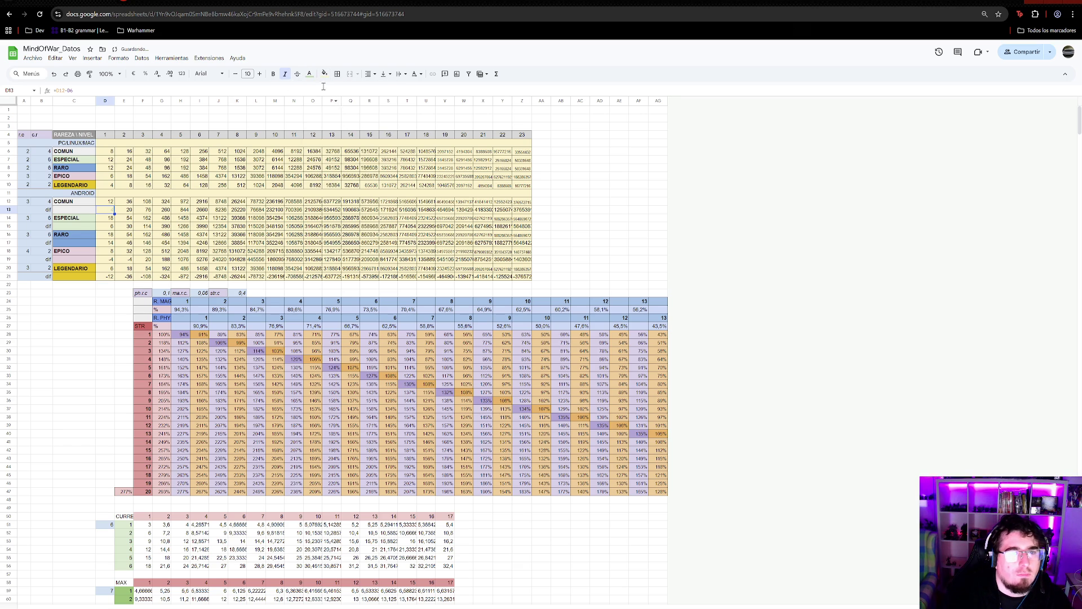
left_click(309, 74)
left_click(344, 146)
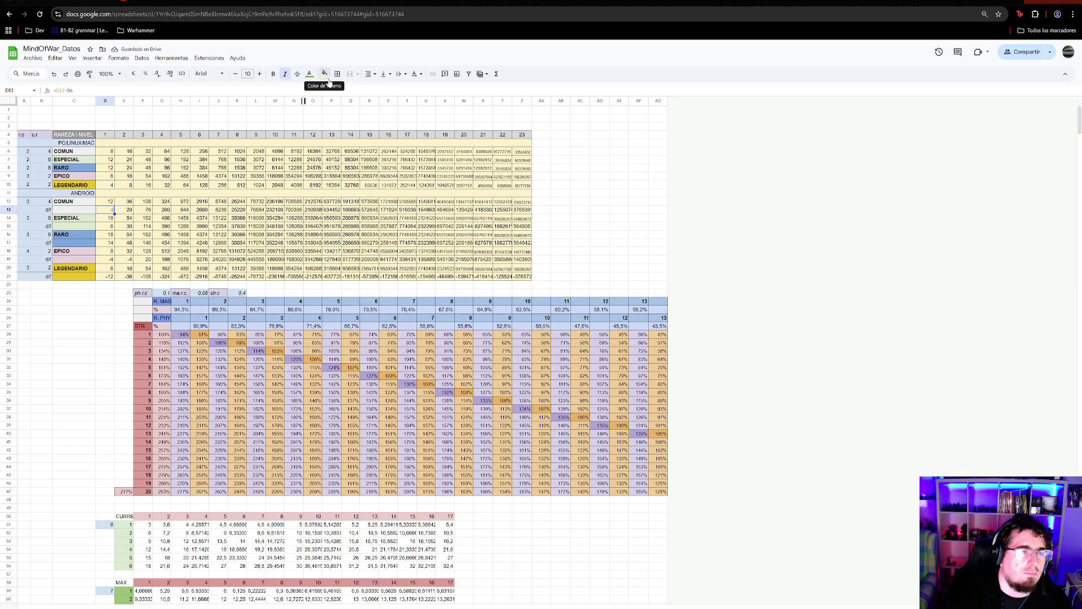
mouse_move(124, 211)
left_mouse_down()
mouse_move(530, 212)
mouse_move(510, 227)
mouse_move(110, 229)
mouse_move(149, 243)
mouse_move(520, 245)
mouse_move(113, 265)
mouse_move(114, 278)
mouse_move(522, 283)
left_mouse_up()
key("ctrl+v")
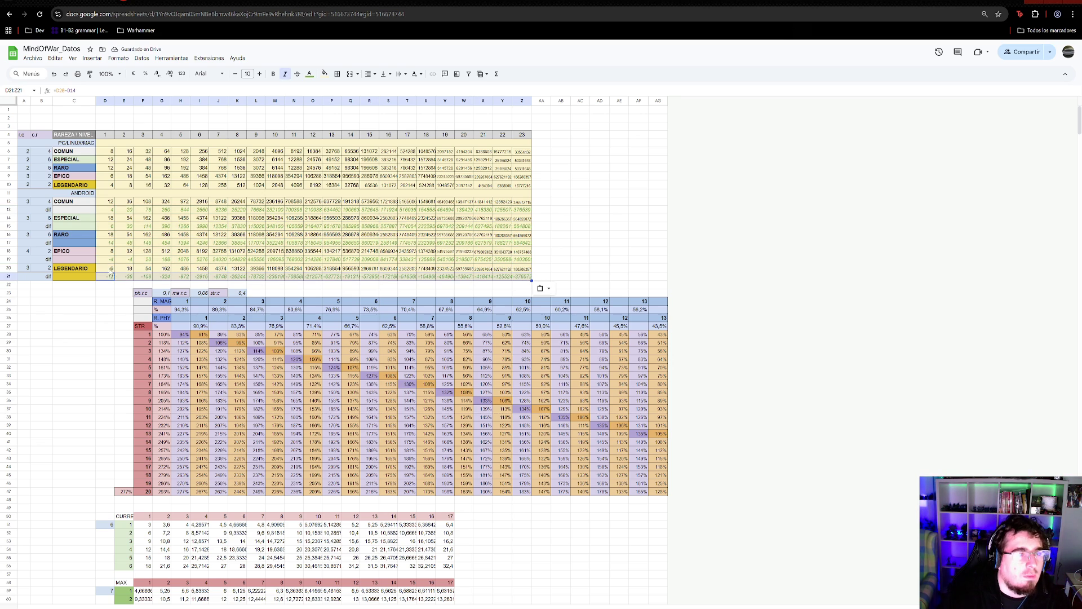
- Paste D13's dif formula into D15, D17 and D19
left_click(110, 273)
left_click(93, 87)
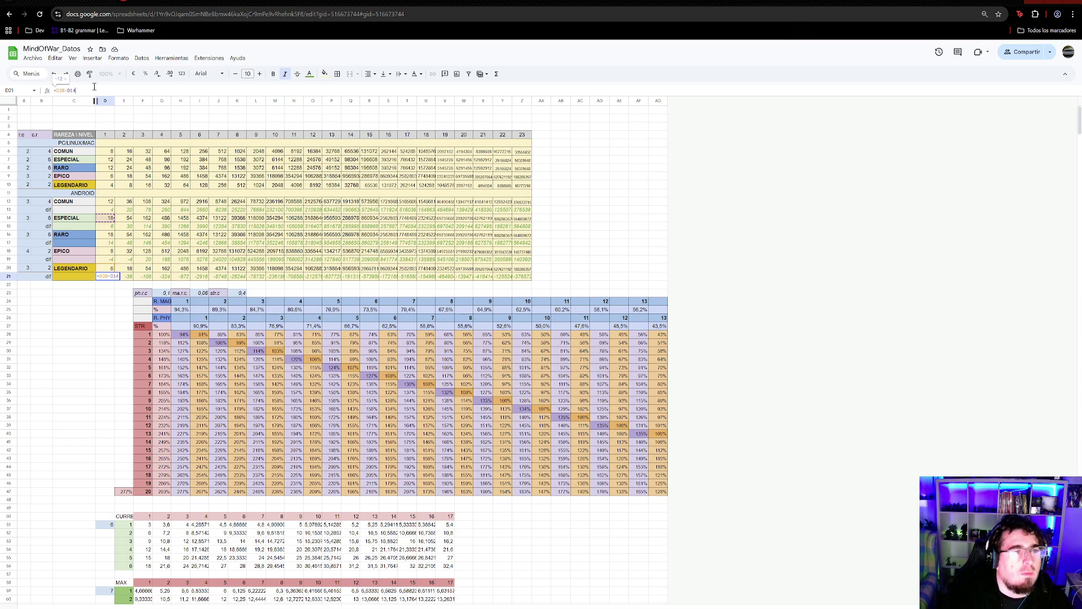
key("Escape")
left_click(109, 209)
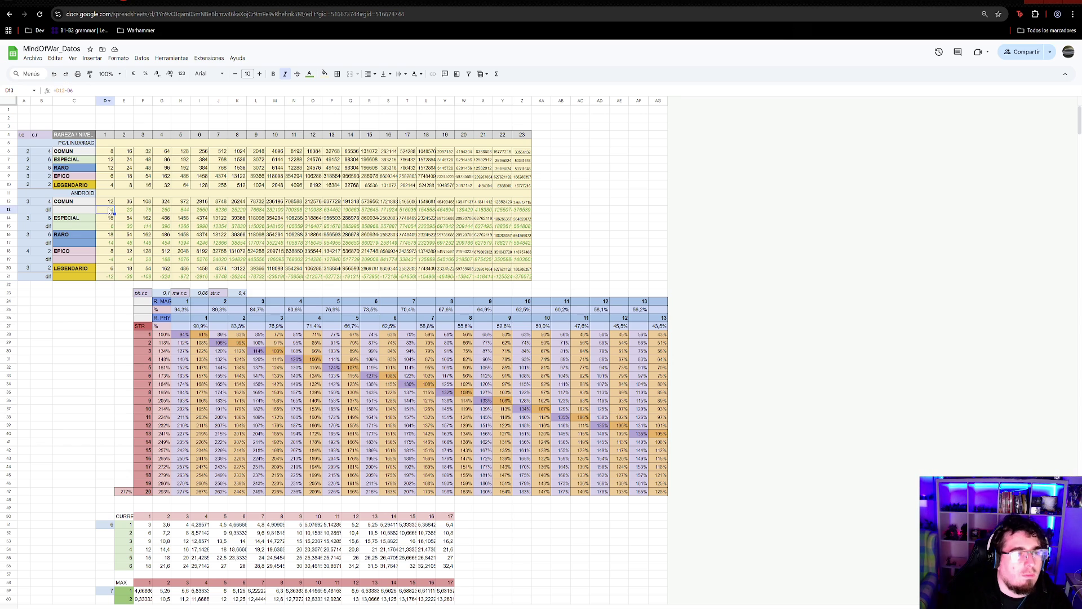
left_click(111, 227)
key("ctrl+v")
left_click(109, 242)
key("ctrl+v")
left_click(110, 259)
key("ctrl+v")
- Change D15 to =D14-D7 and paste it across E15:Z15
left_click(111, 242)
left_click(80, 89)
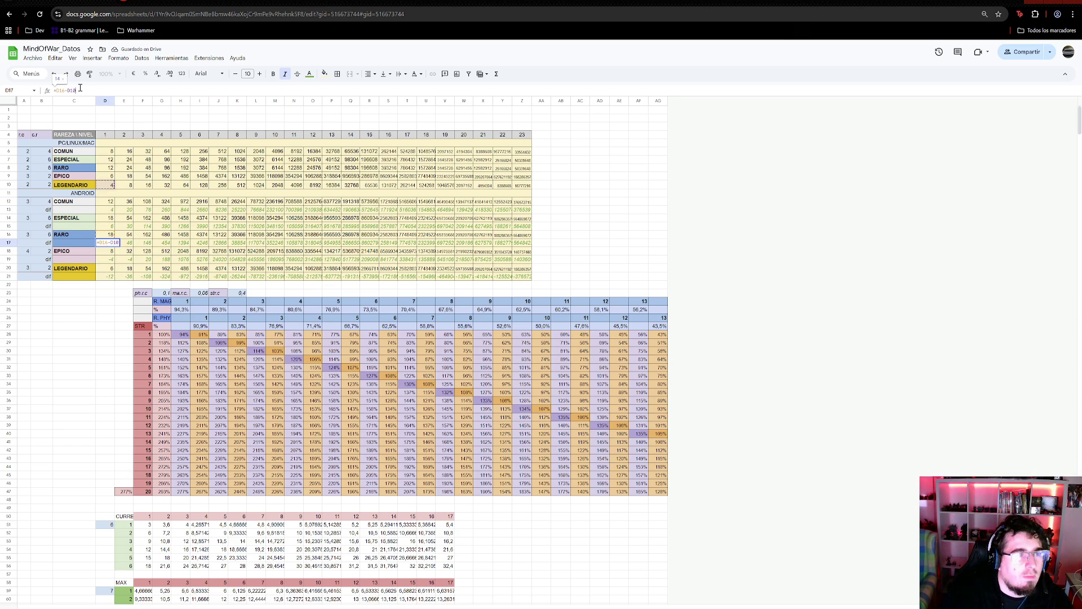
key("Escape")
left_click(110, 210)
left_click(112, 226)
left_click(78, 92)
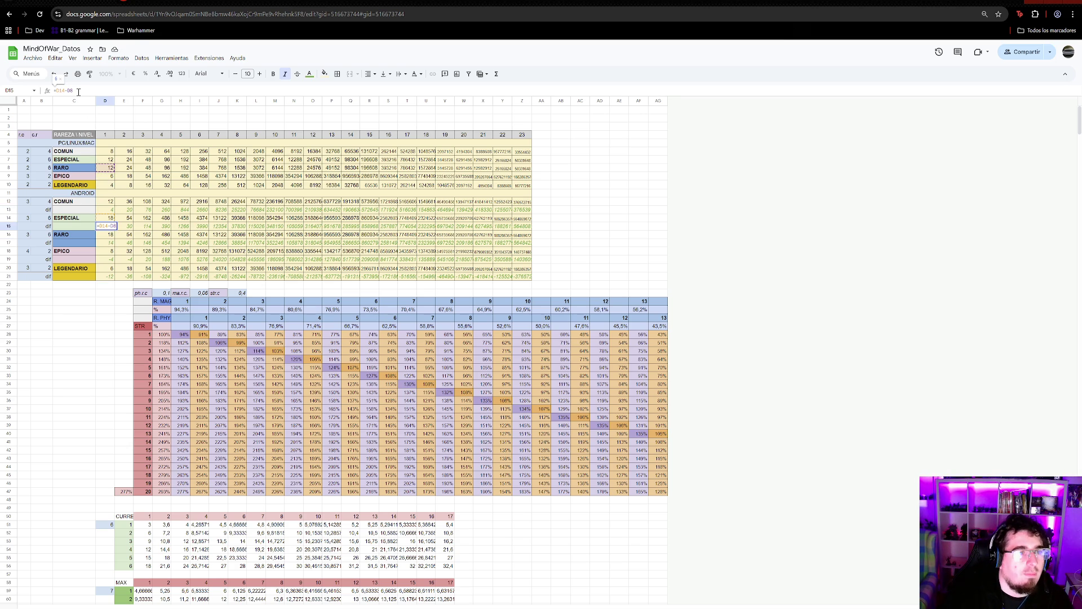
key("BackSpace")
type("7")
key("Return")
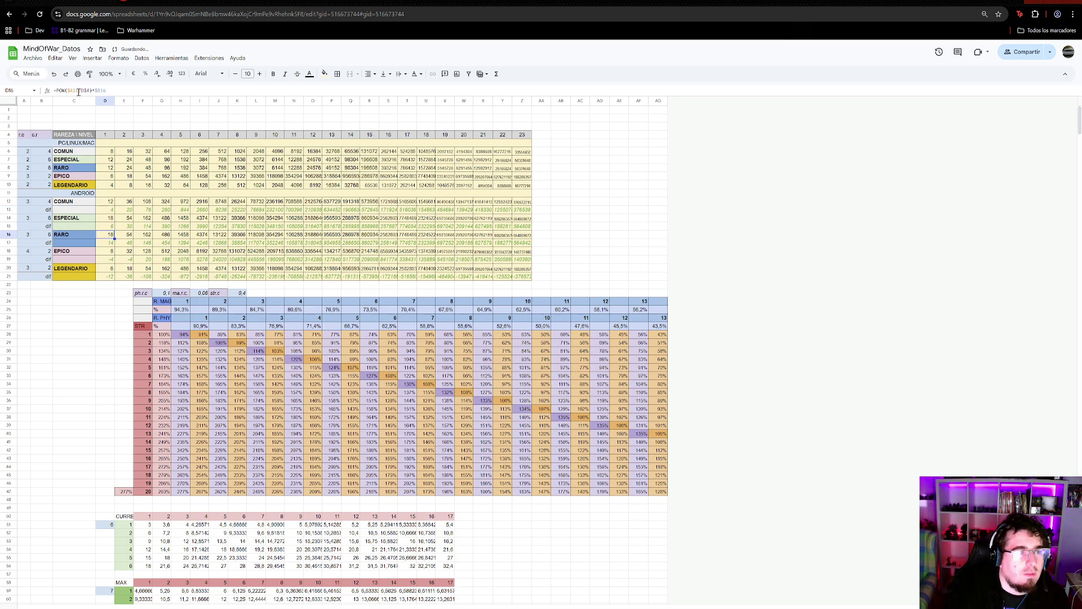
mouse_move(129, 227)
left_mouse_down()
mouse_move(544, 227)
mouse_move(524, 228)
left_mouse_up()
key("ctrl+v")
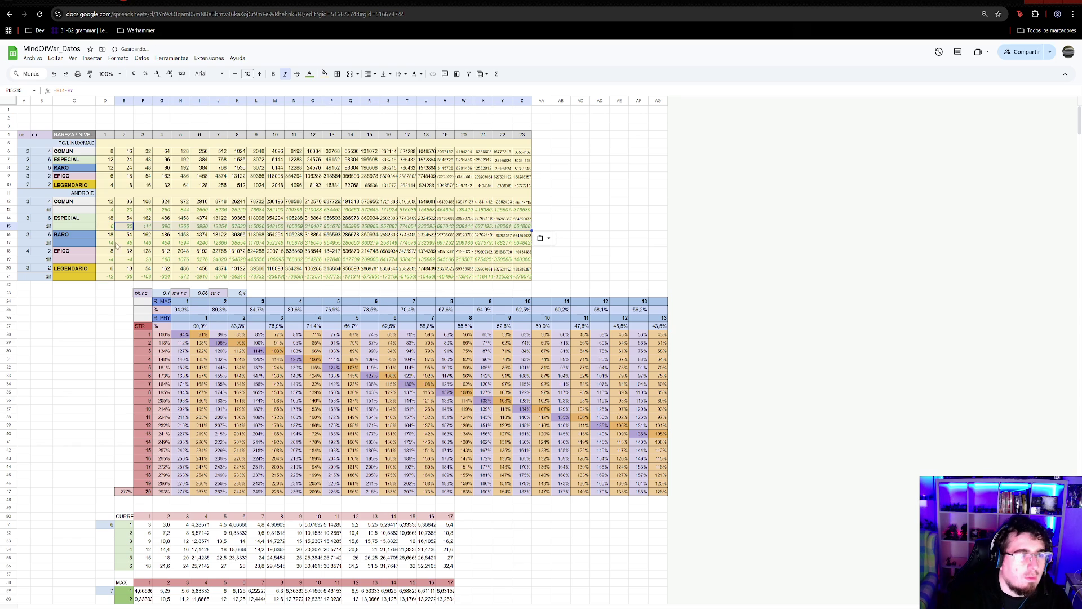
- Change D17 to =D16-D9 and paste it across E17:Z17
left_click(110, 243)
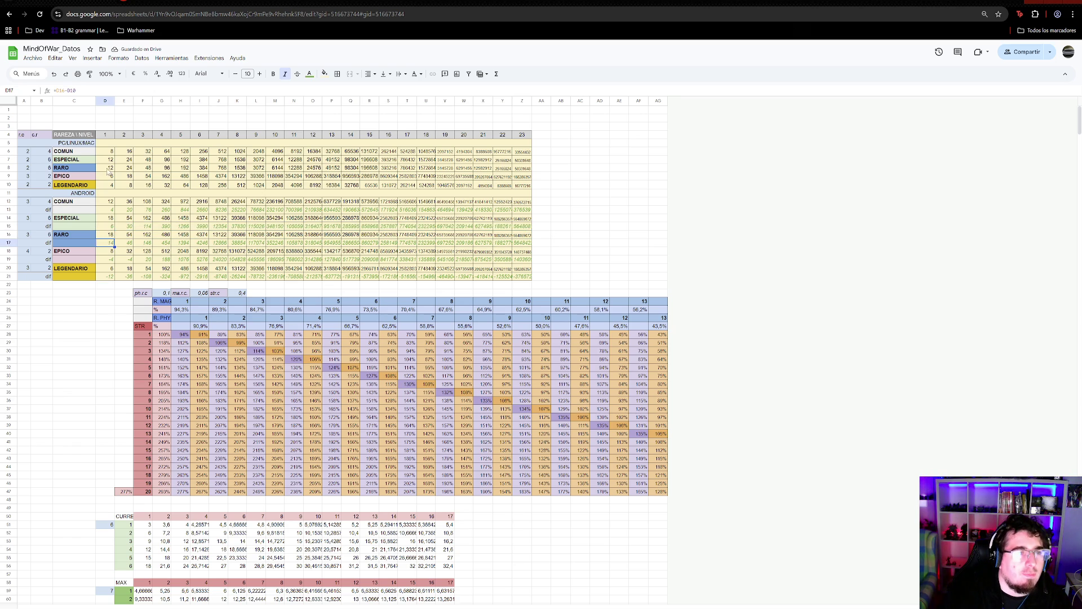
left_click(77, 90)
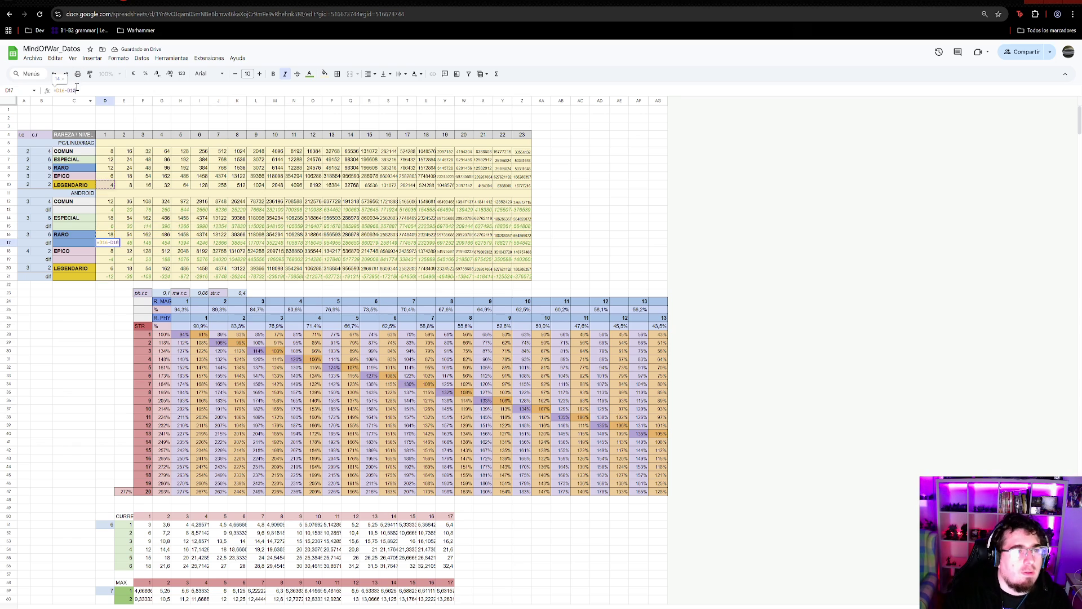
key("BackSpace")
key("BackSpace")
type("9")
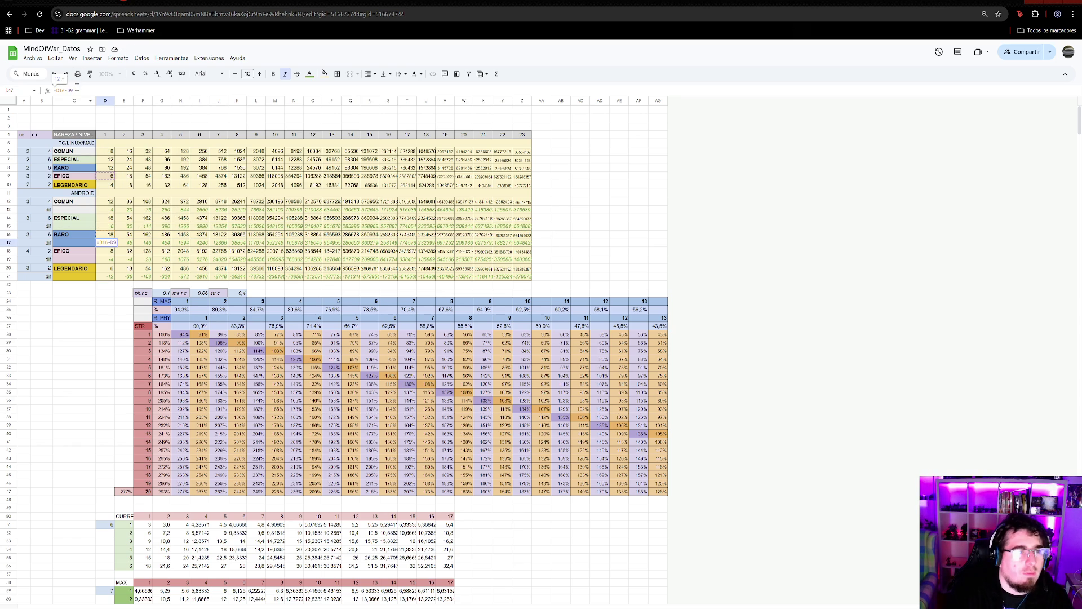
key("Return")
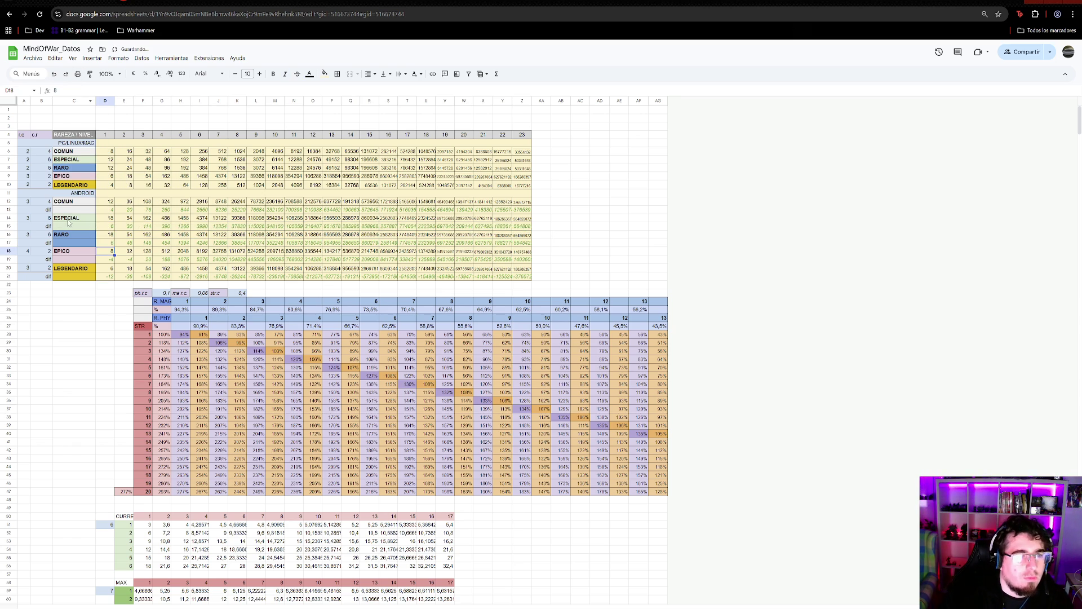
left_click_drag(121, 243, 526, 245)
key("ctrl+v")
- Correct D19's PC row reference and copy the formula across E19:Z19
left_click(109, 260)
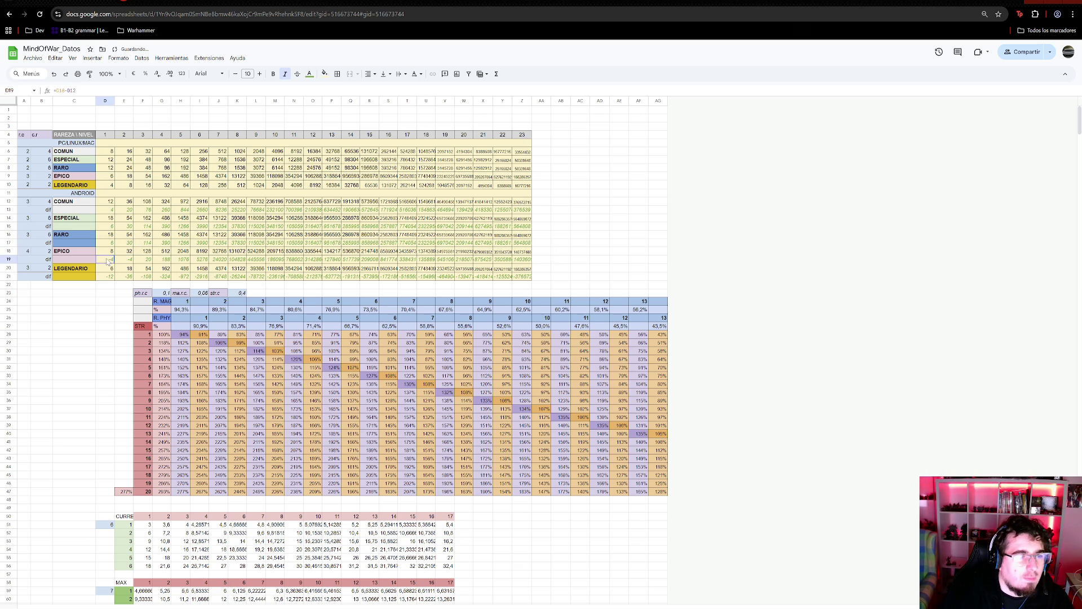
left_click(85, 91)
key("BackSpace")
key("BackSpace")
type("9")
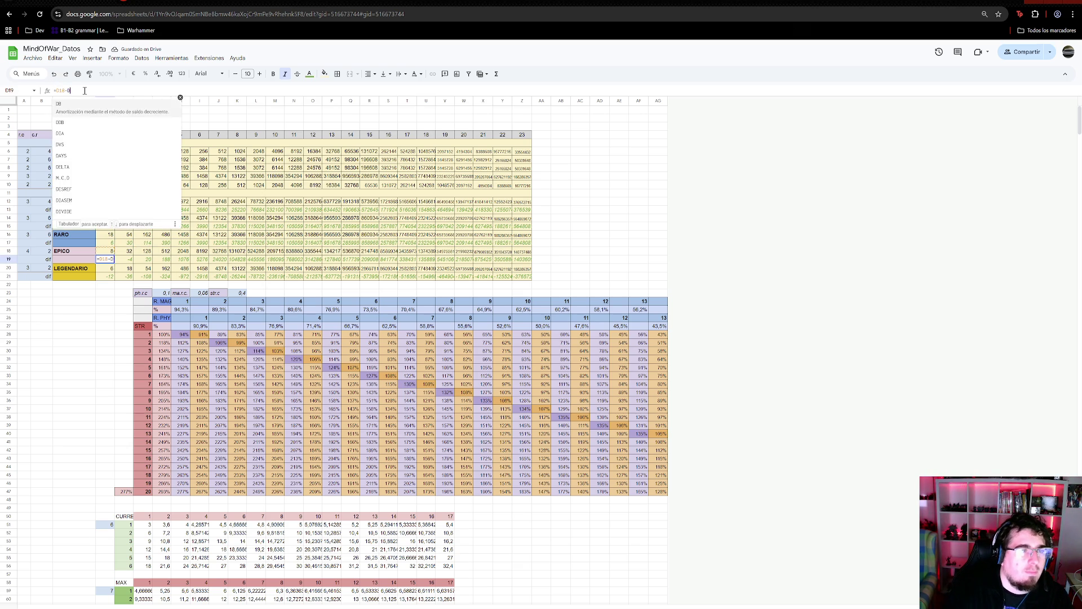
key("Return")
left_click(111, 261)
key("ctrl+c")
mouse_move(121, 260)
left_mouse_down()
mouse_move(564, 260)
mouse_move(514, 263)
left_mouse_up()
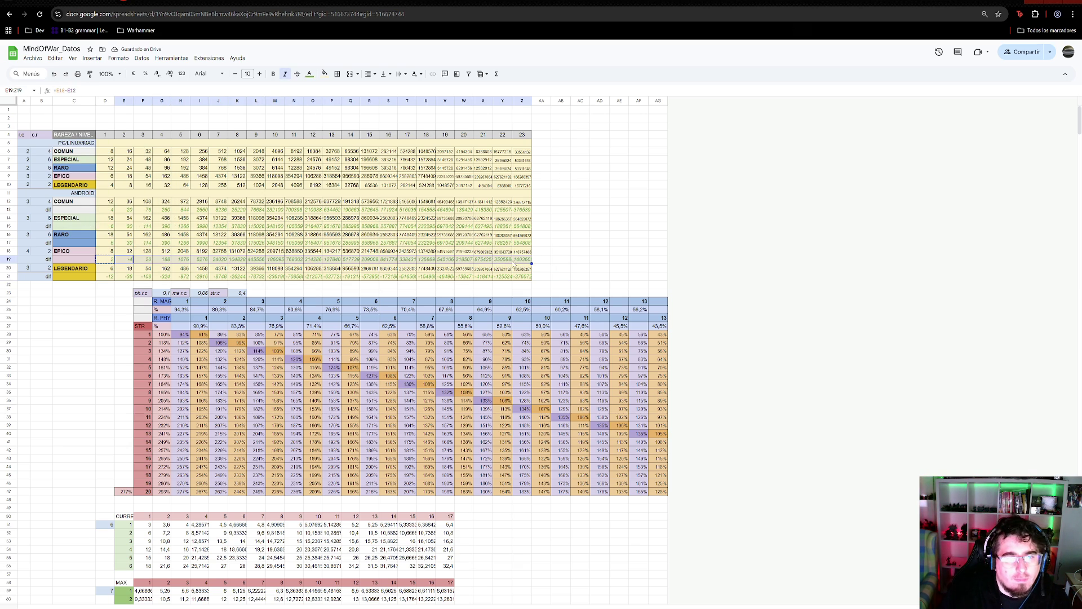
key("ctrl+v")
- Change D21 to =D20-D10 and copy it across E21:Z21
left_click(111, 261)
left_click(110, 276)
left_click(87, 91)
key("BackSpace")
type("0")
key("Return")
left_click(109, 277)
key("ctrl+c")
left_click_drag(124, 276, 522, 278)
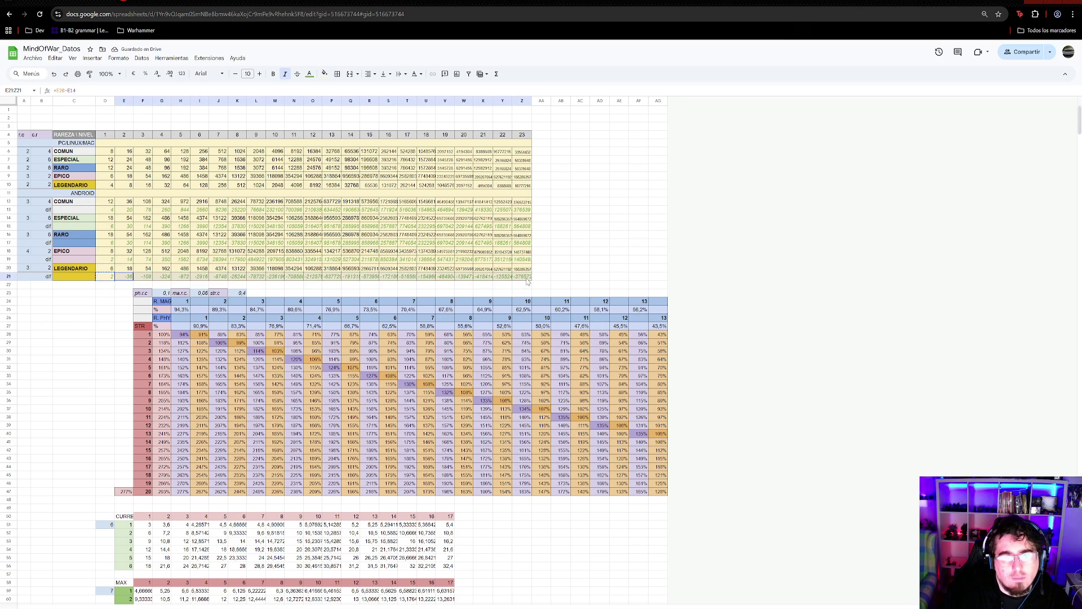
key("ctrl+v")
left_click(578, 220)
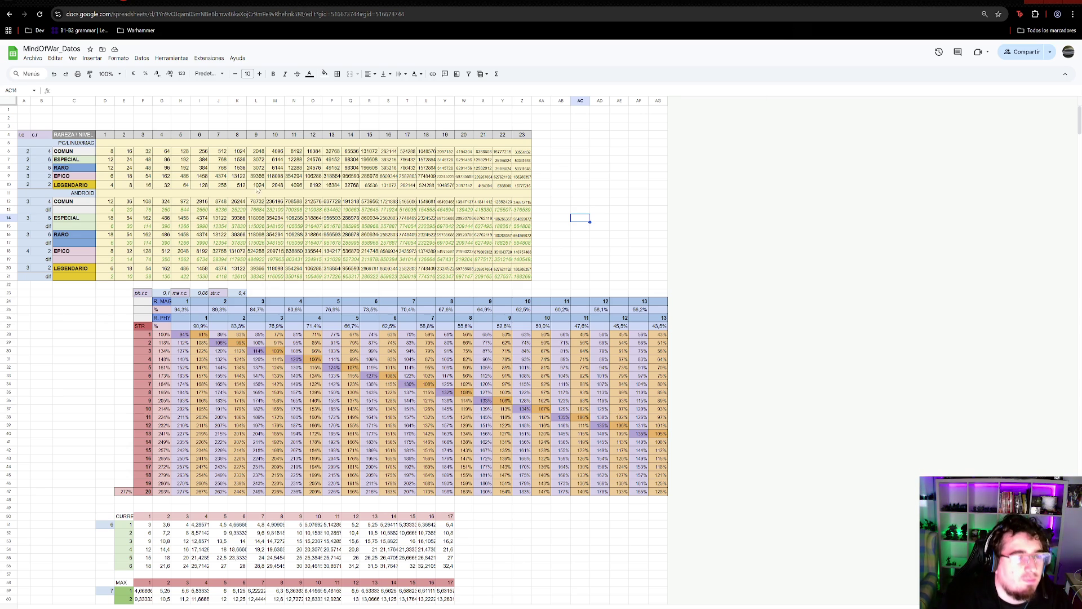
- Enter 5 in B14 and B16 and 1 in B18 for the Android Especial, Raro and Epico rows
left_click(48, 220)
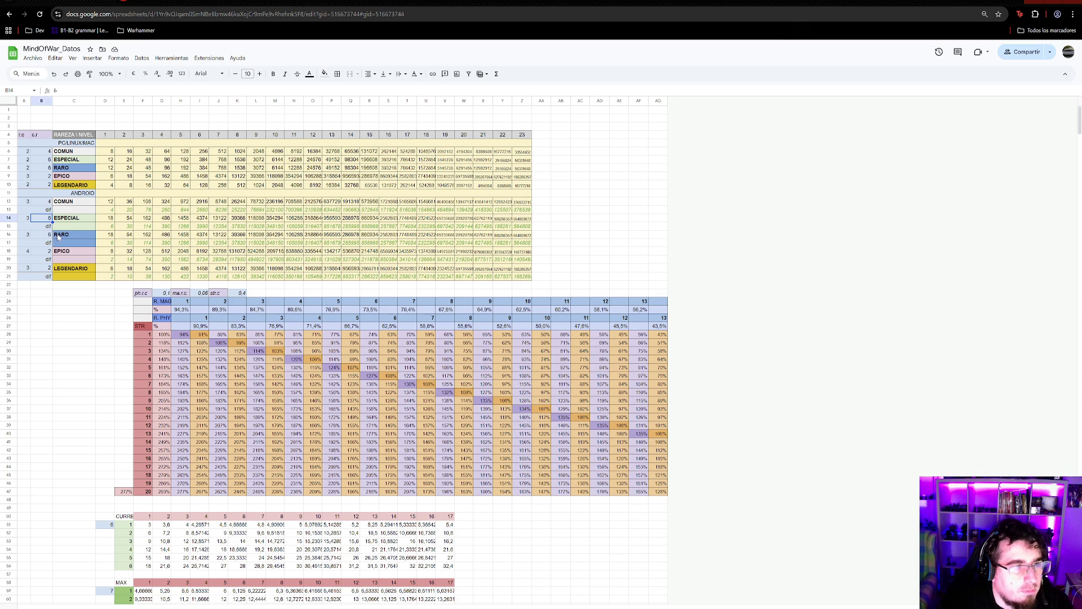
type("5")
left_click(49, 236)
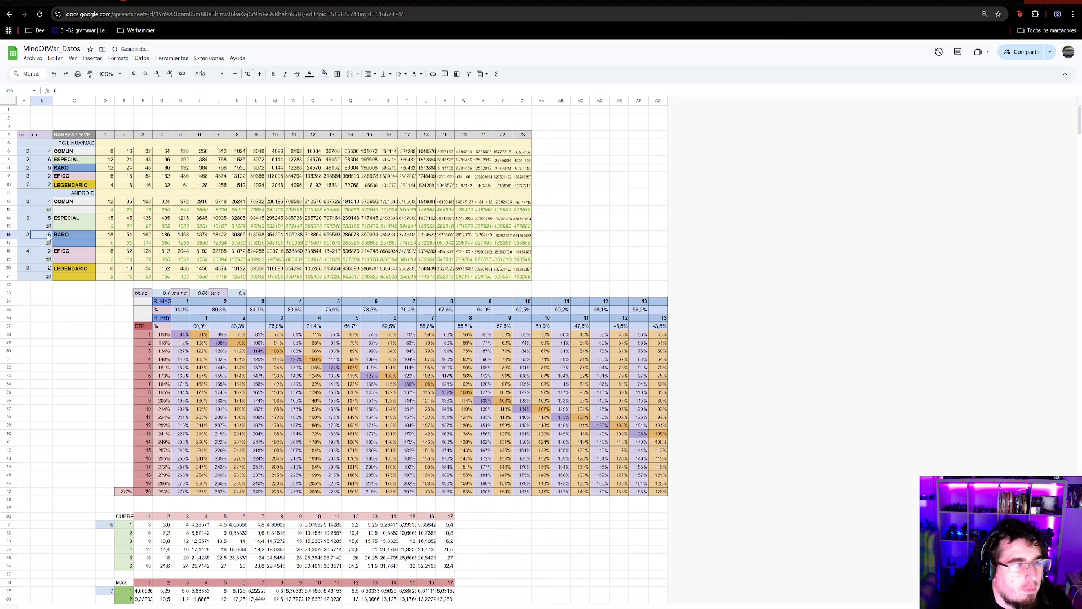
type("5")
left_click(50, 254)
type("1")
left_click(144, 268)
left_click(48, 253)
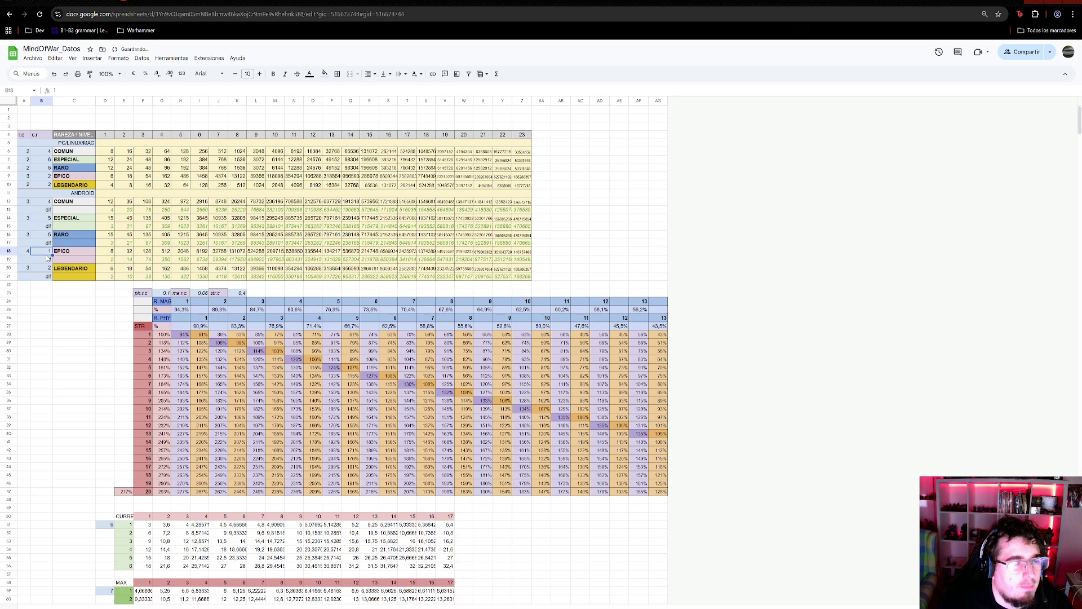
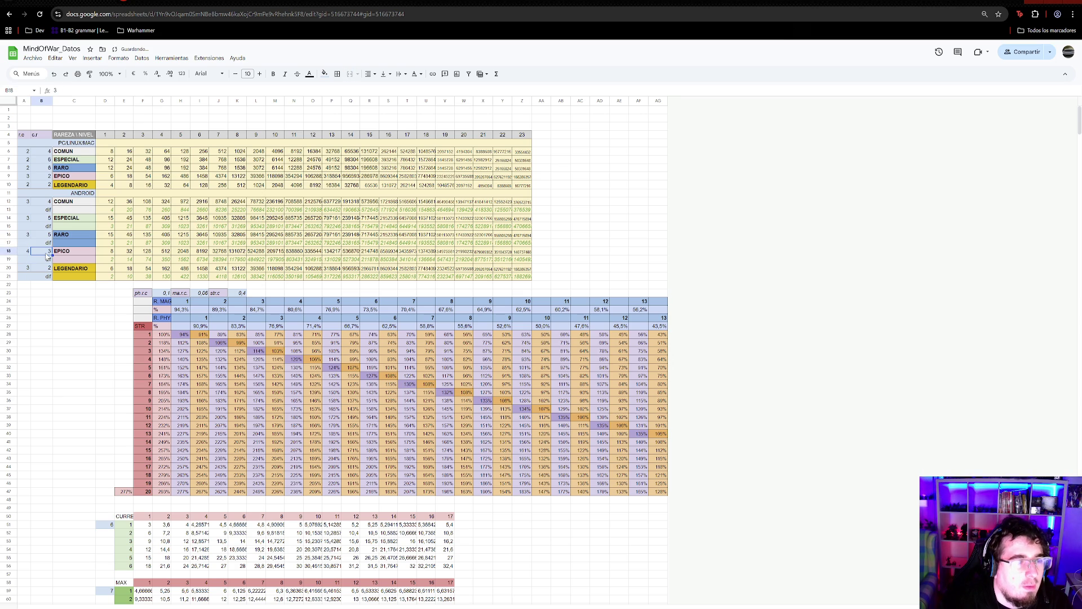
- Set the Android EPICO multiplier in B18 to 2 and check the recalculated EPICO values
left_click(119, 254)
left_click(112, 254)
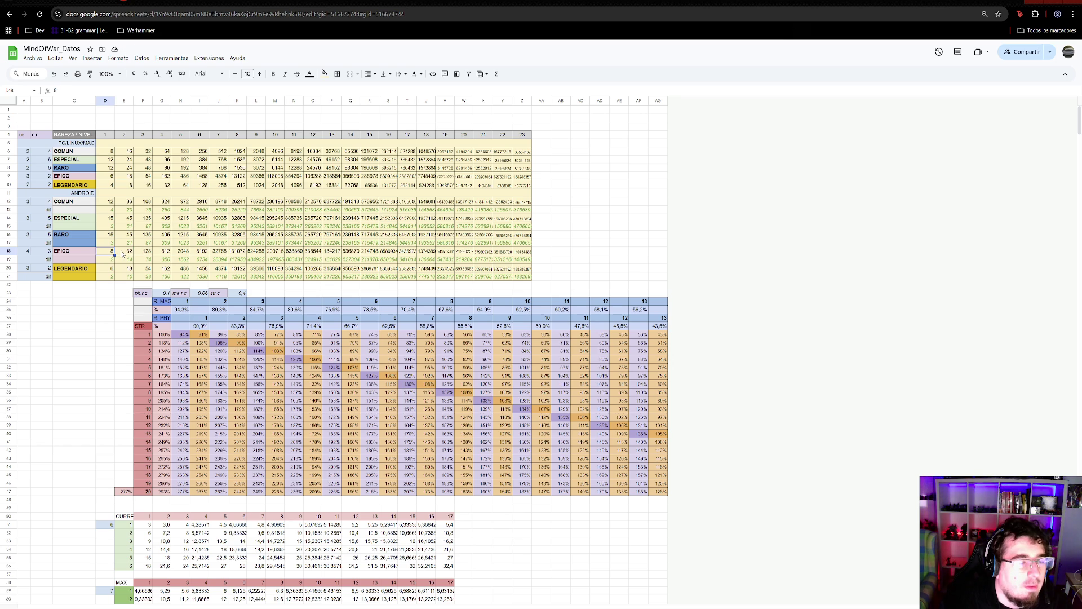
key("Left")
key("Left")
type("2")
left_click(123, 255)
left_click(109, 255)
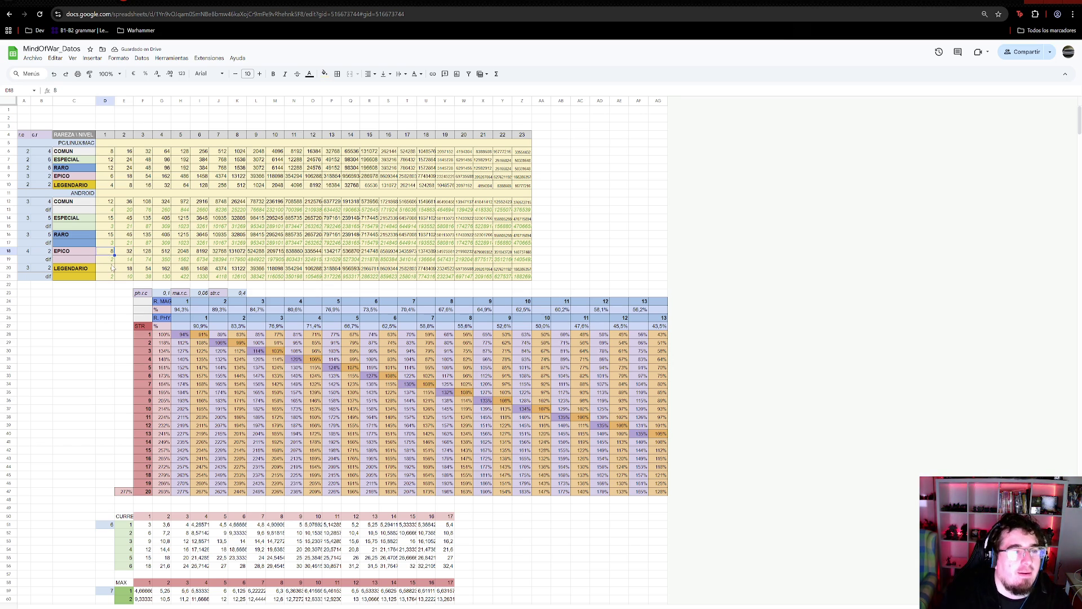
left_click(113, 260)
key("Up")
- Copy the PC COMUN row formulas (D6:Z6) into the Android COMUN row D12:Z12
left_click_drag(111, 152, 527, 153)
key("ctrl+c")
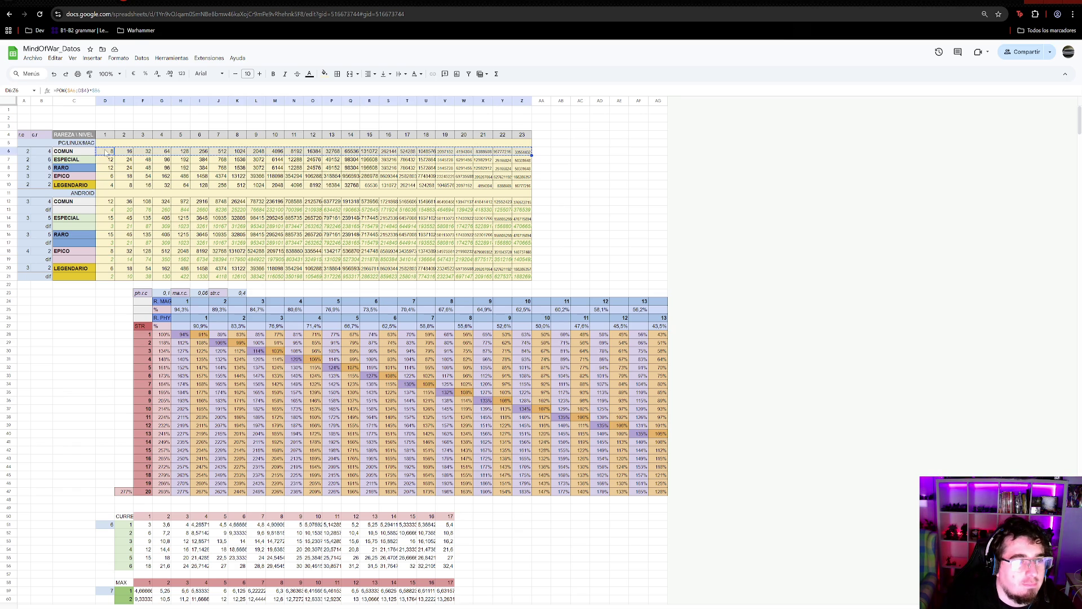
left_click_drag(111, 201, 524, 210)
key("shift+Up")
key("ctrl+v")
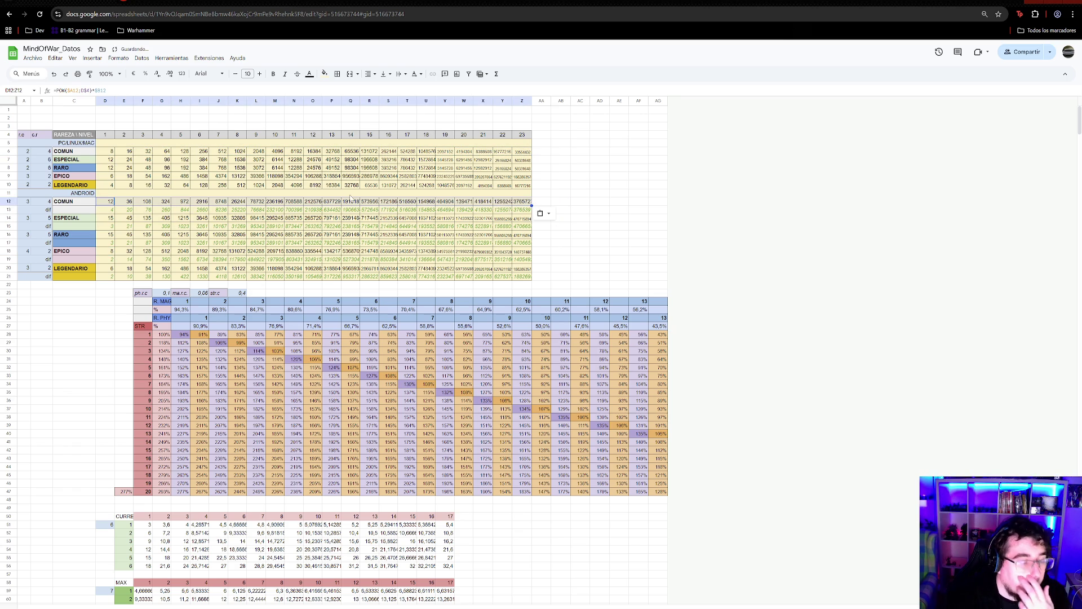
- Apply format-only paste (Pegado especial > Solo formato) to Android COMUN row 12
right_click(155, 201)
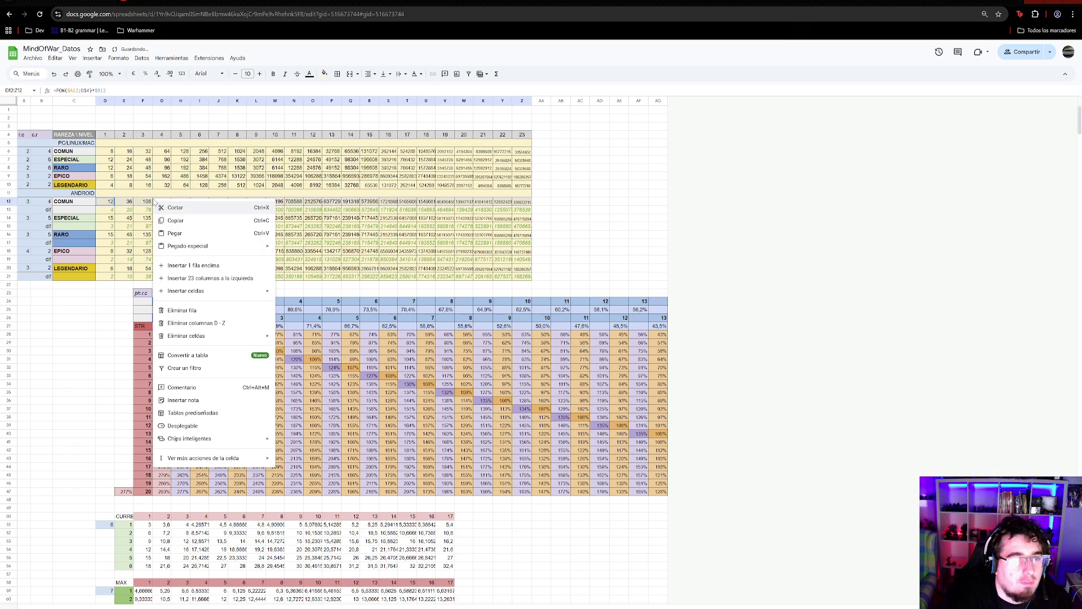
mouse_move(239, 248)
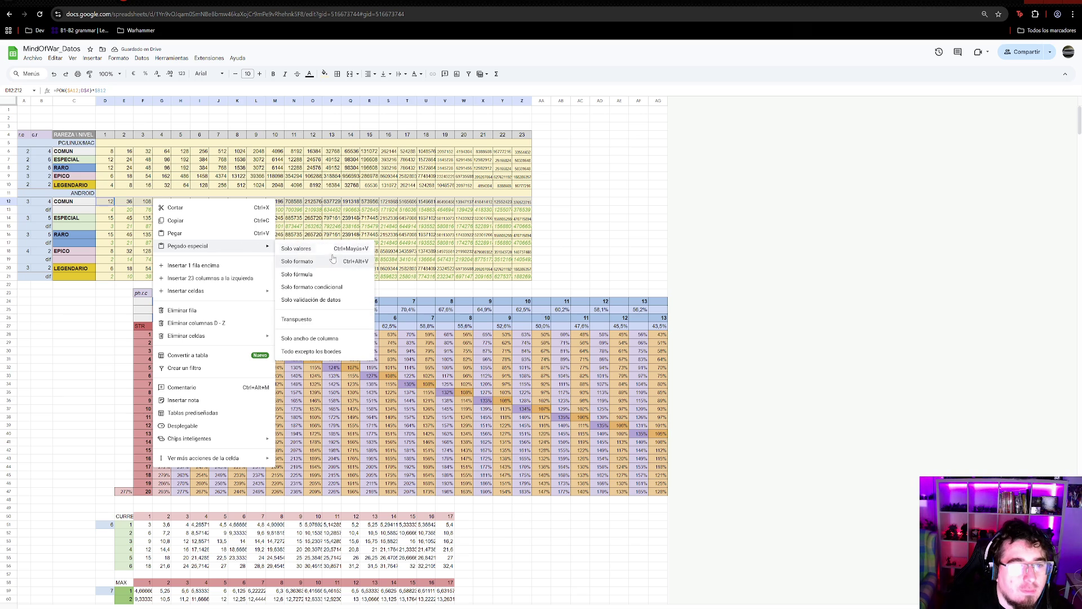
left_click(329, 262)
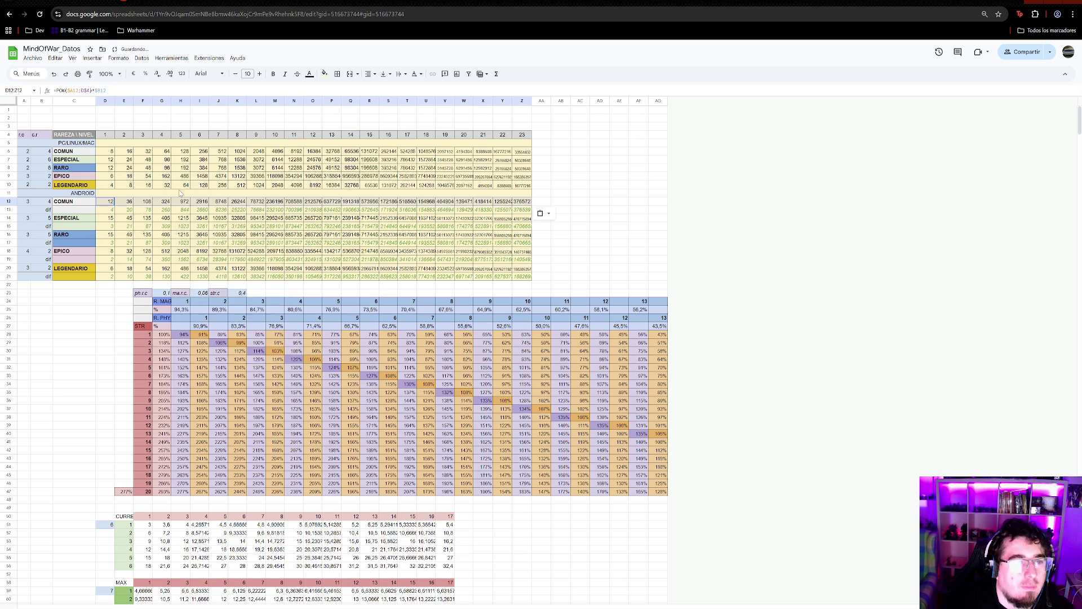
left_click(44, 233)
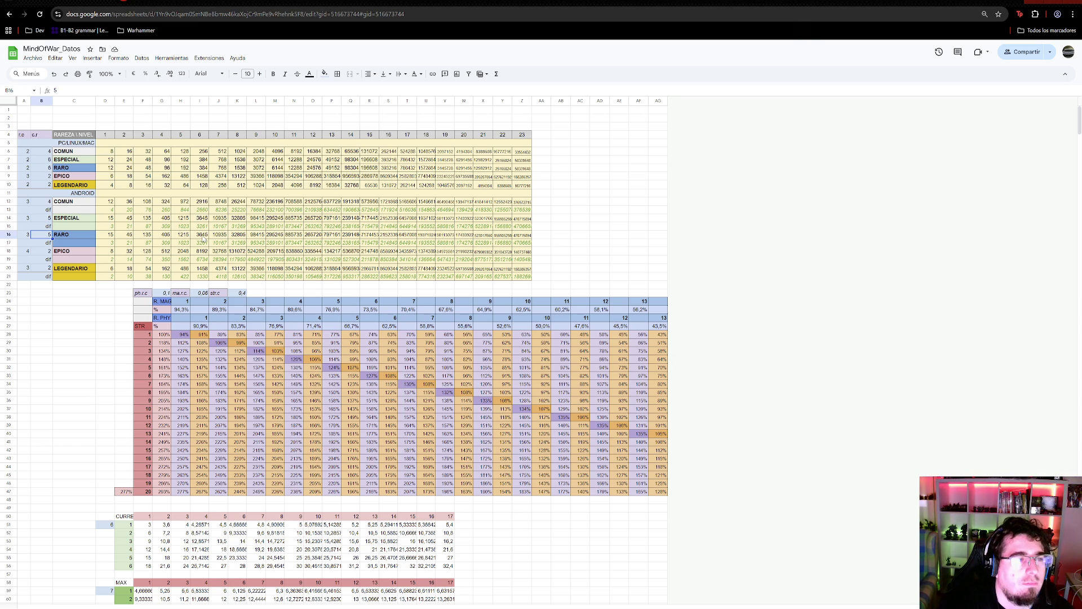
- Enter base value 2 for Android COMUN, ESPECIAL and RARO, and 3 for EPICO
left_click(27, 205)
type("2")
key("Return")
type("2")
key("Return")
type("2")
left_click(31, 253)
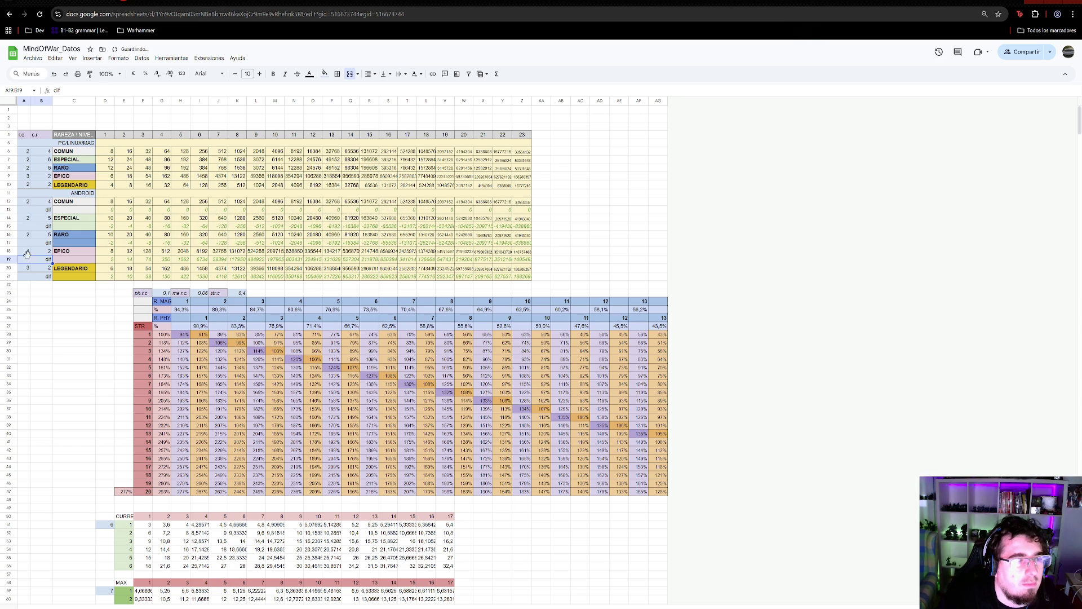
type("3")
key("Return")
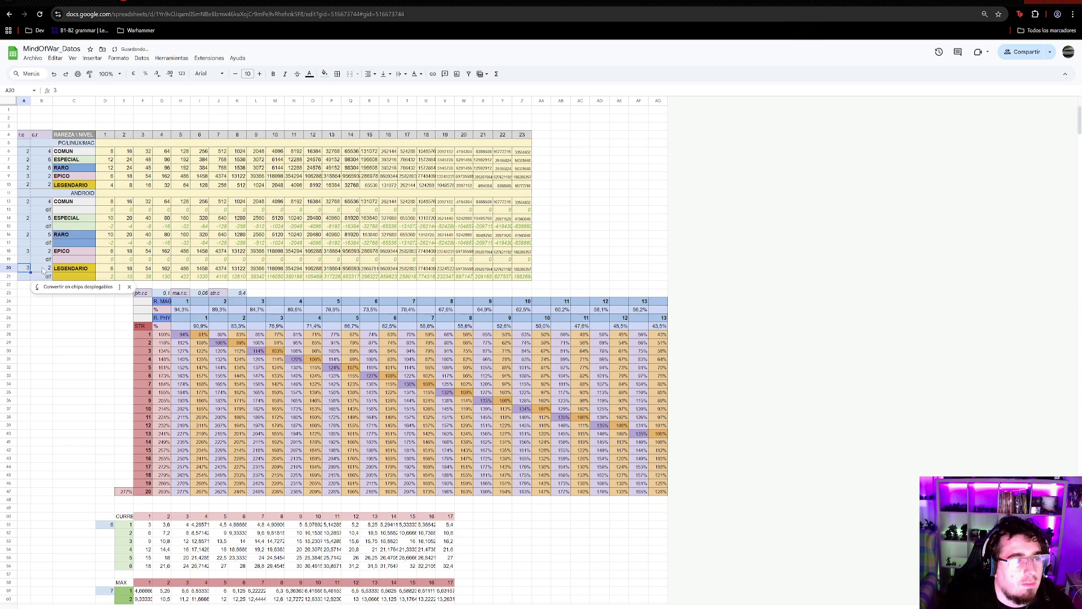
type("2")
left_click(47, 251)
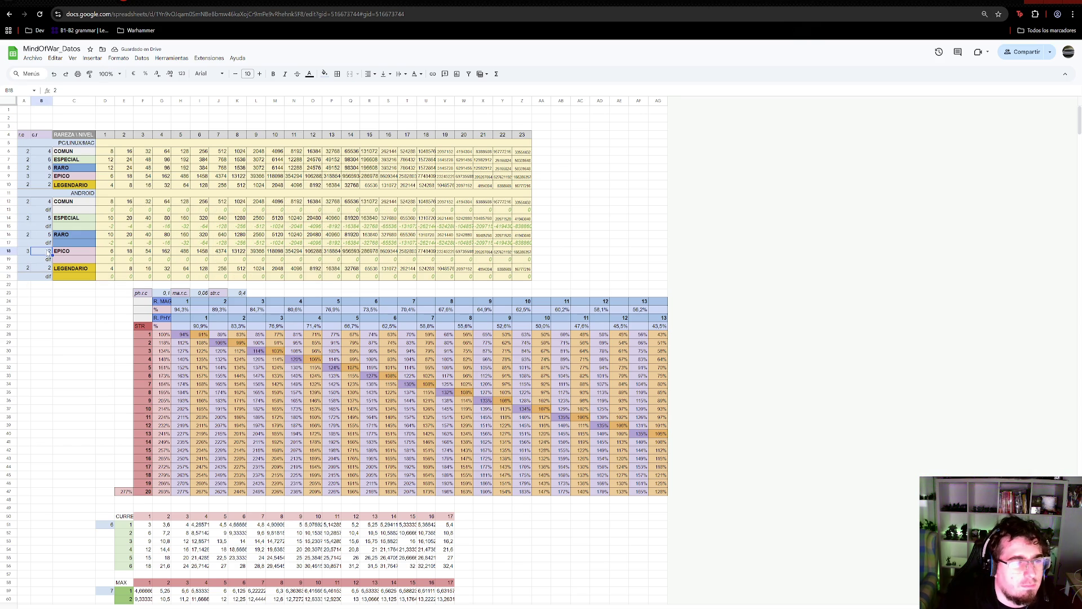
left_click(50, 269)
- Set the COMUN, ESPECIAL and RARO multipliers in column B to 5, 6 and 6
left_click(45, 202)
type("5")
left_click(47, 219)
type("6")
left_click(46, 236)
type("6")
left_click(47, 252)
left_click(48, 270)
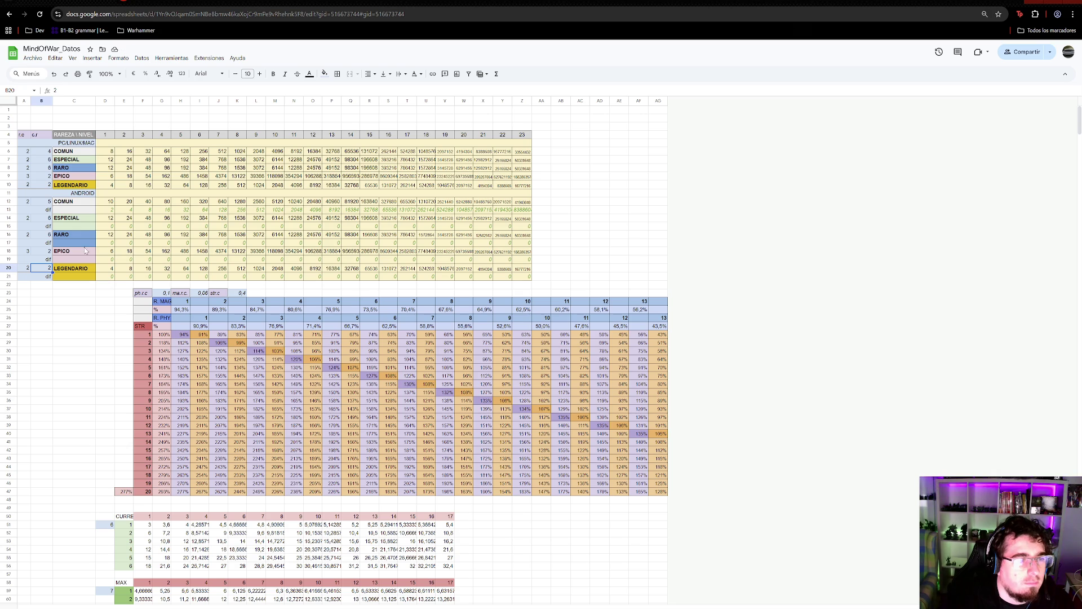
- Set the LEGENDARIO base in A20 to 3 and the EPICO base in A18 to 4
left_click(25, 268)
type("3")
left_click(27, 250)
type("4")
left_click(30, 244)
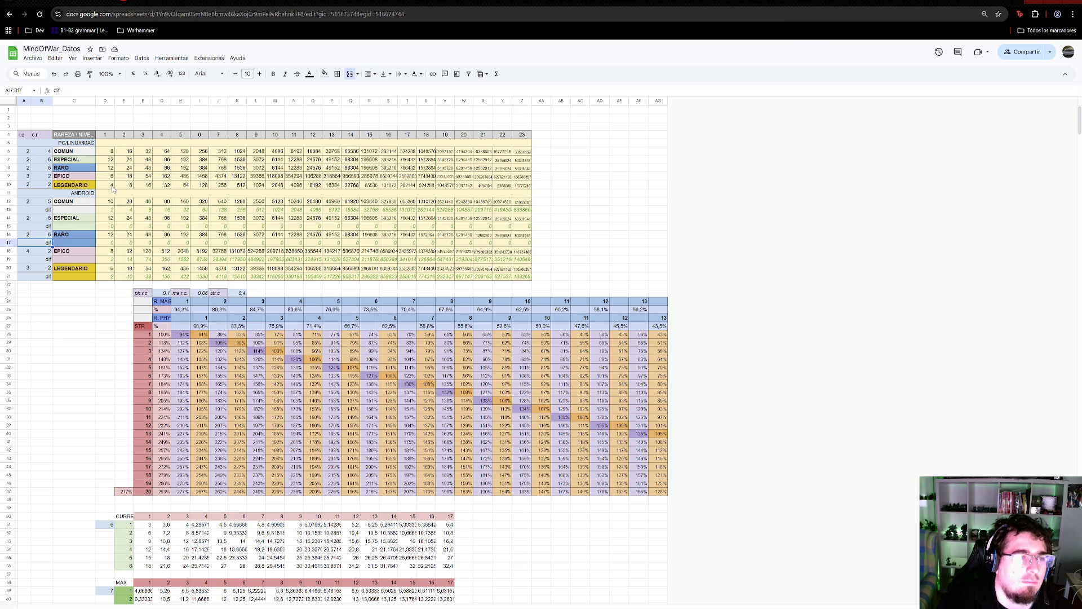
- Try LEGENDARIO values: base 5, then multiplier 2 and base 3 in A20/B20
left_click(27, 269)
type("5")
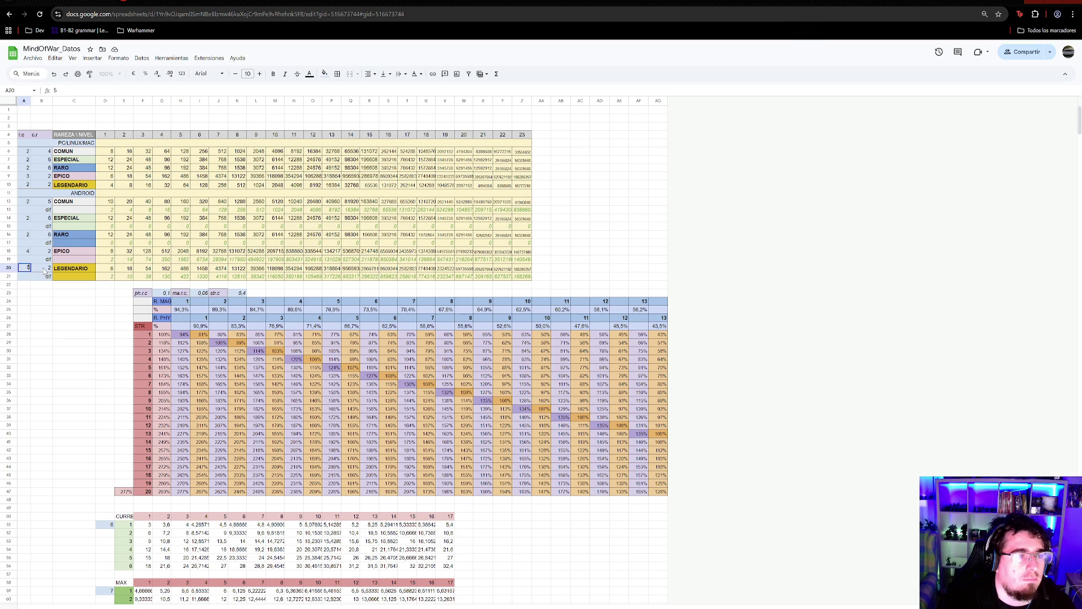
left_click(48, 261)
left_click(125, 277)
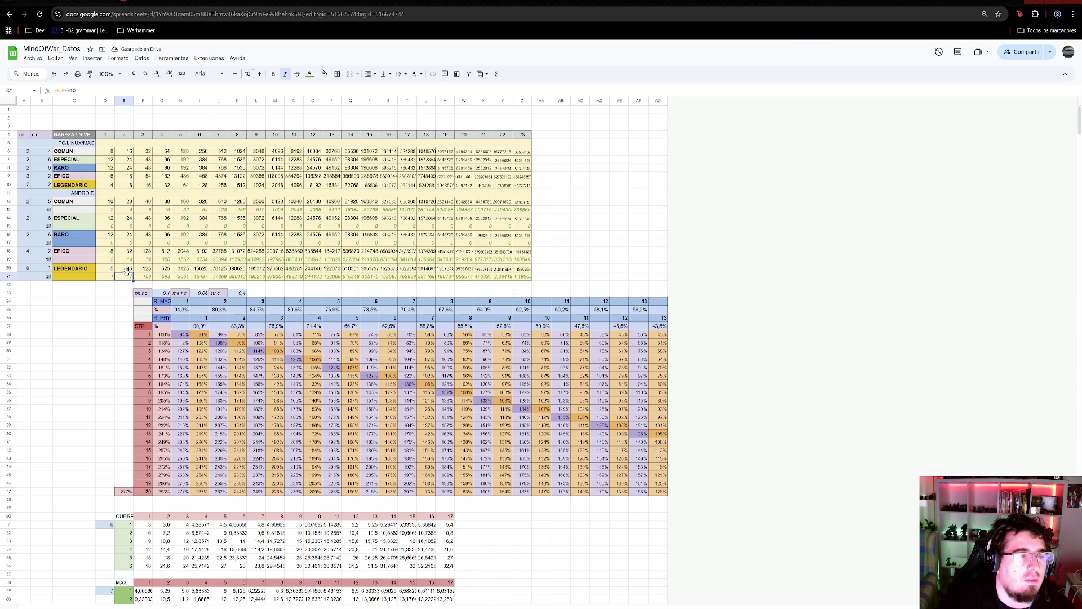
key("Up")
key("Left")
key("Left")
key("Left")
type("2")
key("Return")
key("Up")
key("Left")
type("3")
key("Return")
left_click(125, 276)
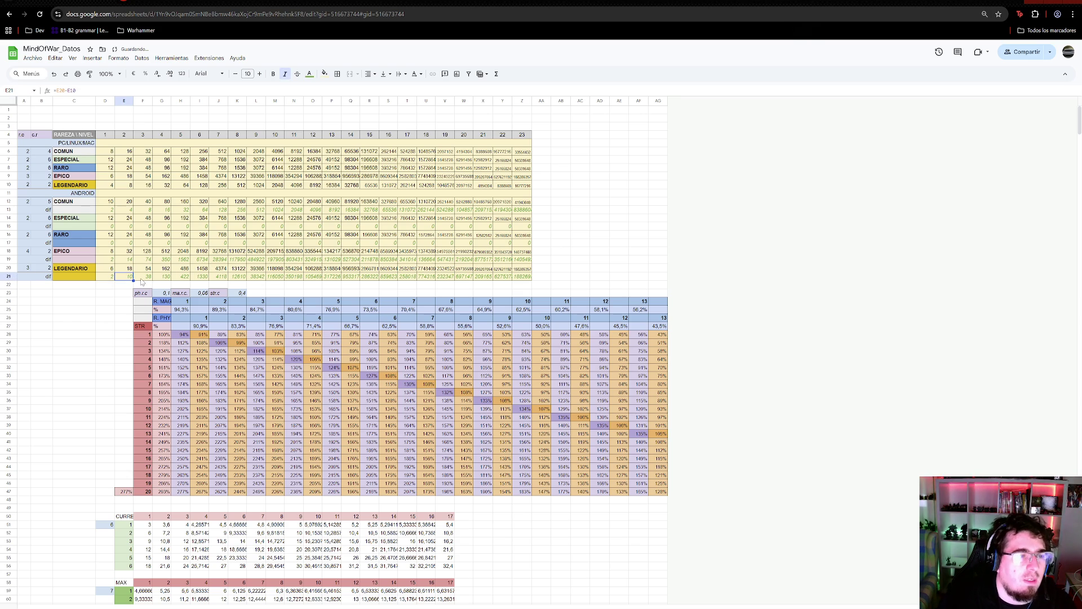
- Inspect the LEGENDARIO and COMUN difference and power formulas in columns D–F
key("Left")
left_click(129, 276)
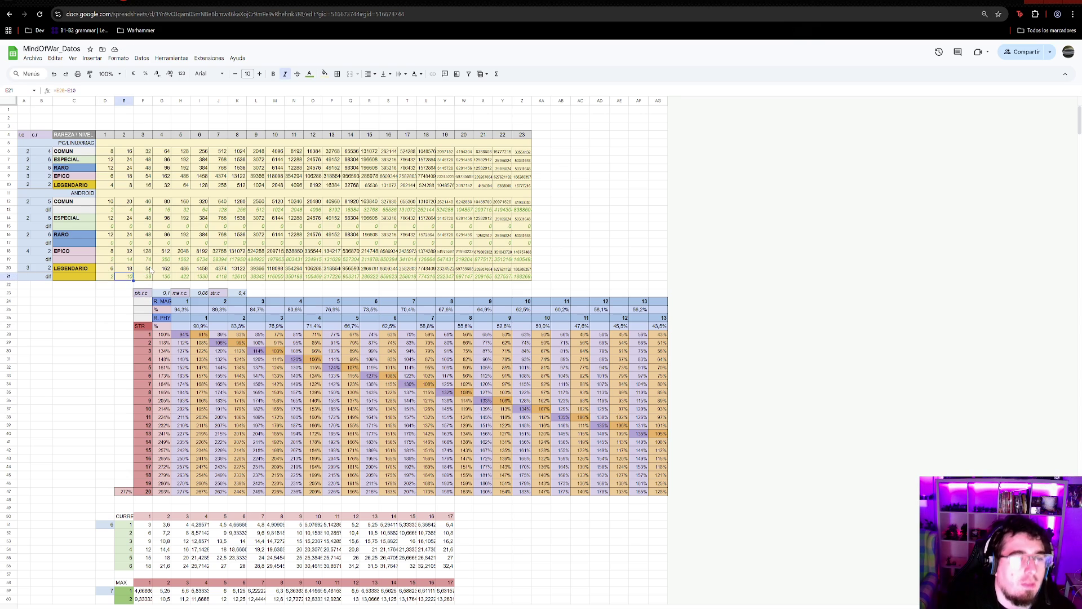
left_click(151, 270)
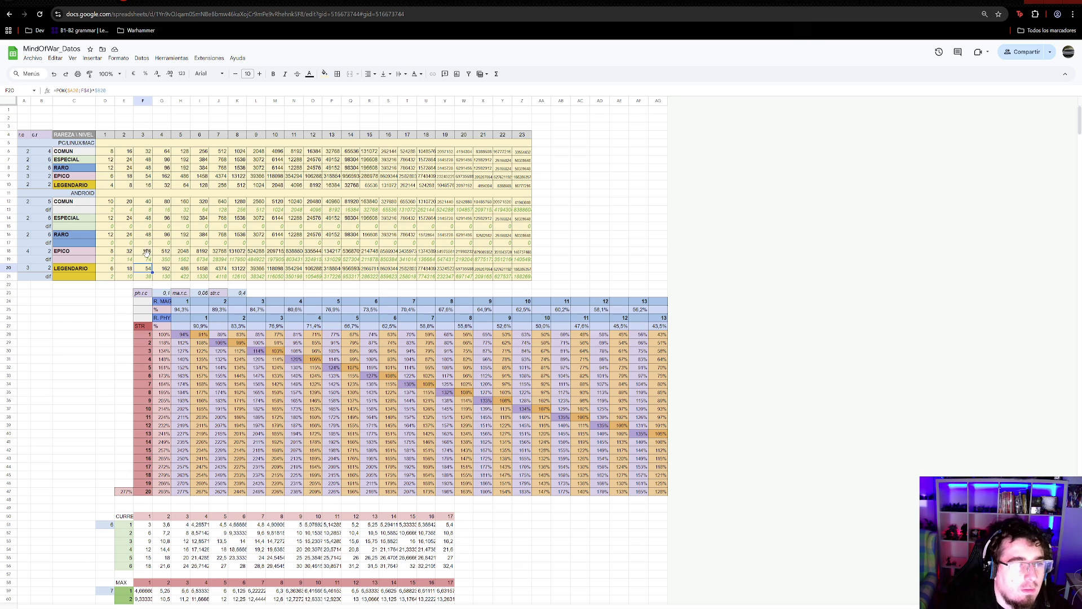
left_click(145, 210)
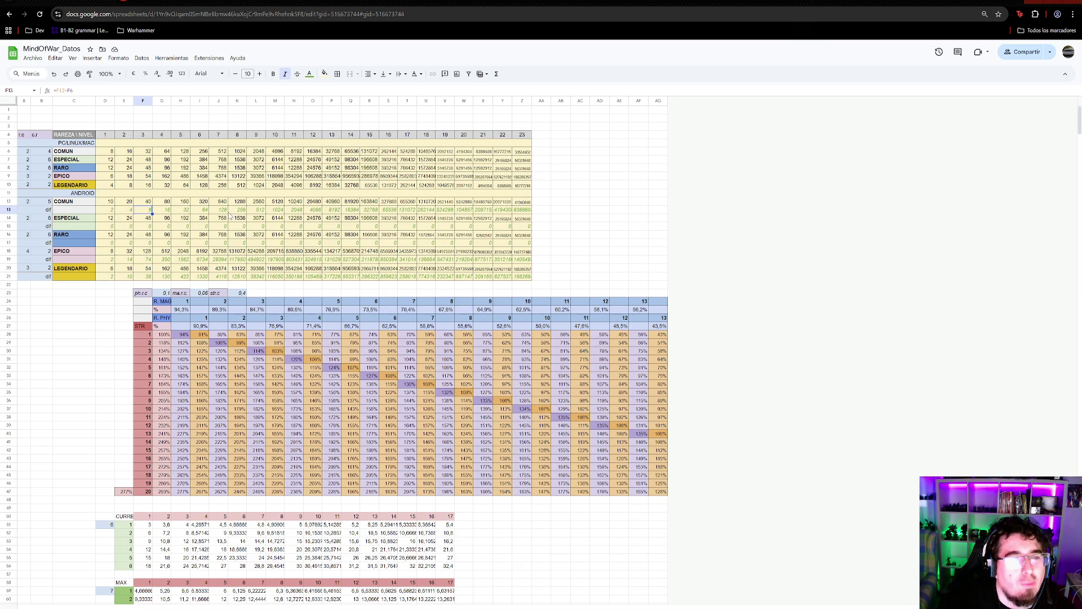
- Set the COMUN multiplier B12 to 6 and ESPECIAL and RARO multipliers to 7
left_click(48, 203)
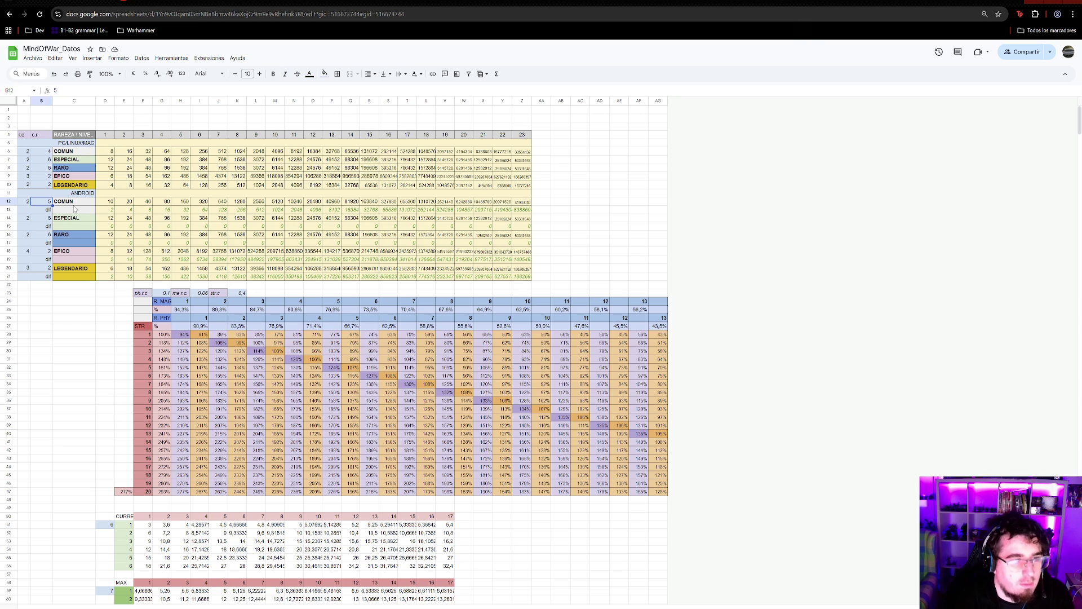
type("6")
left_click(164, 204)
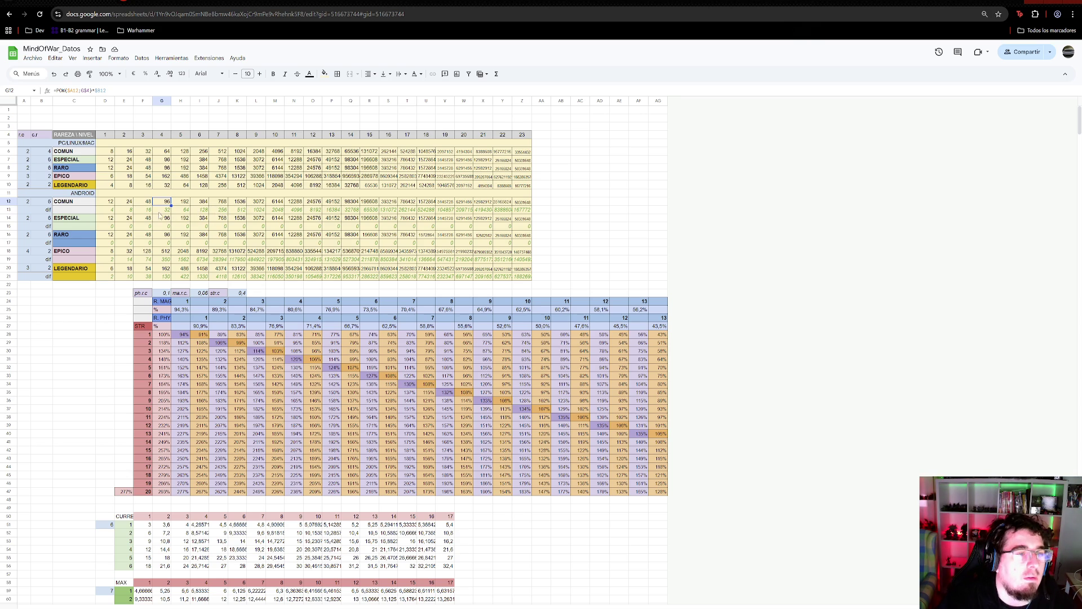
left_click(48, 218)
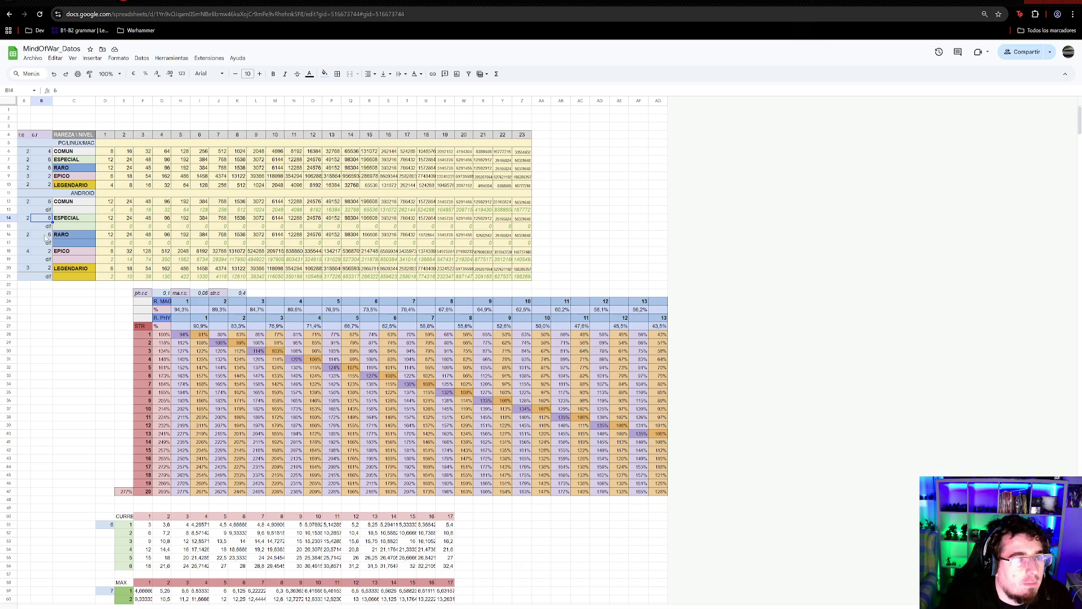
type("7")
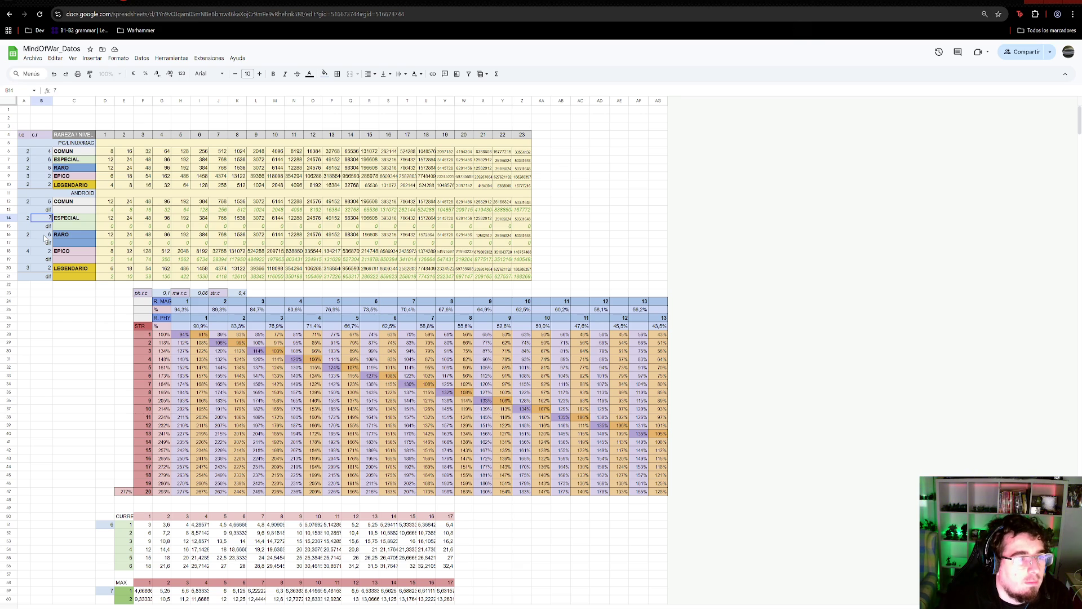
left_click(46, 235)
type("7")
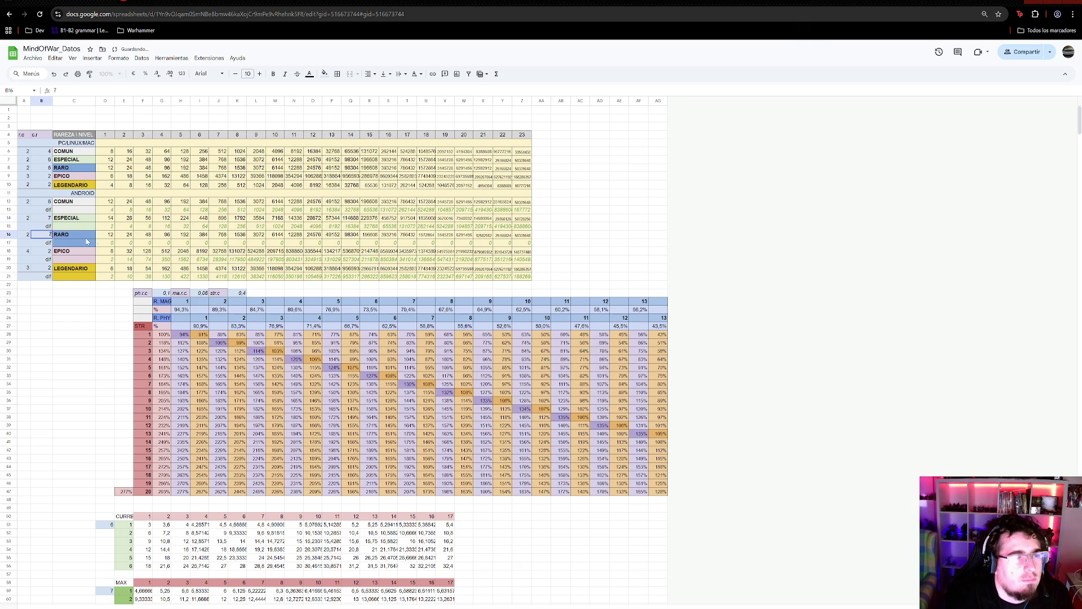
left_click_drag(580, 218, 593, 222)
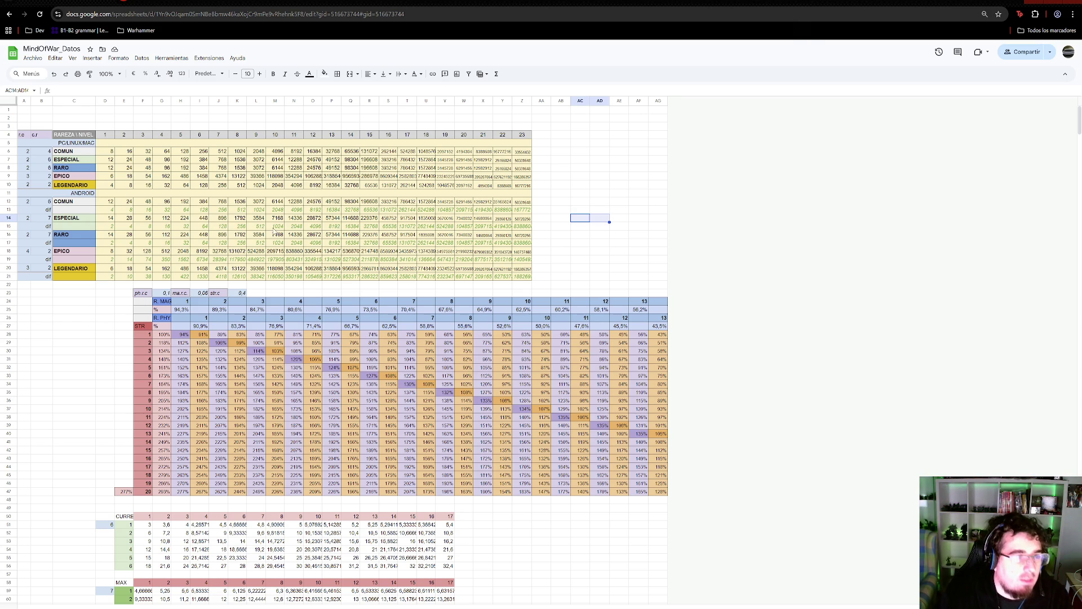
- Undo the RARO multiplier edit so B16 returns to 6
key("ctrl+z")
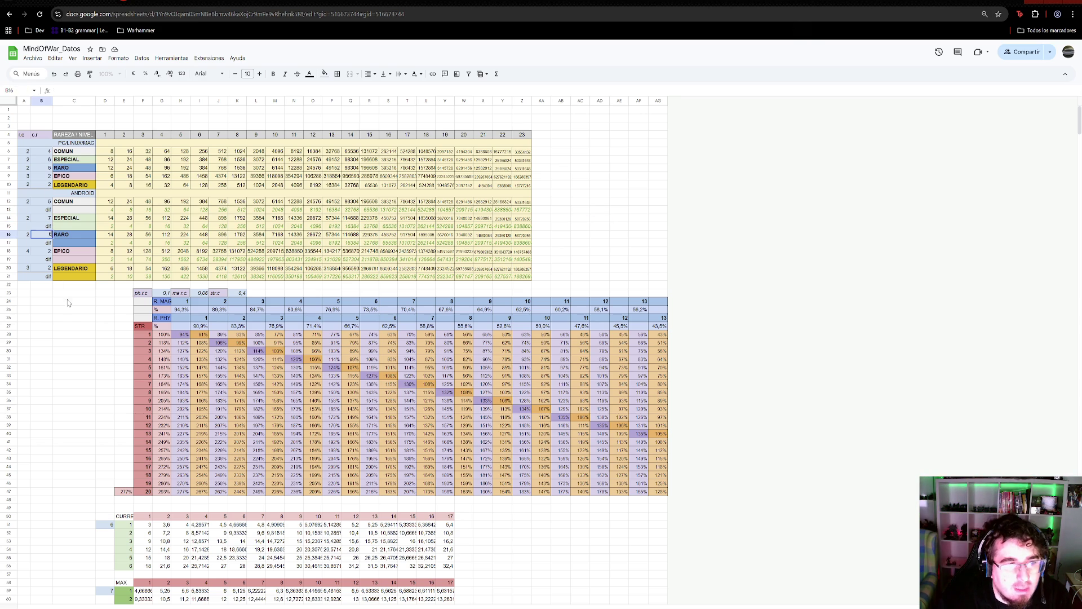
left_click(71, 294)
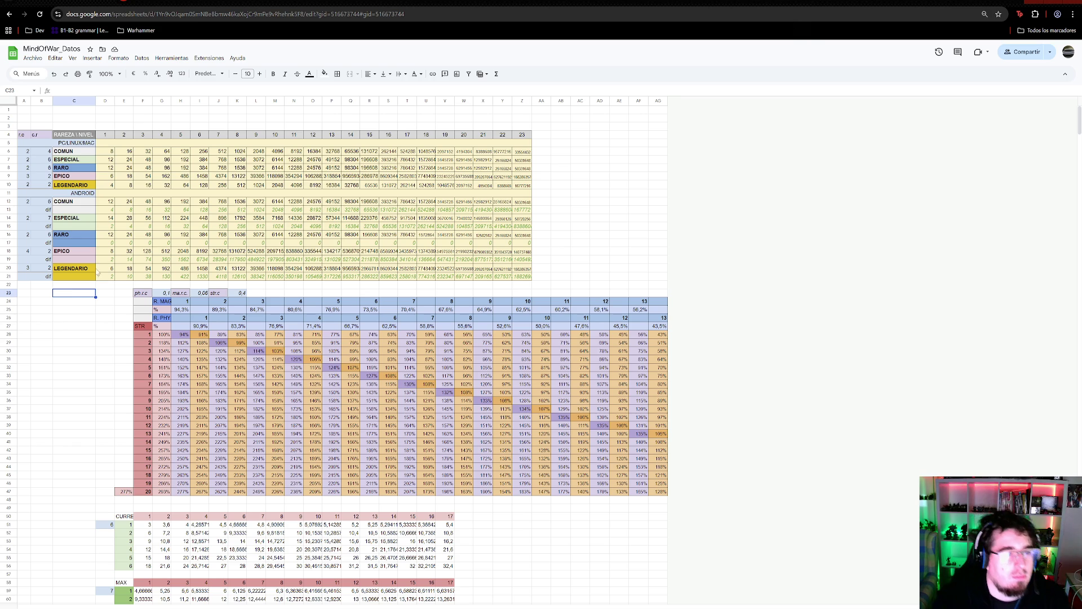
- Change the Android COMUN multiplier in B12 to 7, matching ESPECIAL's 14, 28, 56 row
left_click(110, 219)
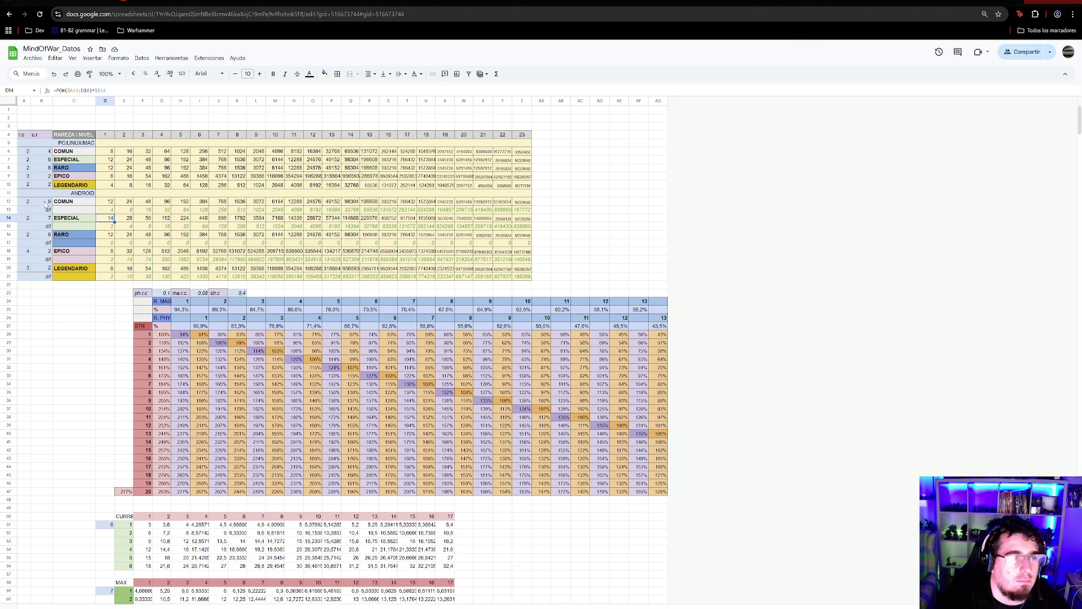
left_click(47, 201)
type("7")
left_click(581, 202)
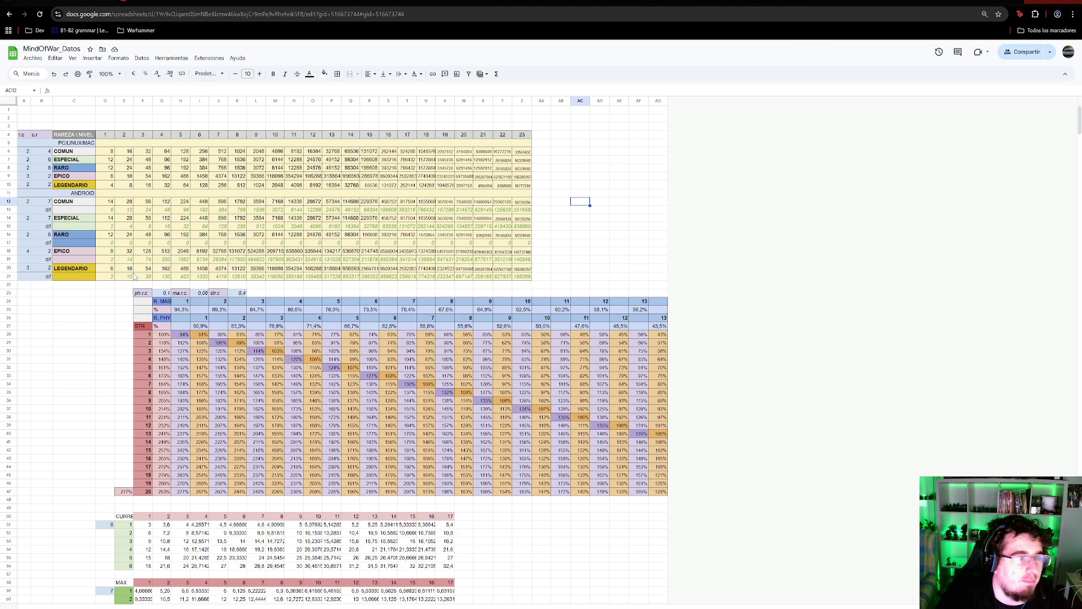
- Set LEGENDARIO A20 to 4 and B20 to 1
left_click(30, 269)
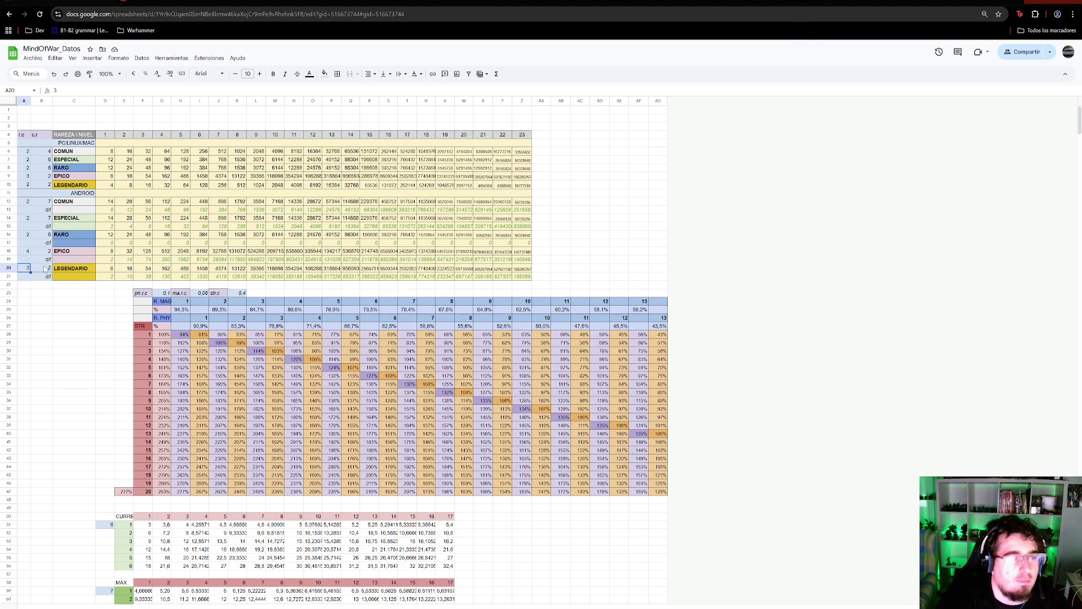
type("4")
key("Tab")
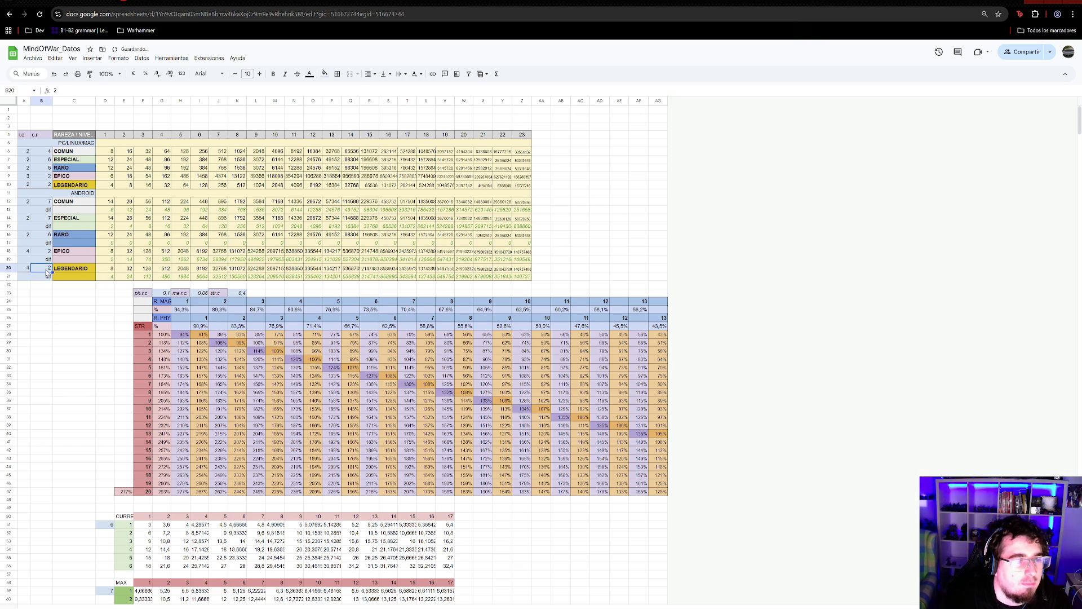
type("1")
left_click(80, 294)
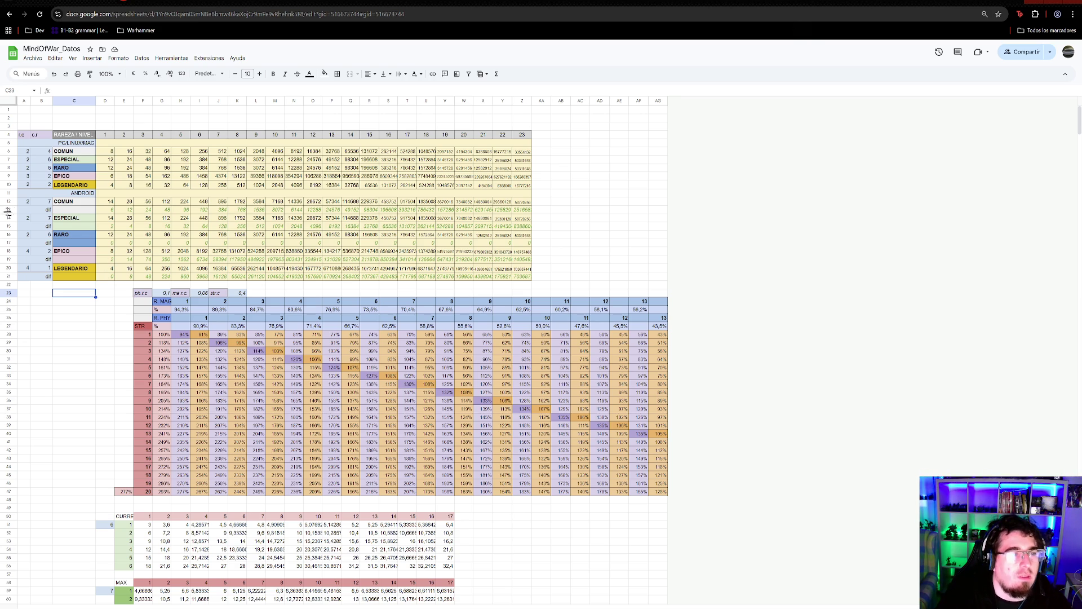
left_click_drag(112, 211, 186, 210)
- Set Android COMUN to A=3, B=4 and ESPECIAL to A=3, B=6
left_click(26, 201)
type("3")
left_click(44, 203)
type("4")
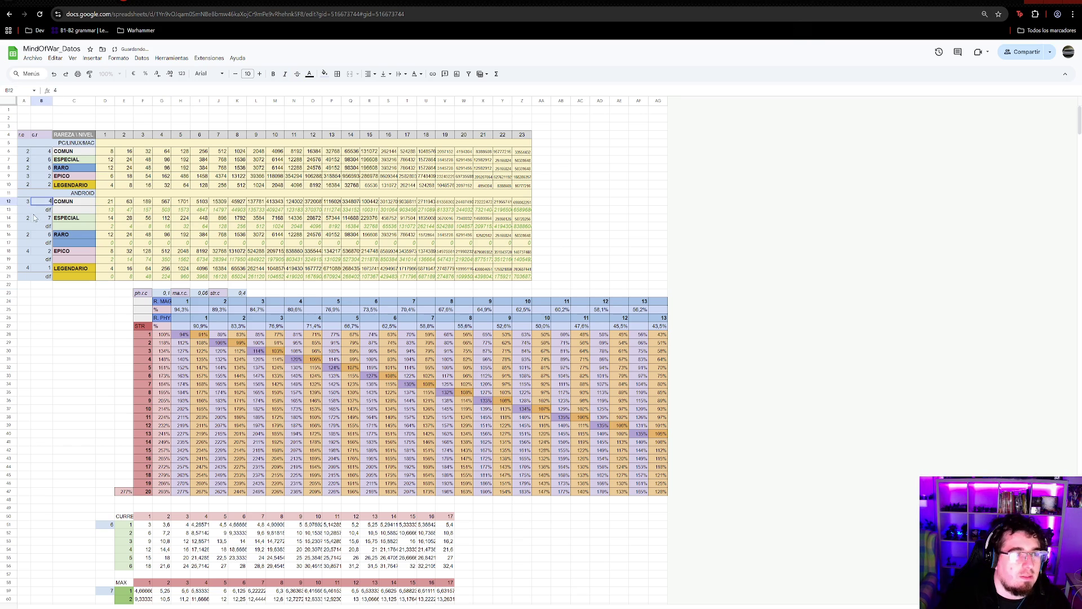
left_click(27, 217)
type("3")
left_click(48, 220)
type("6")
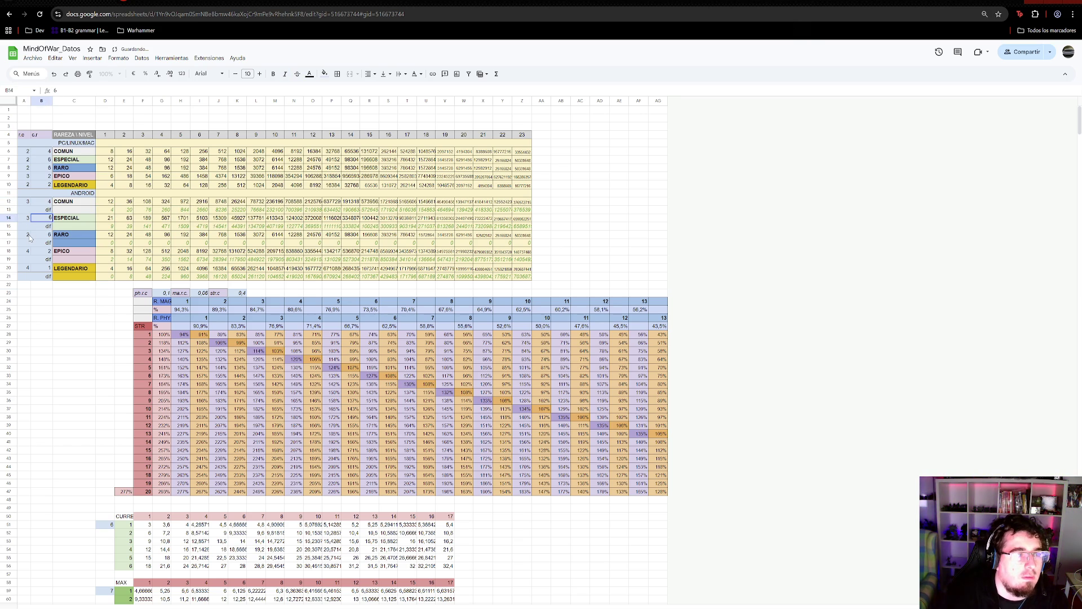
- Set Android RARO to A=3, B=4 and correct the ESPECIAL base to 5
left_click(27, 234)
type("3")
left_click(45, 237)
key("Return")
left_click(50, 237)
type("4")
key("Return")
left_click(51, 236)
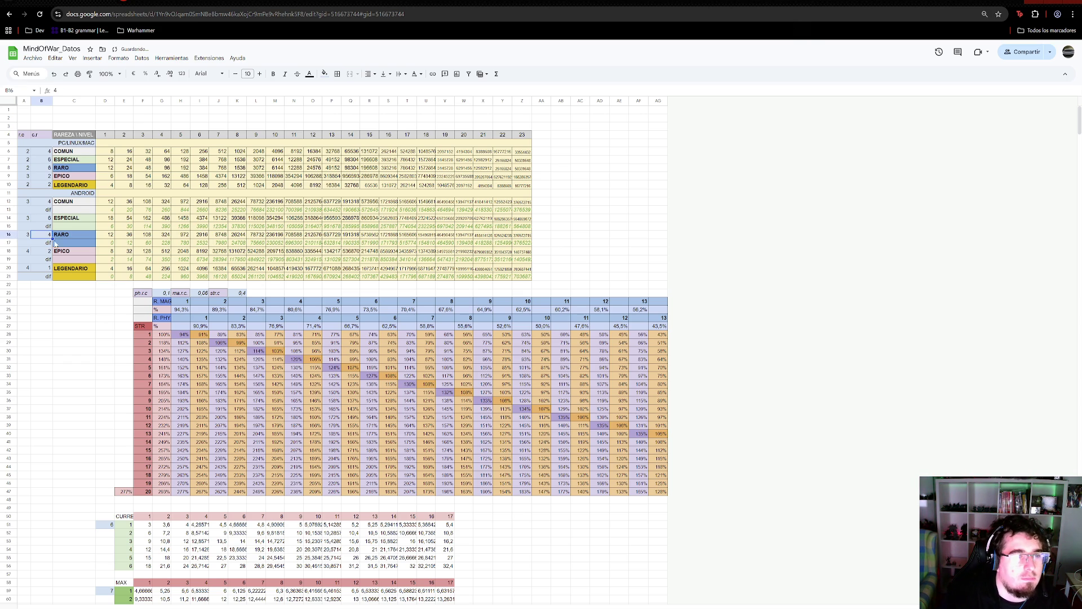
left_click(90, 309)
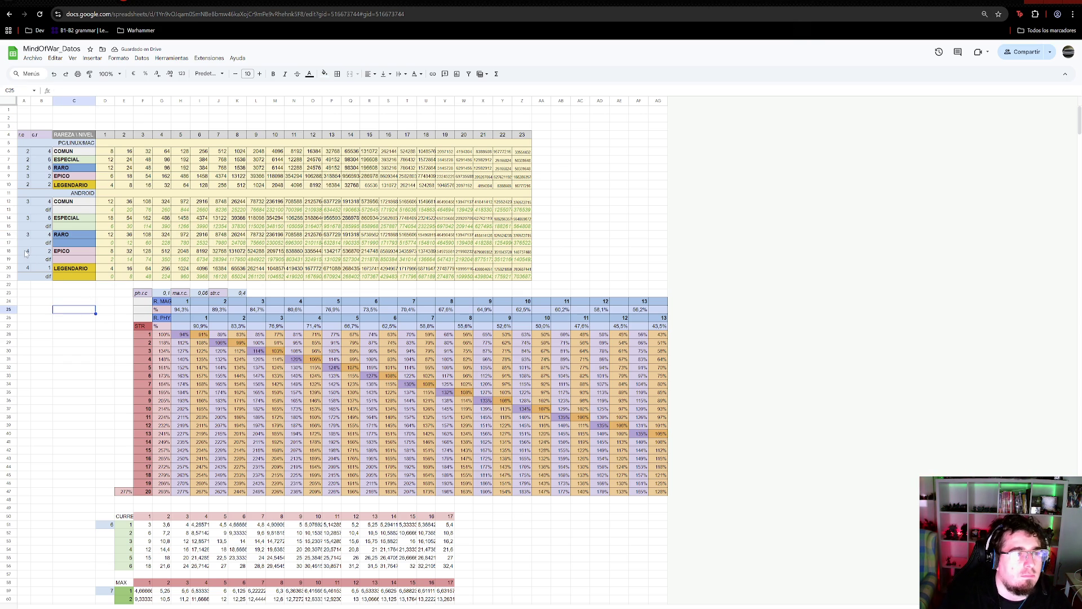
left_click(50, 311)
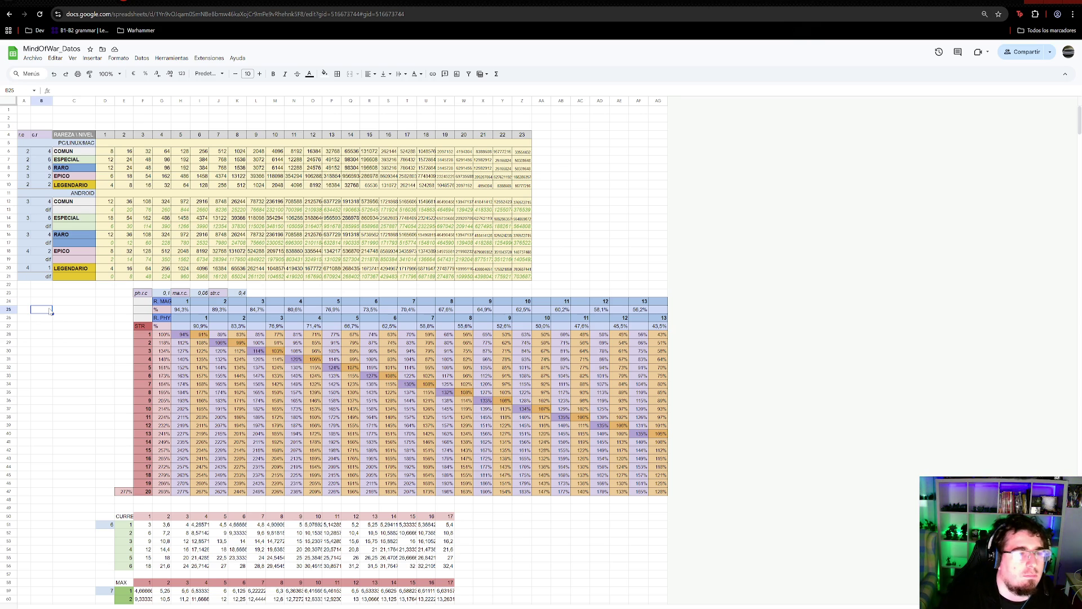
left_click(45, 219)
type("5")
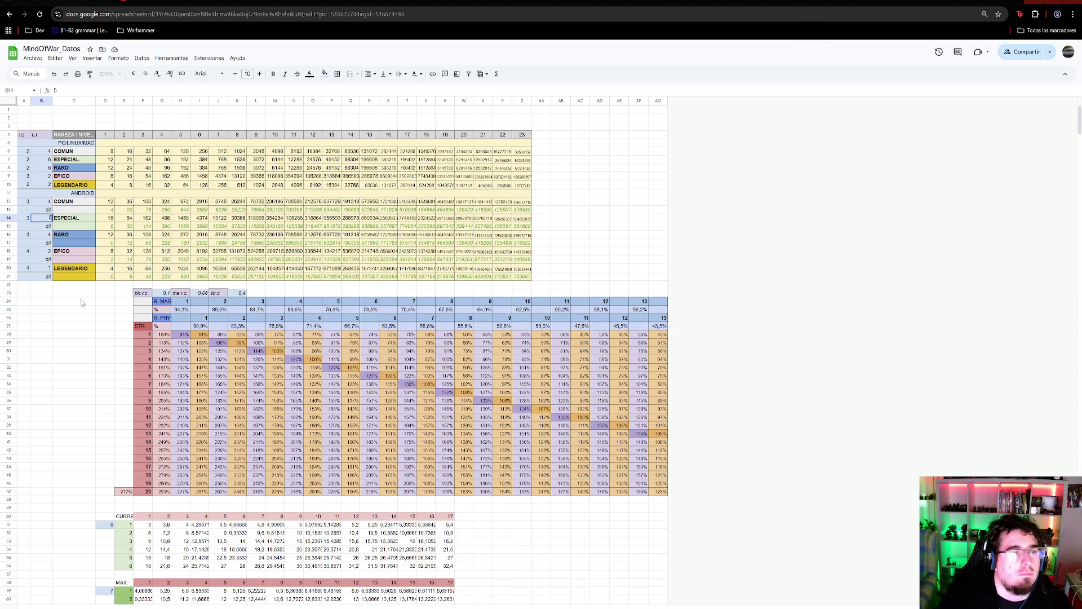
left_click(83, 302)
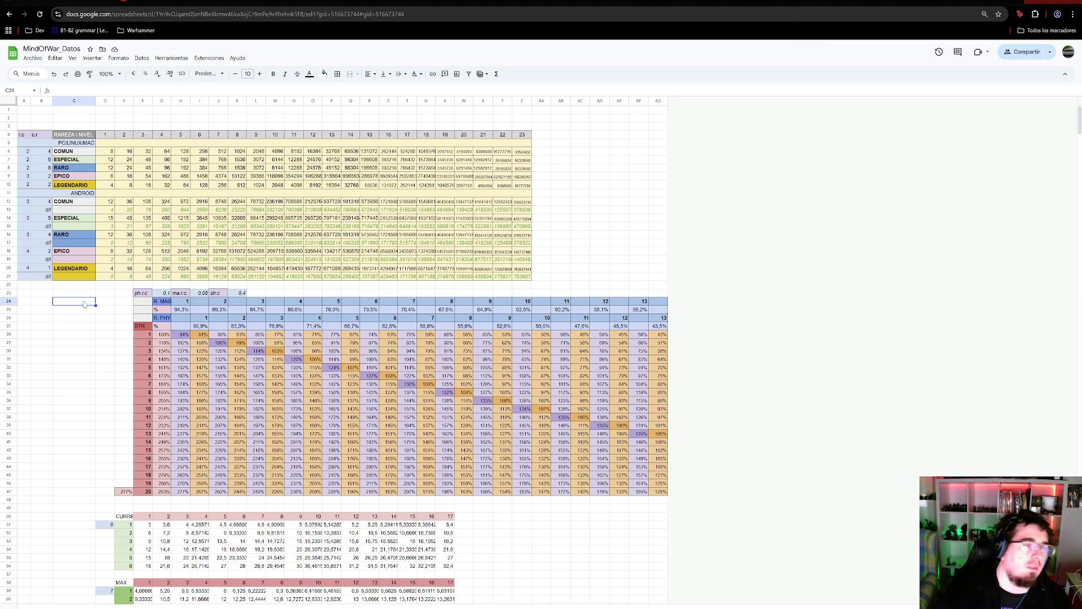
- Enter 3, 4 and 3 into B12, B14 and B16 for COMUN, ESPECIAL and RARO
left_click(47, 202)
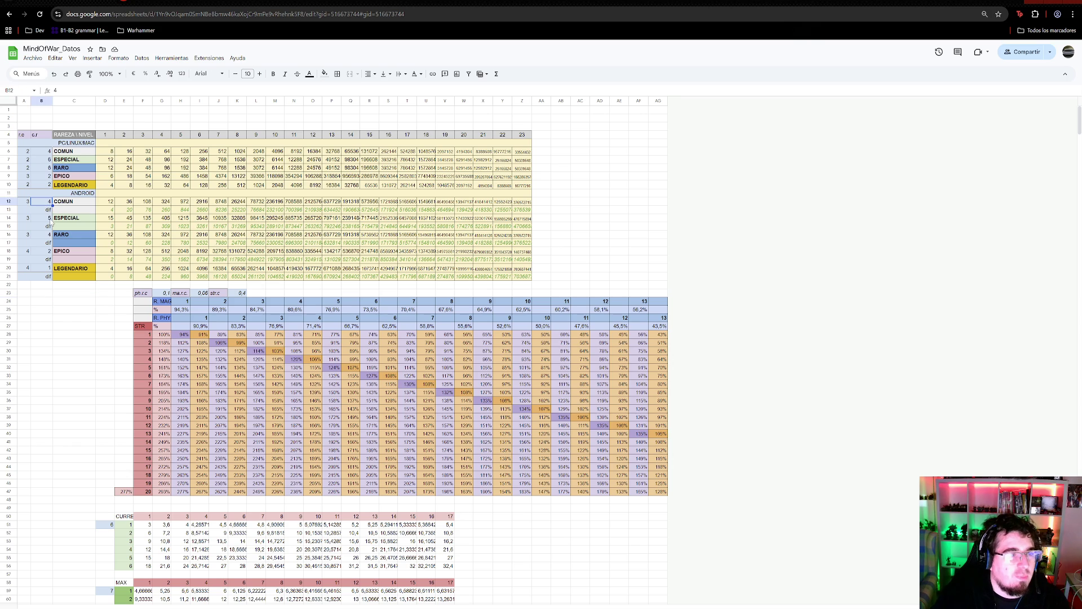
type("3")
left_click(64, 291)
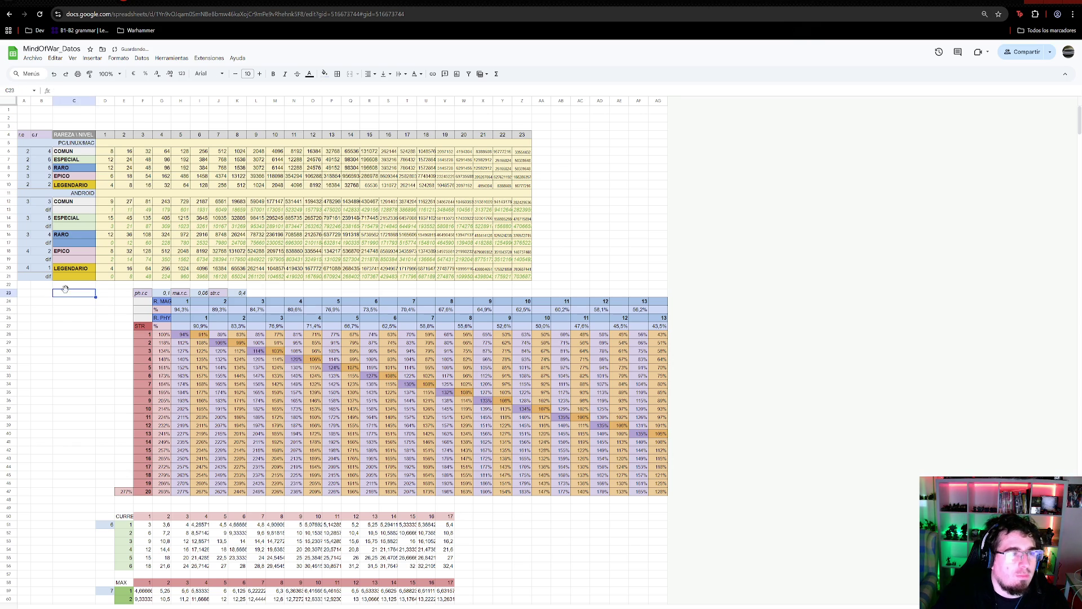
left_click(41, 219)
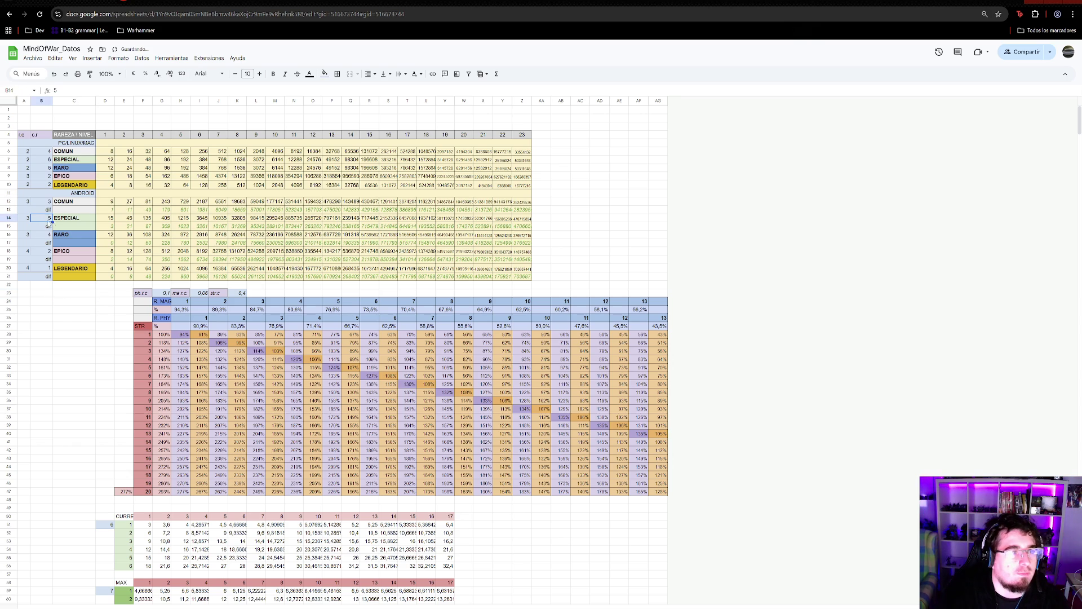
type("4")
left_click(105, 326)
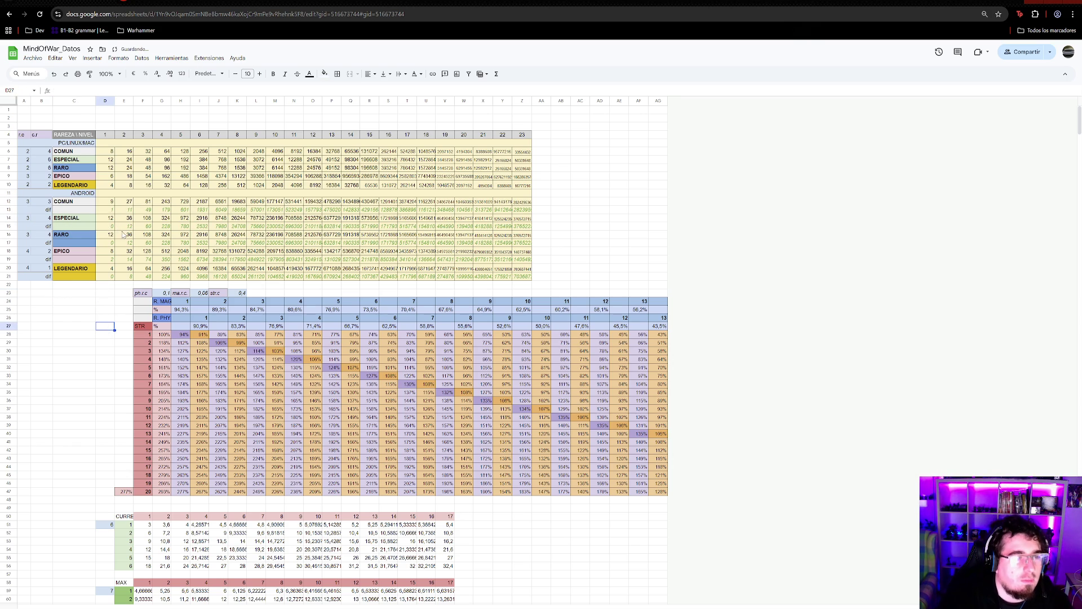
left_click(92, 290)
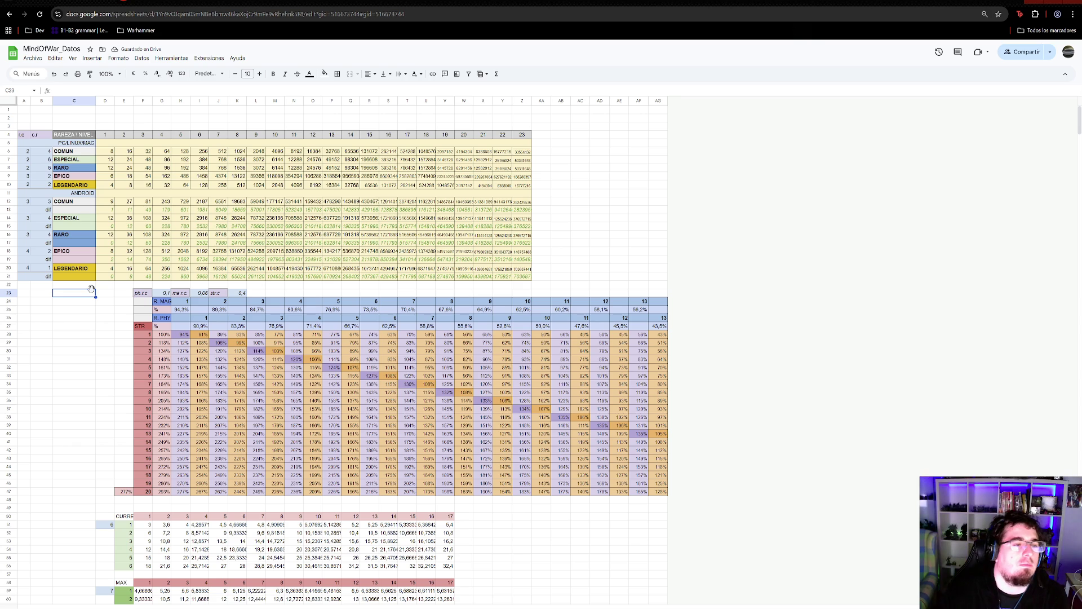
left_click(46, 235)
type("3")
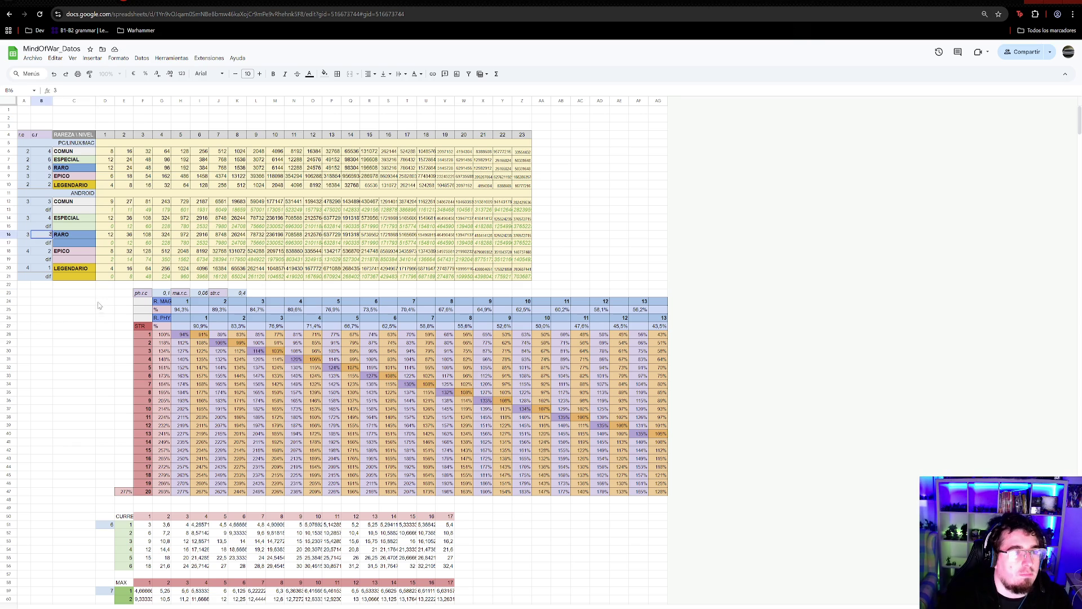
left_click(99, 304)
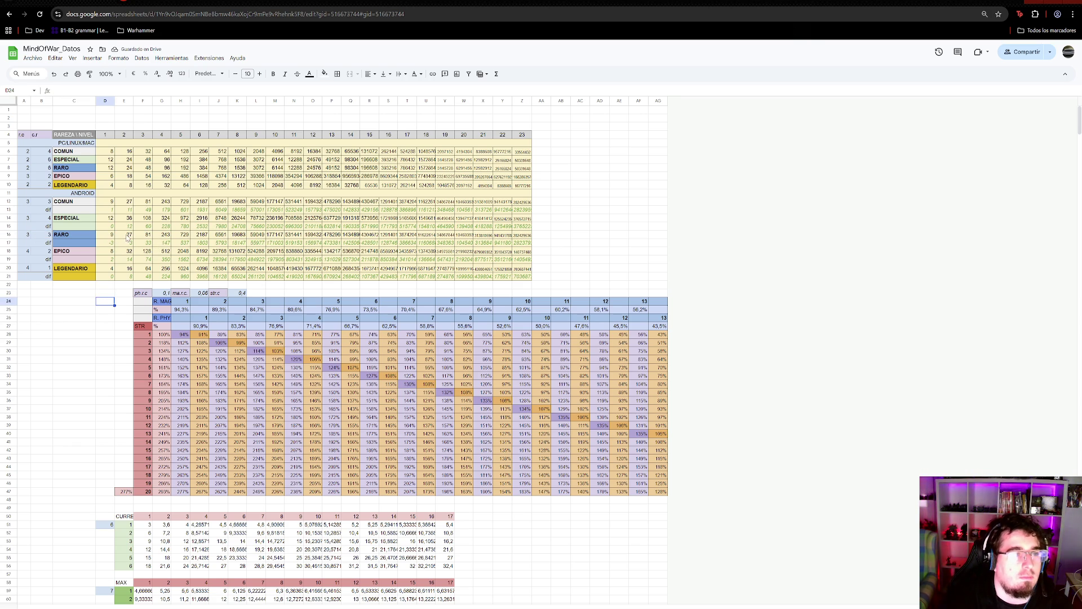
left_click(109, 286)
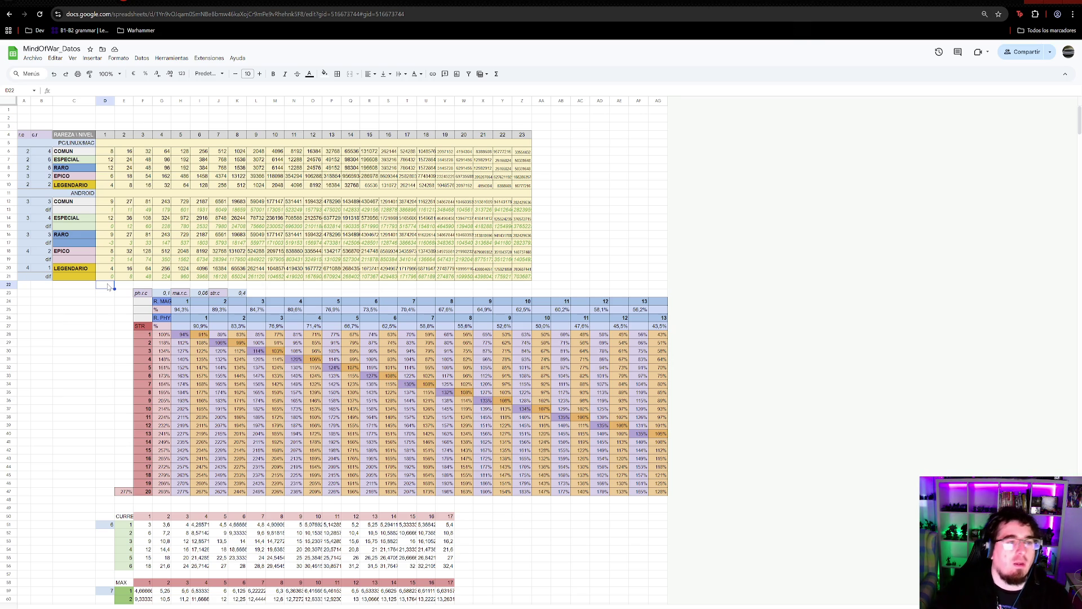
- Review the recalculated POW level values across the Android rows in columns D–O
left_click_drag(112, 217, 125, 227)
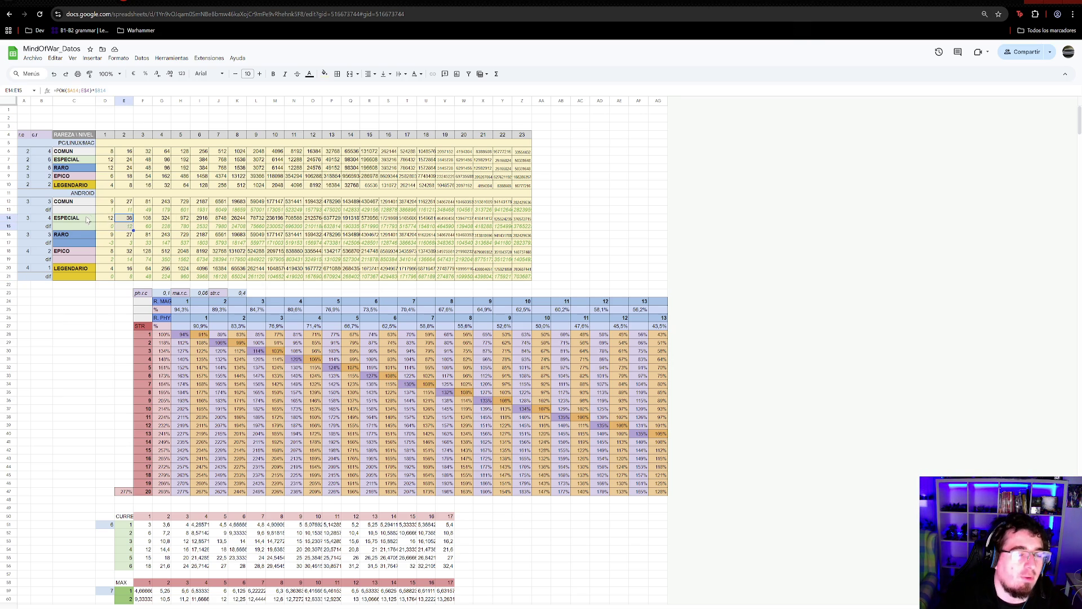
mouse_move(105, 208)
left_mouse_down()
mouse_move(109, 281)
mouse_move(114, 212)
mouse_move(143, 204)
mouse_move(209, 279)
mouse_move(230, 282)
mouse_move(243, 313)
left_mouse_up()
left_click(108, 289)
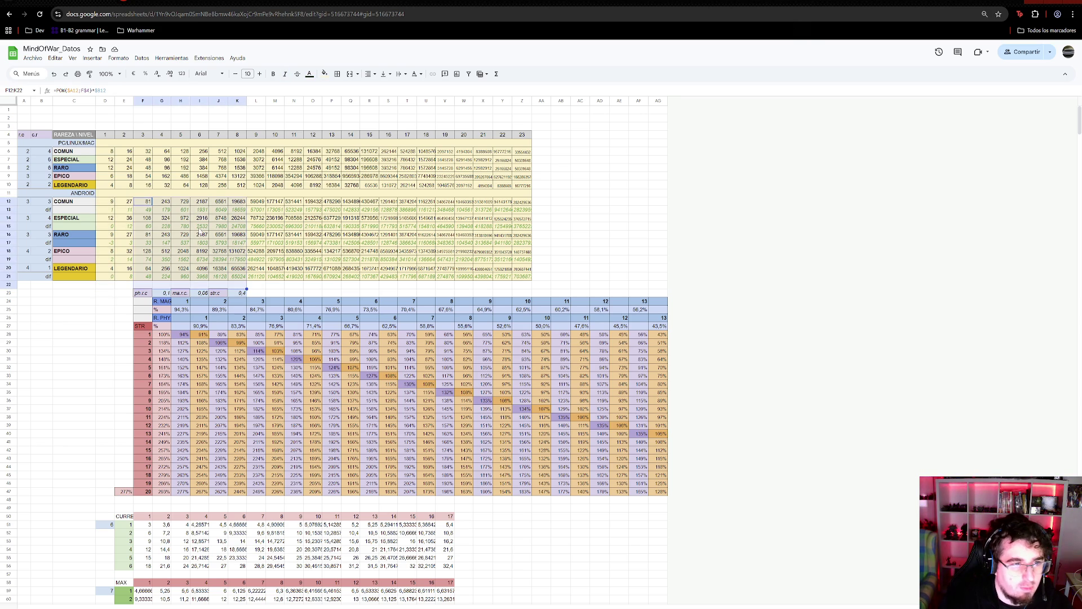
left_click_drag(139, 204, 320, 237)
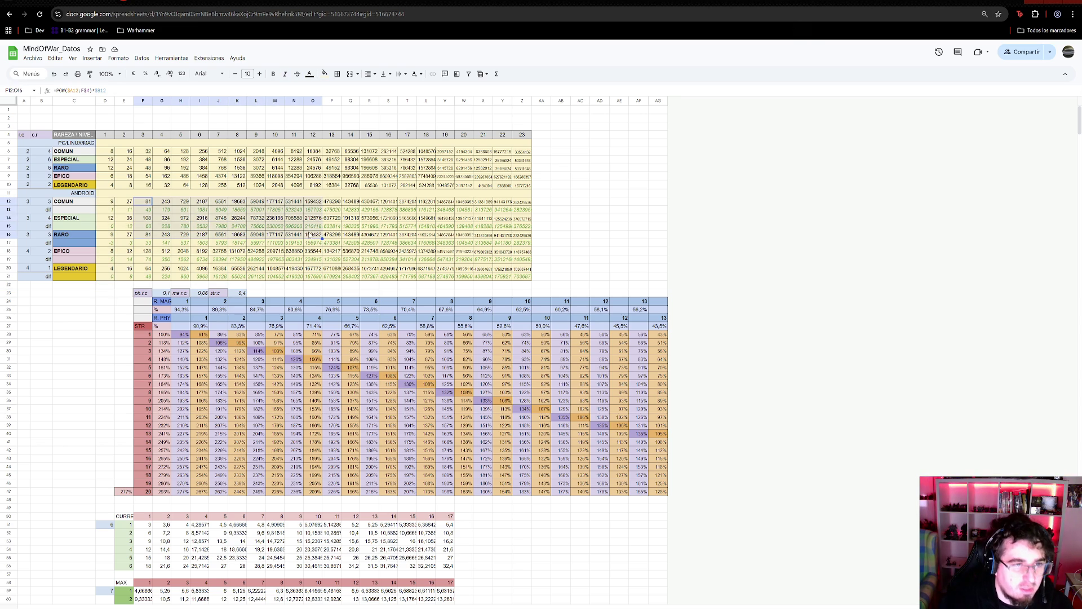
left_click(589, 243)
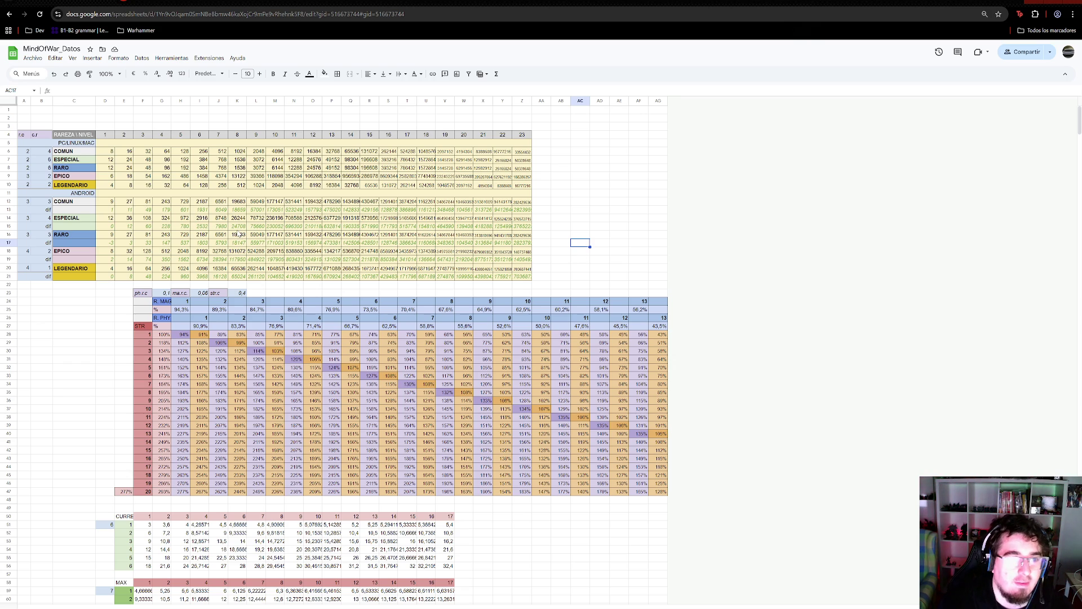
left_click_drag(201, 202, 204, 226)
- Compare the Android and PC COMUN level 4 and 5 formulas in columns G–H
left_click(203, 210)
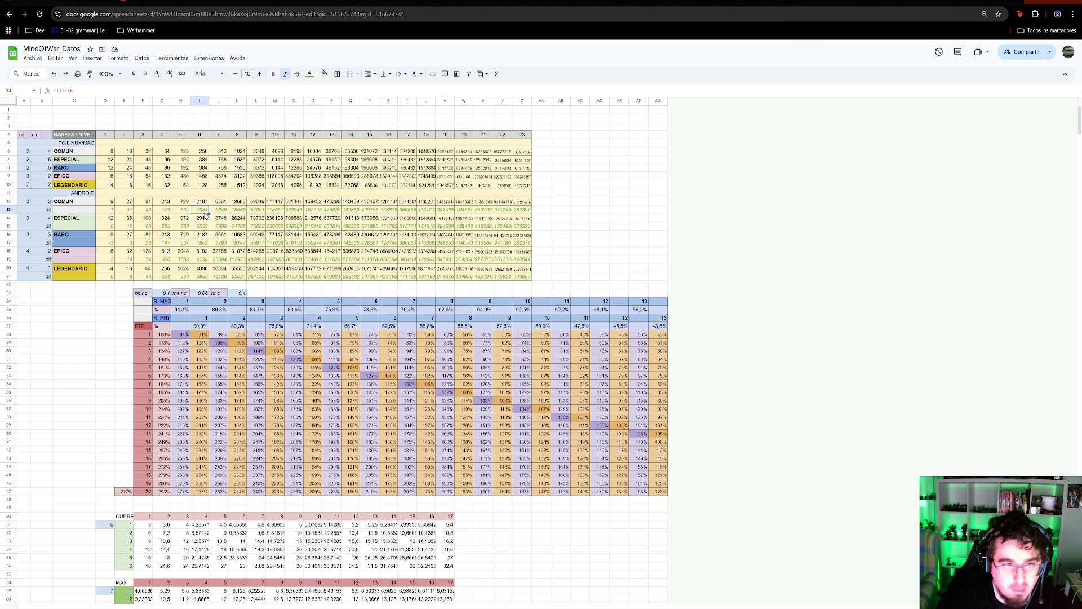
left_click(202, 219)
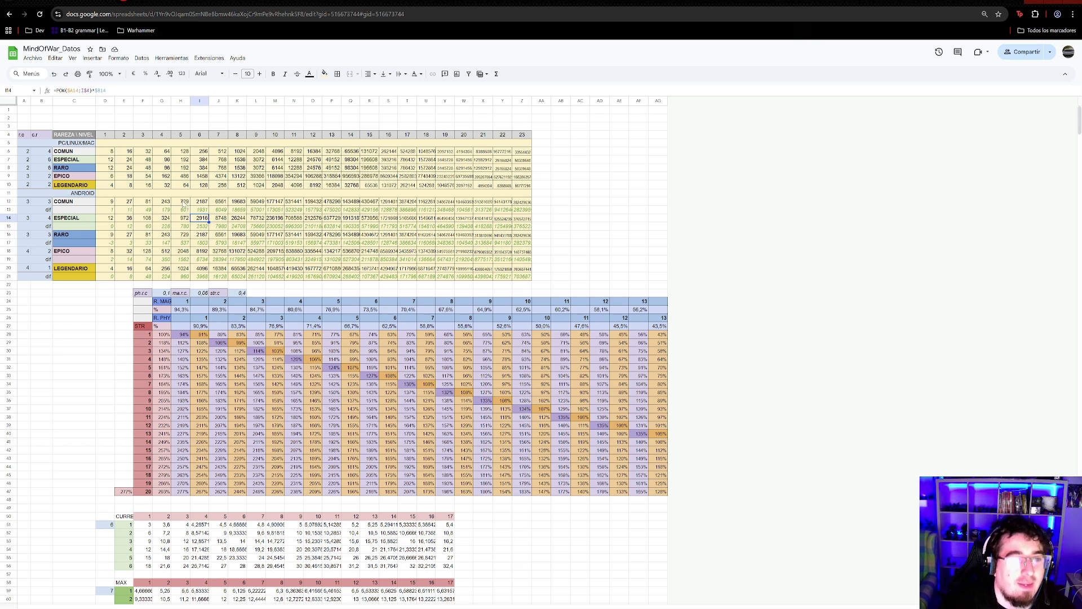
left_click(187, 203)
left_click(184, 151)
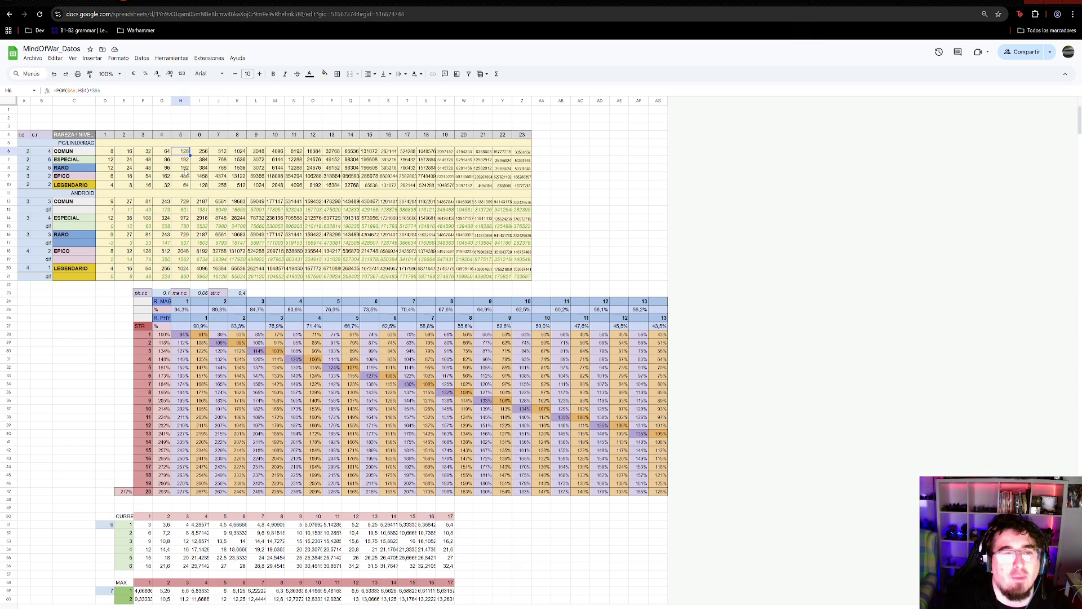
left_click(185, 203)
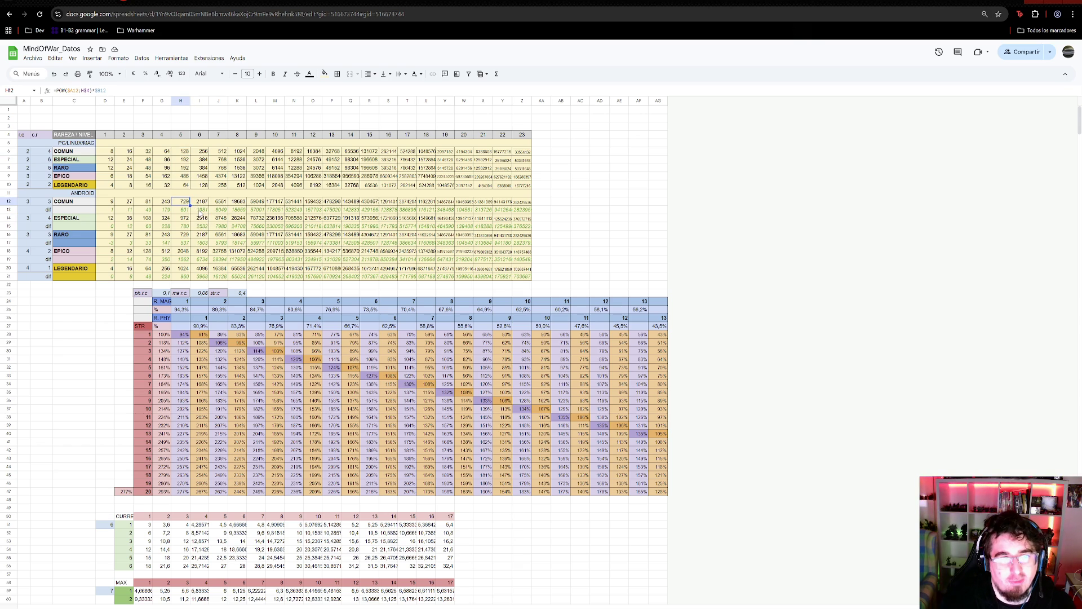
left_click(169, 152)
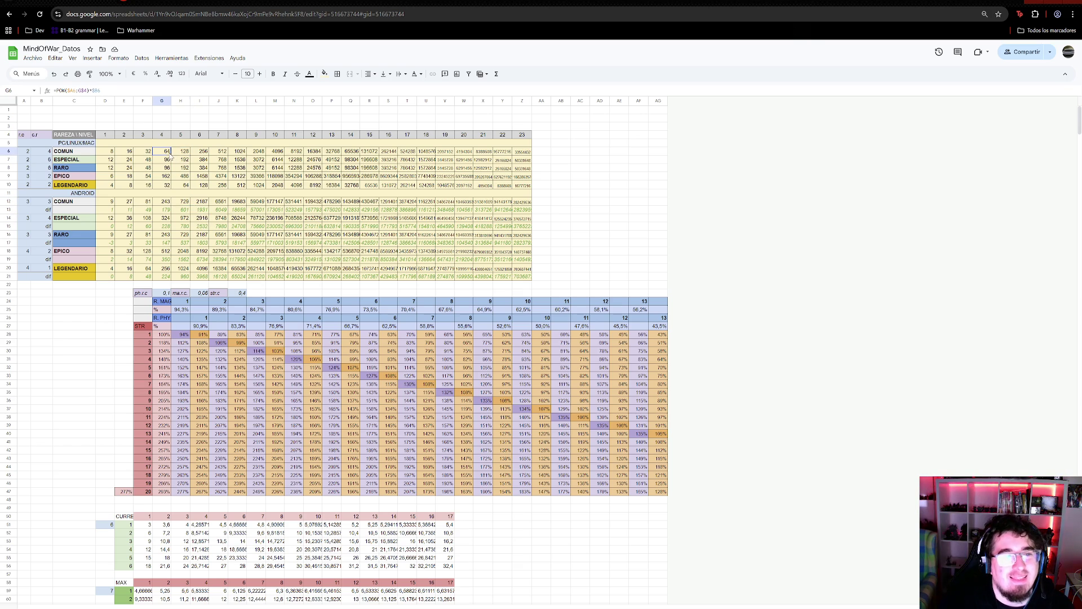
left_click(166, 203)
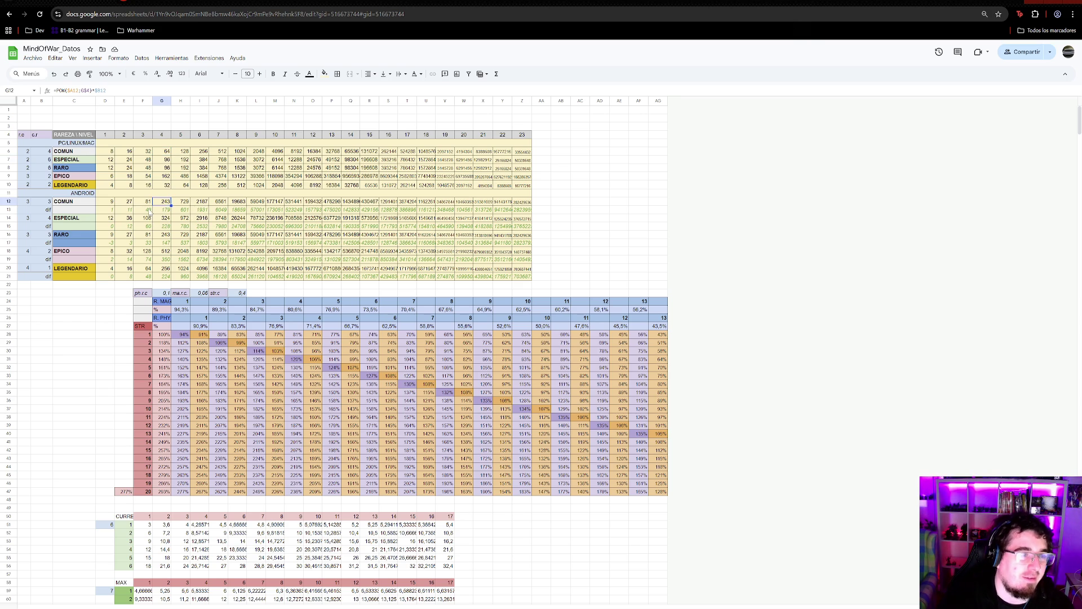
- Check the ESPECIAL difference formula, then snap the browser to the right half
left_click(181, 227)
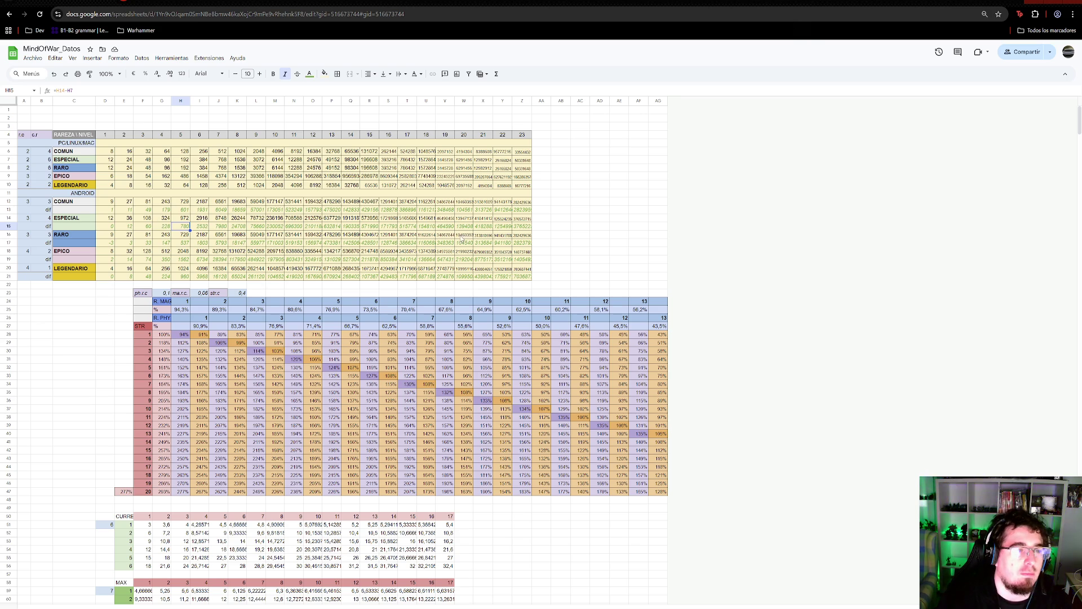
left_click(541, 194)
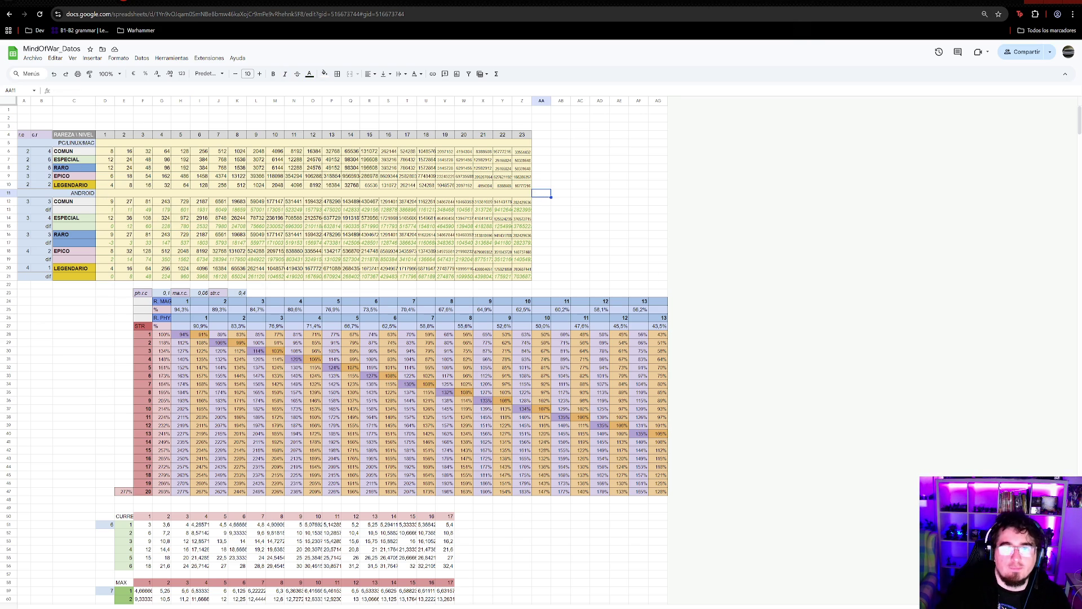
key("super+Right")
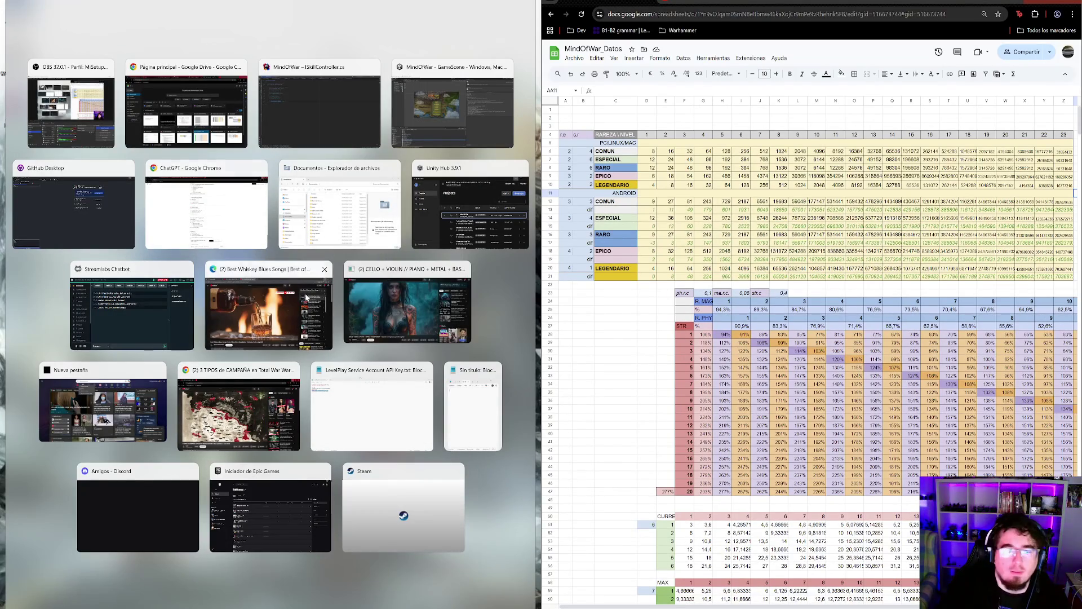
- Maximize Rider and trace NextLevelRequiredAmount through implementations to GameLevelCalculatorService.cs
left_click(318, 107)
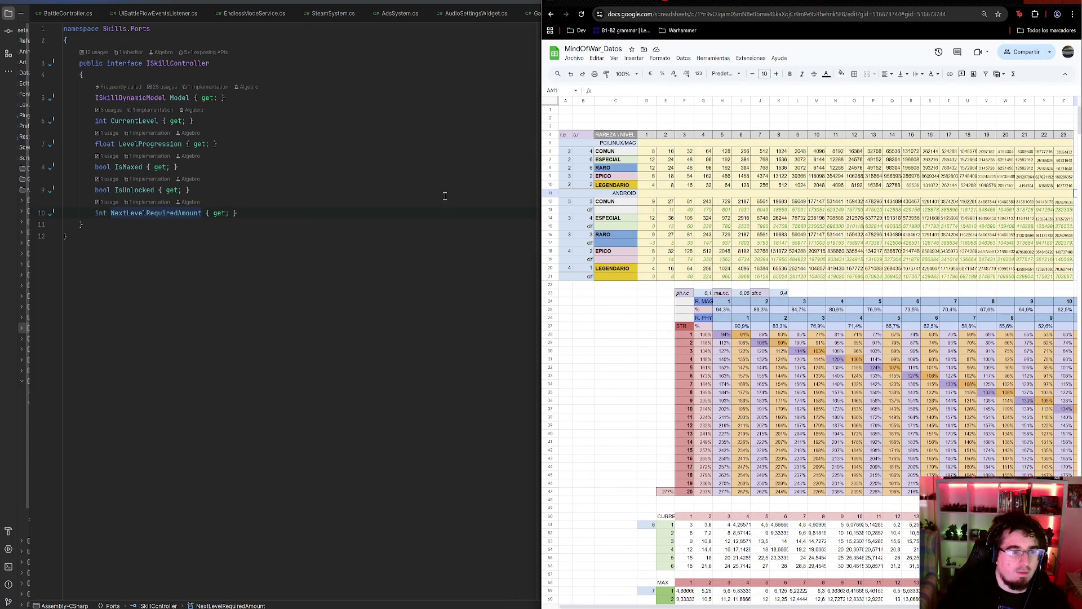
key("super+Up")
left_click(159, 212)
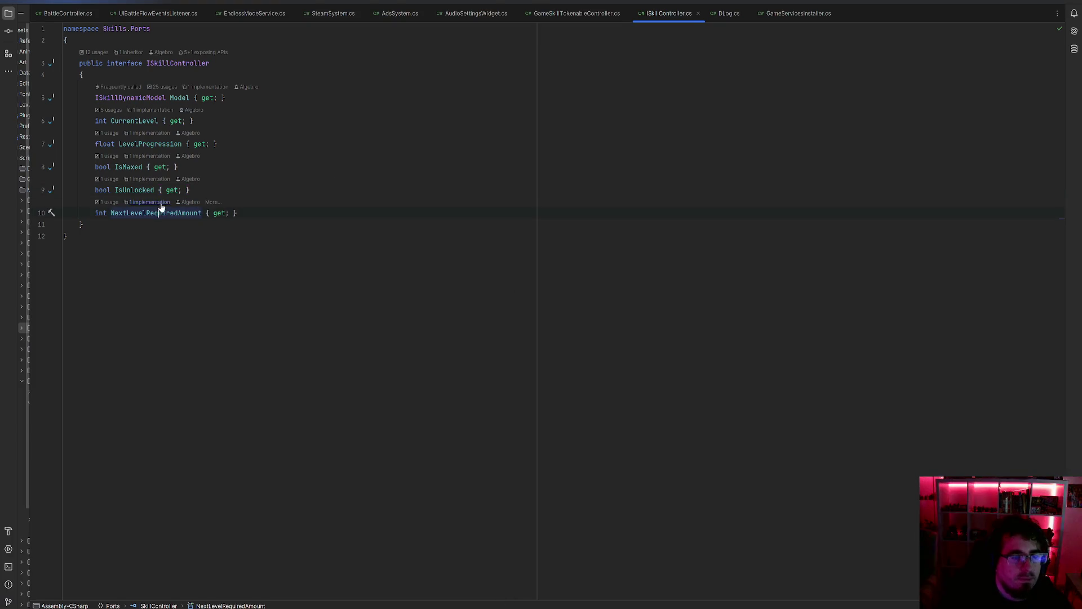
left_click(160, 206)
left_click(367, 237)
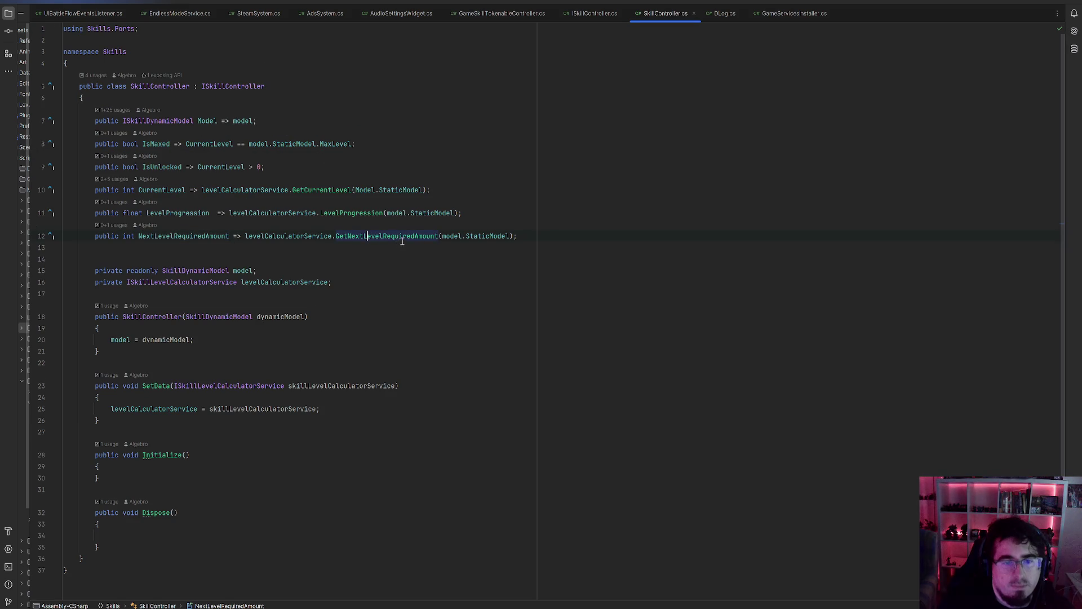
left_click(402, 239, "ctrl")
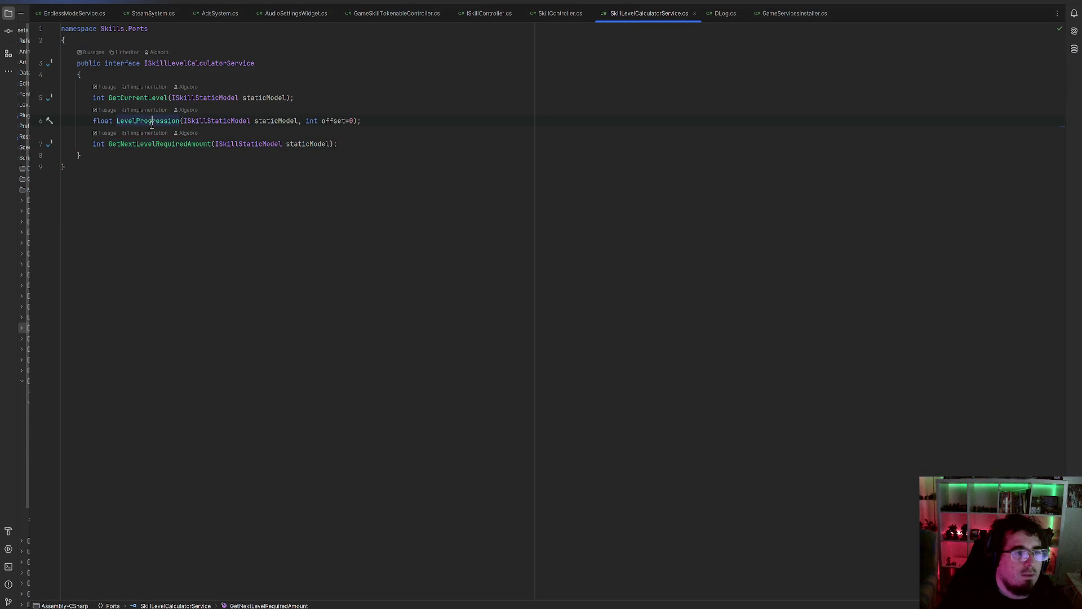
left_click(147, 133)
scroll(533, 269, "up", 10)
scroll(533, 268, "up", 4)
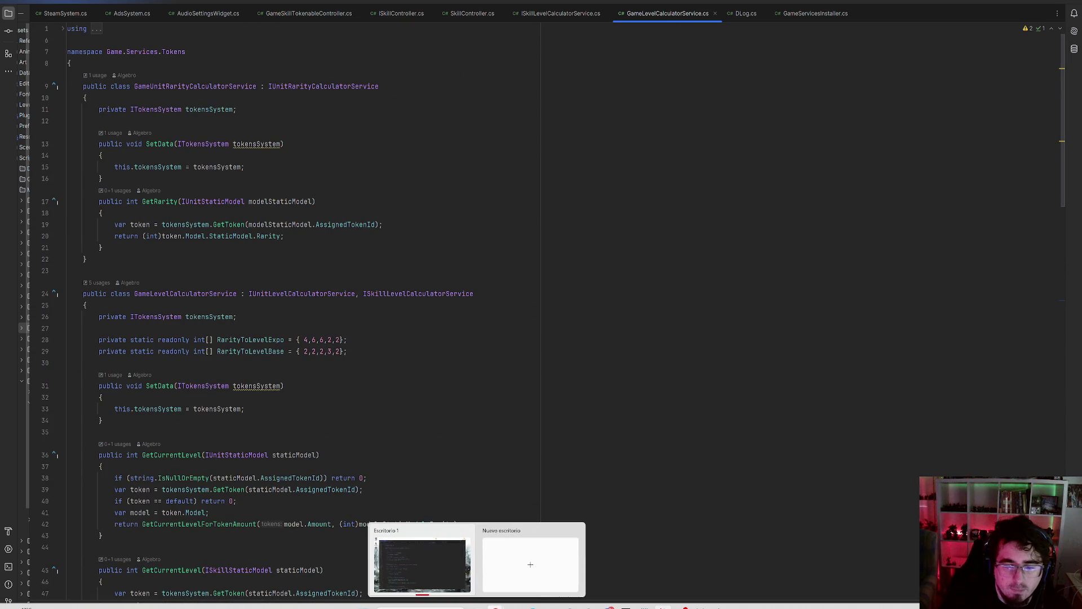
- Bring up the MindOfWar_Datos spreadsheet beside the code, then select the RarityToLevelBase values
mouse_move(496, 604)
left_click(556, 563)
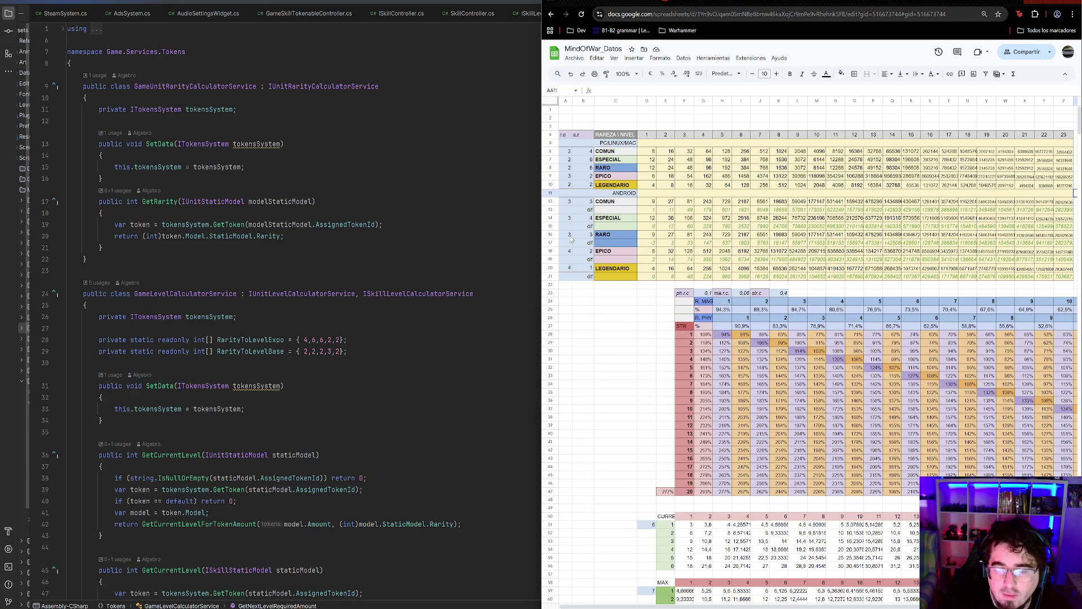
left_click(309, 351)
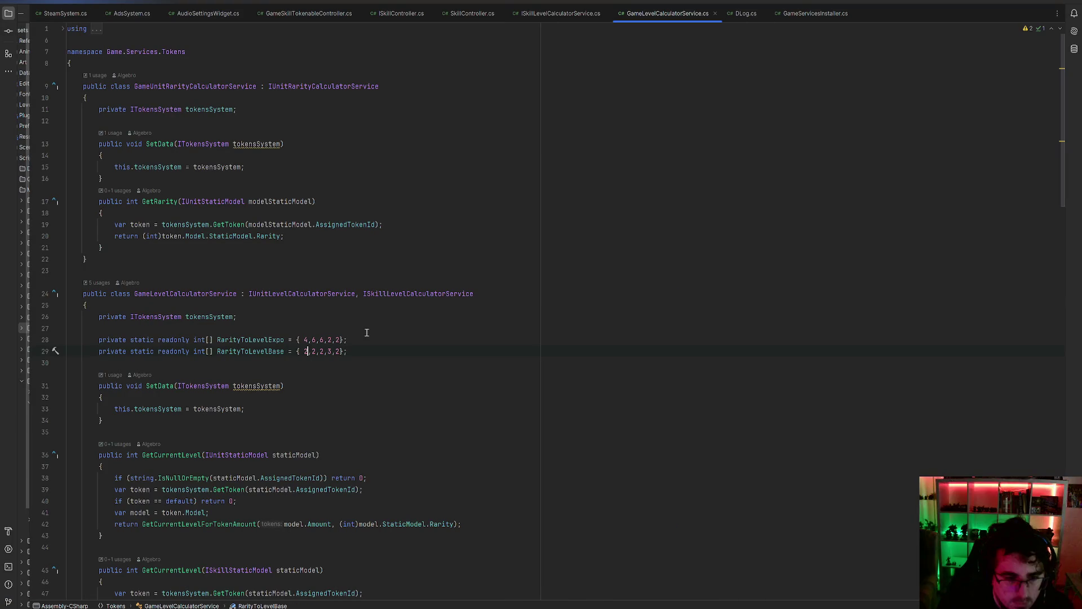
- Change line 29's RarityToLevelBase array to { 3,3,3,4,4 }
key("BackSpace")
type("3")
key("Right")
key("Delete")
type("3")
key("Right")
key("Delete")
type("3")
key("Right")
type("4")
key("Right")
key("Delete")
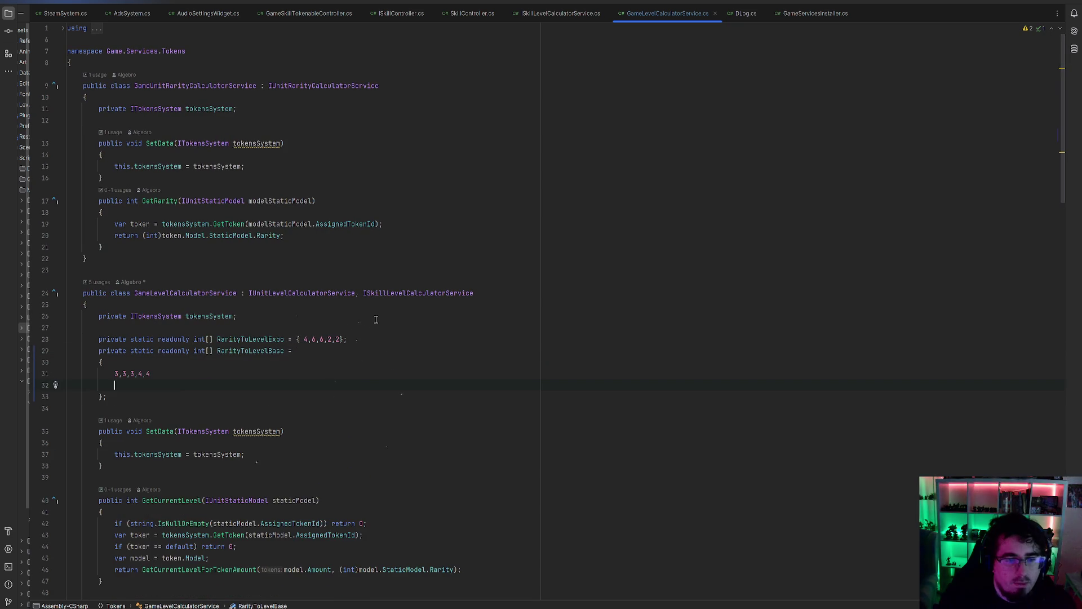
type("4")
- Bring the MindOfWar_Datos spreadsheet alongside and check cells F20, F21, D20:D21, E20 and A14
mouse_move(515, 606)
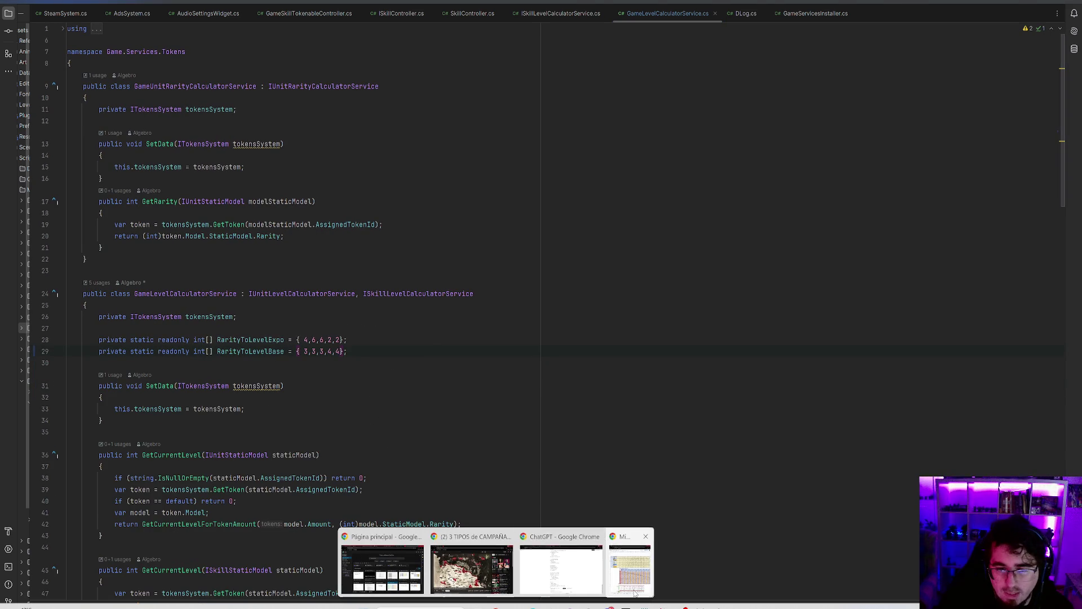
left_click(569, 570)
left_click(688, 268)
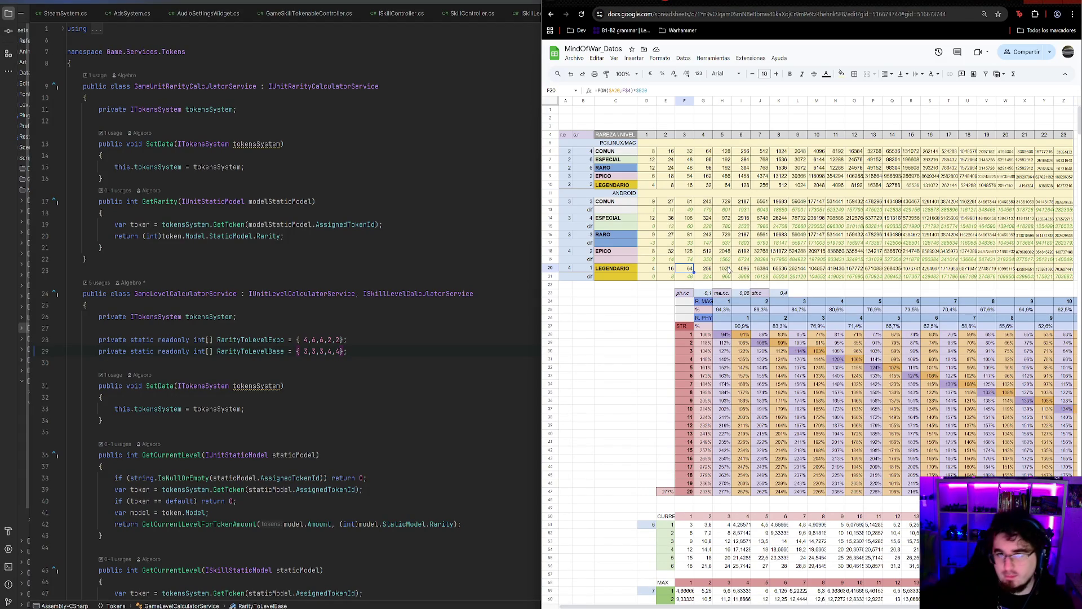
left_click(689, 275)
left_click_drag(653, 268, 656, 278)
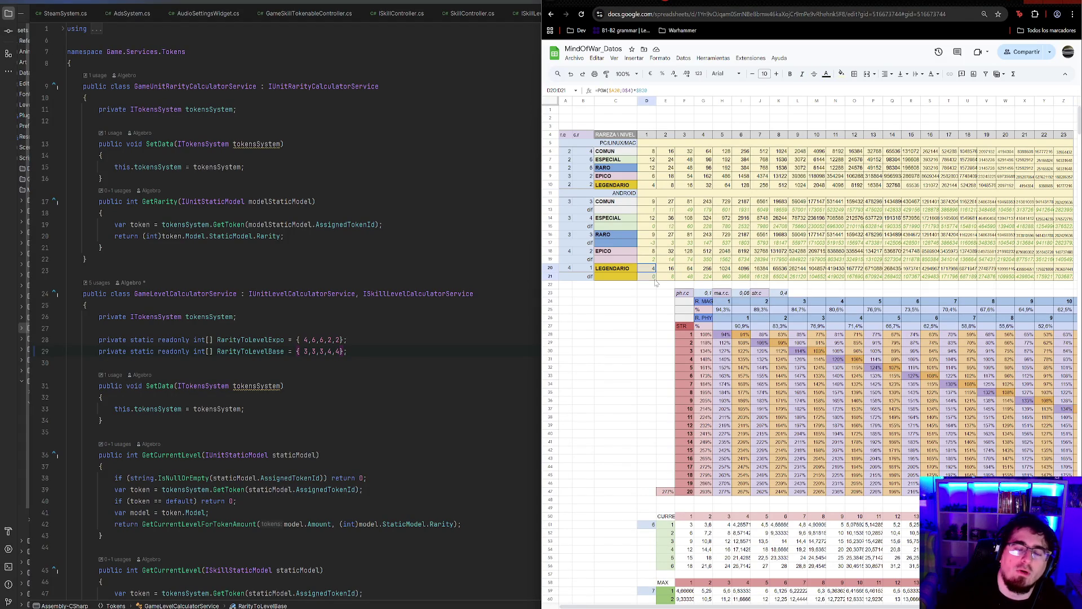
left_click(671, 270)
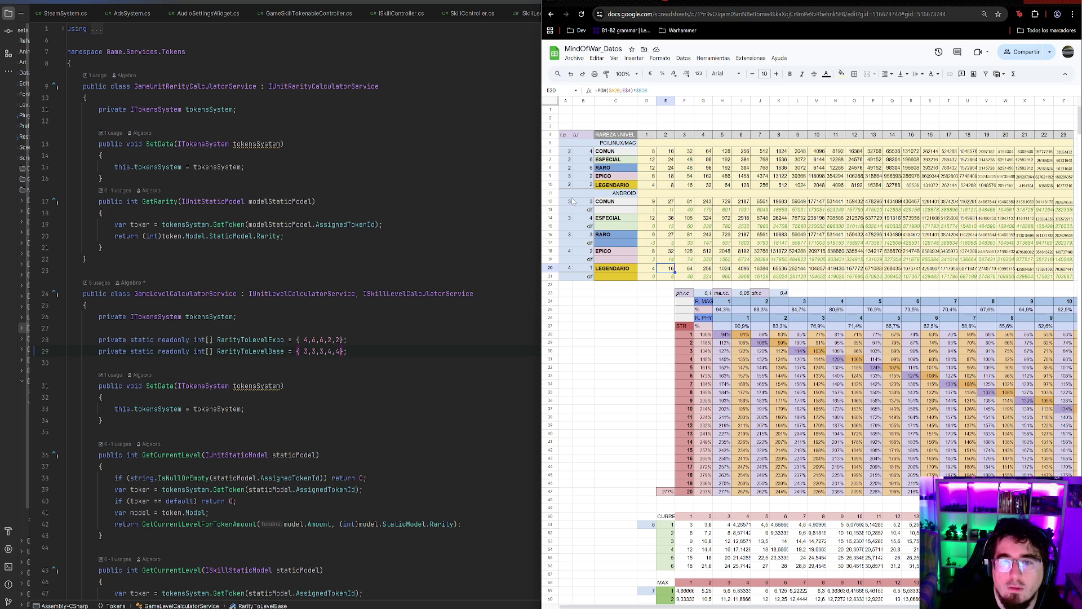
left_click(572, 218)
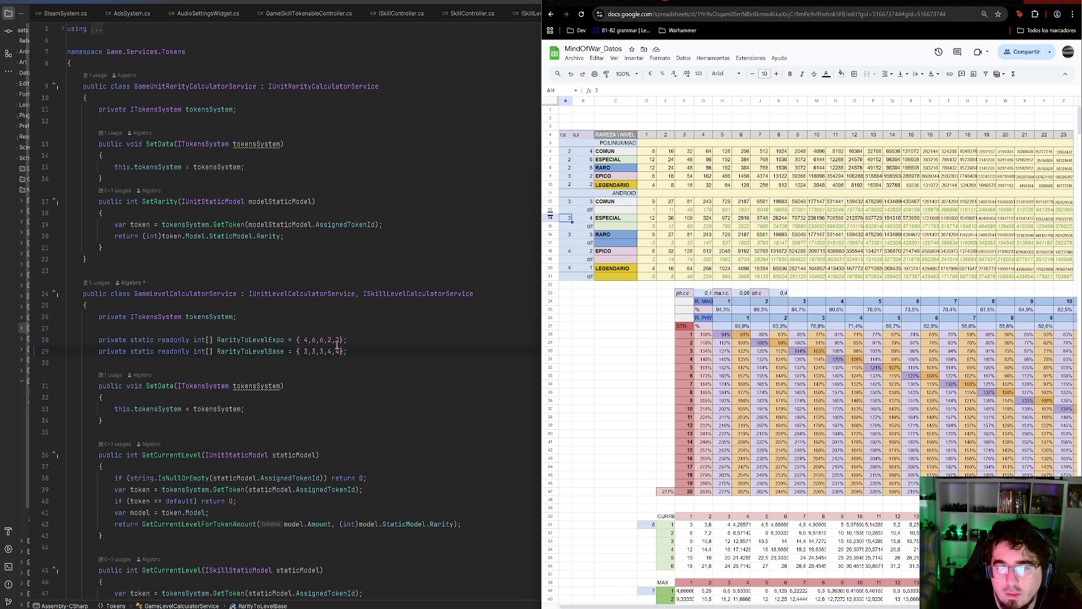
- Change line 28's RarityToLevelExpo array to { 3,4,3,2,1 }
double_click(307, 339)
type("3")
double_click(321, 339)
type("3")
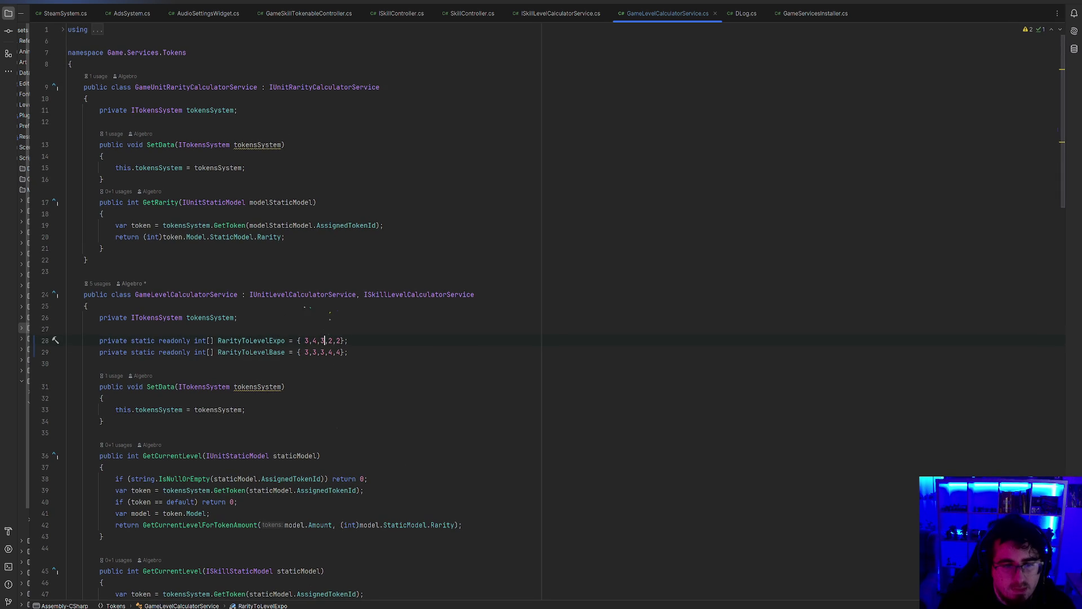
mouse_move(581, 580)
left_click(636, 569)
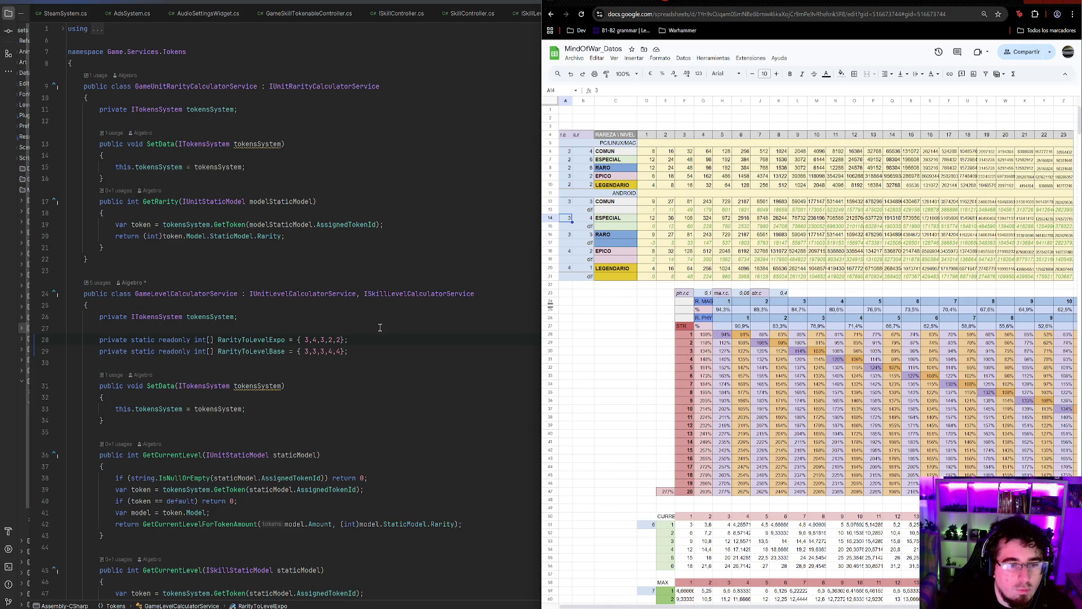
left_click(340, 339)
key("BackSpace")
type("1")
left_click(378, 344)
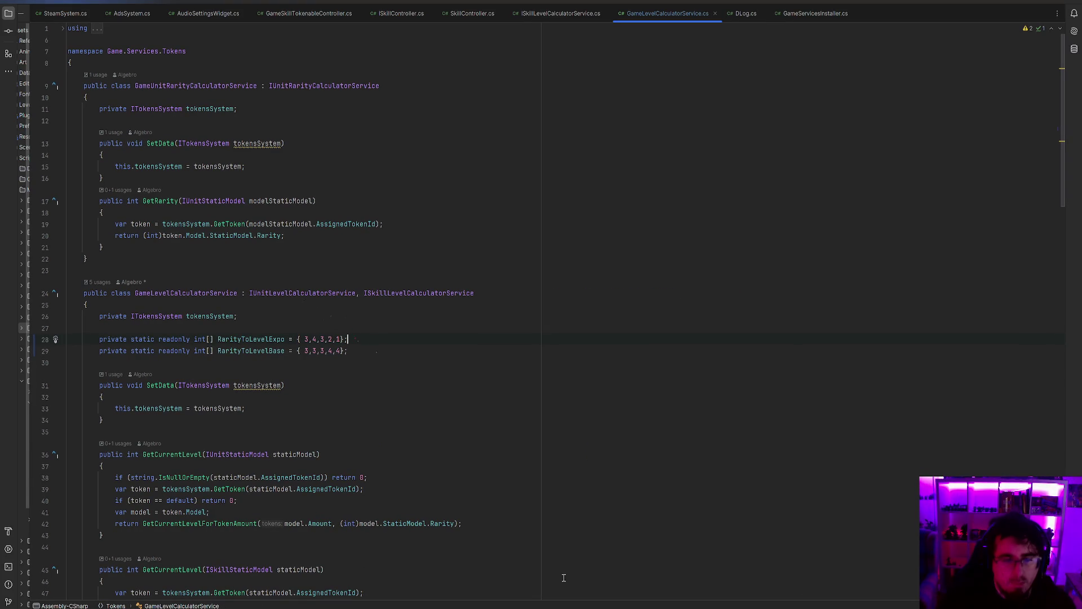
- Bring the MindOfWar_Datos spreadsheet to the front and maximize it
mouse_move(567, 600)
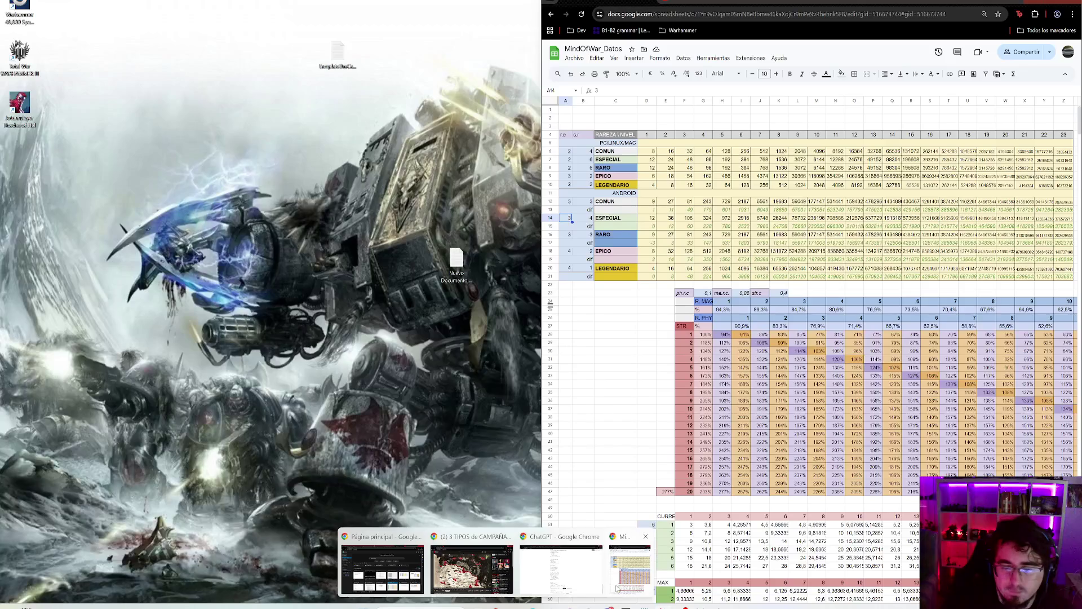
left_click(630, 569)
scroll(847, 272, "down", 3)
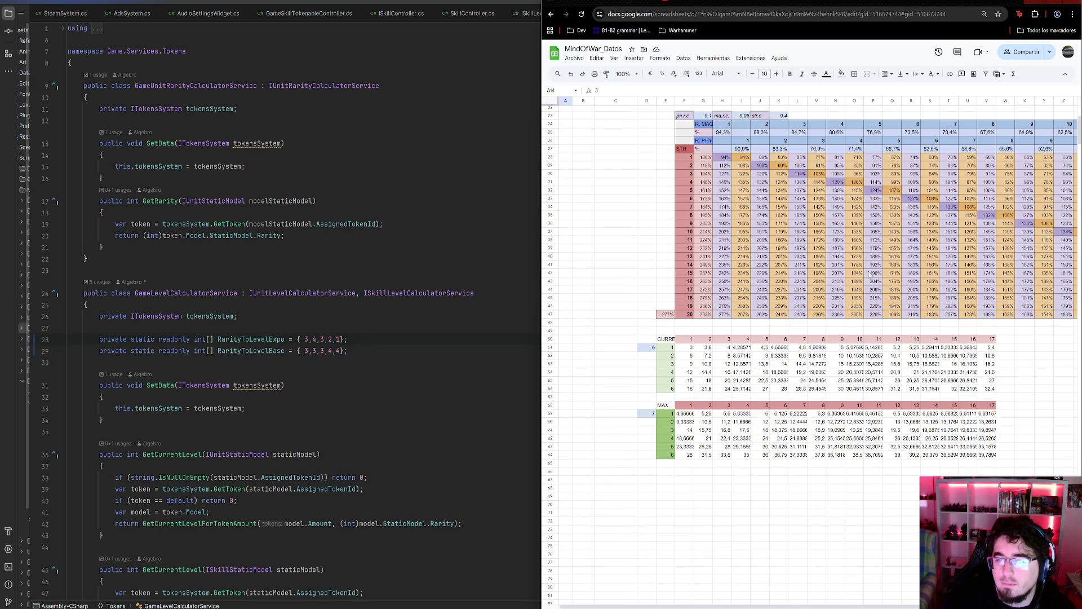
scroll(869, 276, "up", 2)
left_click(1052, 5)
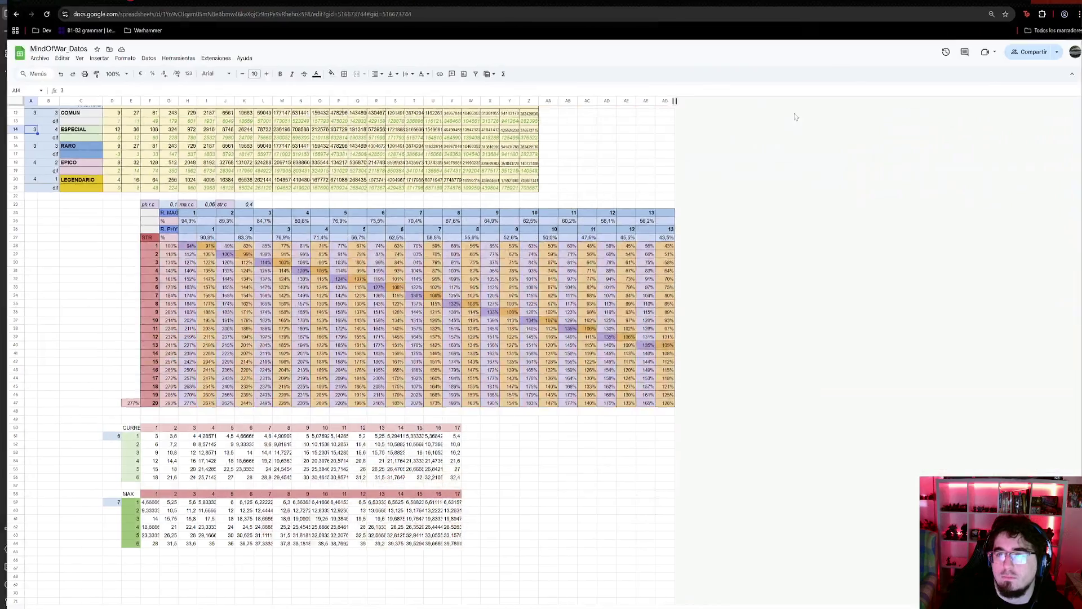
- Scroll through the MindOfWar_Datos rarity level tables to review them
scroll(242, 204, "up", 2)
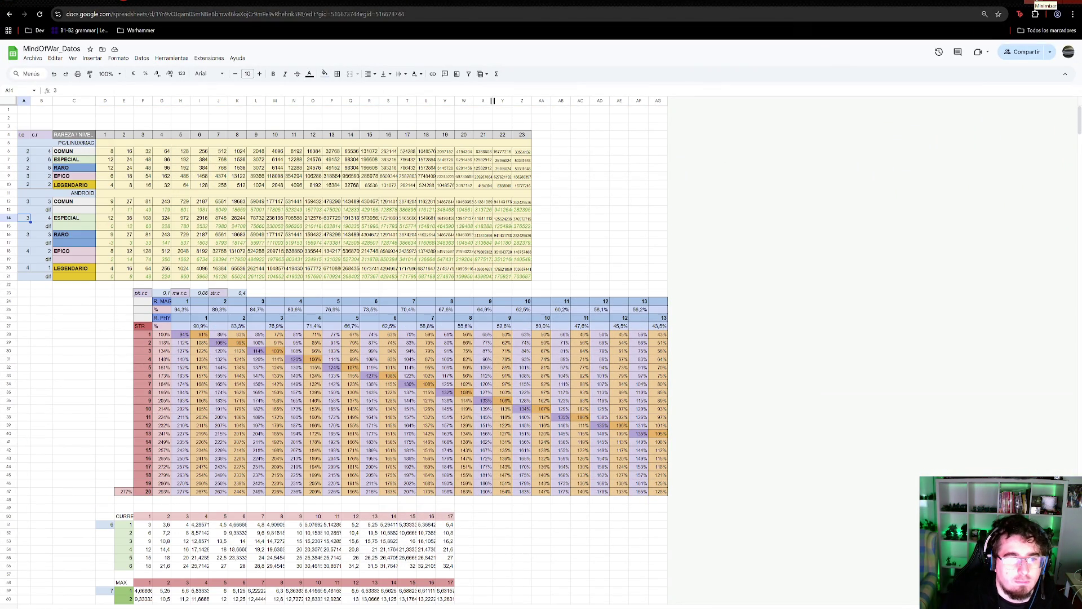
scroll(429, 445, "down", 3)
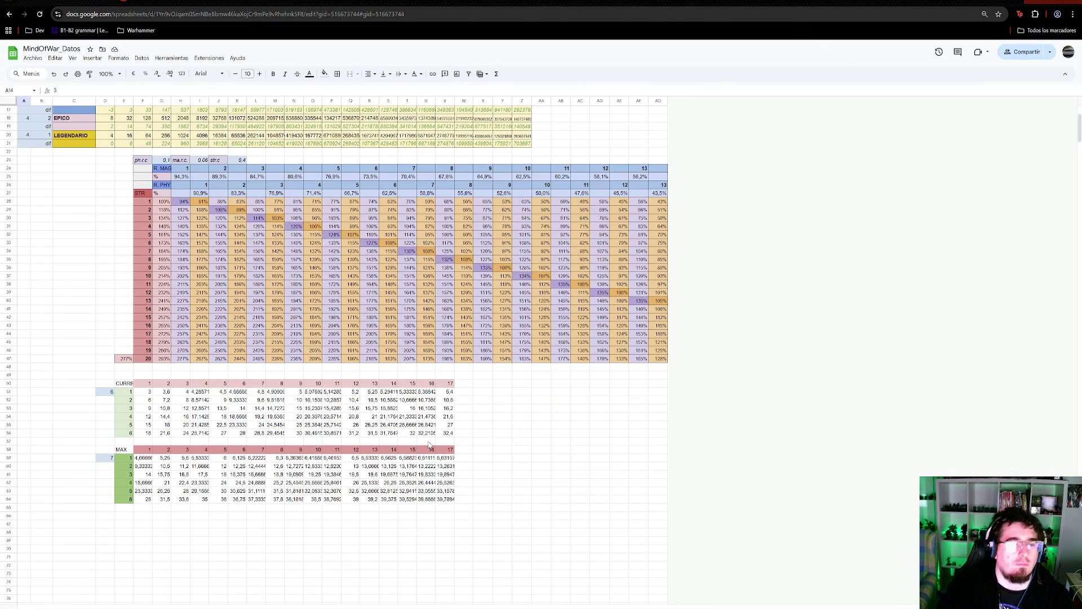
scroll(147, 547, "up", 3)
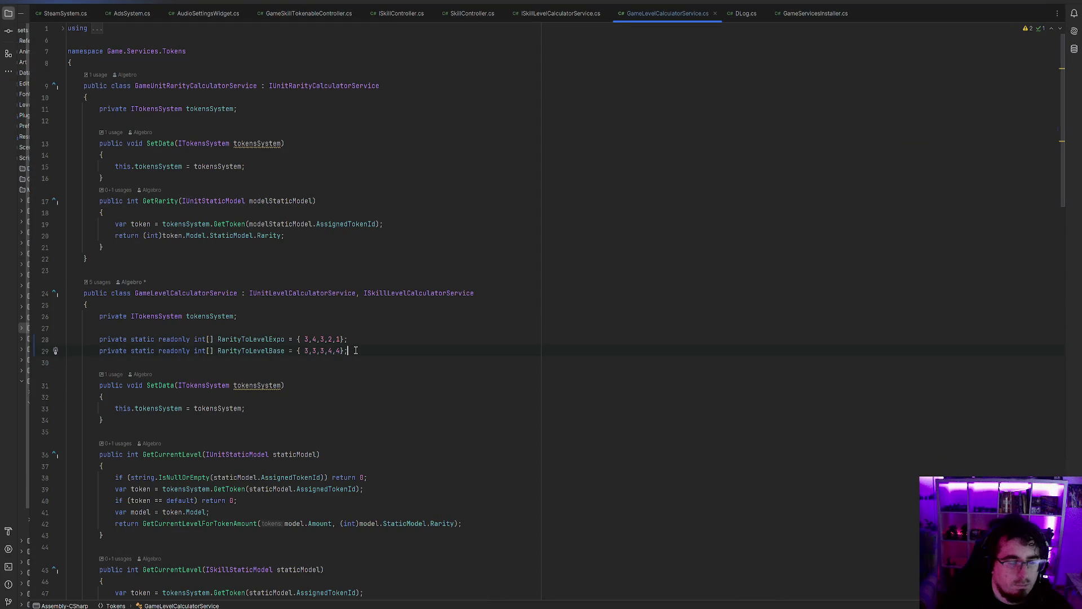
- Look over the RarityToLevelExpo { 3,4,3,2,1 } and RarityToLevelBase { 3,3,3,4,4 } lines, then return to Unity
left_click(354, 339)
left_click(377, 326)
left_click(372, 362)
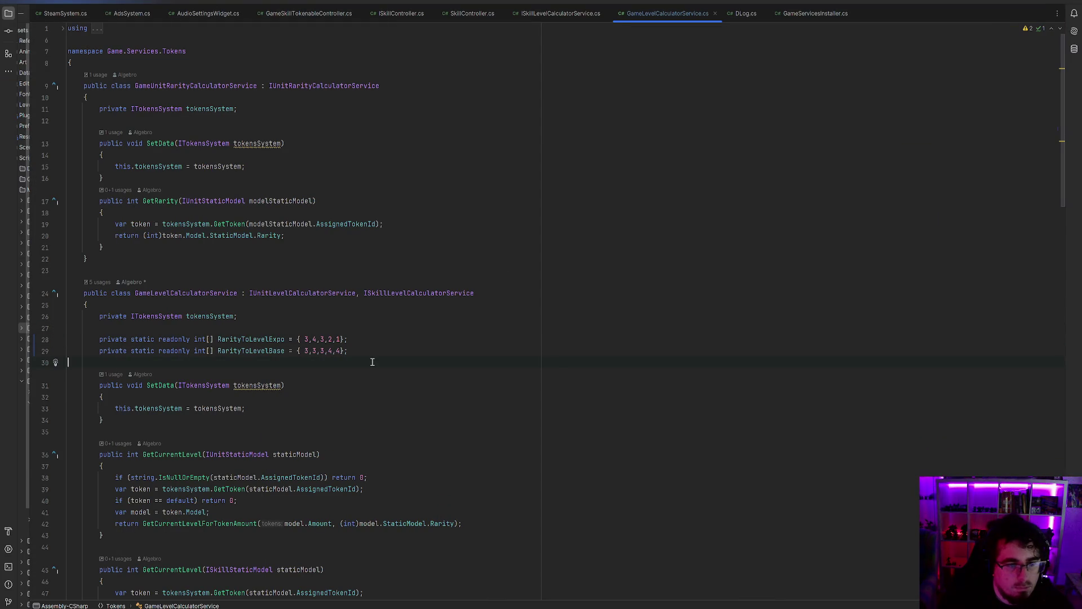
left_click(261, 339)
left_click(250, 347)
left_click(441, 339)
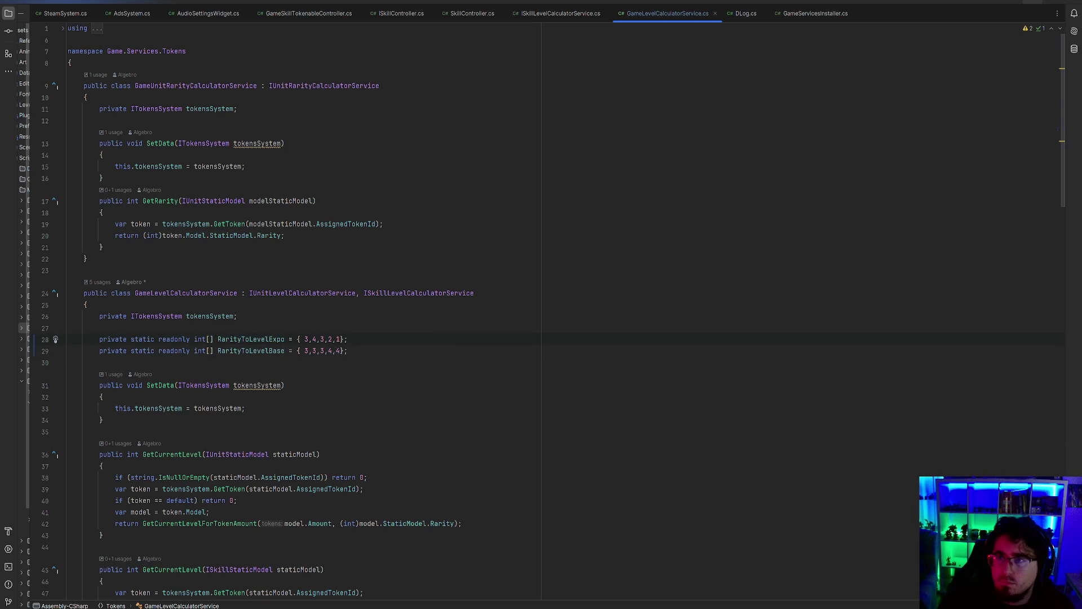
key("alt+Tab")
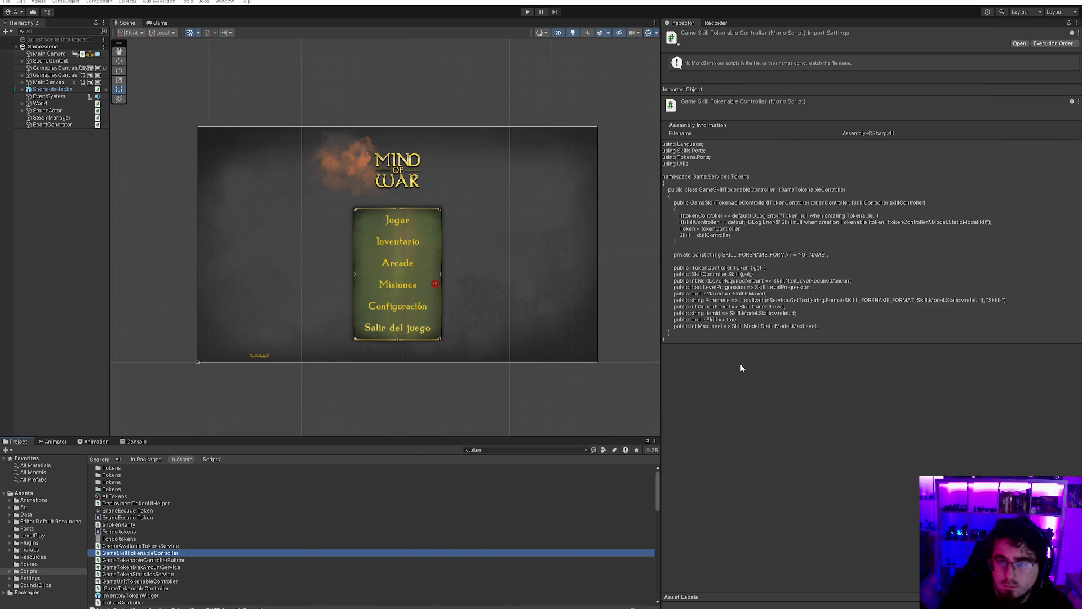
- Open Small_chest_quest from the Gachas folder and log its reward probabilities
left_click(420, 607)
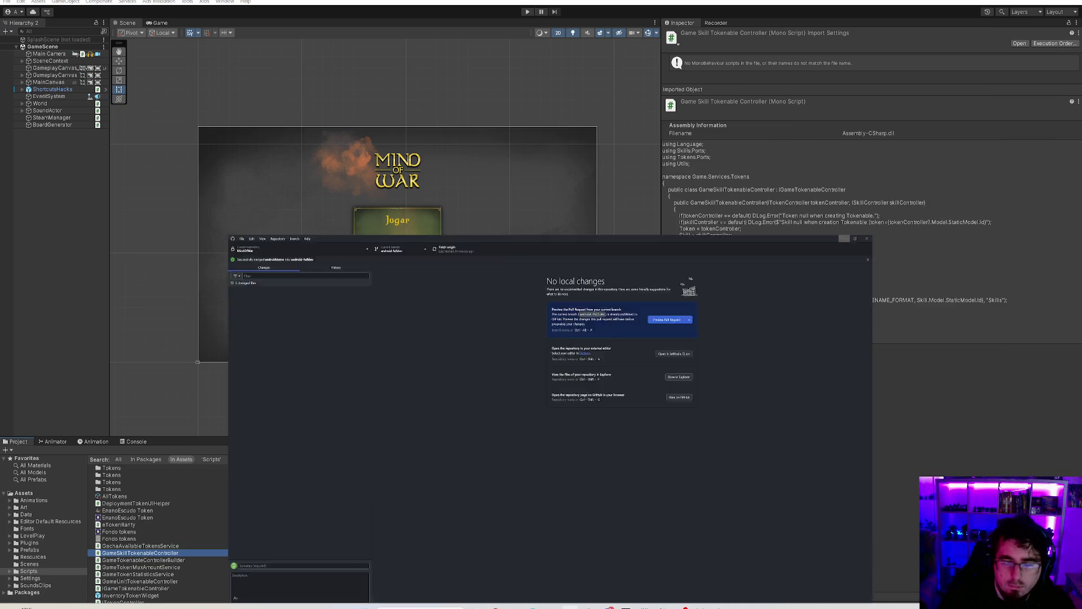
key("alt+Tab")
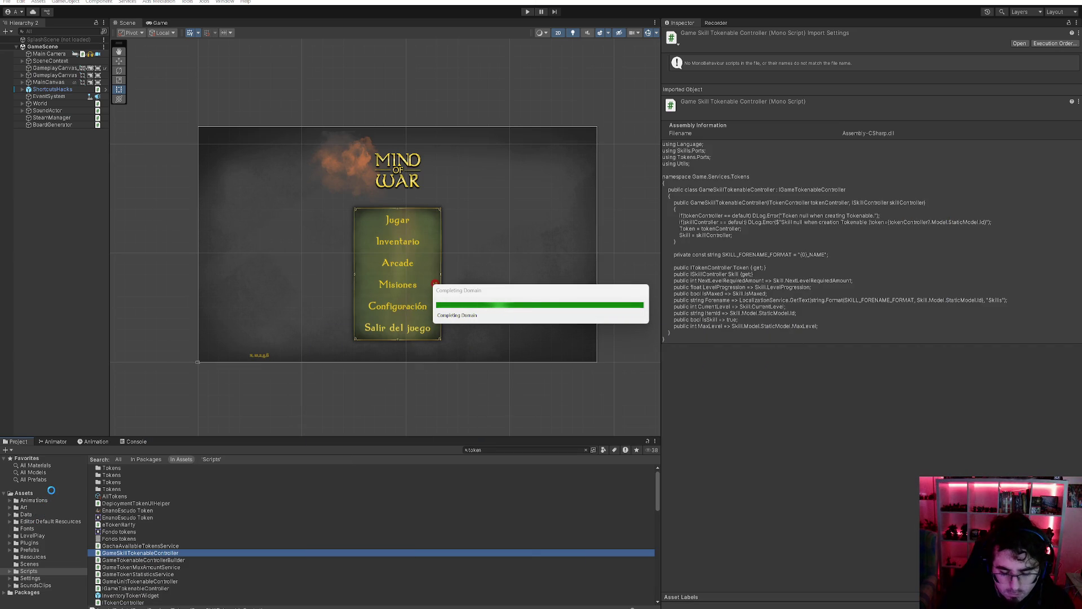
left_click(45, 514)
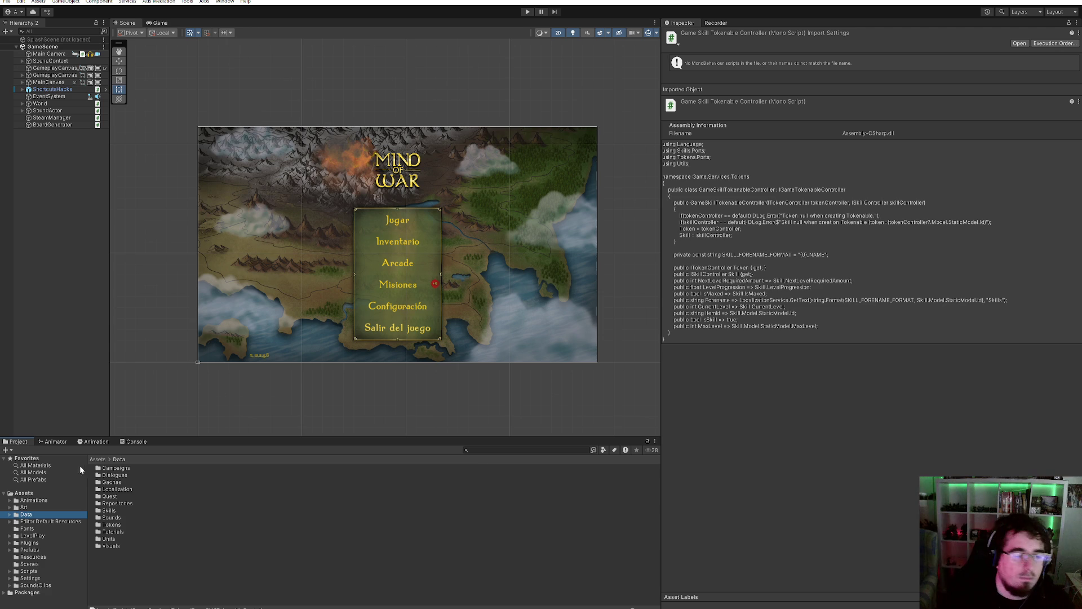
double_click(130, 482)
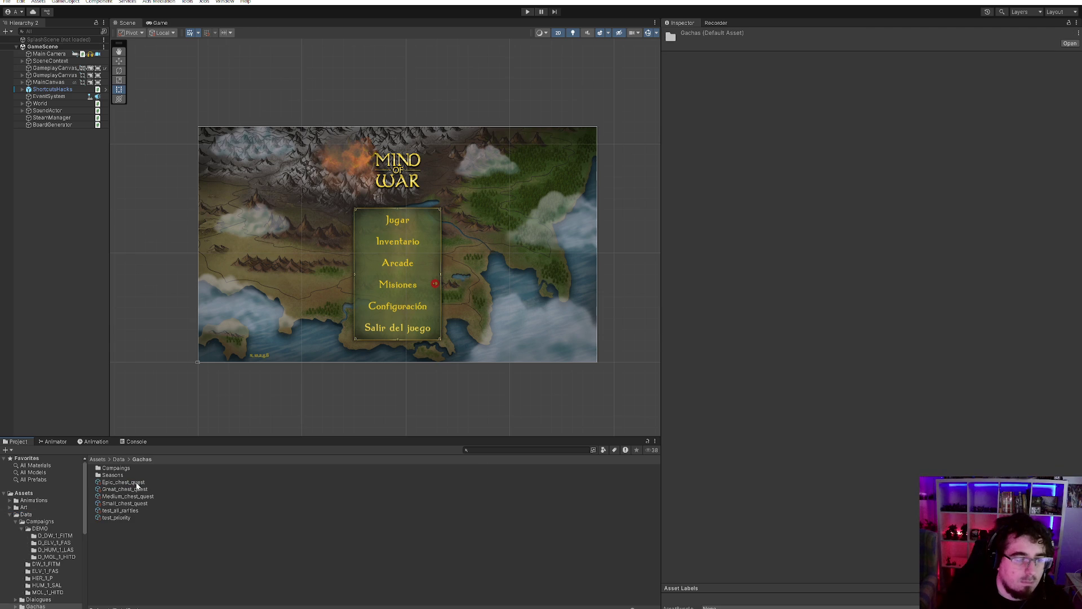
left_click(136, 503)
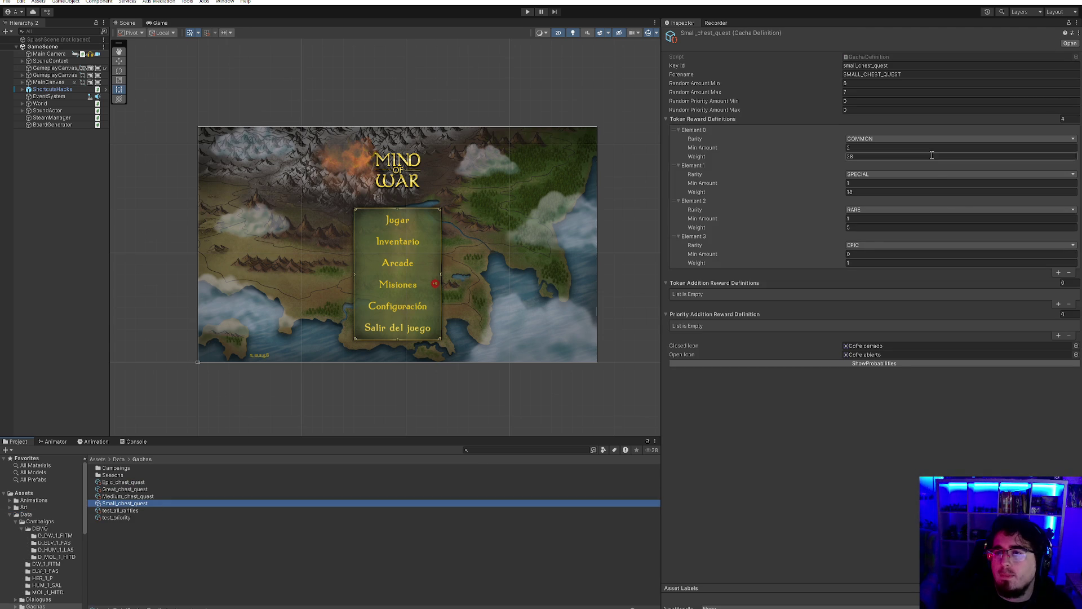
left_click(874, 363)
- Set the small chest's COMMON reward minimum amount to 3
mouse_move(570, 606)
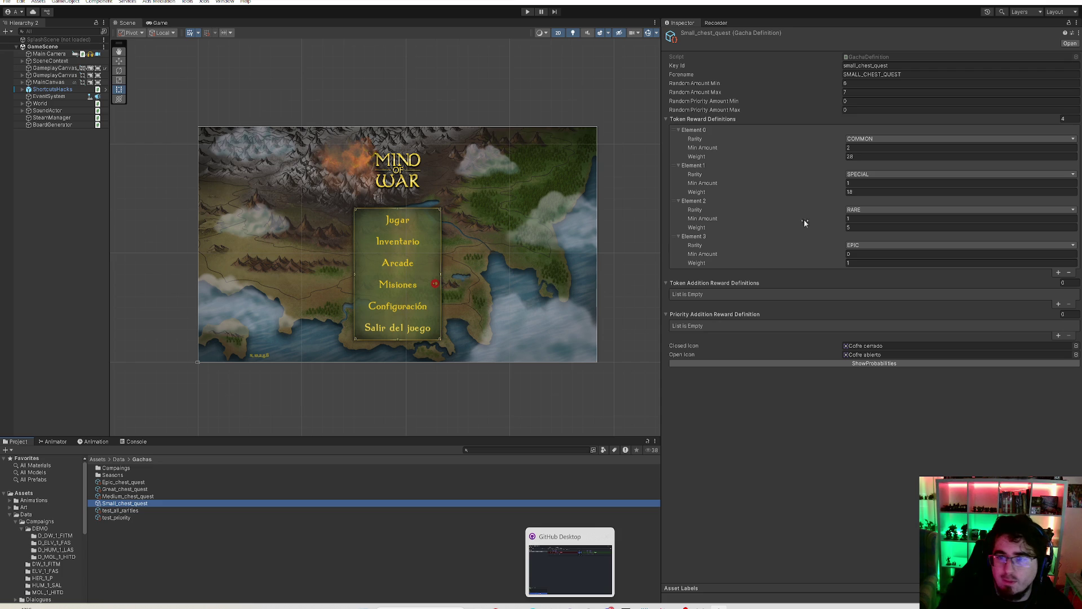
left_click(856, 83)
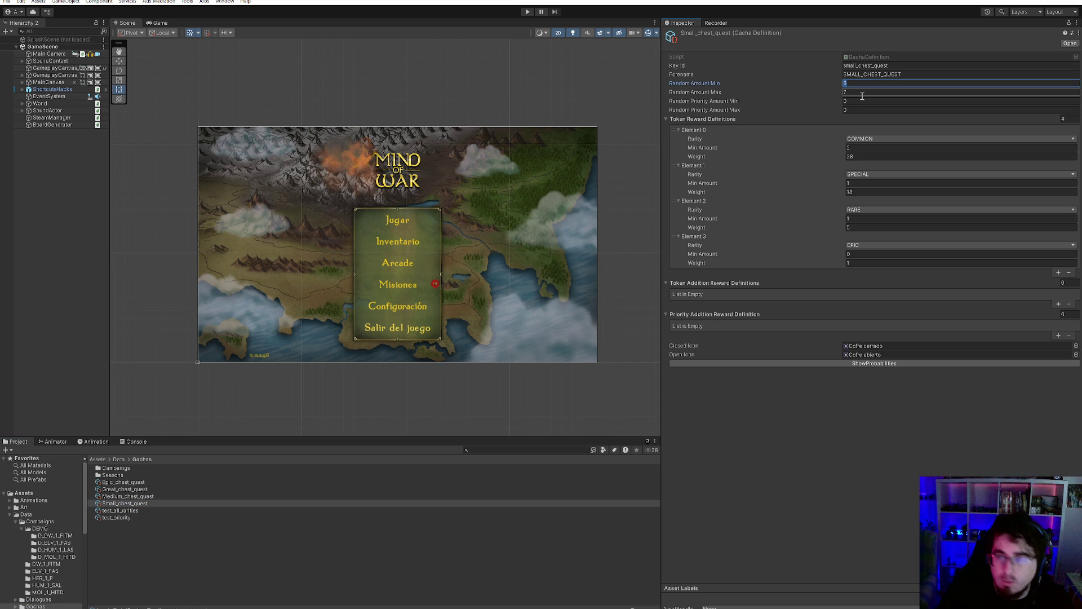
left_click(856, 148)
type("3")
left_click(866, 157)
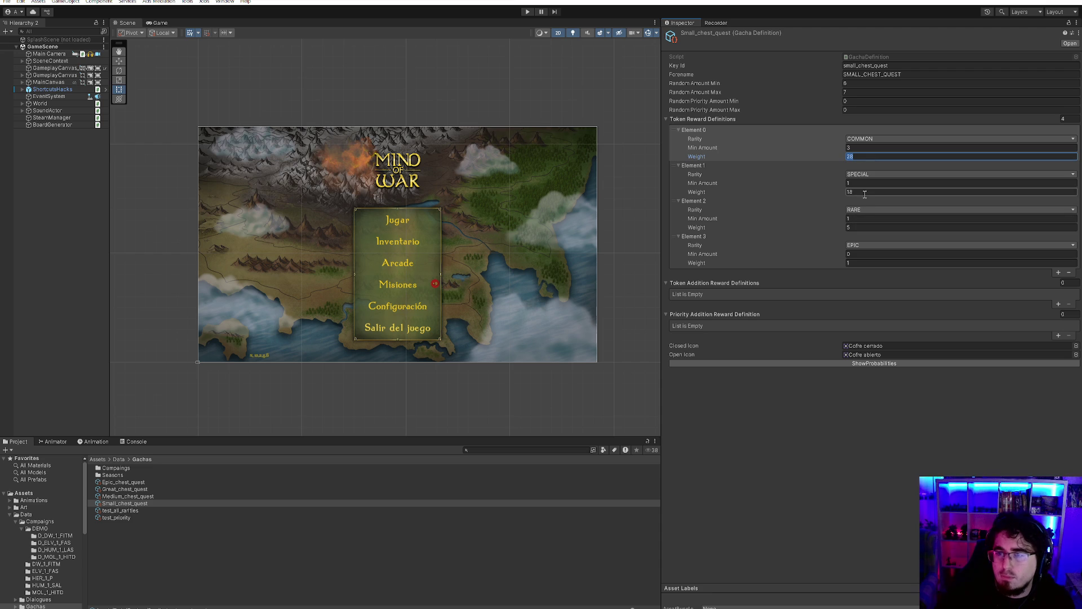
- Set the small chest's weights to RARE 6, COMMON 26 and SPECIAL 15
left_click(857, 227)
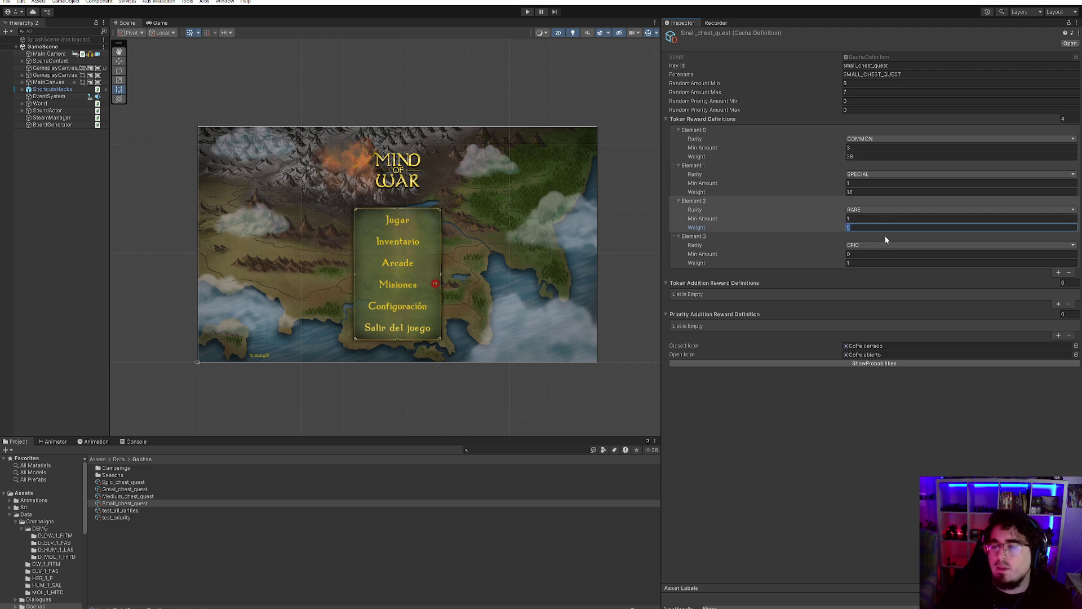
type("86")
key("Return")
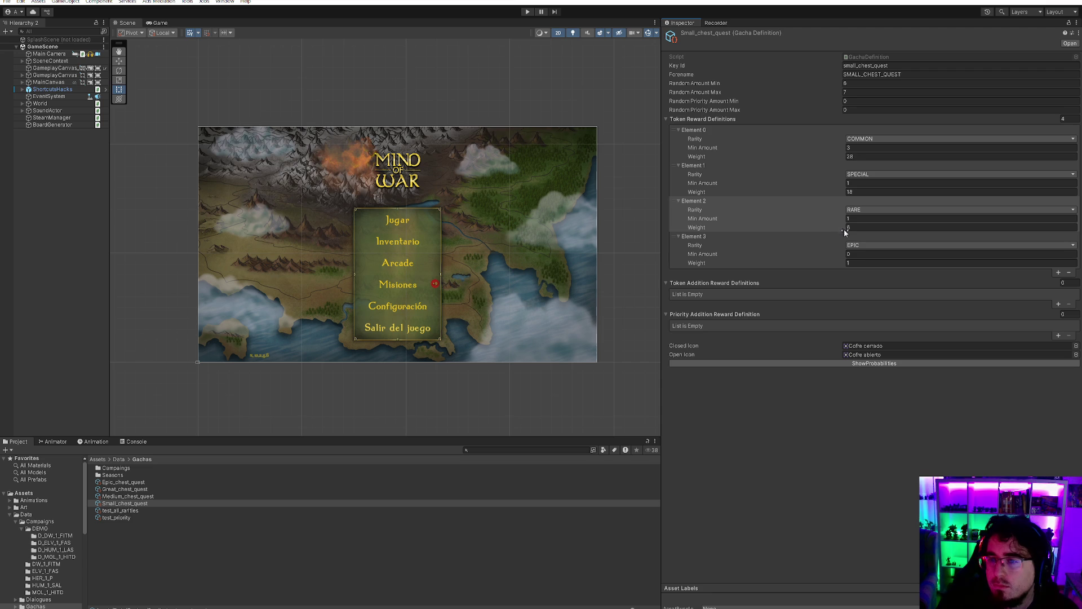
left_click(857, 158)
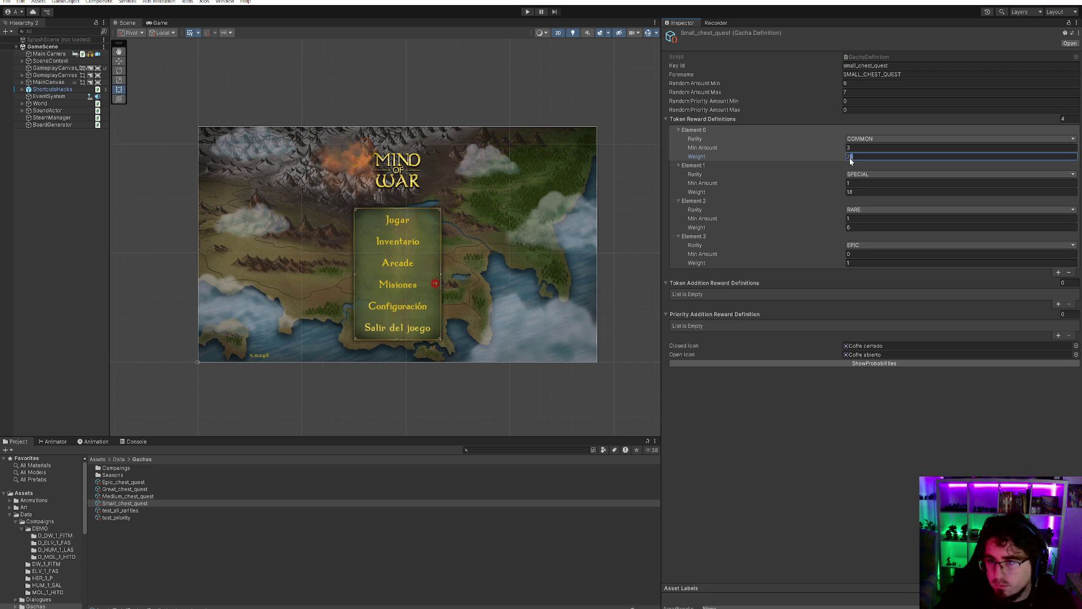
type("26")
left_click(862, 191)
type("15")
key("Return")
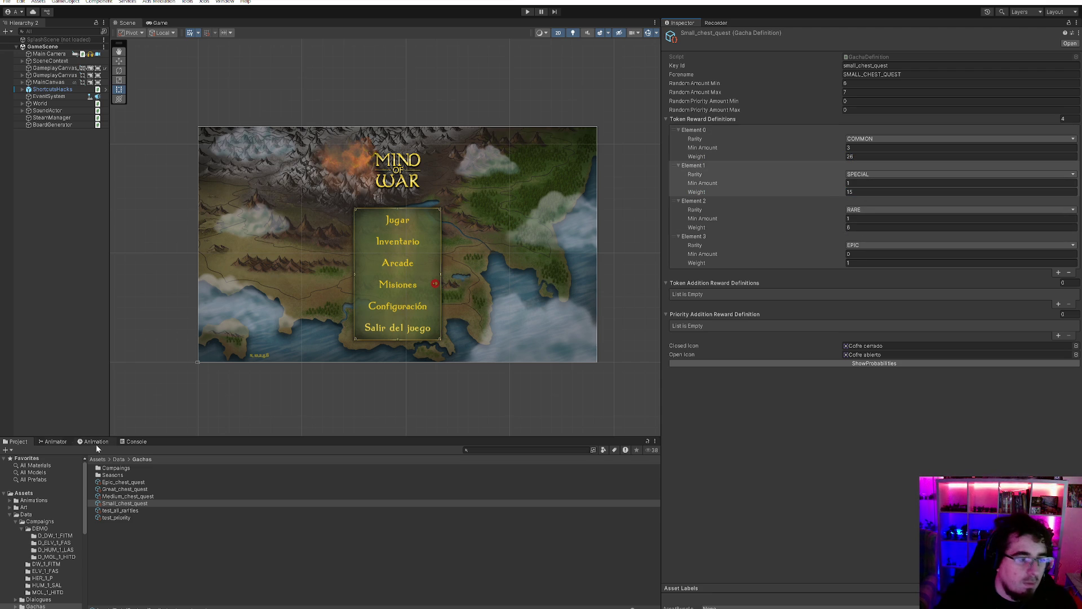
- Clear the Console and undo the last weight edit
left_click(132, 442)
left_click(8, 450)
key("ctrl+z")
key("ctrl+z")
key("ctrl+z")
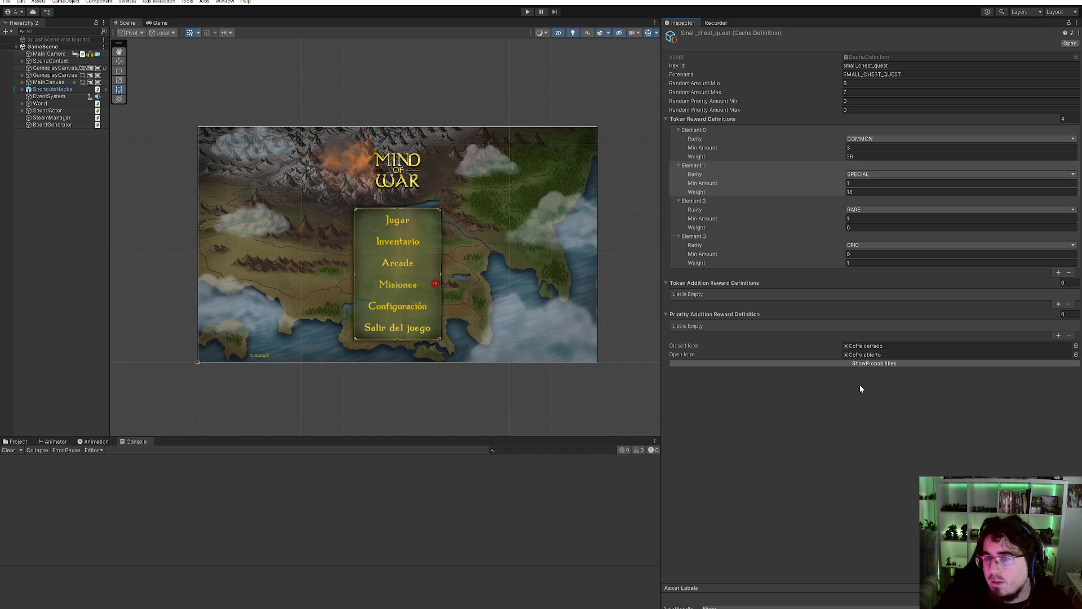
- Return to the small chest definition and log its reward probabilities to the Console
key("ctrl+z")
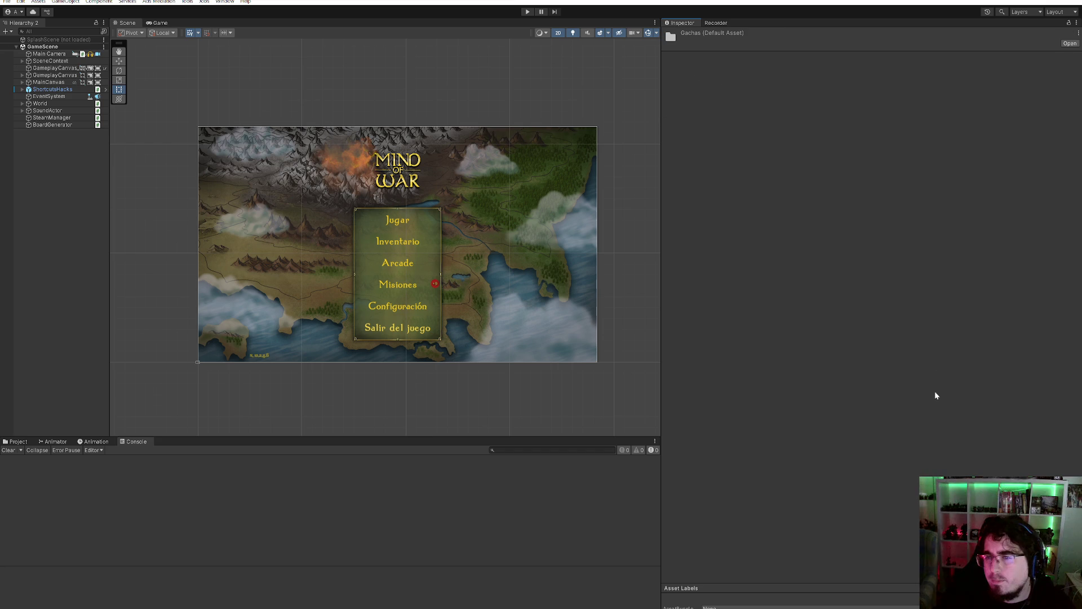
key("ctrl+y")
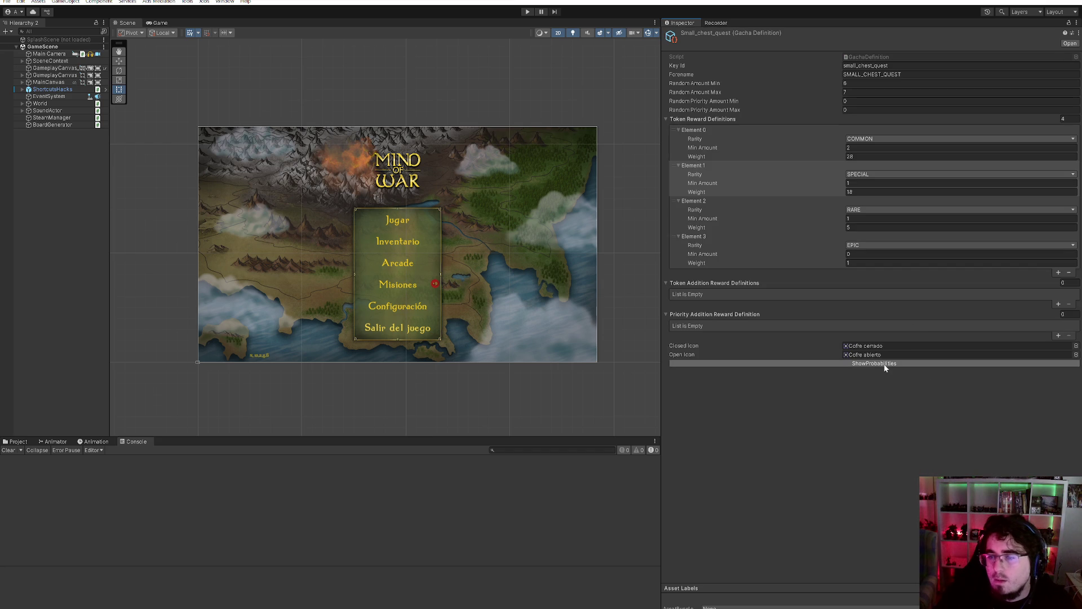
left_click(883, 364)
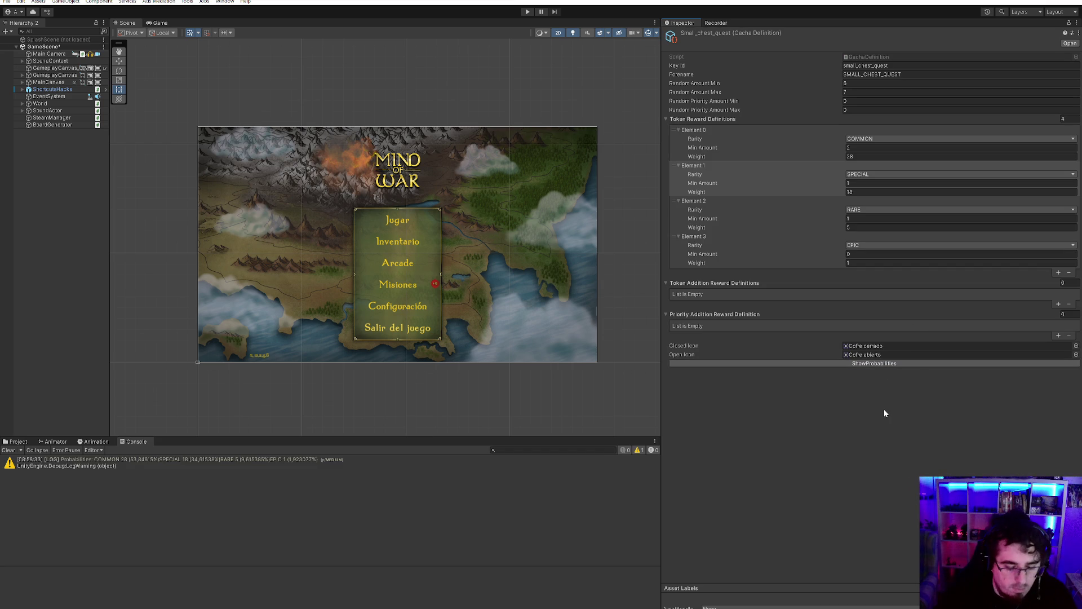
left_click(889, 364)
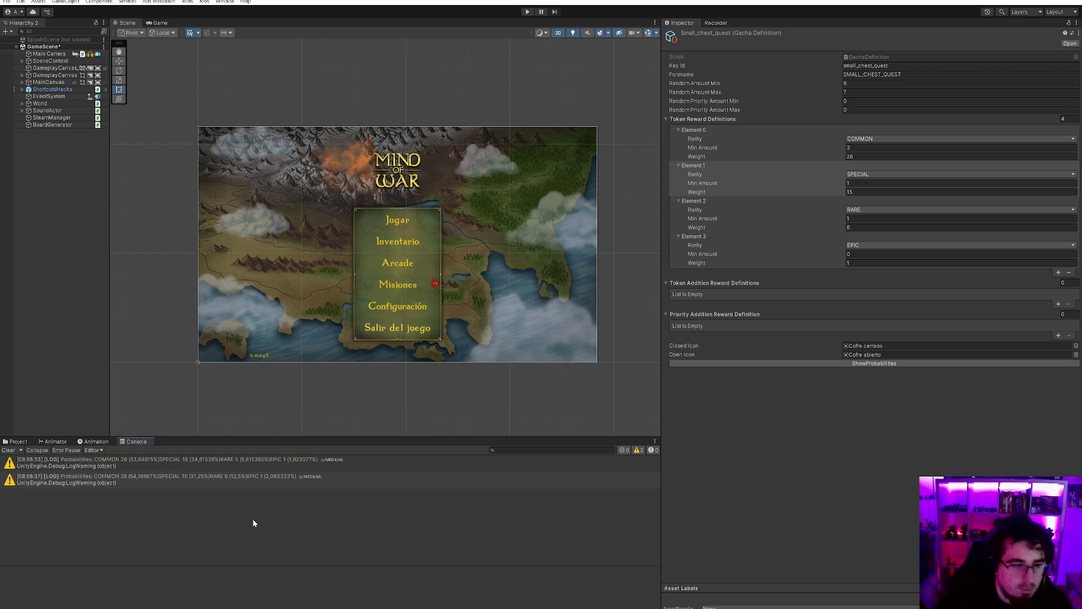
- Set the small chest's SPECIAL weight to 16 and compare the old and new probability logs
left_click(850, 192)
type("16")
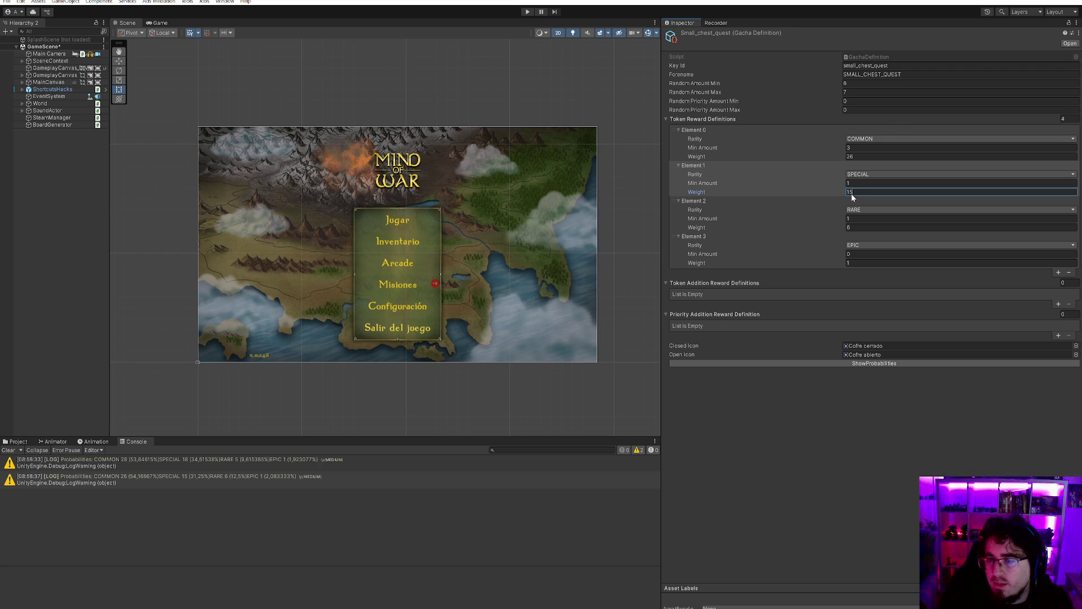
left_click(888, 363)
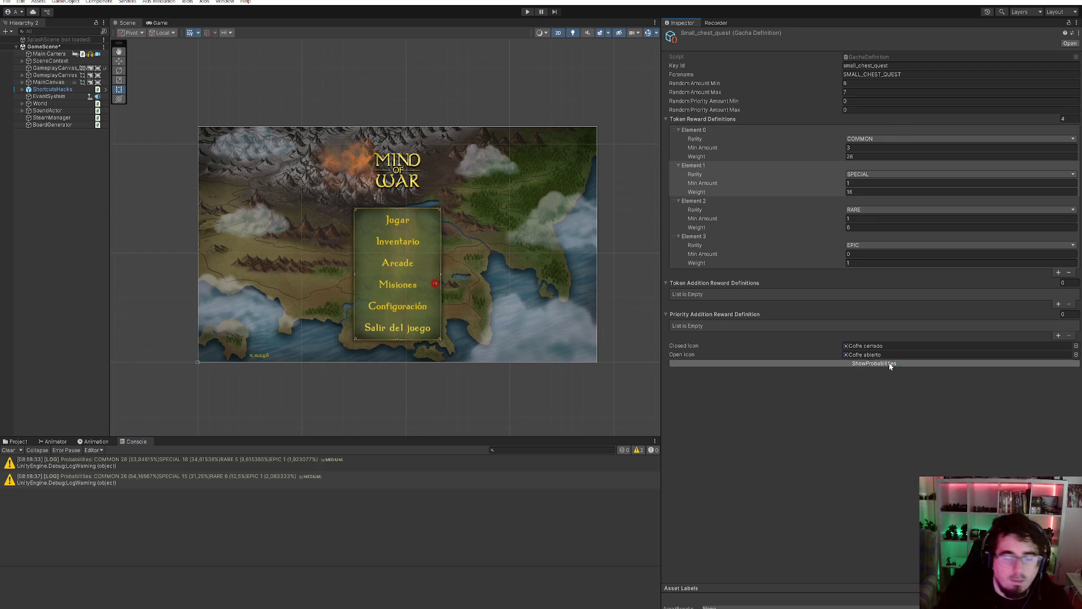
left_click(229, 478)
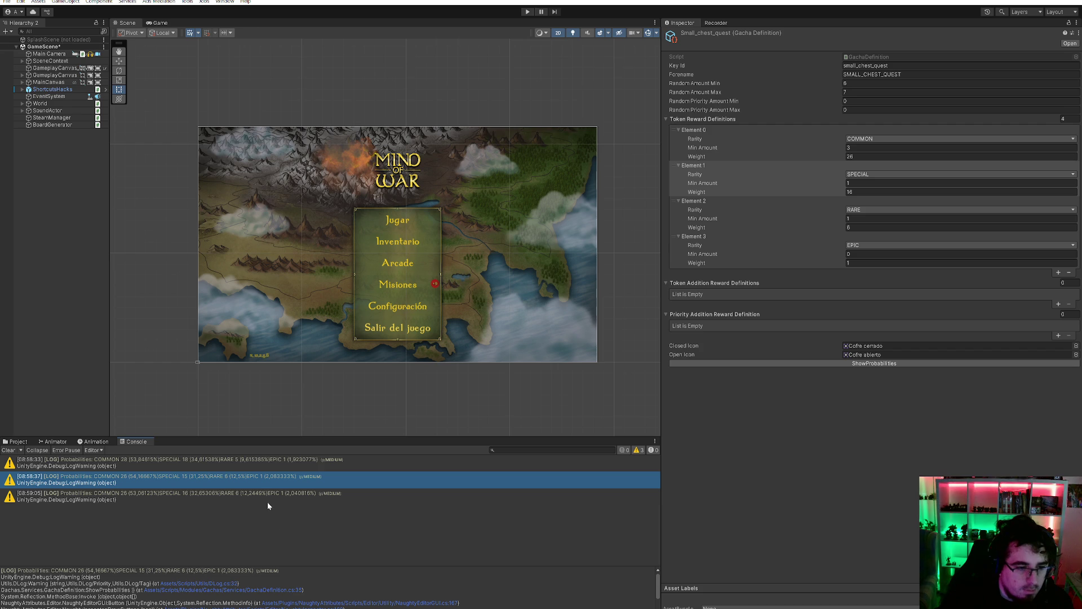
left_click(224, 498)
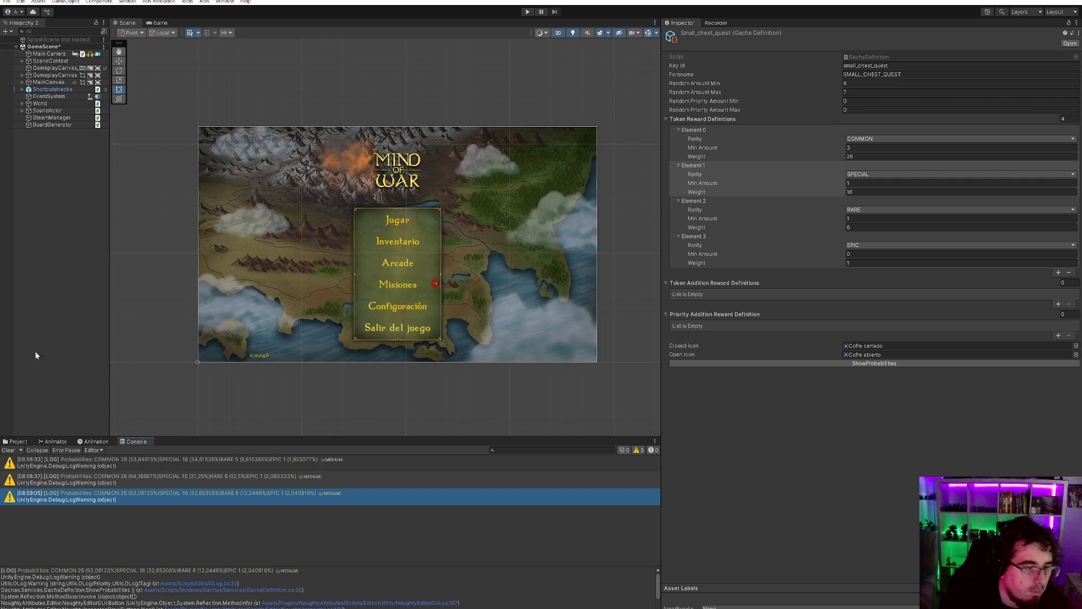
- Select Medium_chest_quest in the Gachas folder and bring up the repository's pending changes
left_click(17, 441)
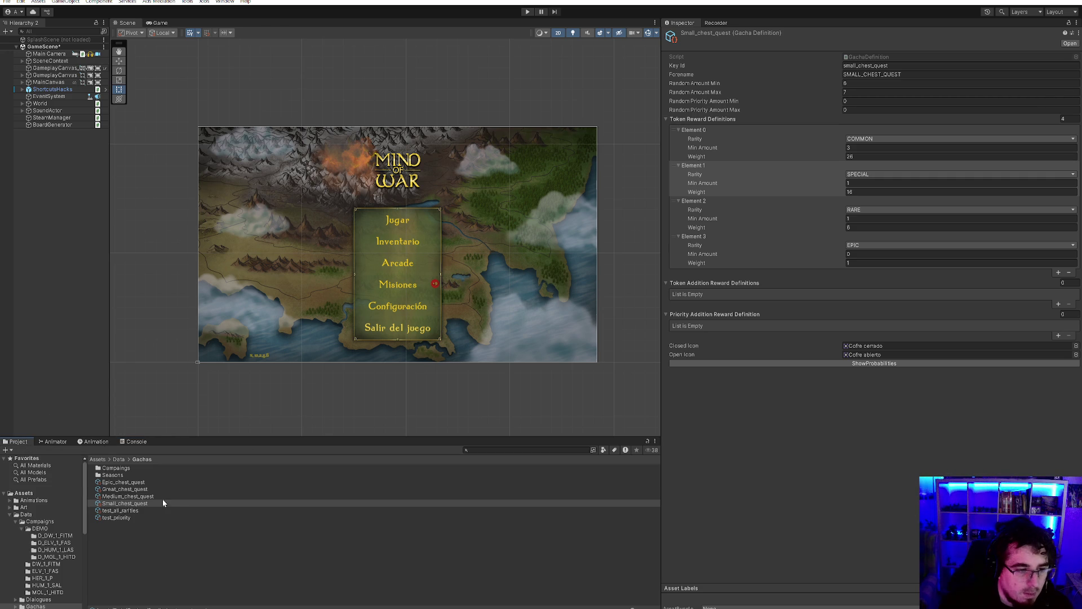
key("Up")
left_click(198, 504)
left_click(210, 494)
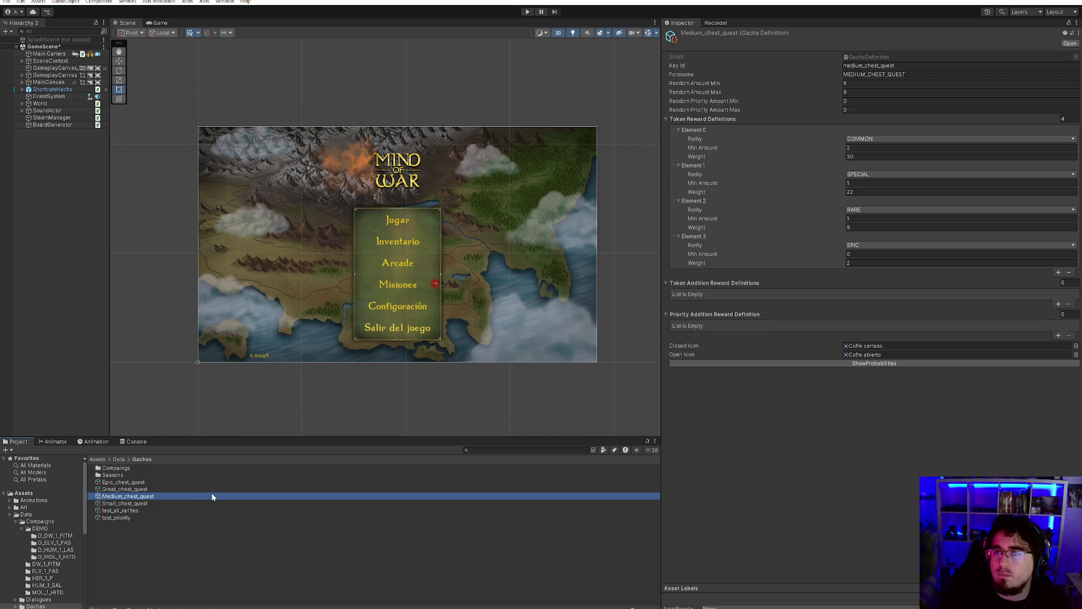
key("F2")
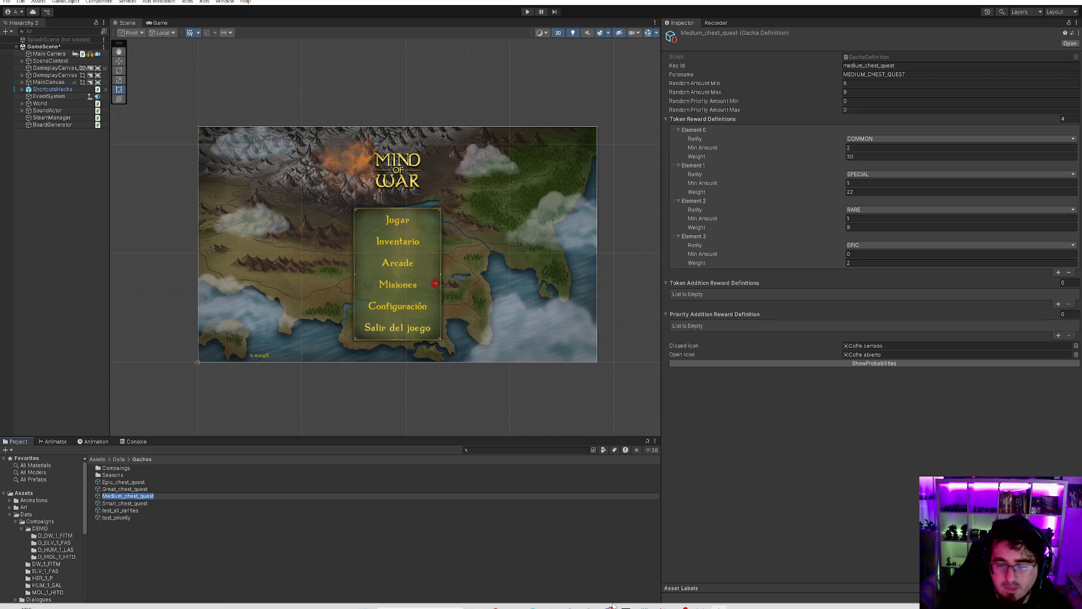
left_click(568, 607)
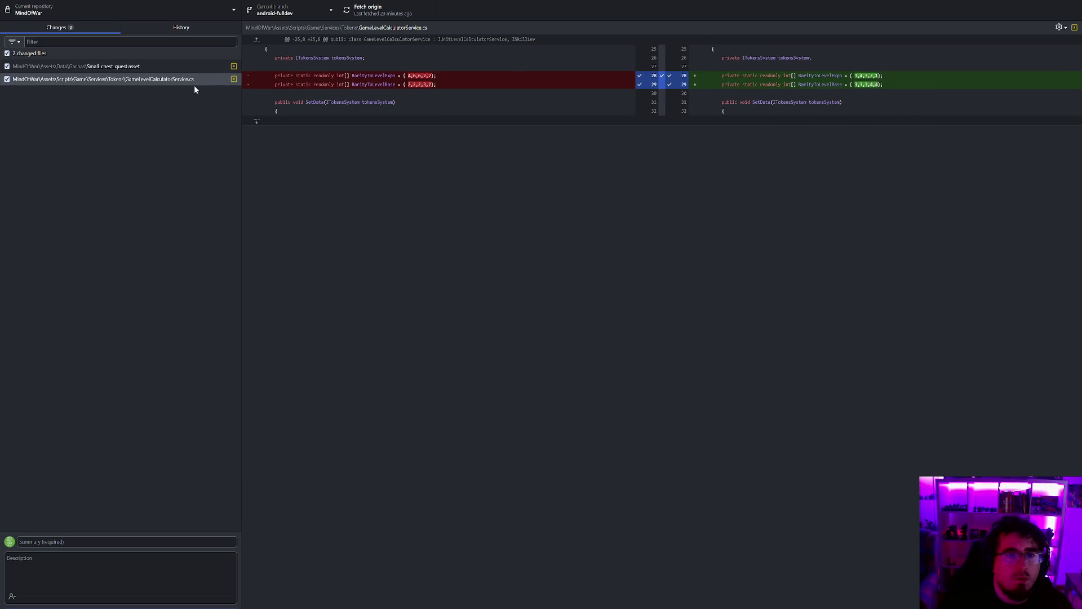
left_click(162, 70)
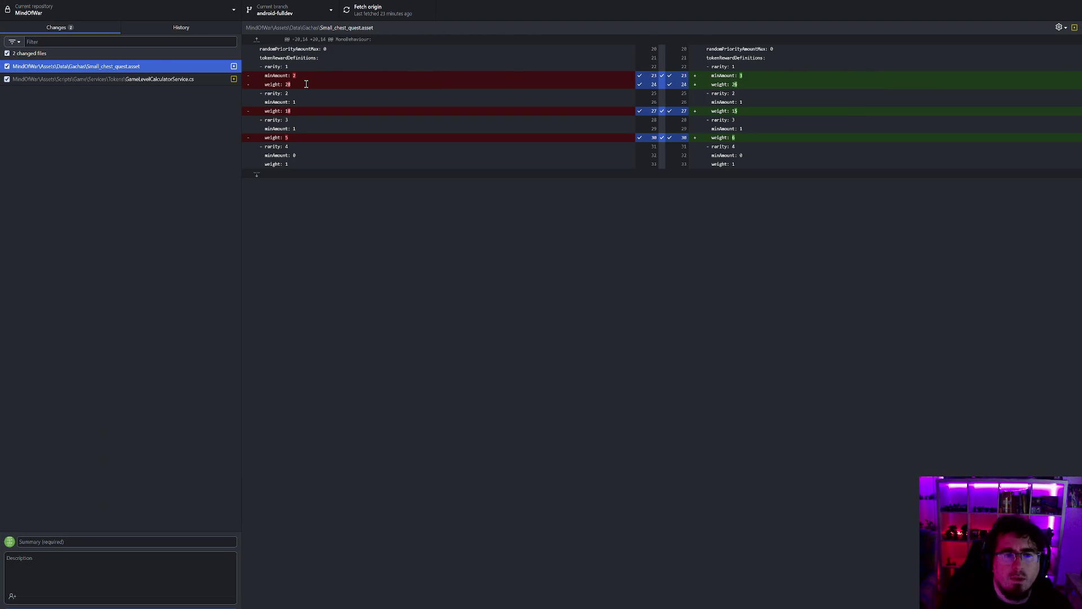
key("alt+Tab")
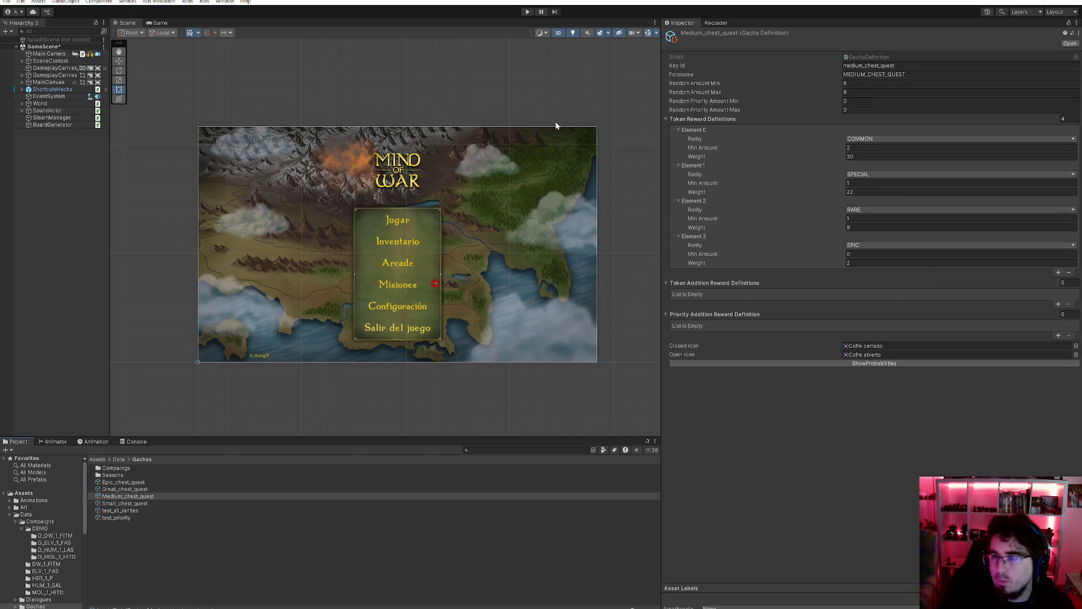
- Check the small chest's minimum, then give the medium chest's COMMON reward minimum 3 and weight 28
left_click(125, 503)
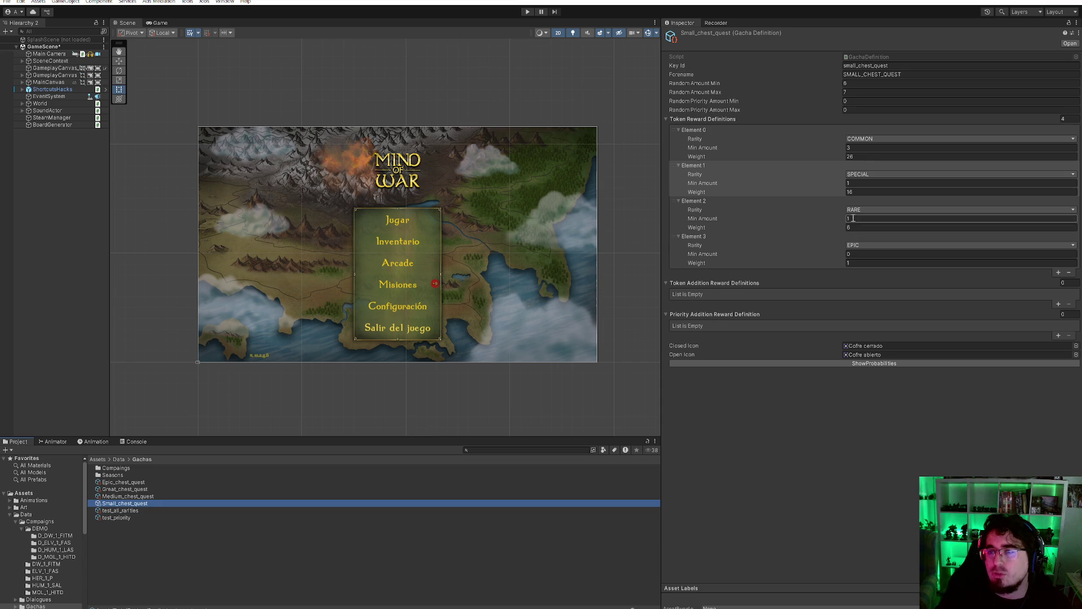
left_click(883, 84)
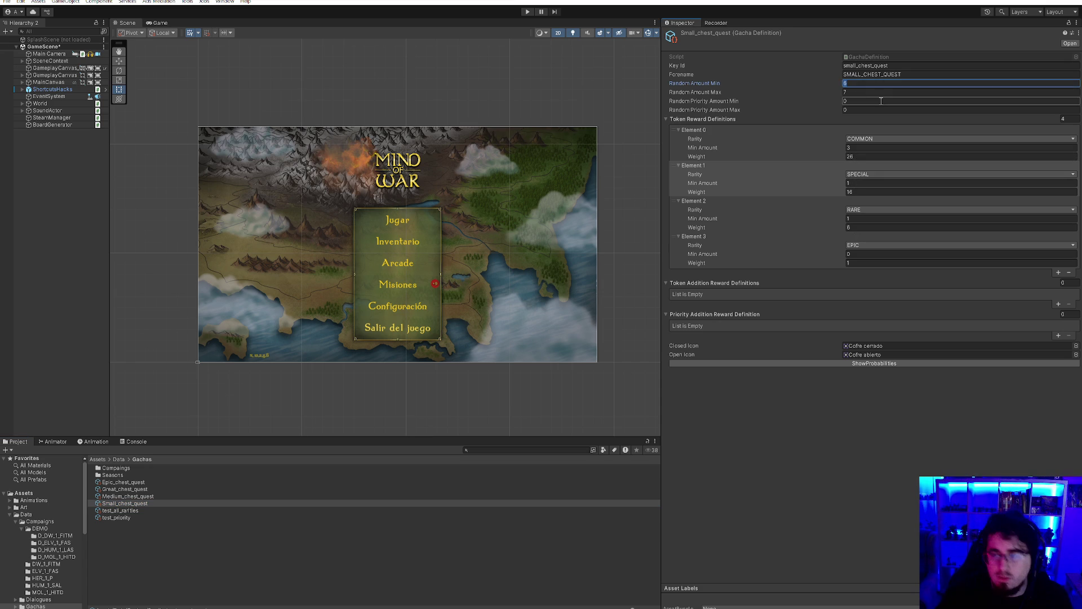
left_click(133, 497)
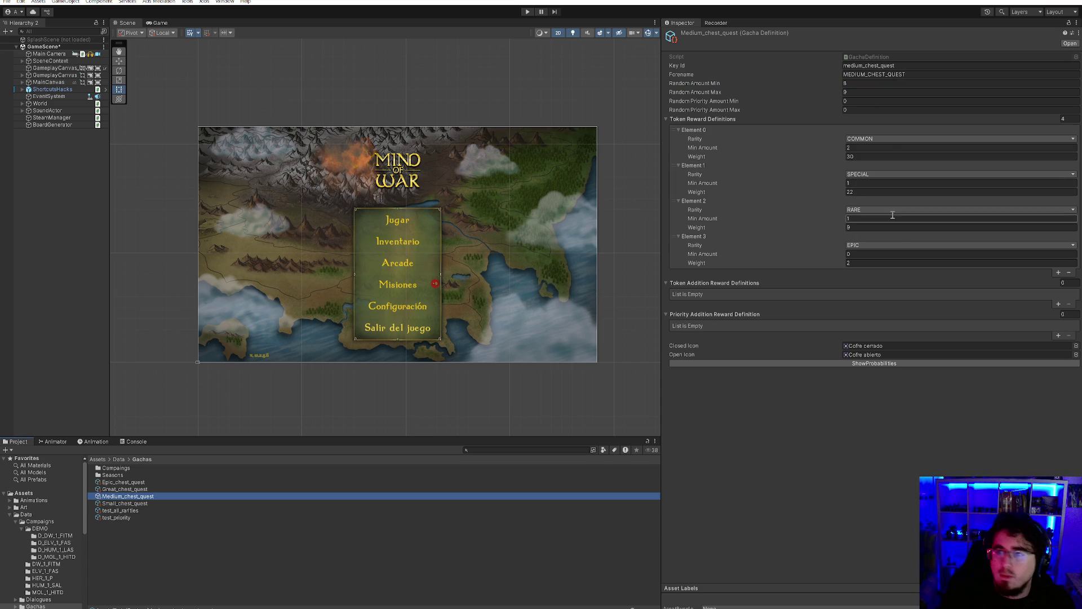
left_click(870, 148)
type("3")
left_click(865, 157)
type("2")
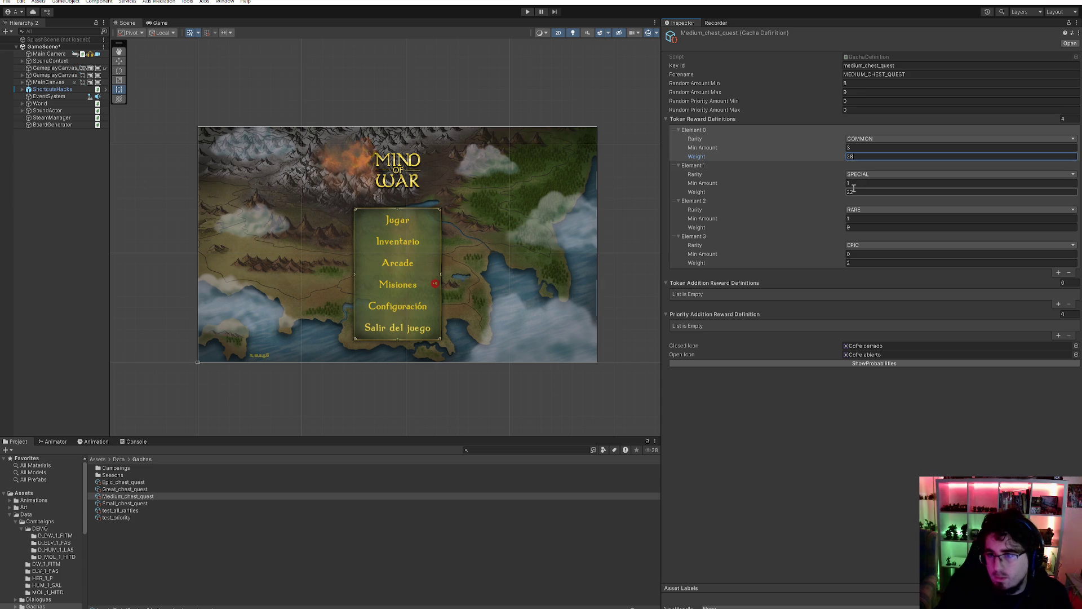
type("8")
- Give the medium chest SPECIAL weight 20 and RARE weight 10, then open Great_chest_quest's COMMON weight
left_click(850, 192)
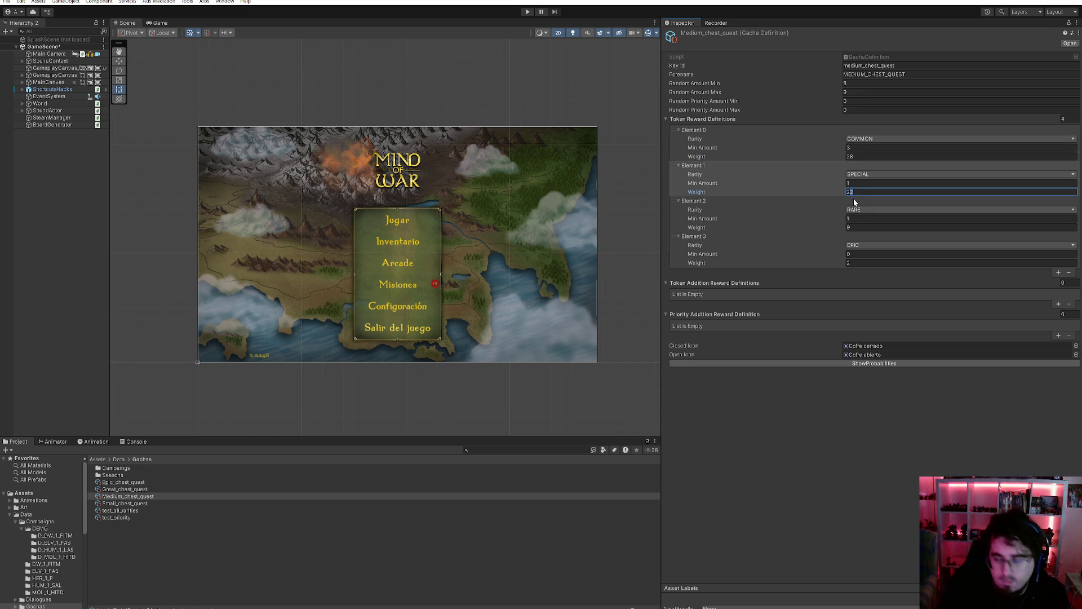
type("20")
left_click(861, 227)
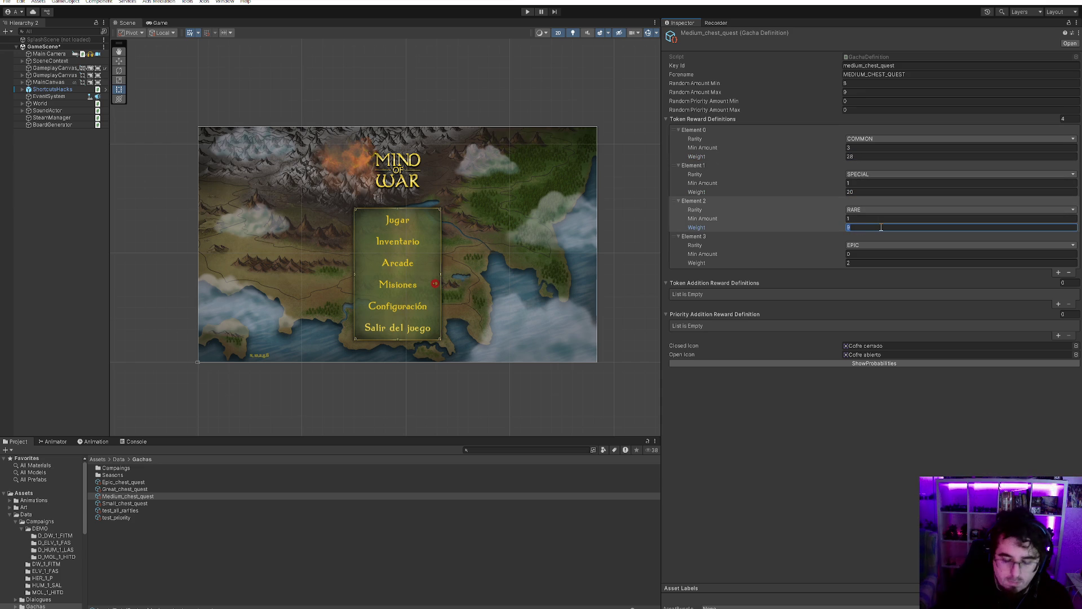
type("10")
left_click(868, 416)
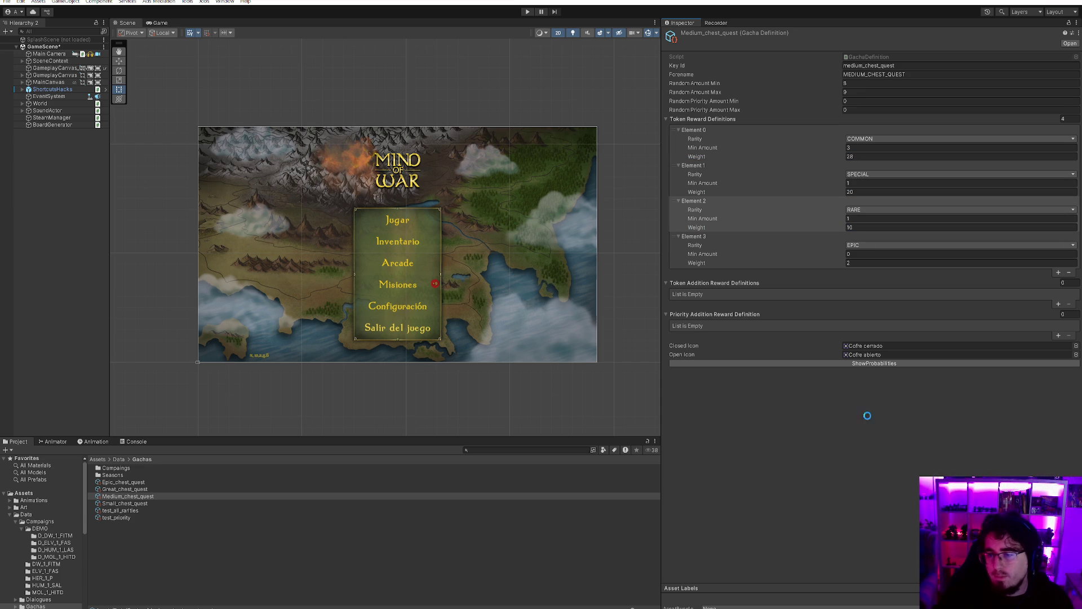
left_click(142, 489)
left_click(848, 157)
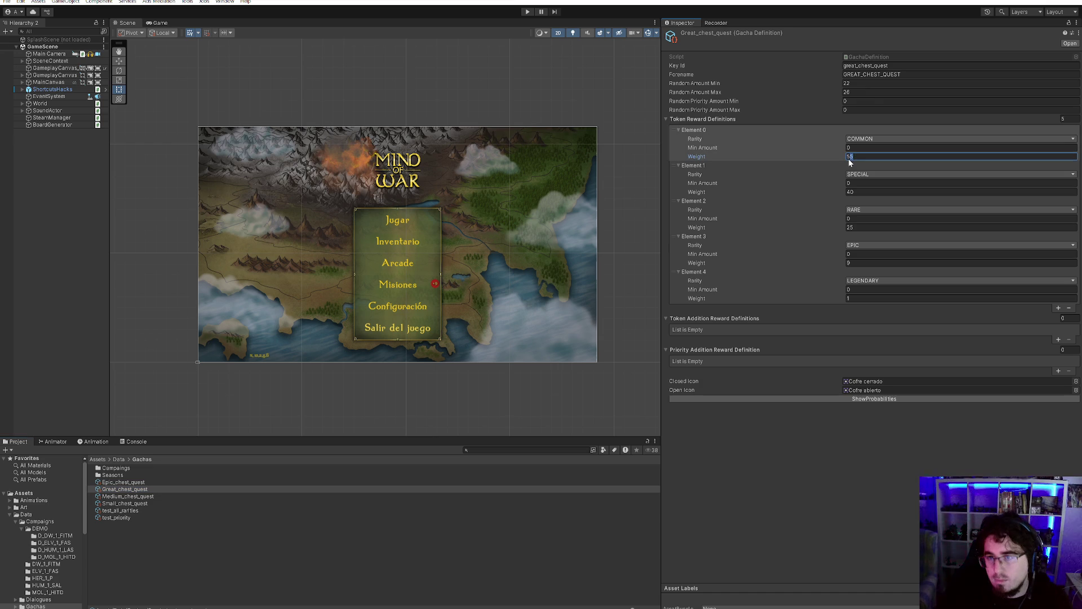
- Set the great chest's COMMON, SPECIAL and RARE weights to 52, 8 and 26
type("52")
left_click(849, 192)
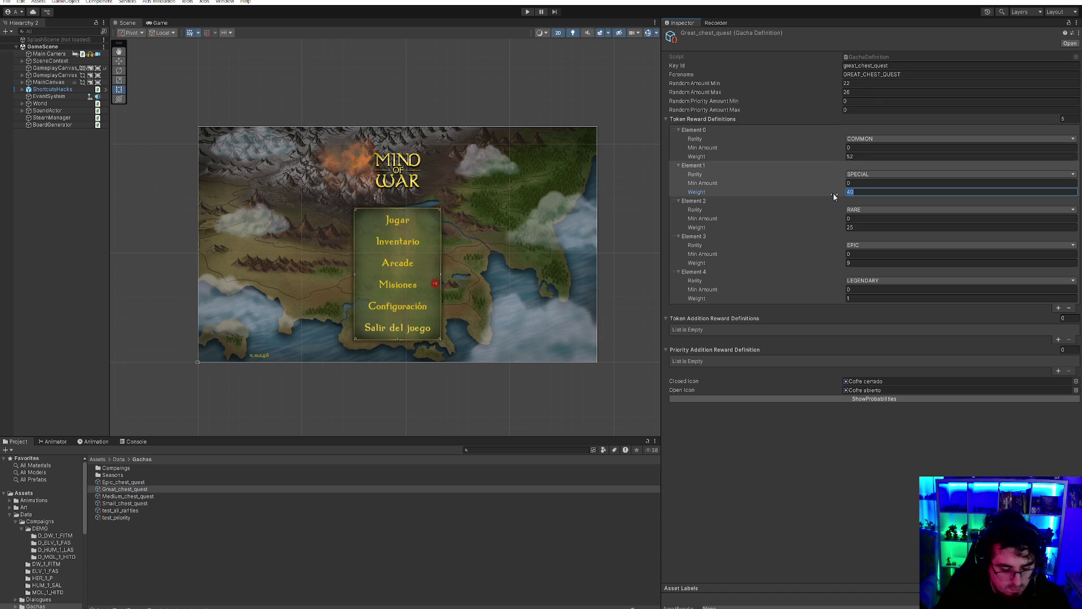
type("18")
left_click(851, 227)
type("26")
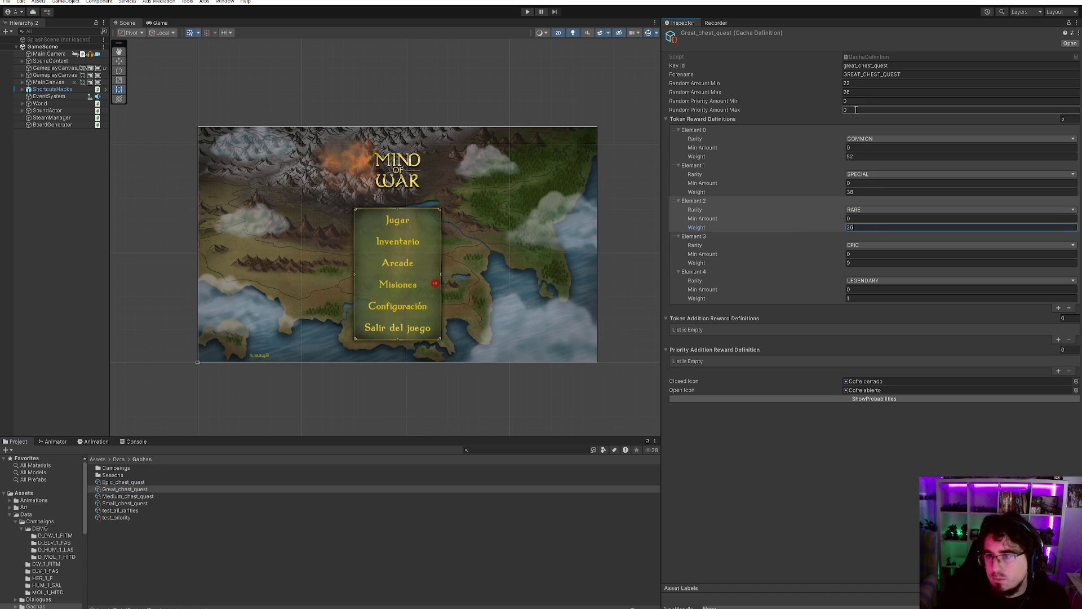
- Set the great chest's random amount range to 24–30 and open Epic_chest_quest
left_click(852, 83)
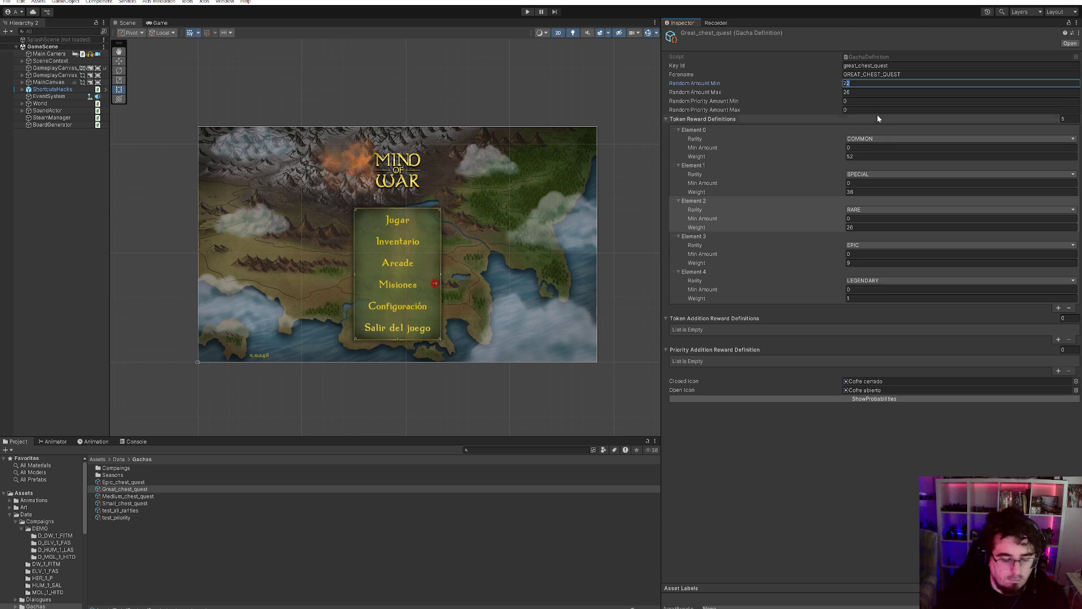
type("24")
left_click(851, 93)
type("30")
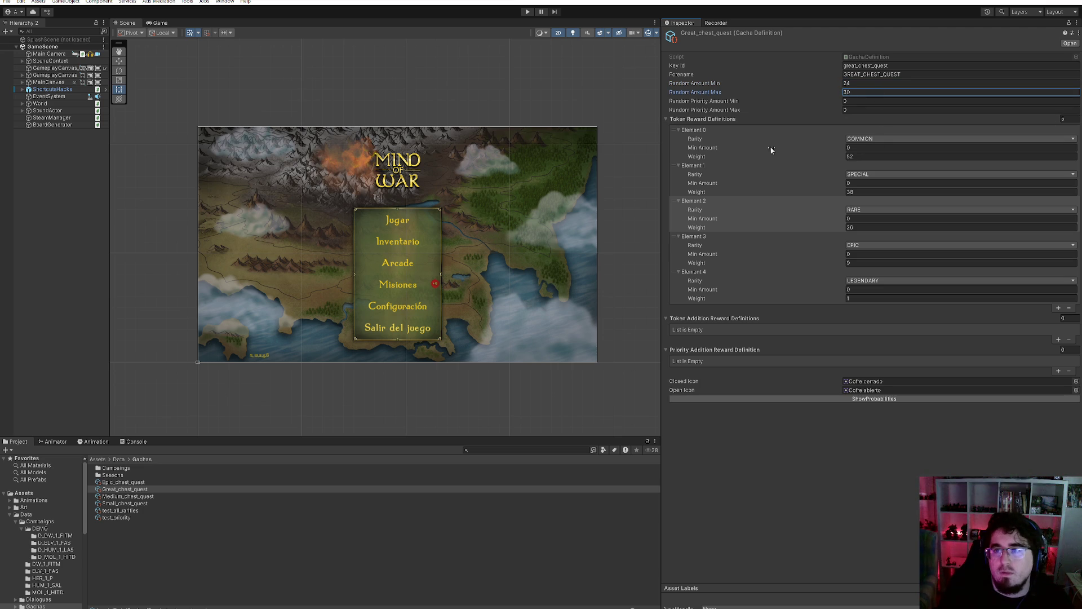
left_click(143, 482)
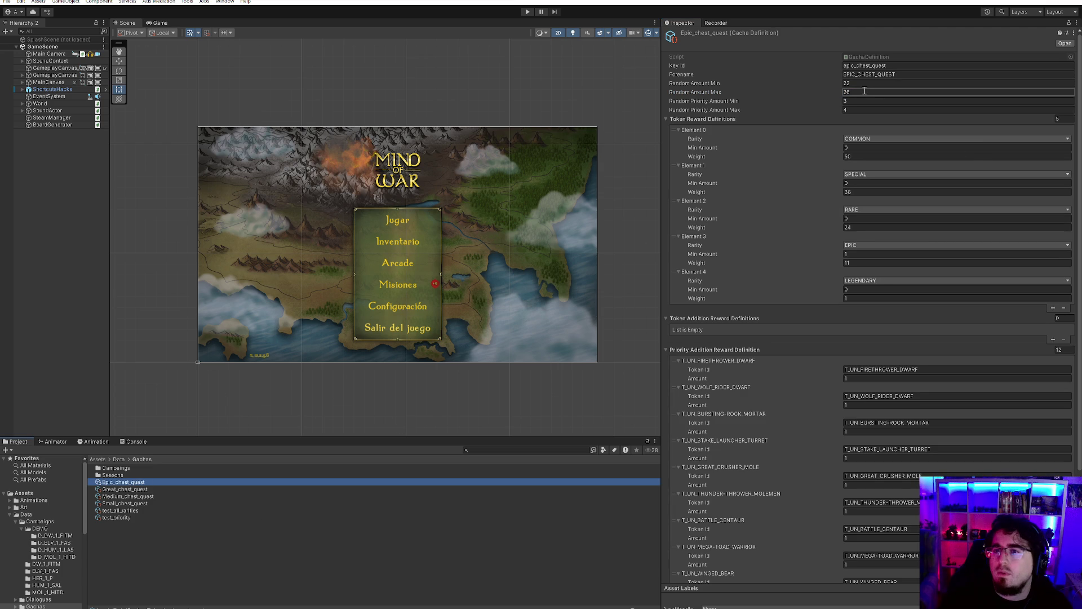
- Set the epic chest's COMMON, SPECIAL, RARE and EPIC weights to 48, 36, 23 and 8
left_click(859, 156)
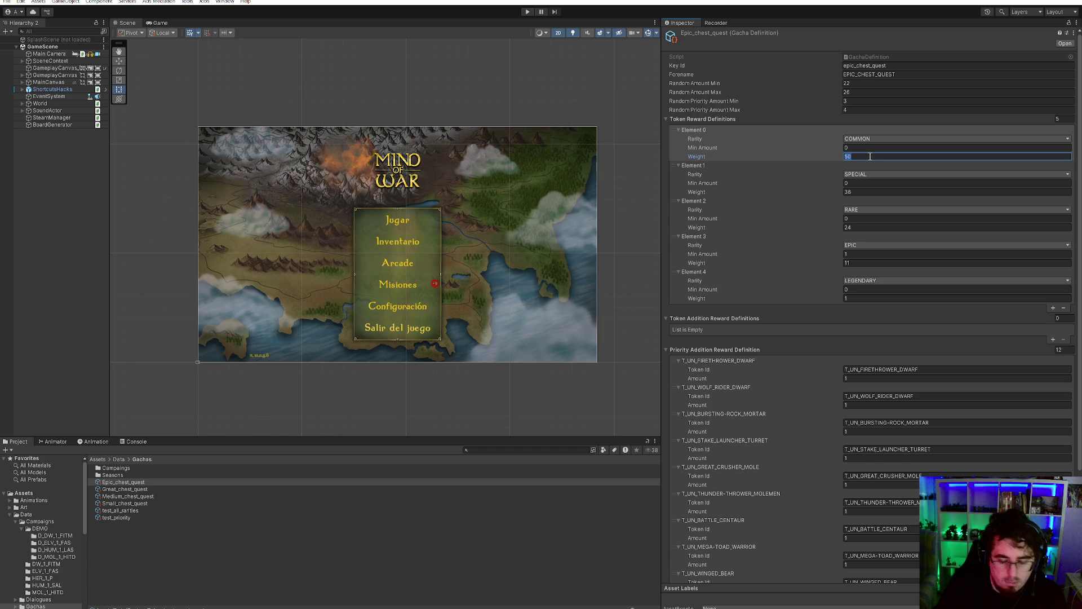
type("48")
left_click(853, 192)
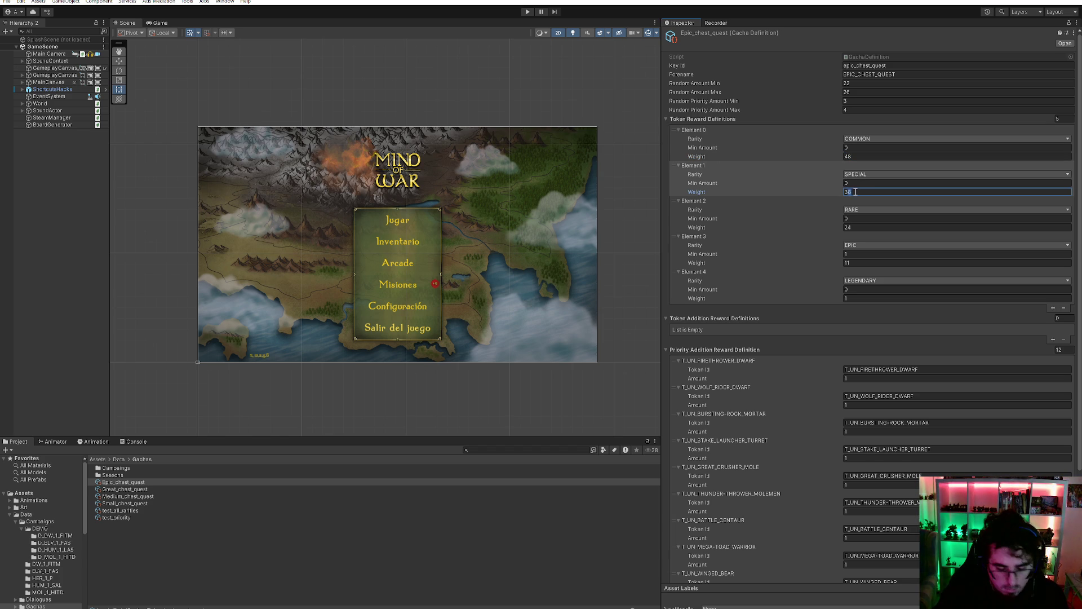
left_click(850, 227)
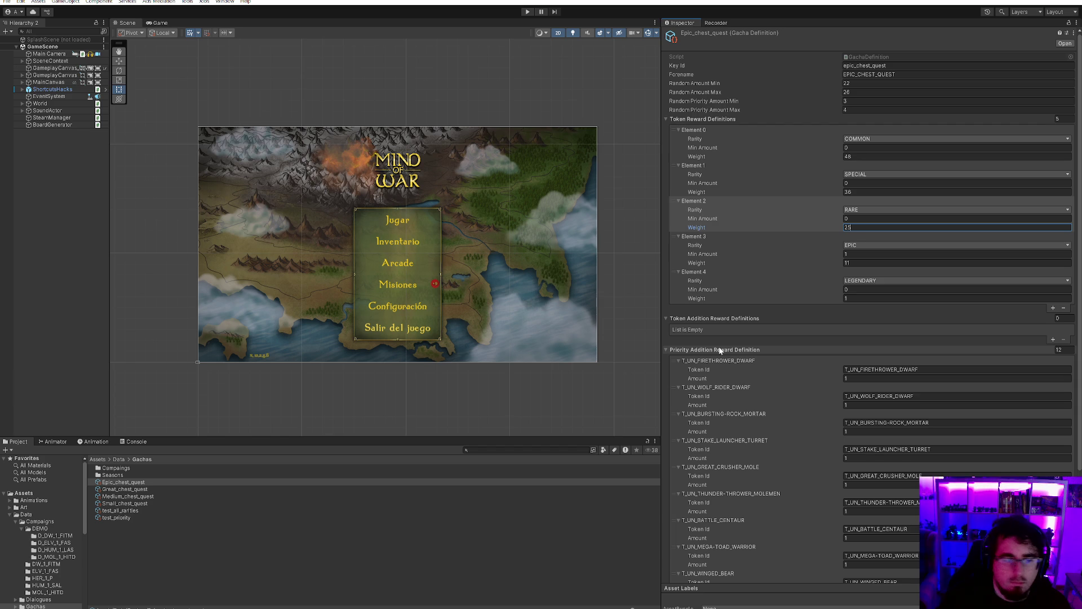
scroll(733, 361, "down", 5)
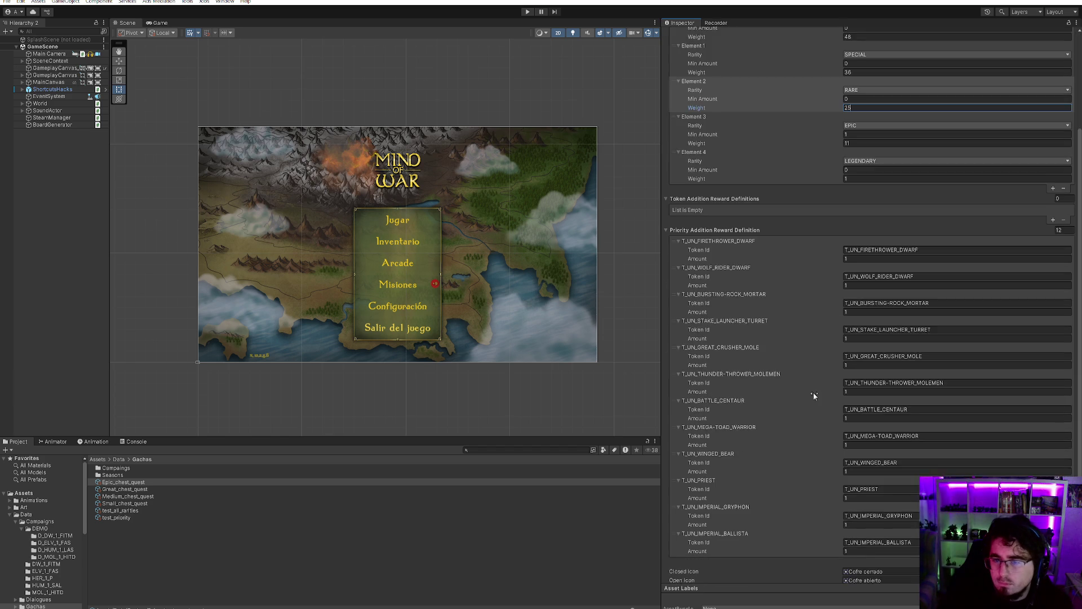
scroll(913, 305, "up", 5)
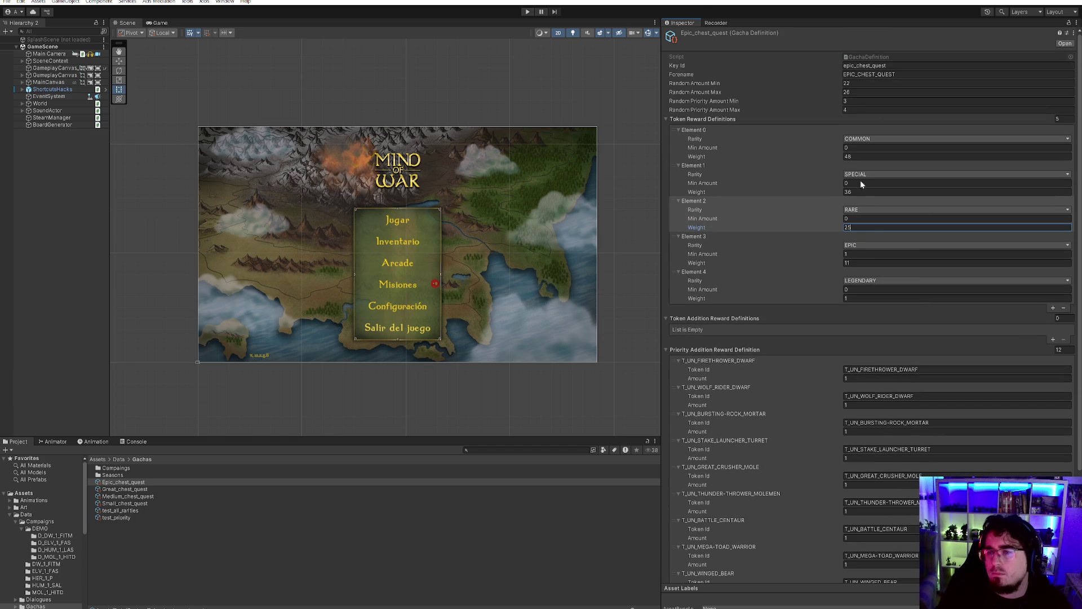
left_click(881, 102)
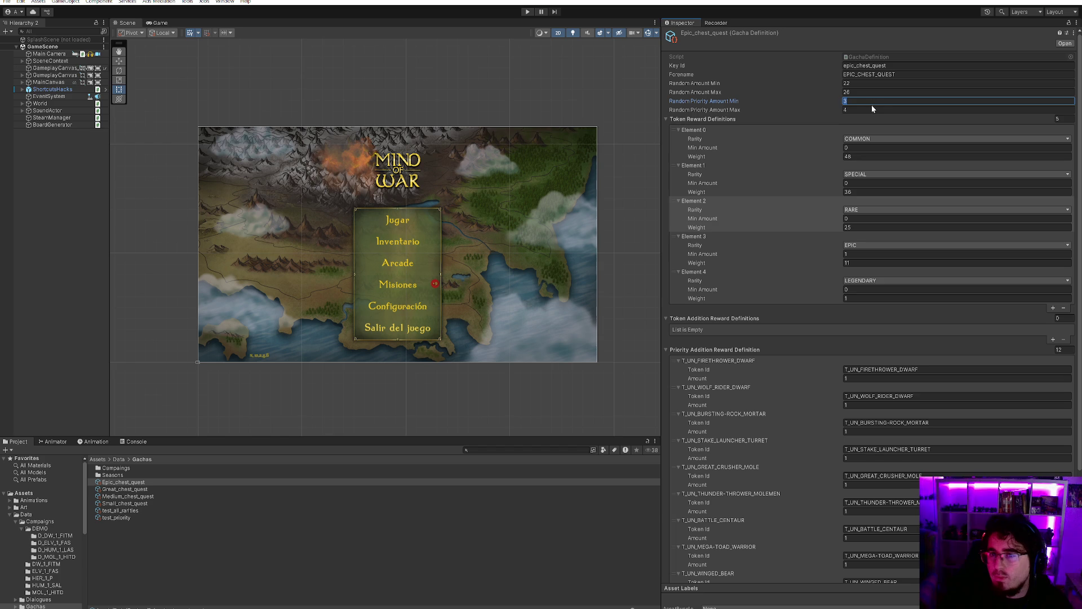
scroll(873, 141, "down", 3)
scroll(874, 167, "up", 3)
left_click(871, 263)
type("8")
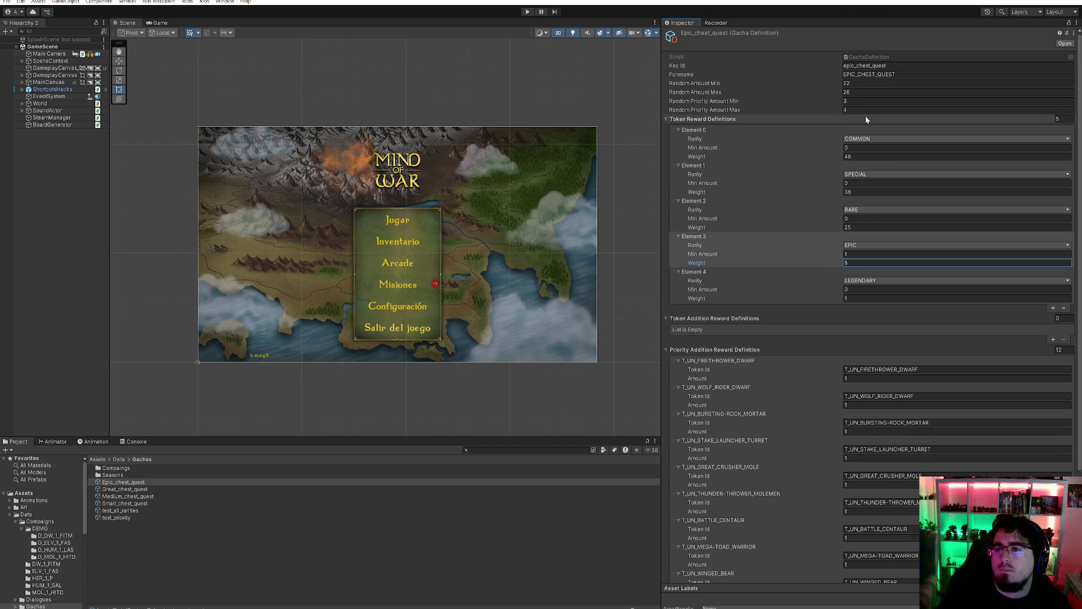
- Review the epic chest's priority and token amount fields and the EPIC reward's minimum
left_click(851, 101)
type("4")
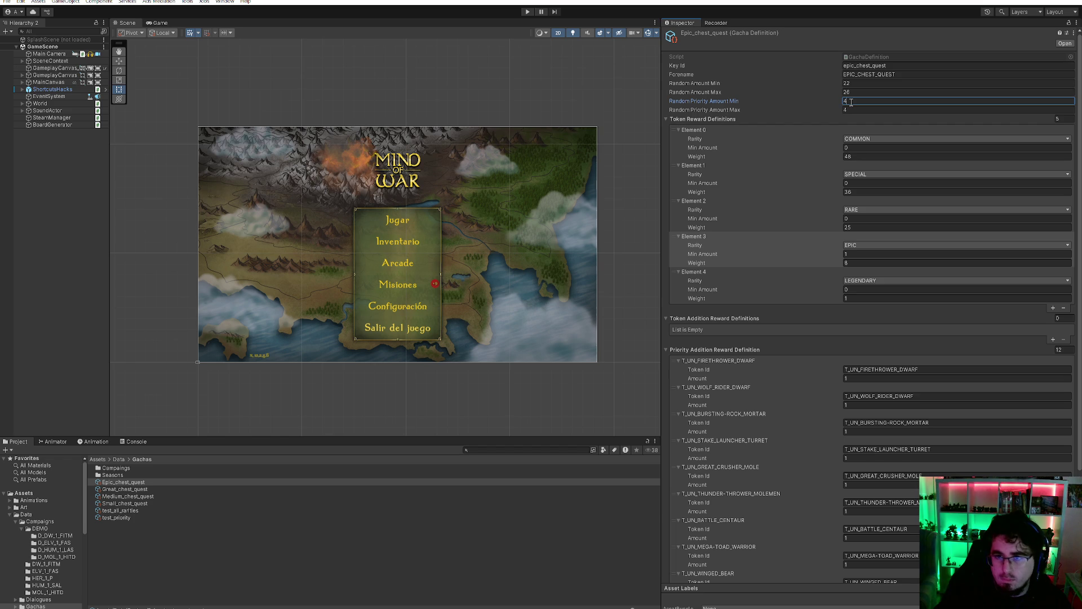
left_click(867, 84)
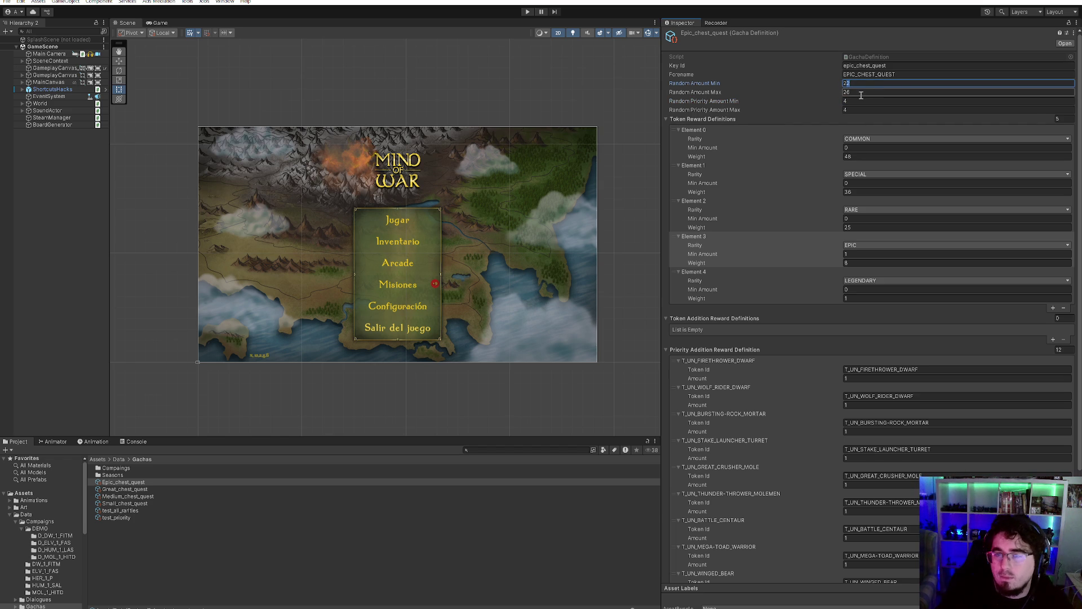
left_click(856, 254)
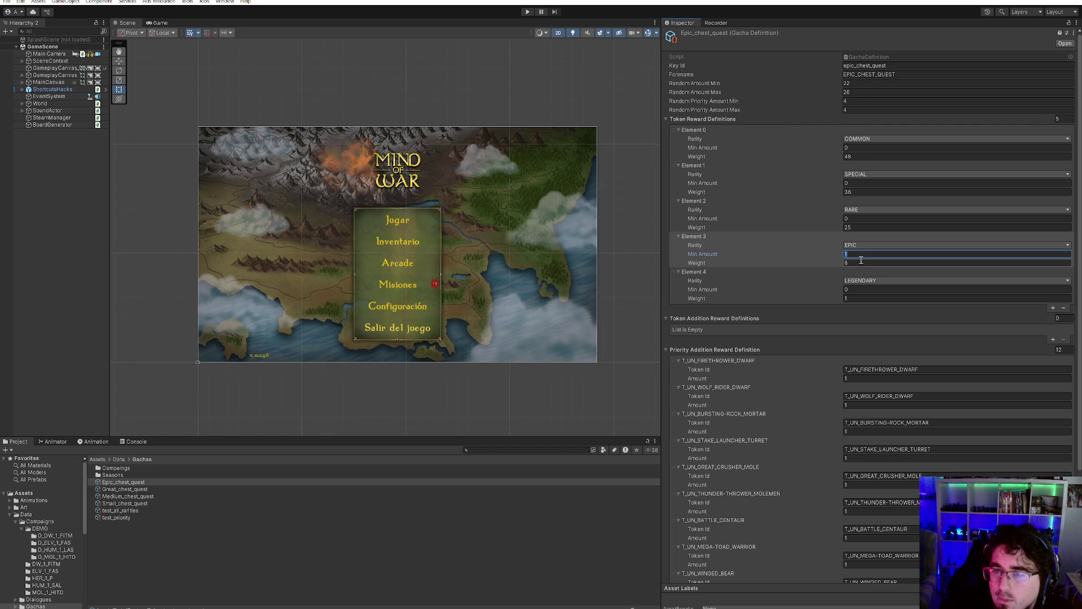
scroll(770, 367, "down", 5)
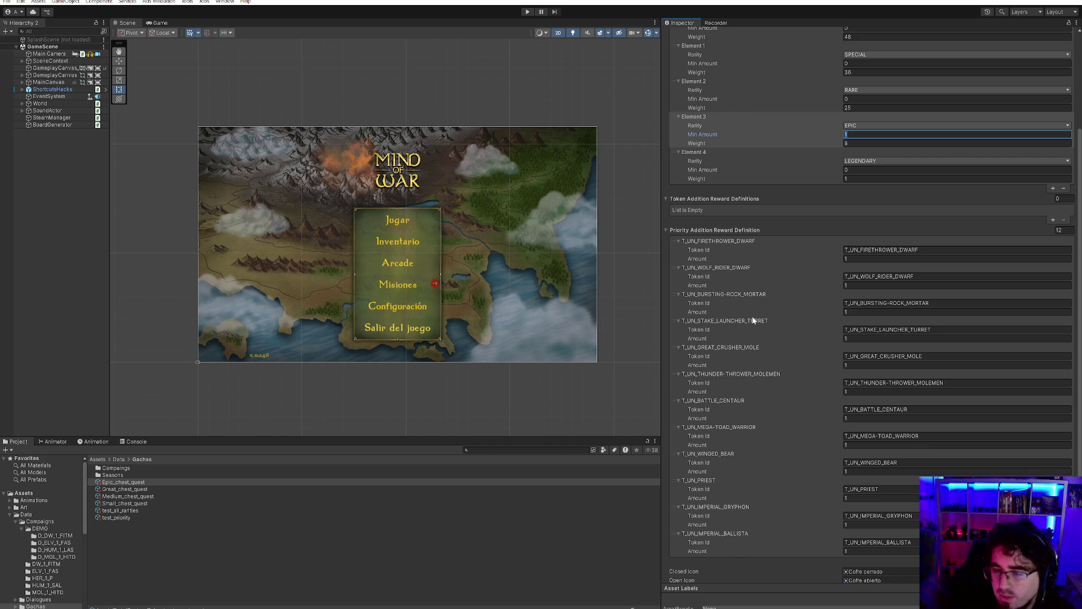
scroll(814, 316, "up", 5)
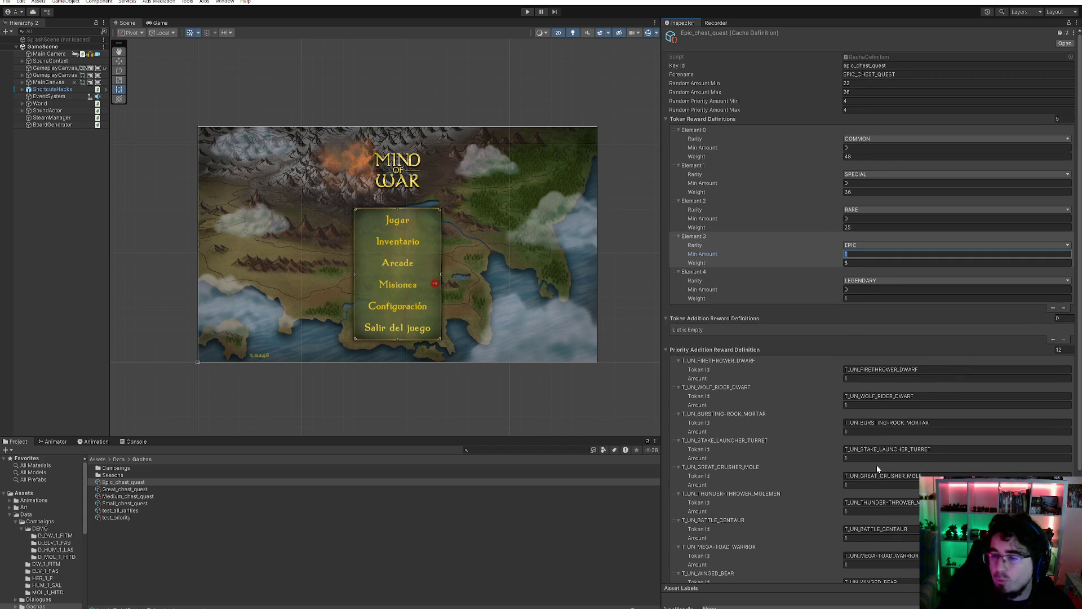
scroll(882, 387, "down", 2)
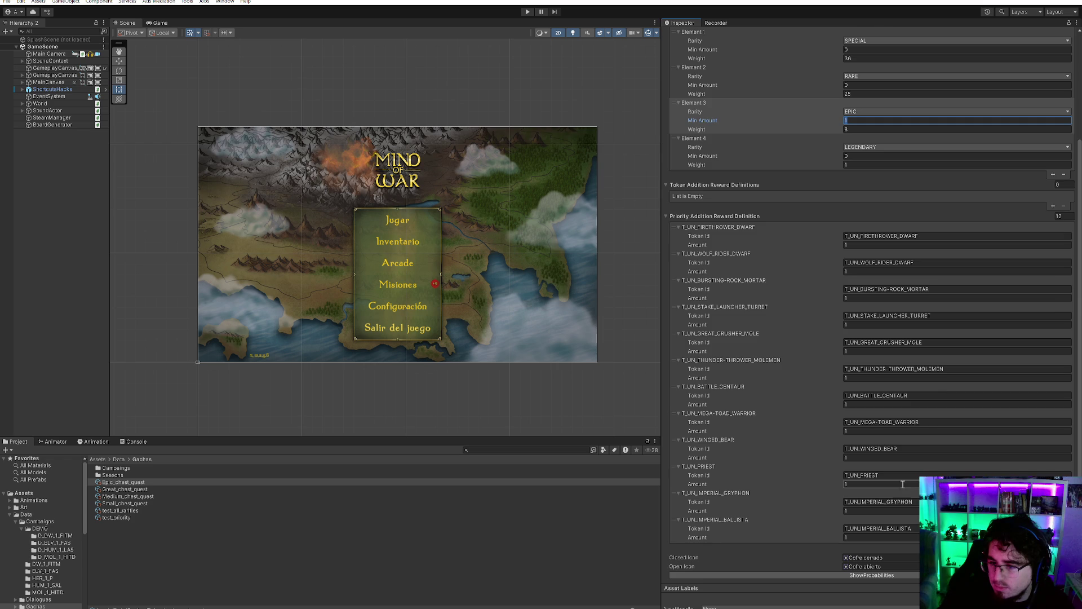
scroll(907, 468, "up", 2)
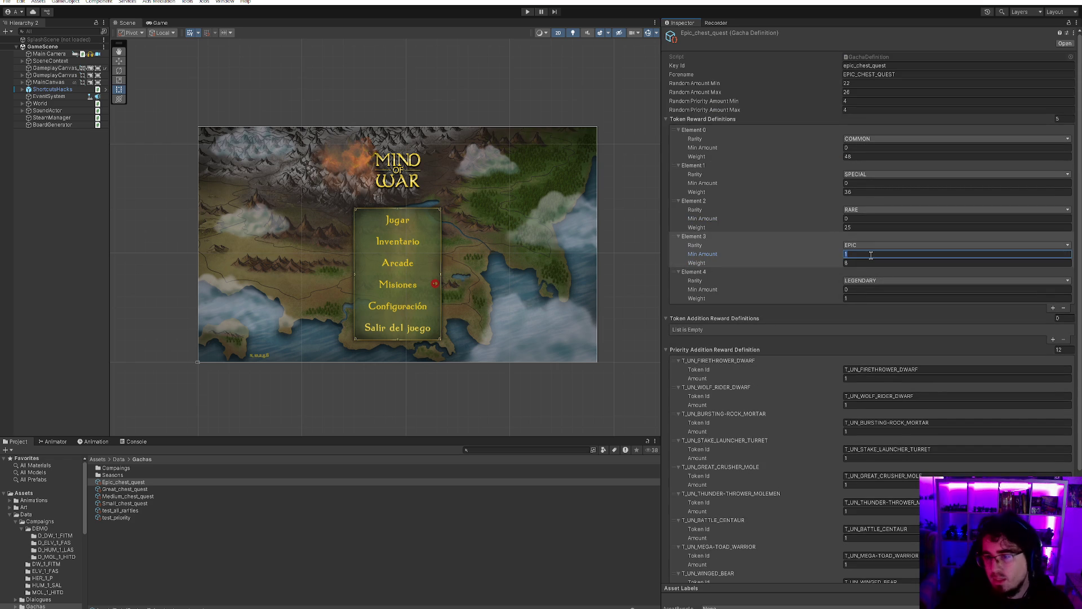
- Set Random Priority Amount min and max to 5 and Random Amount to 24–28
left_click(867, 100)
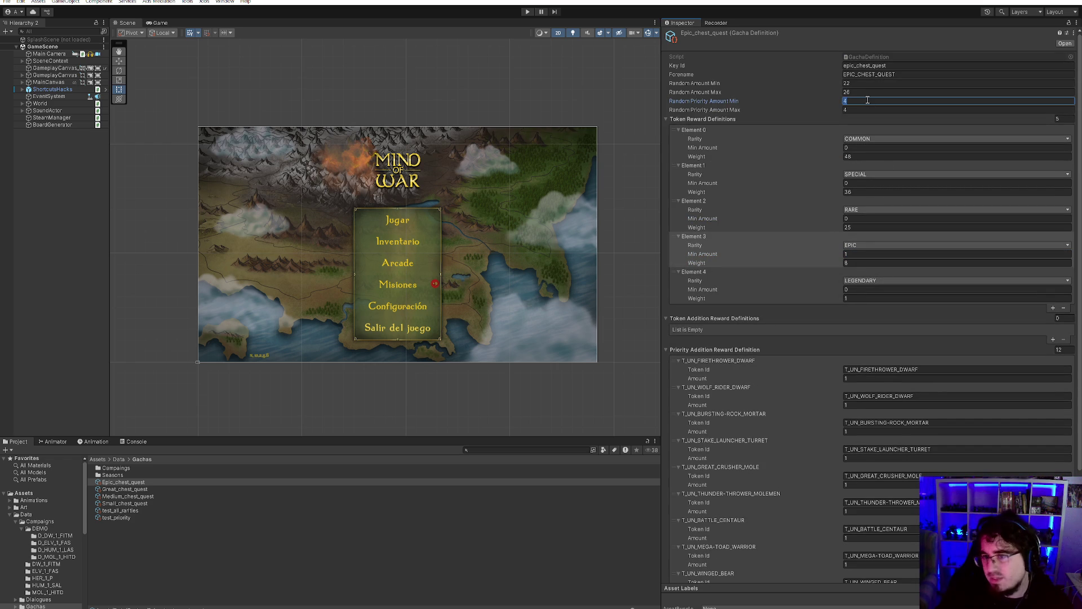
type("5")
left_click(862, 110)
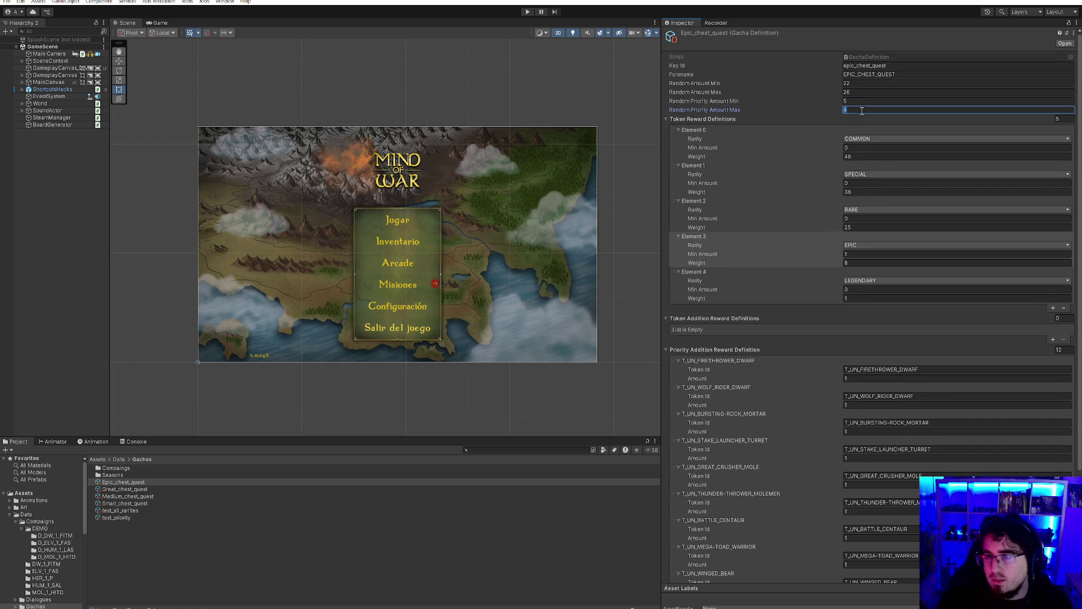
type("5")
left_click(845, 83)
type("24")
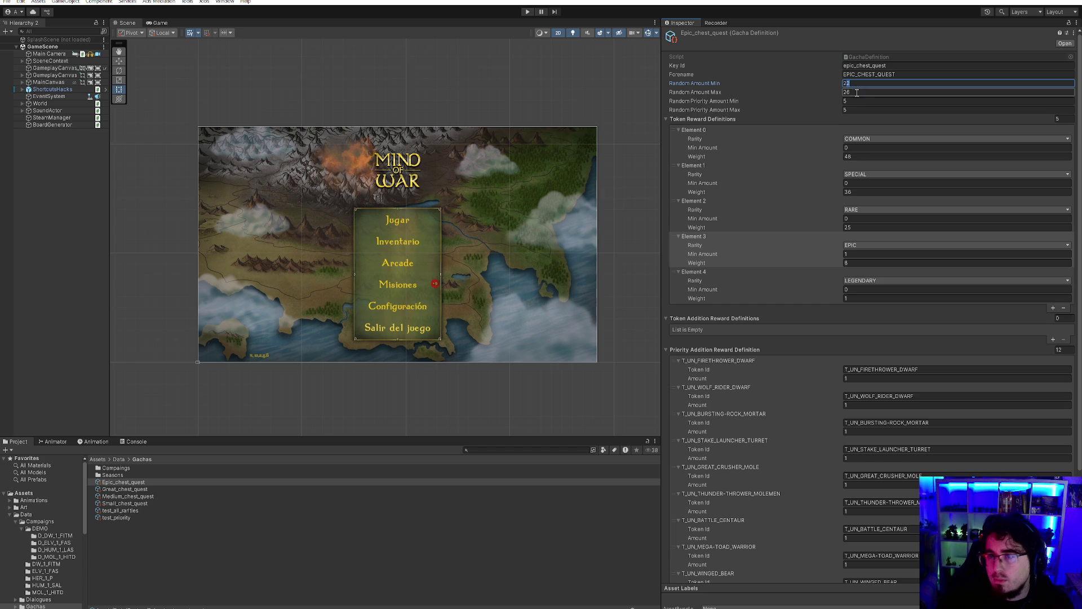
left_click(852, 93)
type("28")
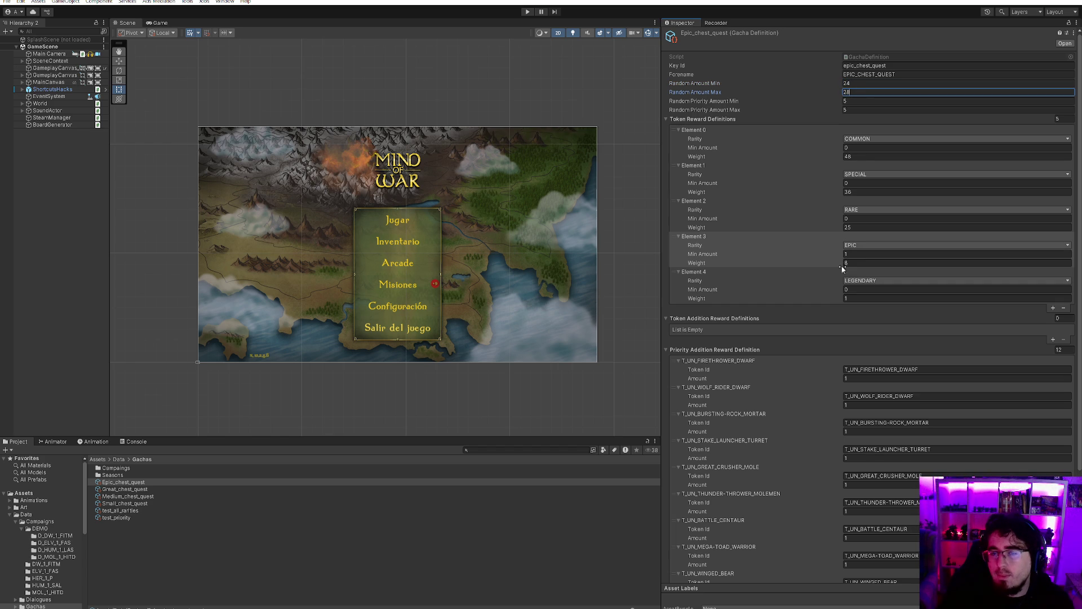
- Recheck the EPIC weight, then deselect the asset and select the Seasons folder
left_click(865, 264)
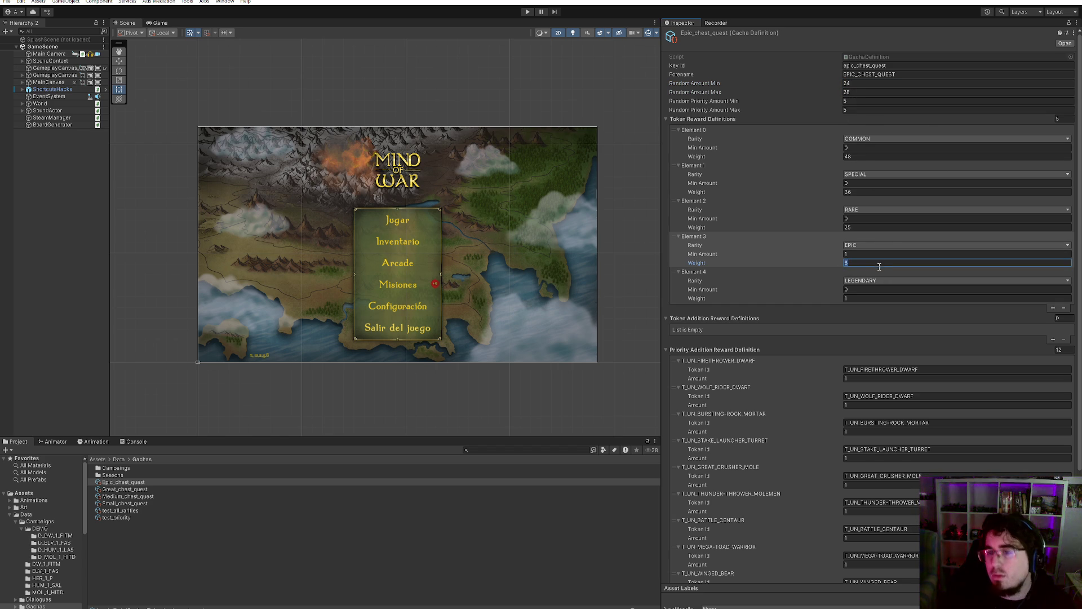
left_click(163, 554)
left_click(124, 476)
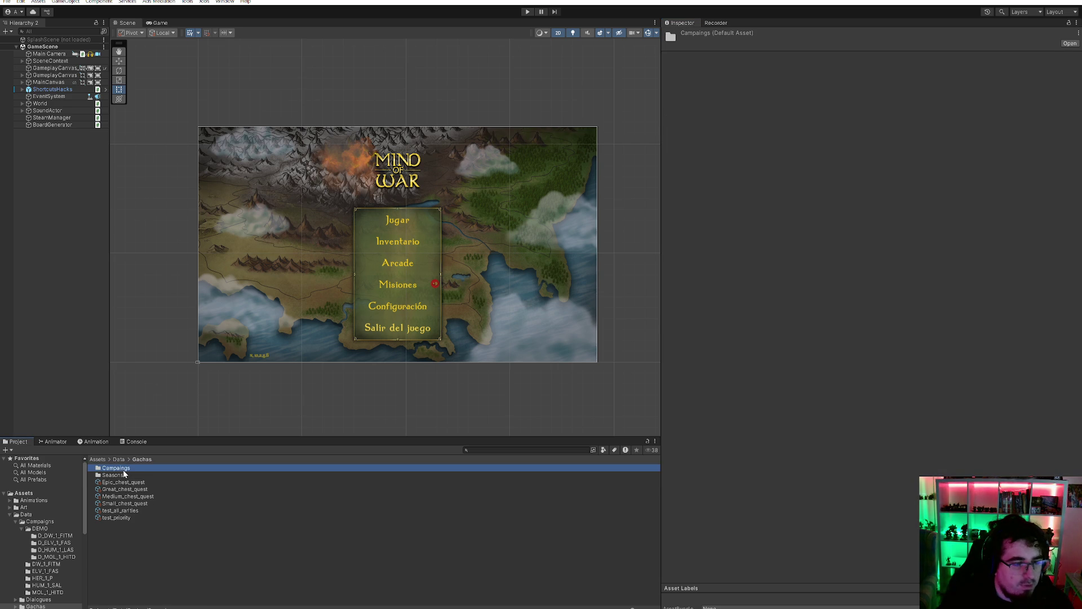
- In the Seasons folder, set Season_Loyalty_Reward's random token amount to 12–12
double_click(120, 476)
left_click(139, 467)
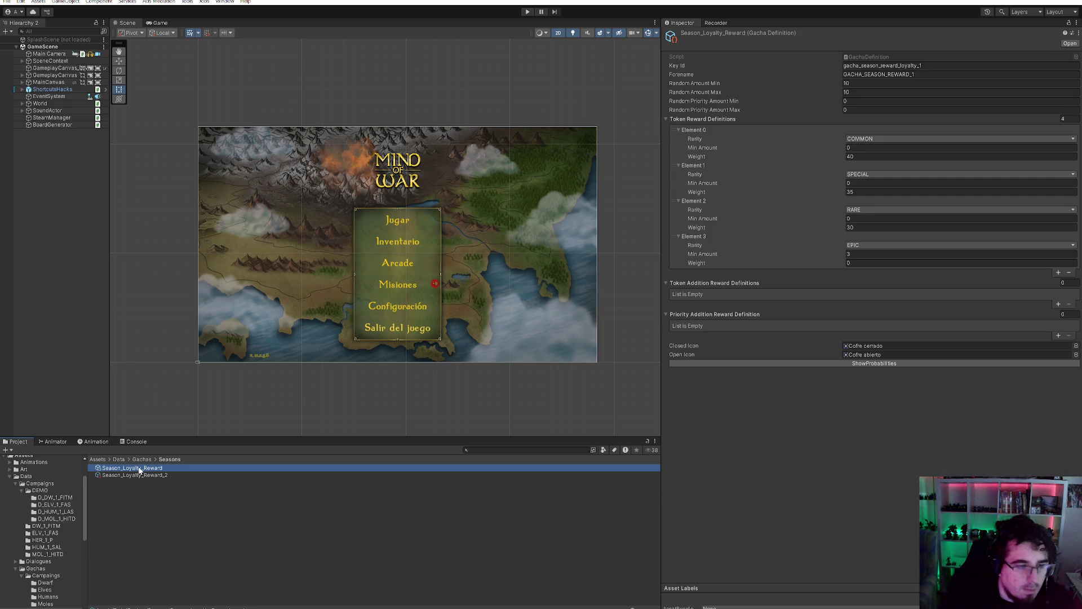
left_click(868, 83)
type("12")
left_click(883, 91)
type("12")
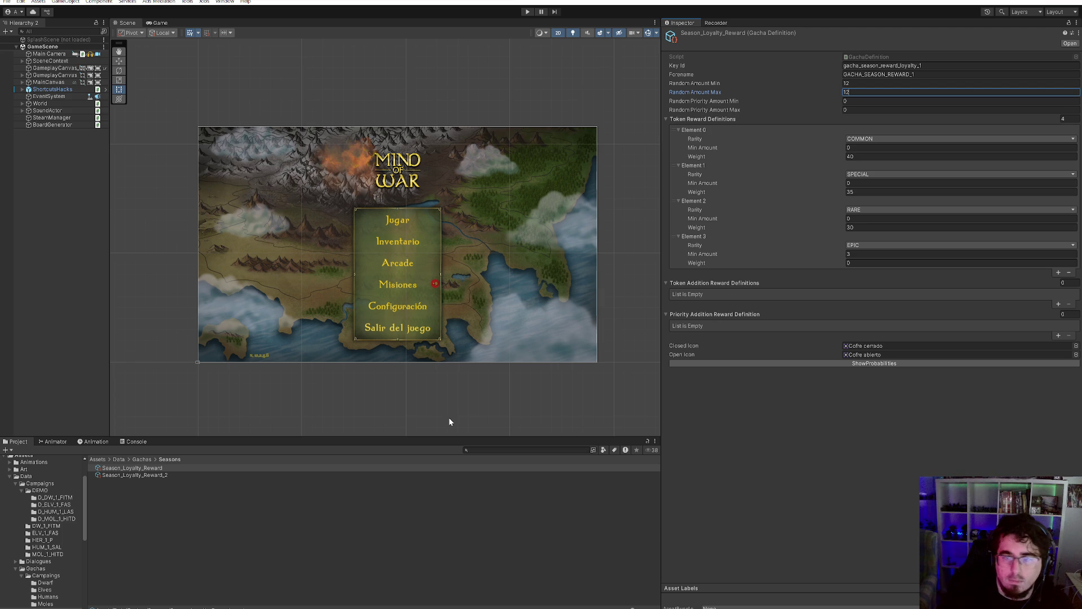
- Set Season_Loyalty_Reward_2's random token amount range to 15–15
left_click(160, 475)
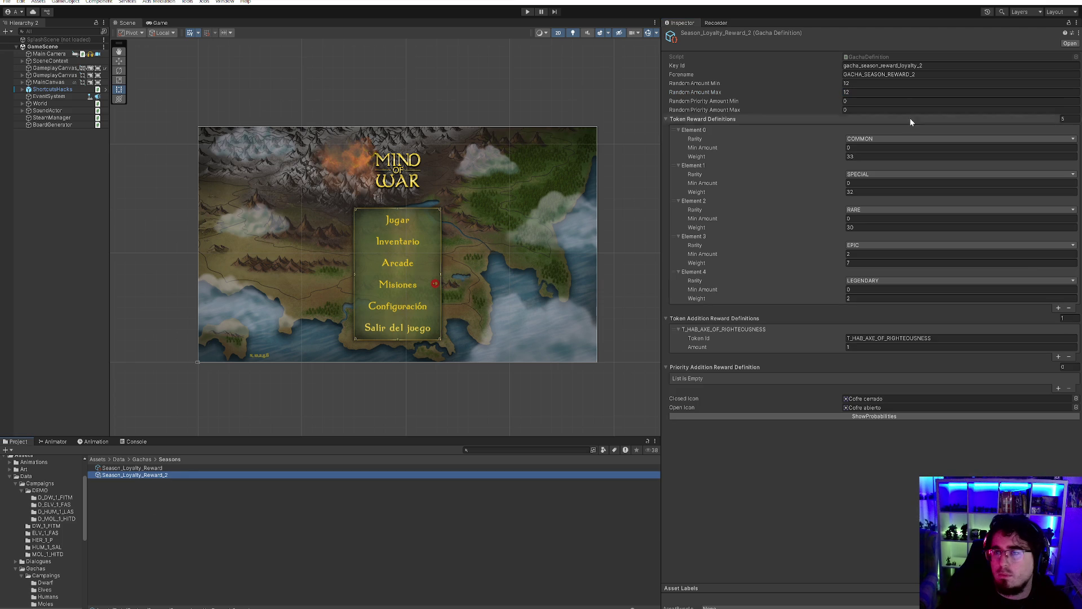
left_click(851, 84)
type("15")
left_click(850, 92)
type("15")
- Empty Season_Loyalty_Reward_2's Token Addition reward list by setting its size to 0
left_click(716, 318)
right_click(715, 324)
left_click(693, 318)
left_click(1063, 318)
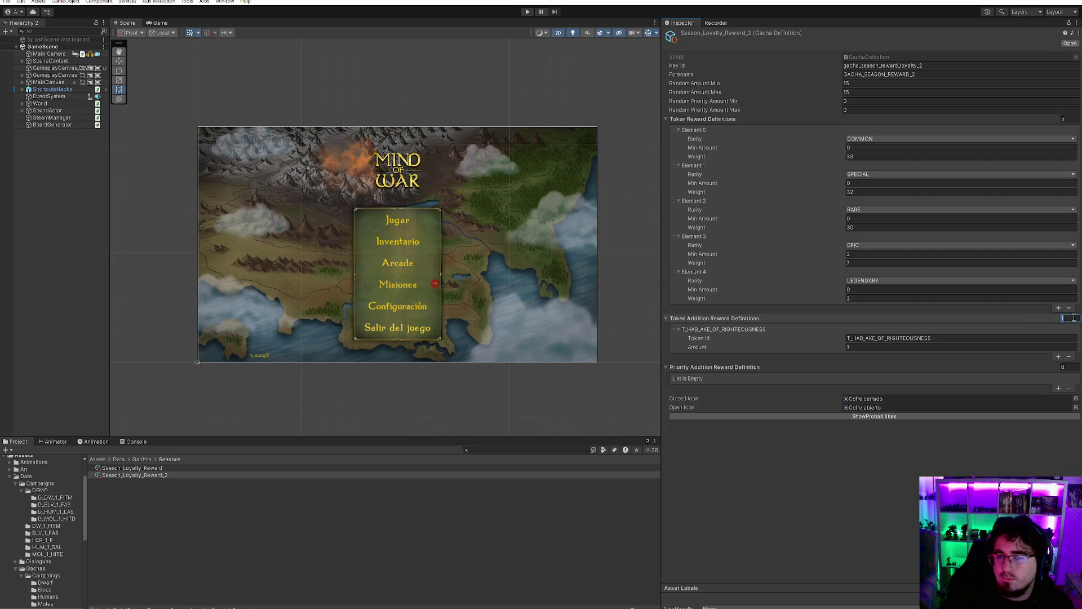
type("0")
key("Return")
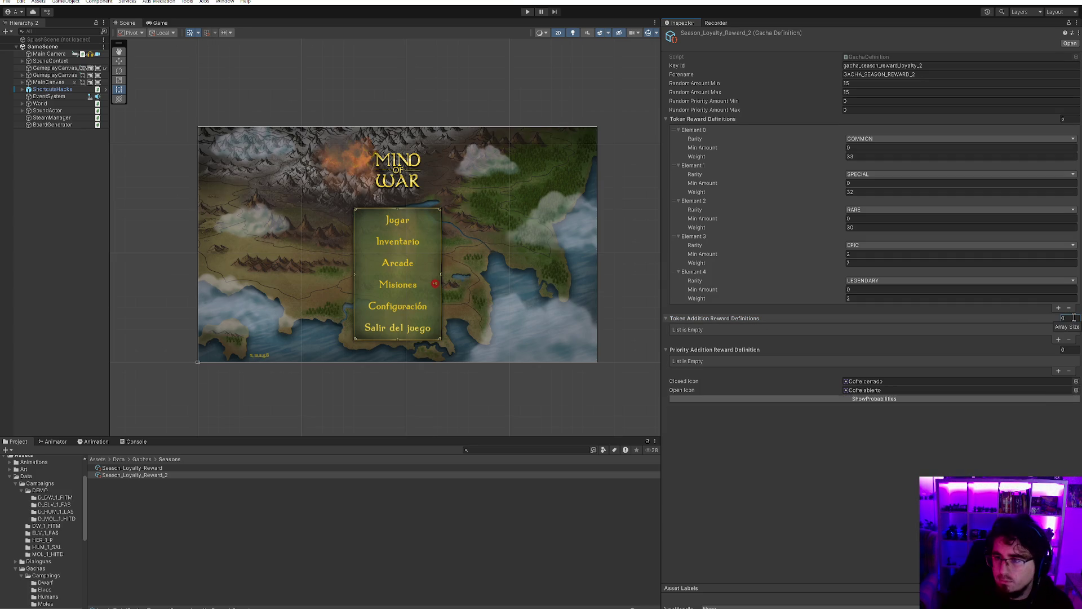
left_click(680, 319)
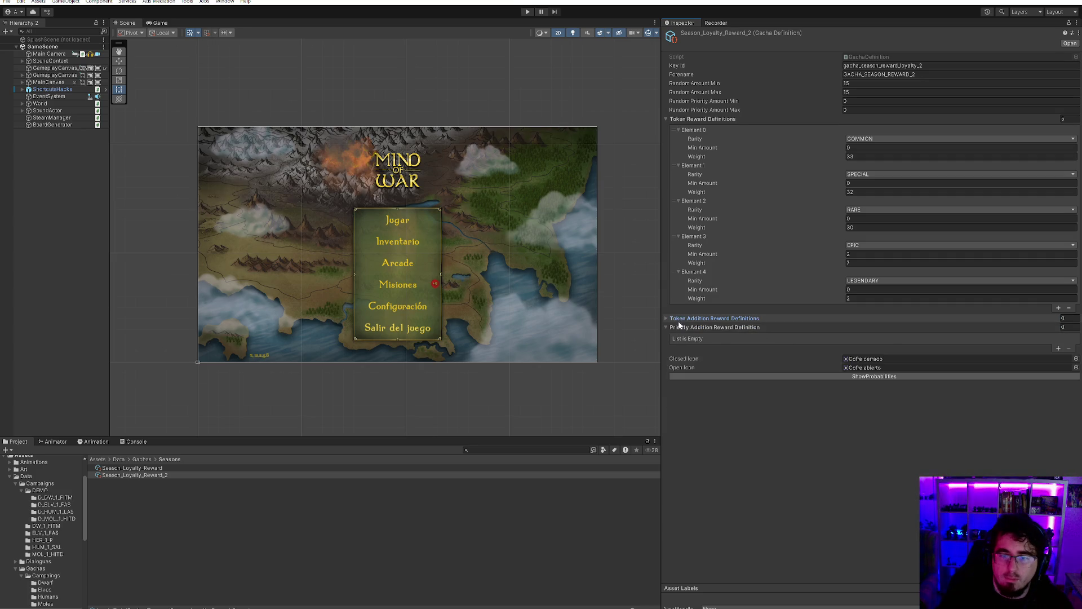
left_click(680, 327)
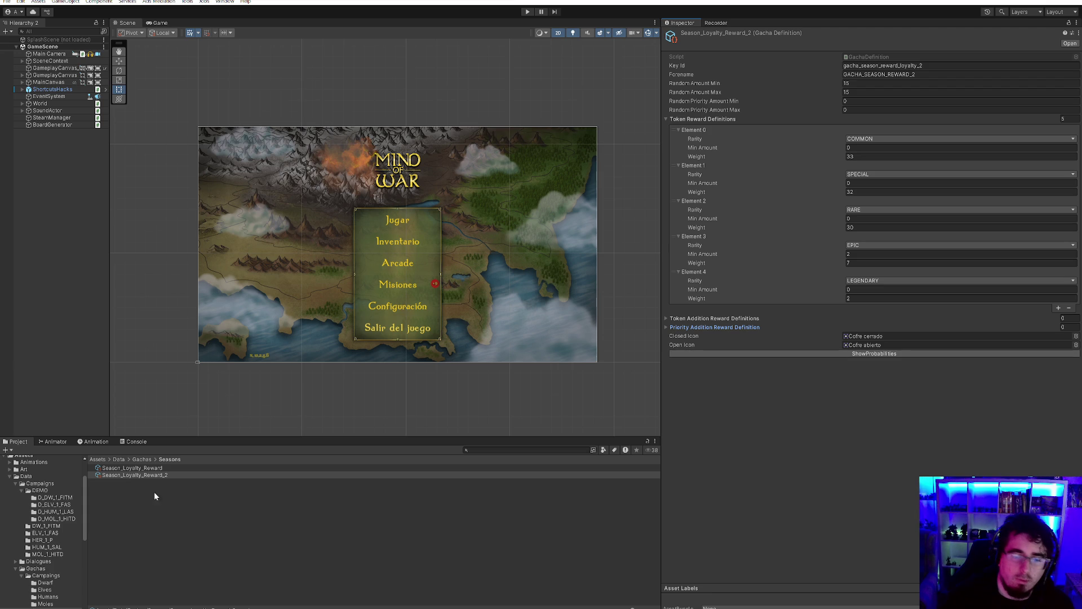
- Add the T_HAB_AXE_OF_RIGHTEOUSNESS token to the Token Addition list and collapse the reward lists
left_click(156, 475)
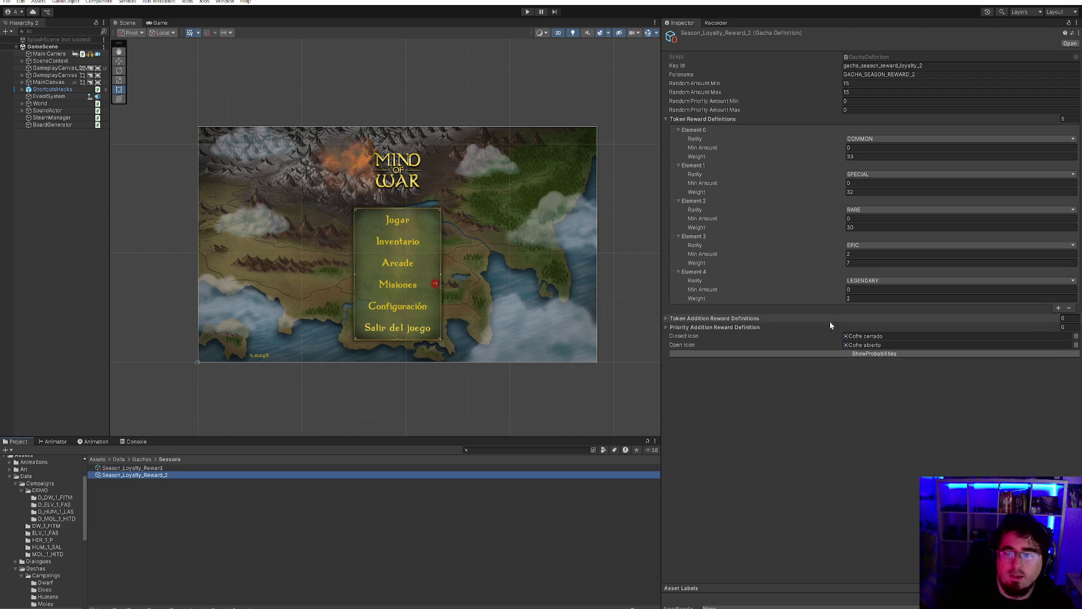
mouse_move(167, 473)
left_mouse_down()
mouse_move(880, 452)
mouse_move(820, 412)
mouse_move(773, 322)
left_mouse_up()
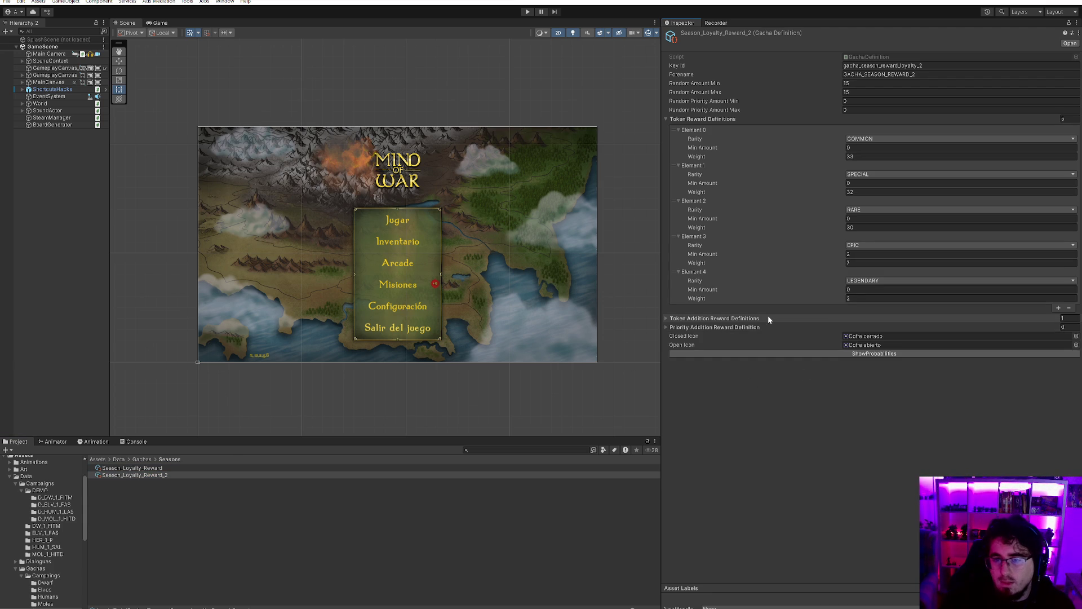
left_click(766, 318)
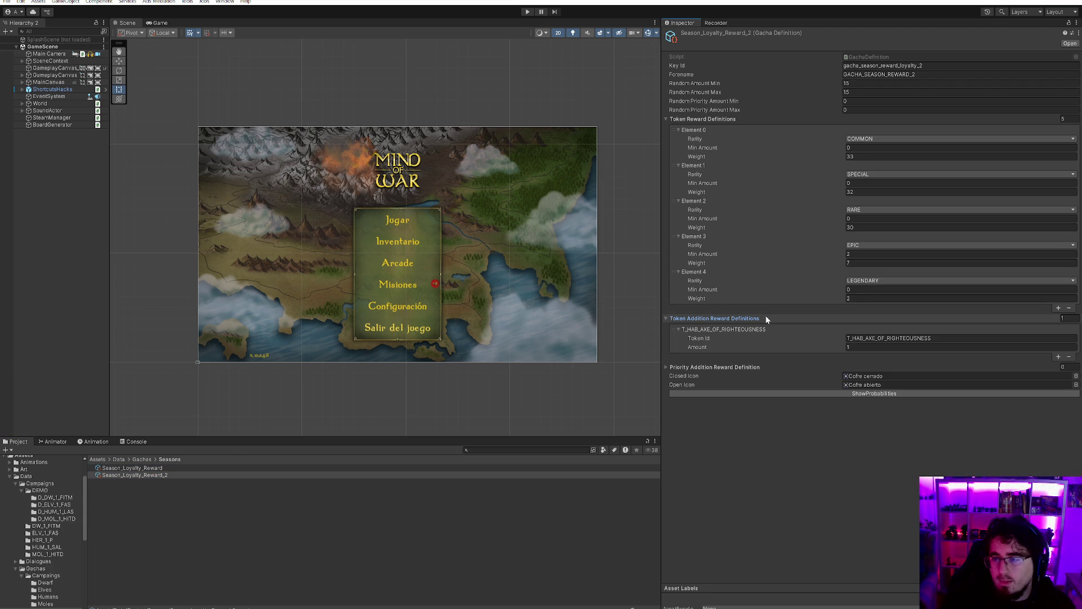
left_click(720, 318)
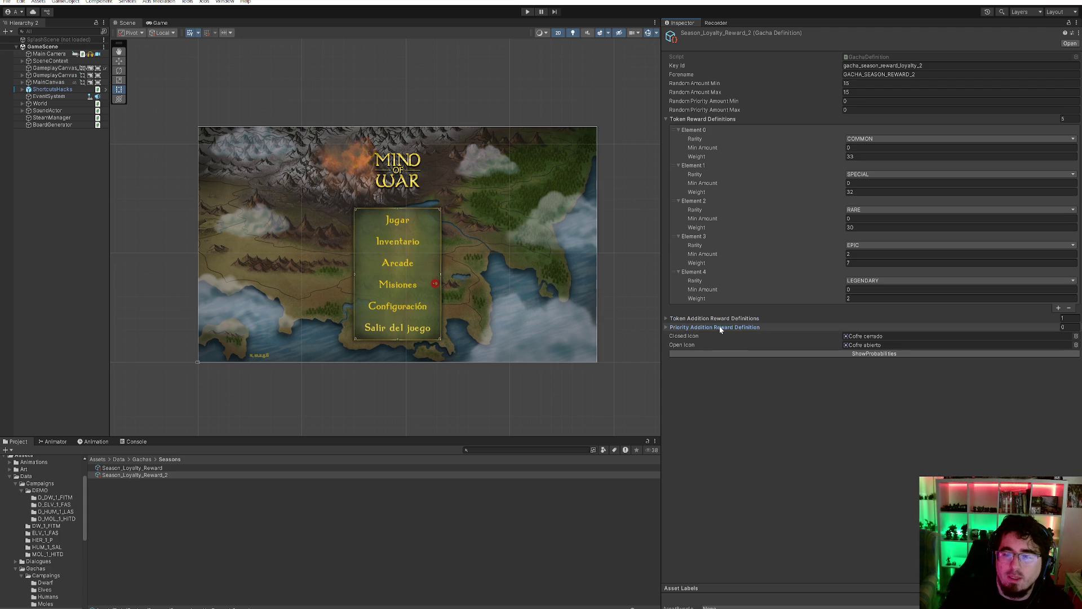
left_click(720, 327)
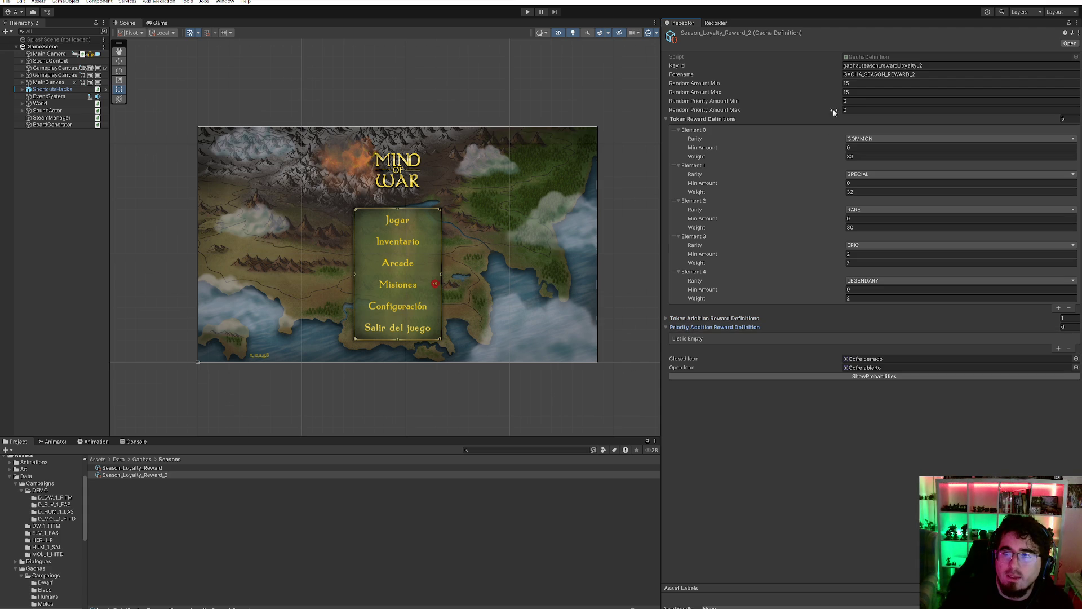
left_click(695, 326)
left_click(702, 320)
left_click(705, 319)
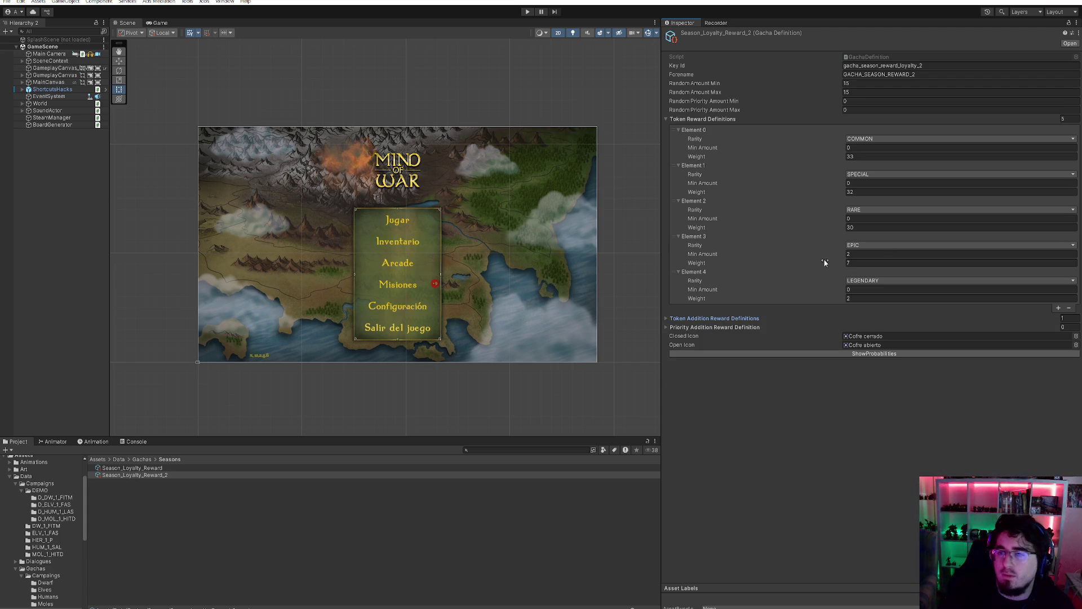
- Go up to the Gachas folder and open the Campaings folder
left_click(112, 468)
left_click(141, 459)
double_click(135, 467)
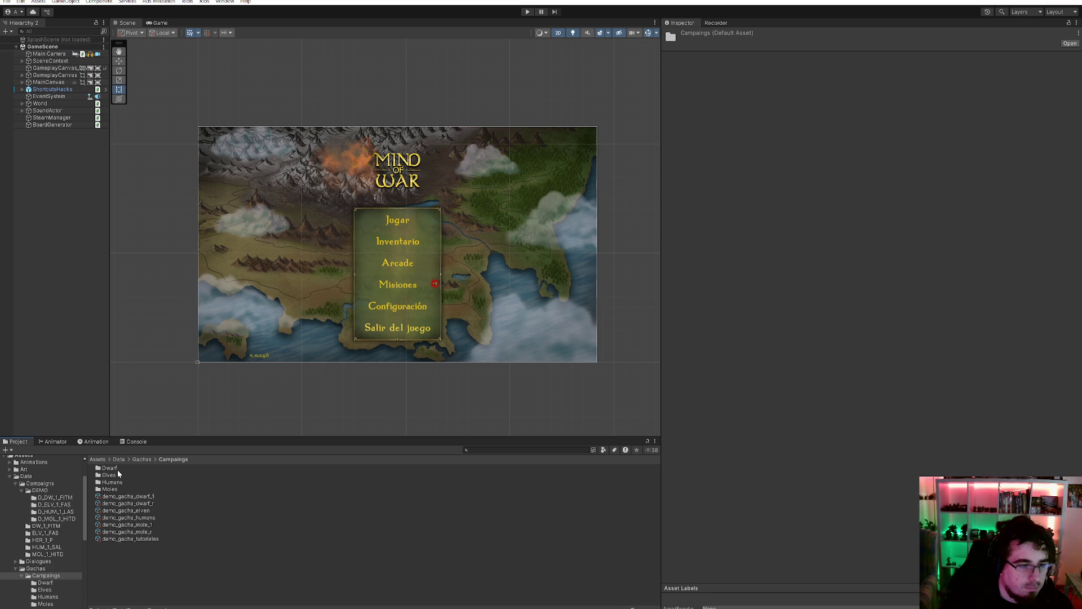
- In the Dwarf folder, give DW_Gacha_wooden_0_small random amount 6–8 and priority 3–5
double_click(119, 467)
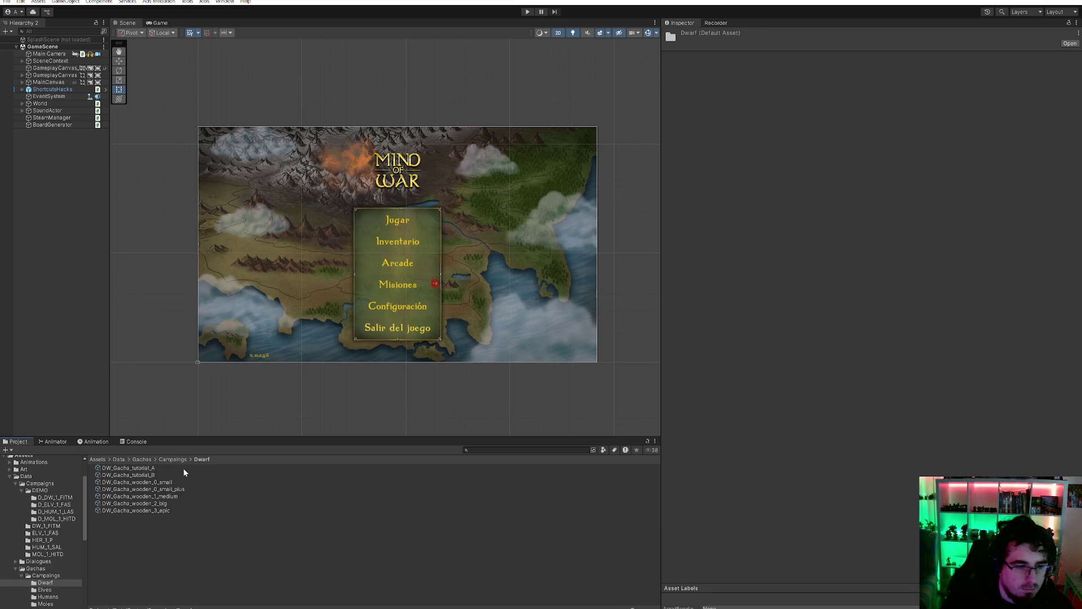
left_click(184, 468)
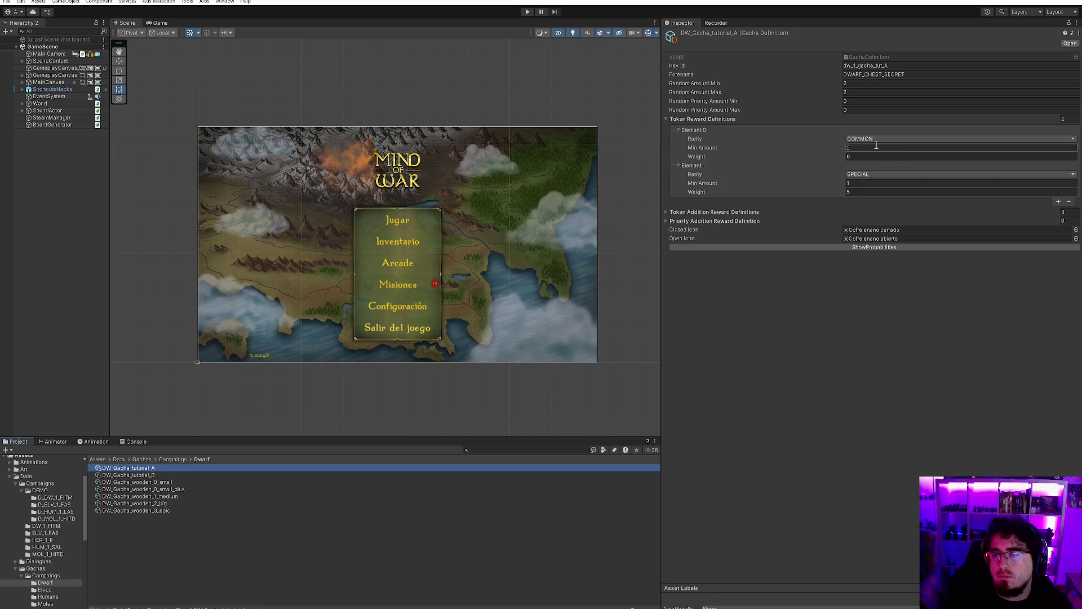
left_click(177, 483)
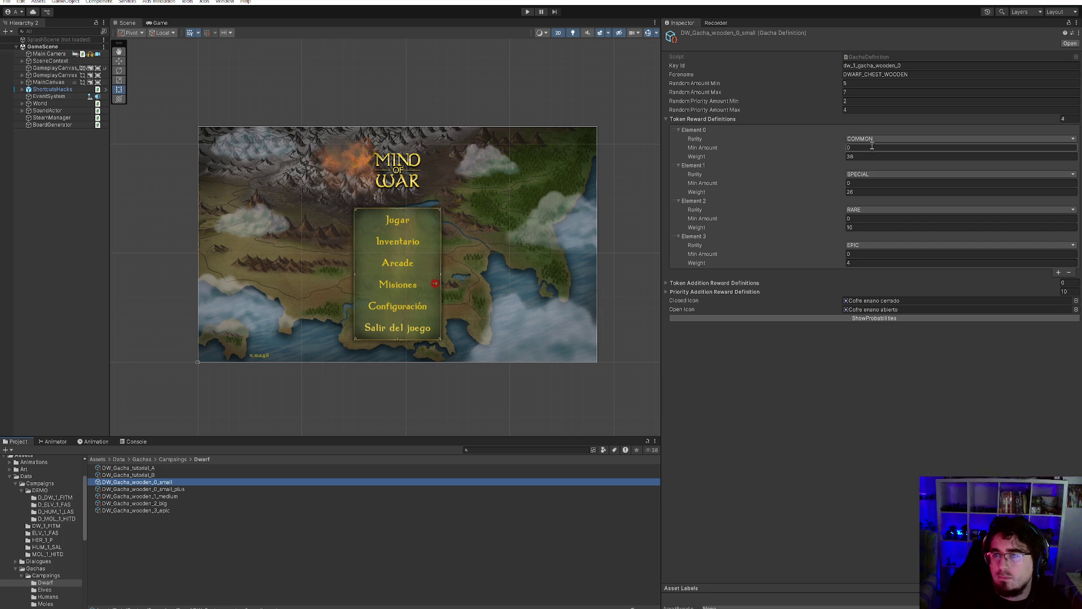
left_click(711, 292)
left_click(713, 292)
double_click(858, 100)
type("3")
key("Tab")
type("5")
double_click(868, 83)
type("6")
left_click(867, 92)
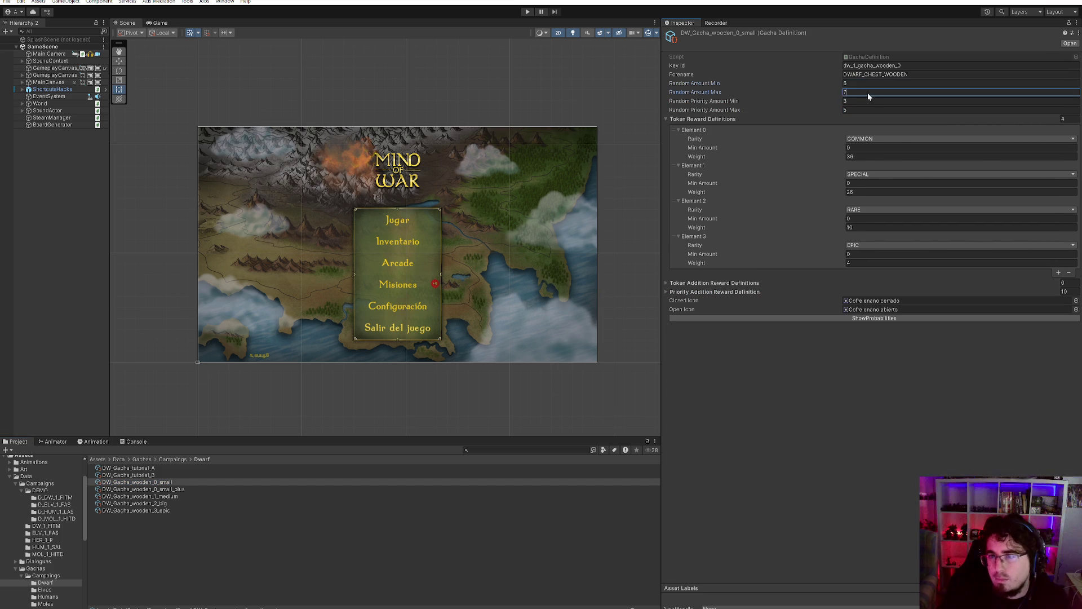
- Give DW_Gacha_wooden_0_small_plus random amount 7–9 and random priority 4–5
left_click(193, 489)
left_click(898, 85)
type("7")
key("Tab")
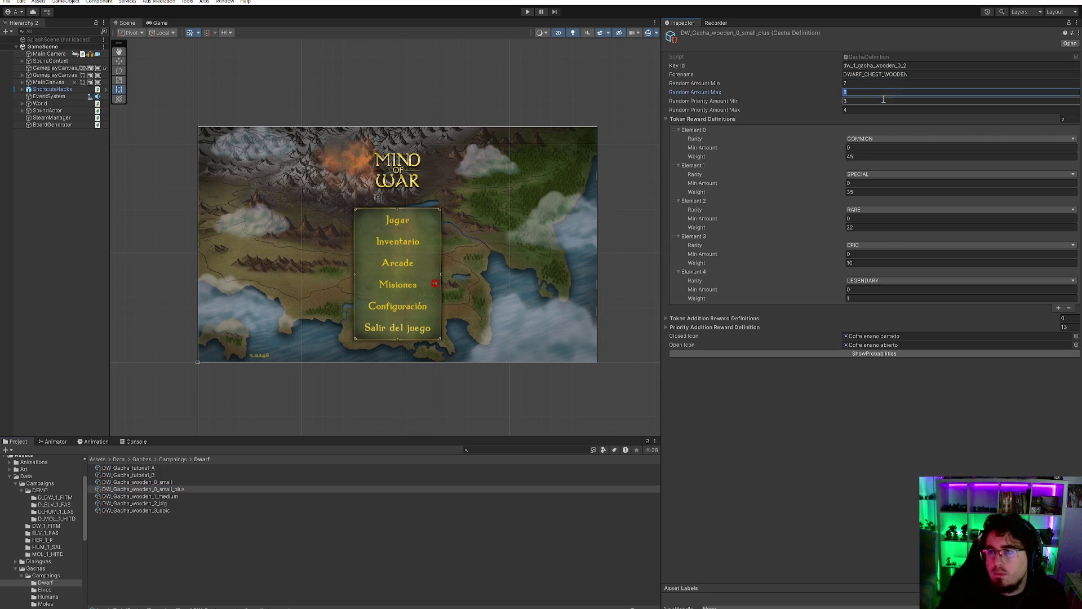
type("9")
key("Tab")
type("4")
key("Tab")
type("5")
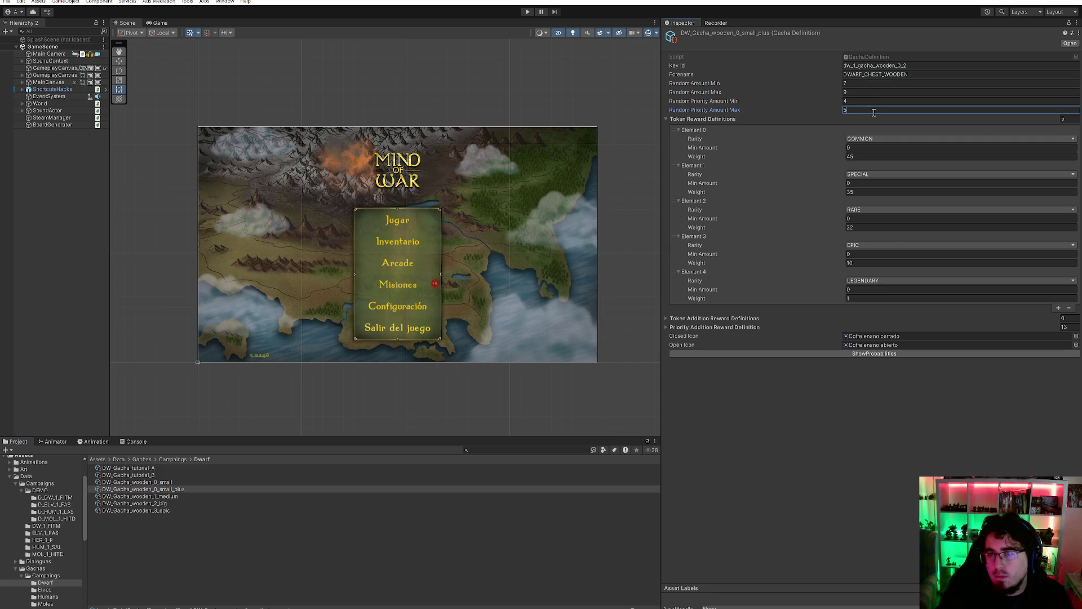
left_click(179, 496)
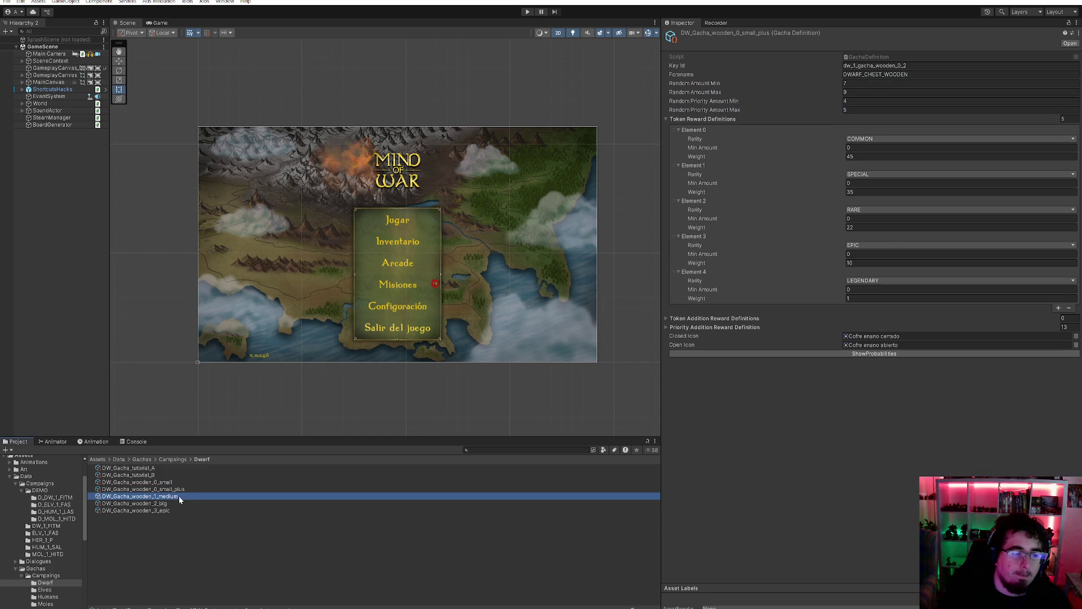
- Set DW_Gacha_wooden_1_medium to random amount 9–11 and priority 6–7
left_click(852, 83)
type("9")
left_click(846, 93)
type("11")
left_click(849, 102)
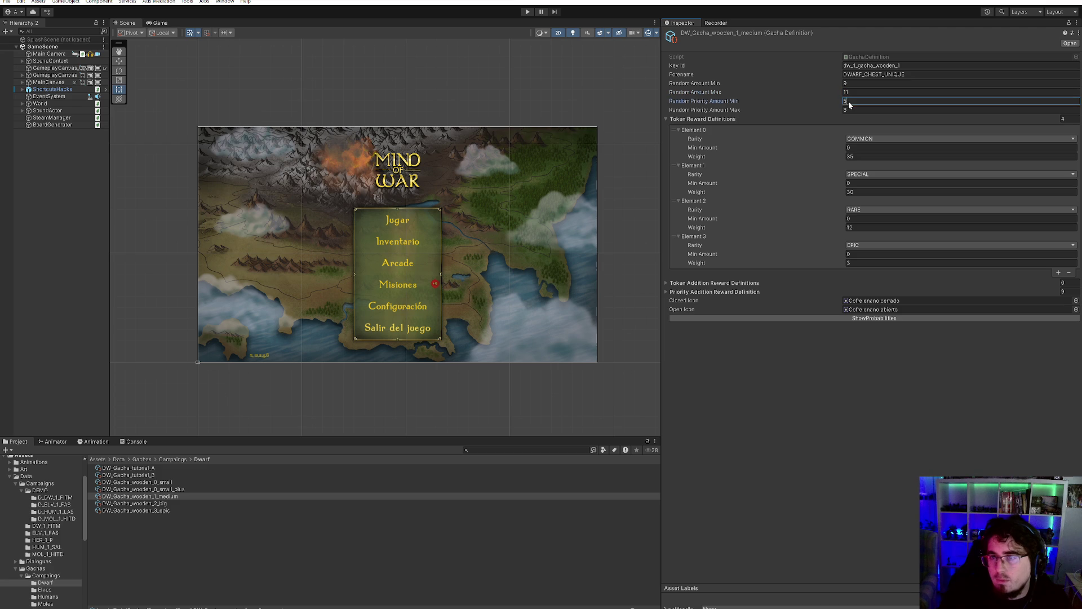
type("6")
left_click(848, 111)
type("7")
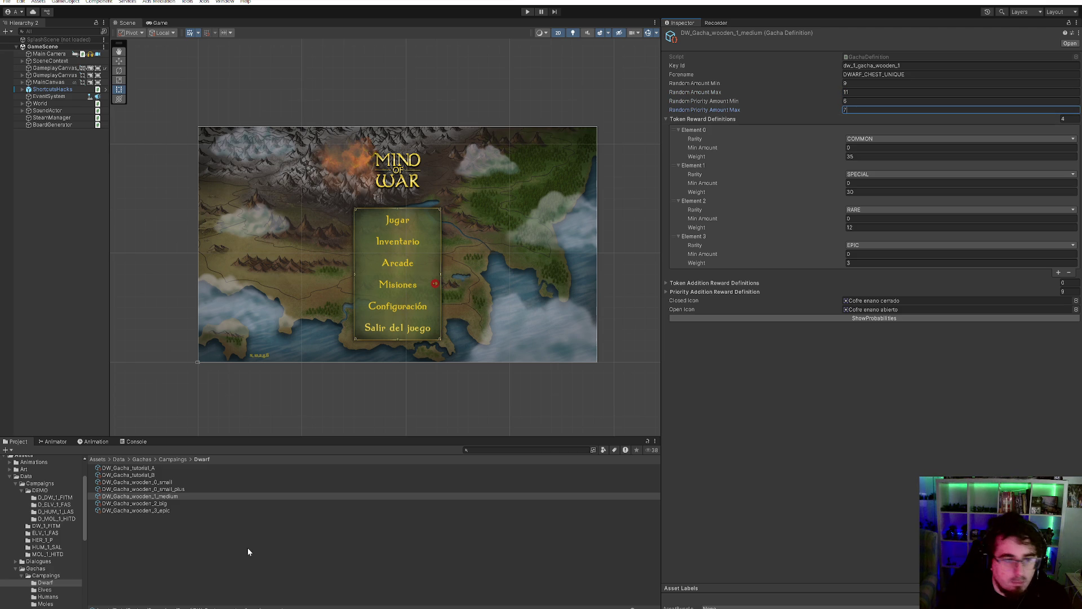
- Set DW_Gacha_wooden_2_big to random amount 9–12 and priority 8–10
left_click(171, 503)
left_click(850, 84)
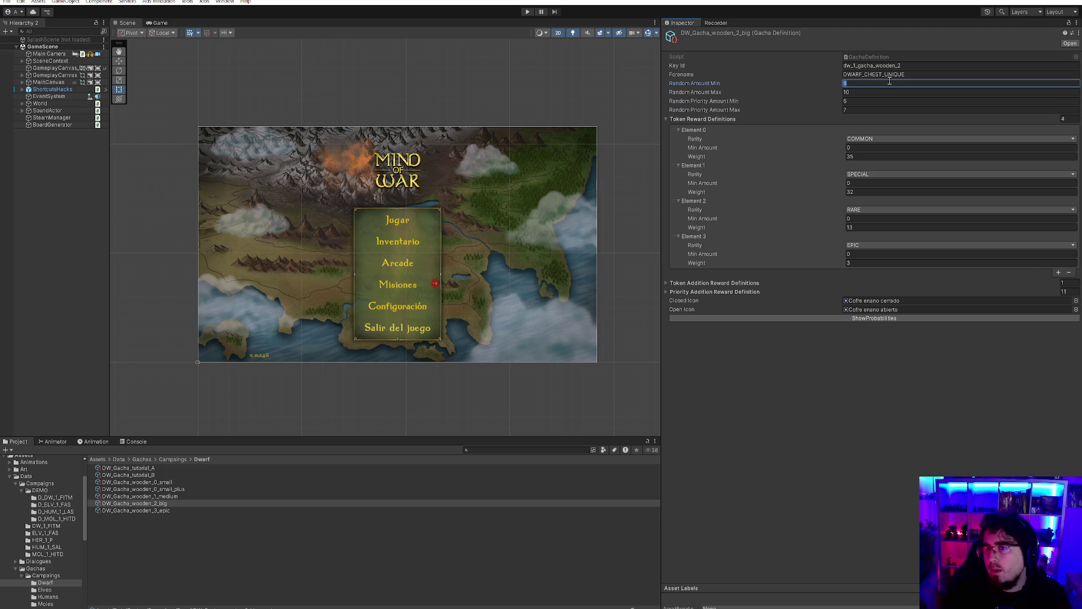
key("Tab")
type("12")
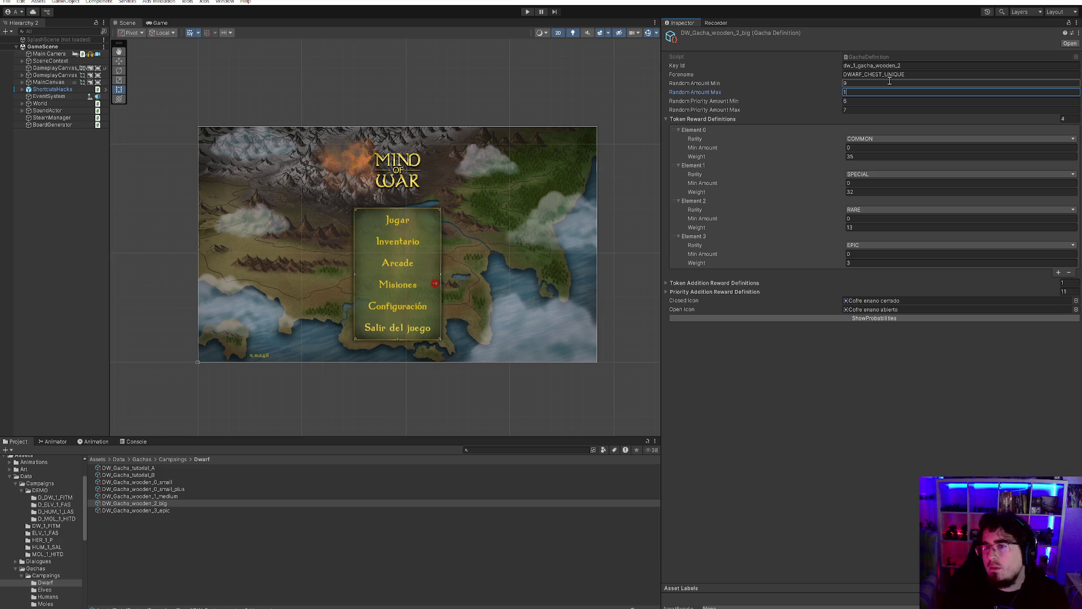
key("Tab")
type("8")
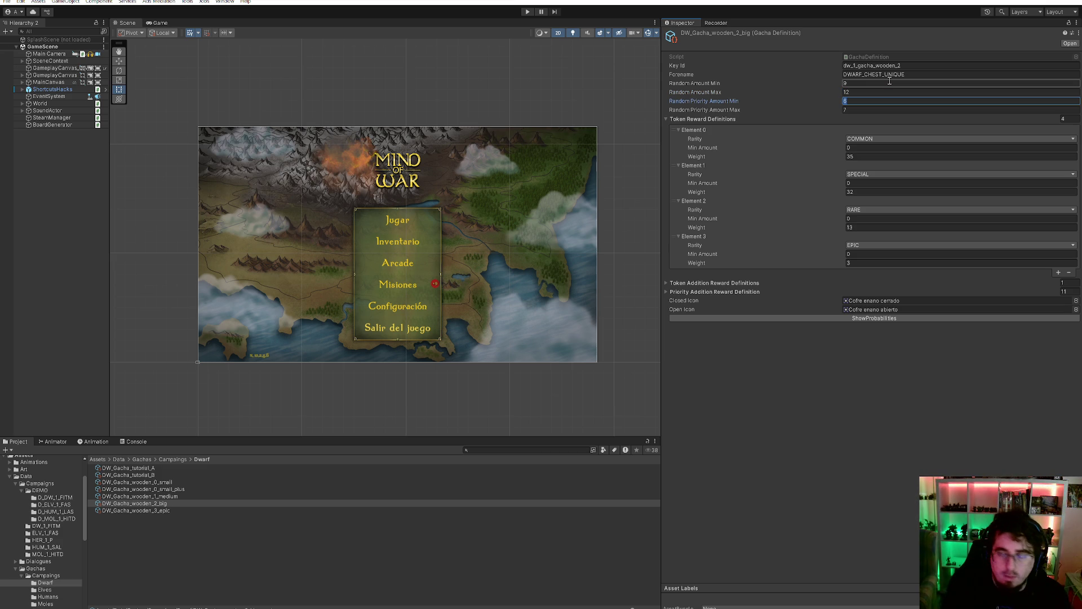
key("Tab")
type("10")
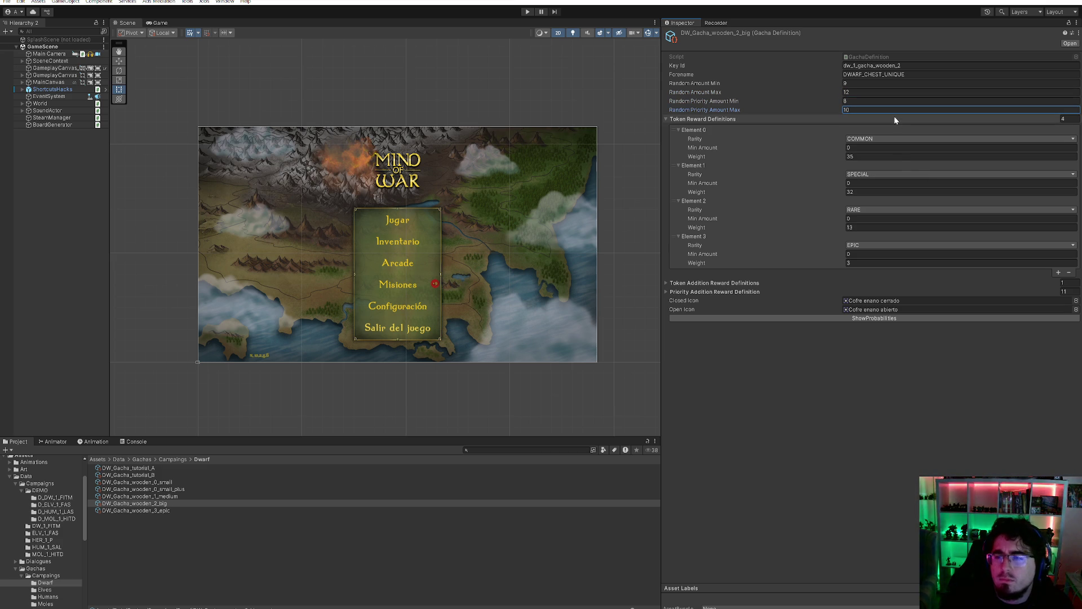
- Set DW_Gacha_wooden_3_epic to amount 12–14, priority 10–12 and COMMON minimum 2
left_click(170, 509)
left_click(879, 91)
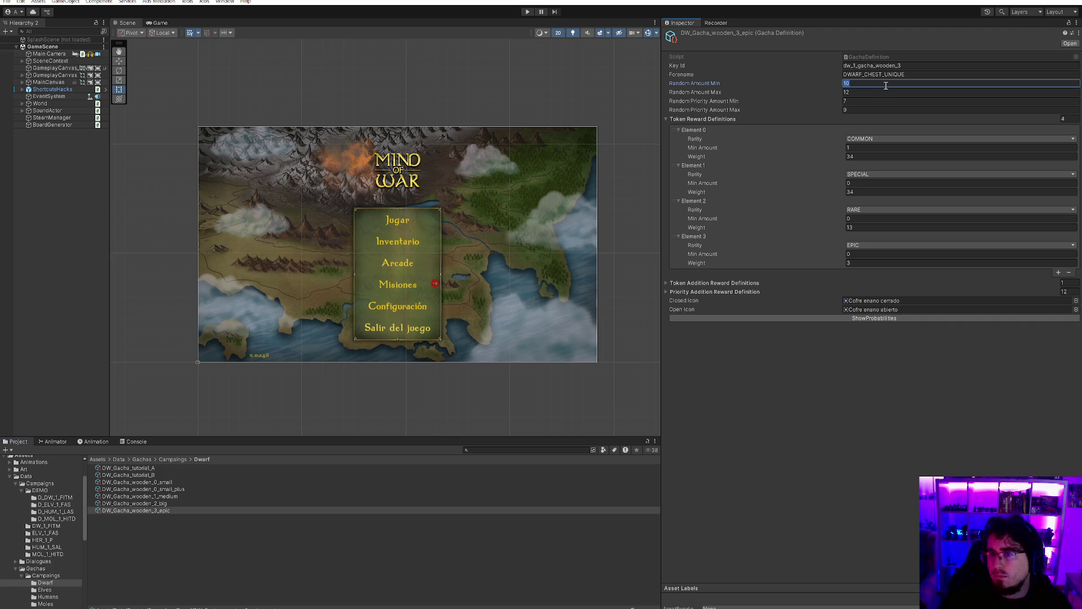
type("14")
left_click(873, 99)
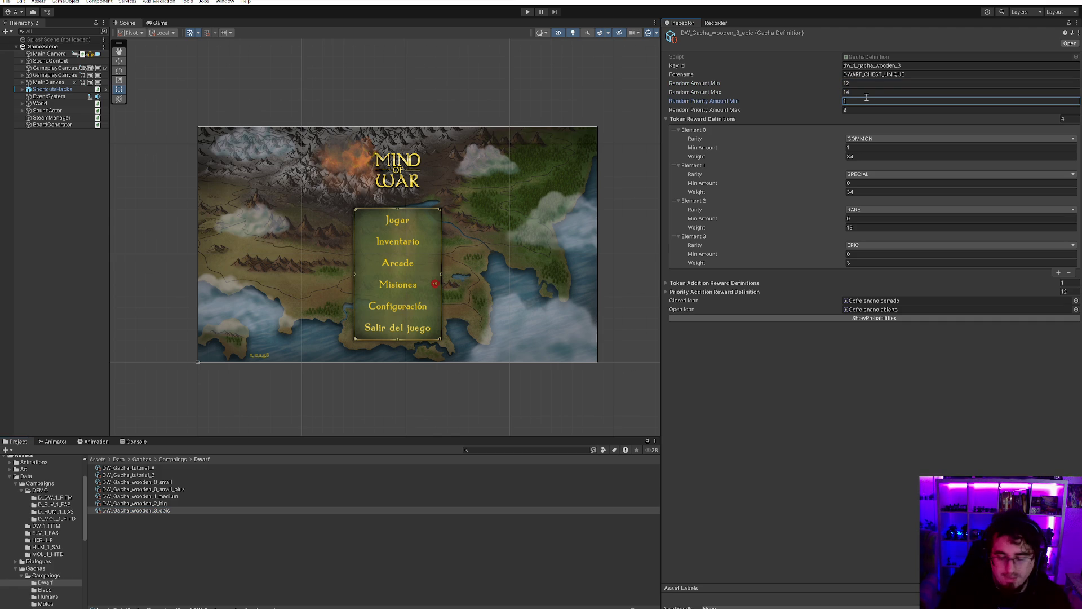
type("0")
key("Tab")
type("2")
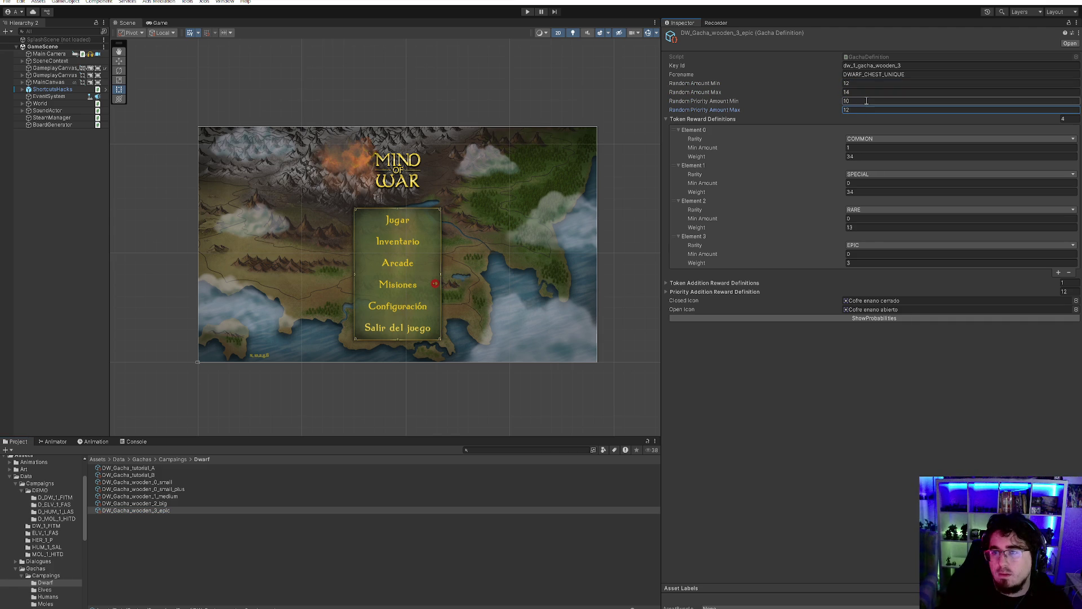
left_click(873, 148)
type("2")
- Revisit DW_Gacha_wooden_2_big's COMMON reward minimum amount field
left_click(209, 503)
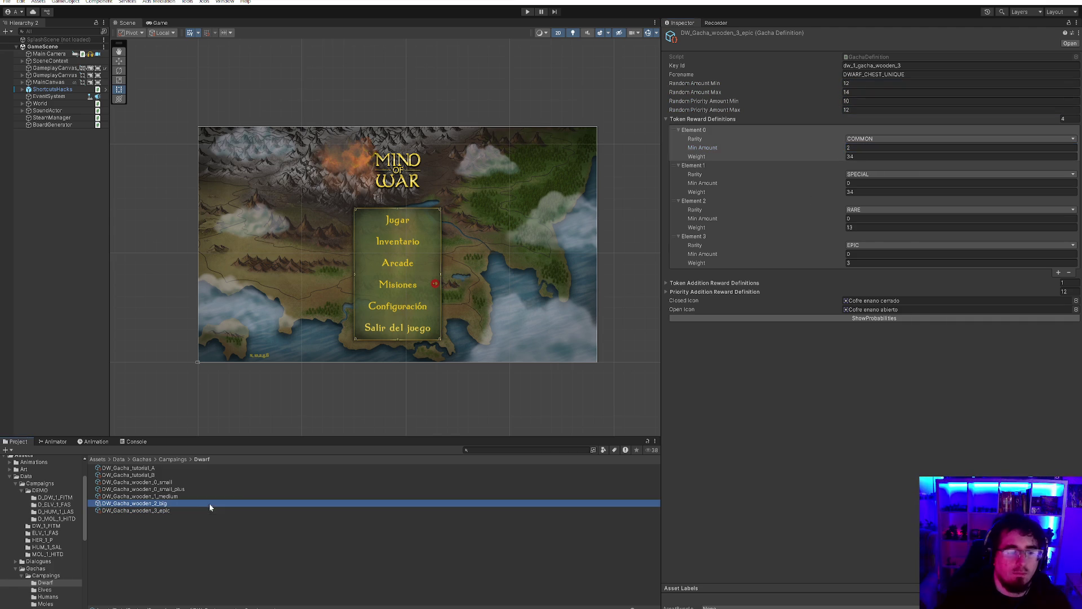
left_click(880, 148)
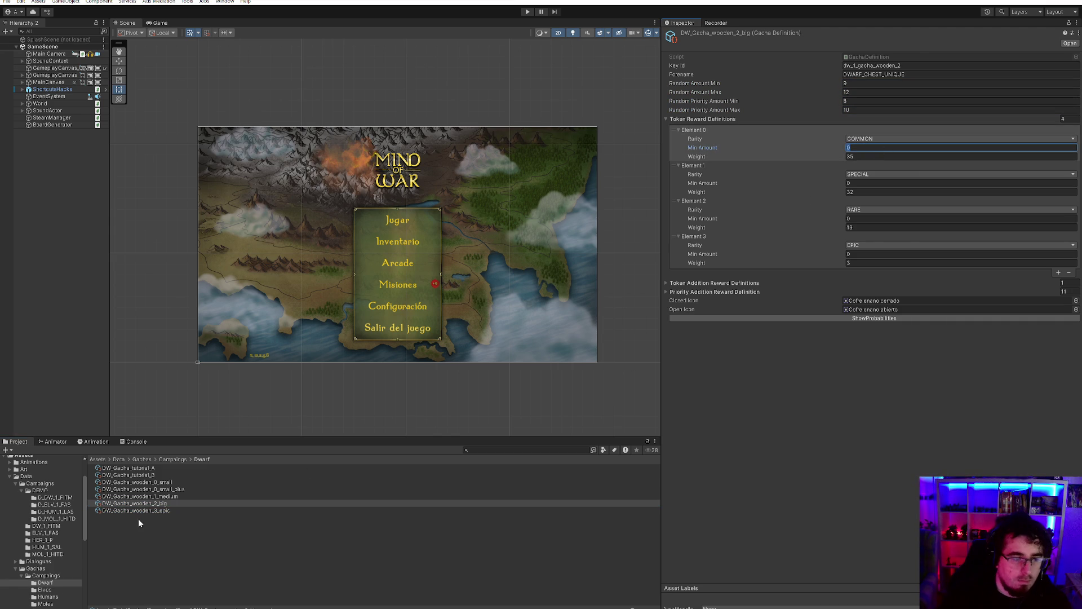
left_click(169, 488)
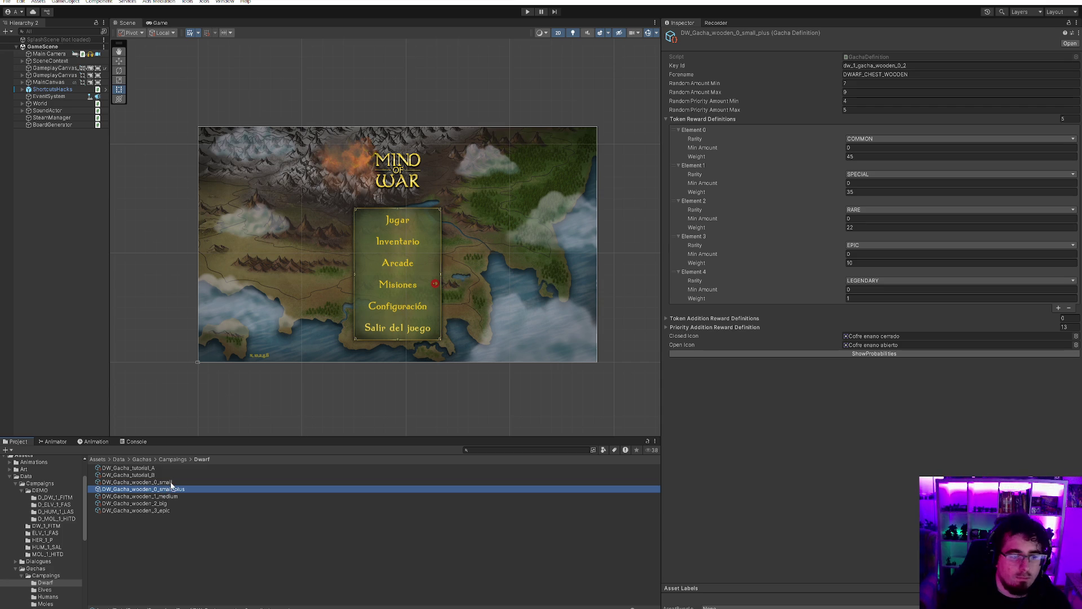
- Print the wooden_0_small and small_plus reward probabilities and review them in the Console
left_click(172, 483)
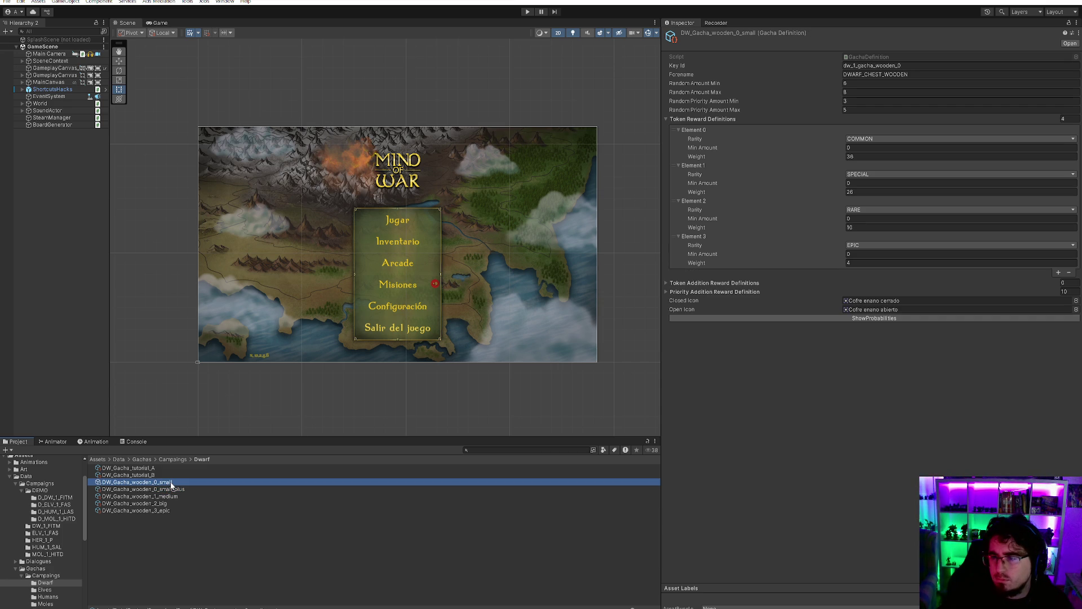
left_click(171, 489)
left_click(180, 483)
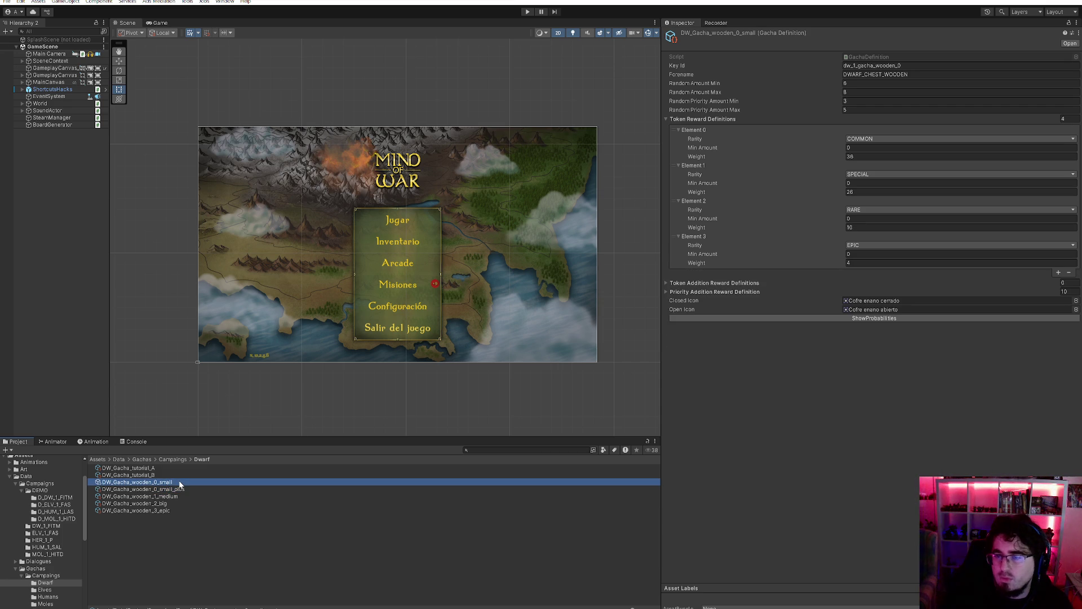
left_click(179, 489)
left_click(179, 483)
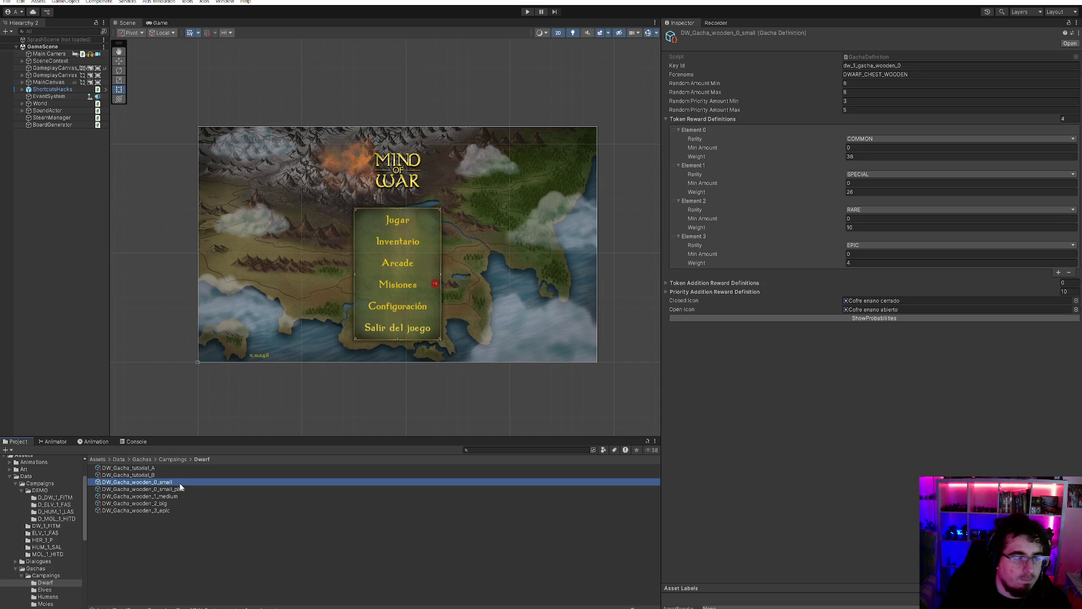
left_click(133, 443)
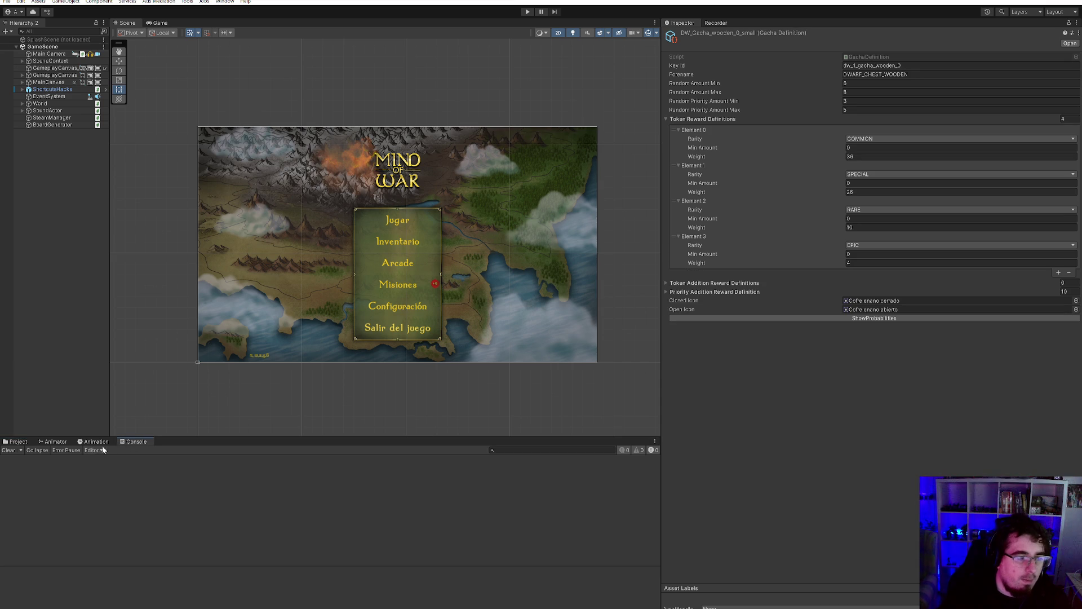
left_click(23, 442)
left_click(836, 318)
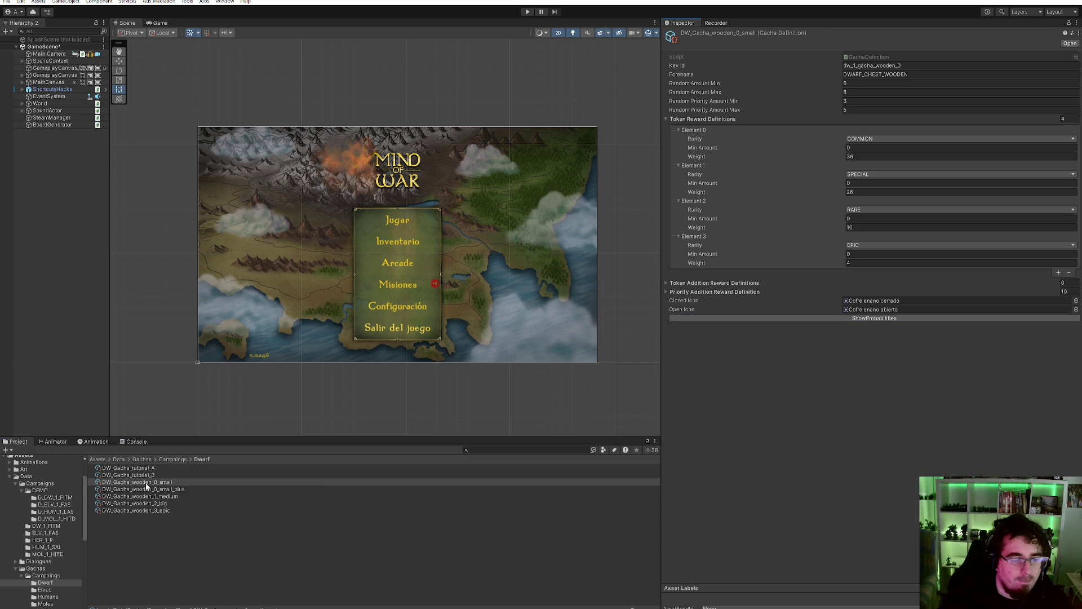
left_click(158, 489)
left_click(844, 354)
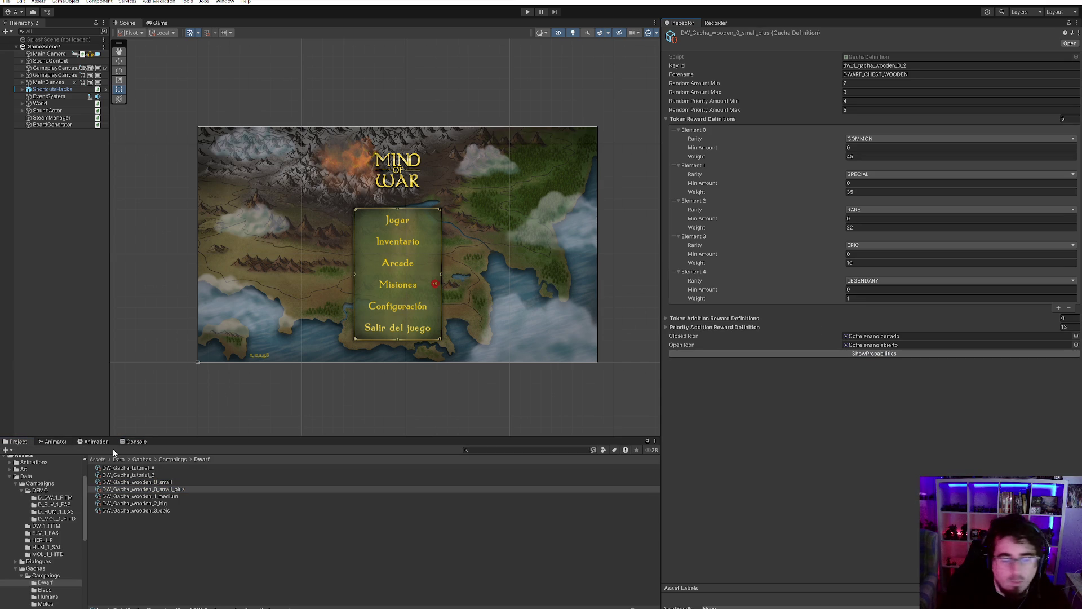
left_click(134, 442)
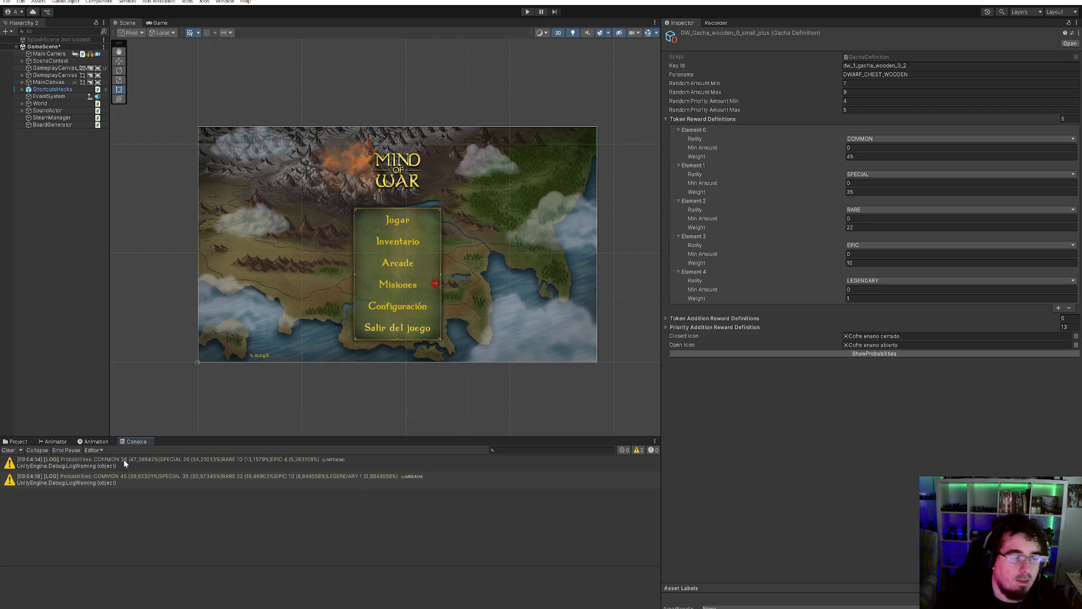
left_click(26, 442)
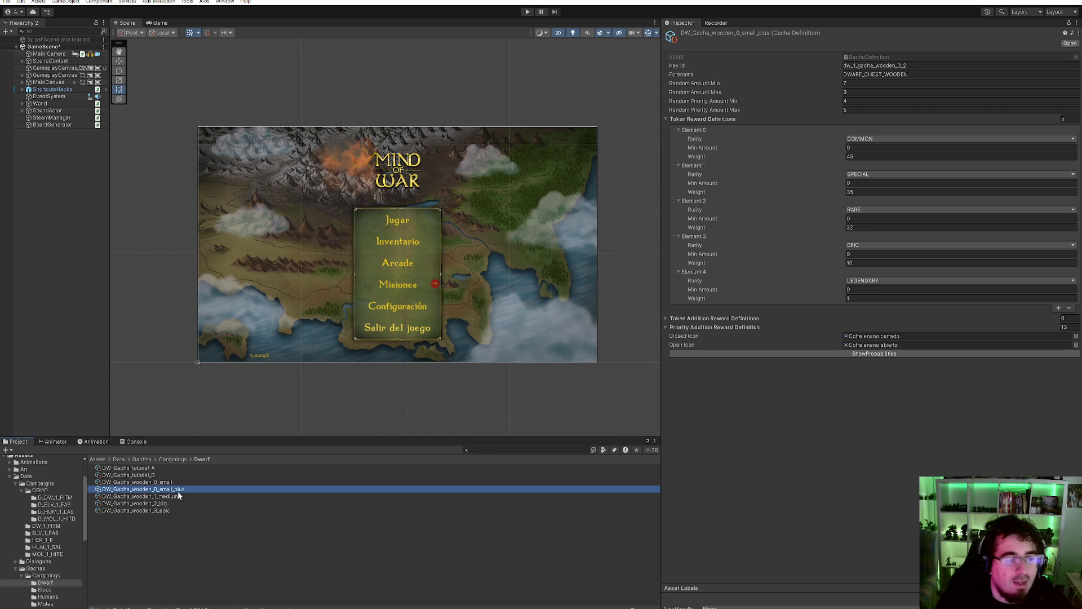
- Set DW_Gacha_tutorial_A's COMMON reward minimum amount to 3
left_click(158, 468)
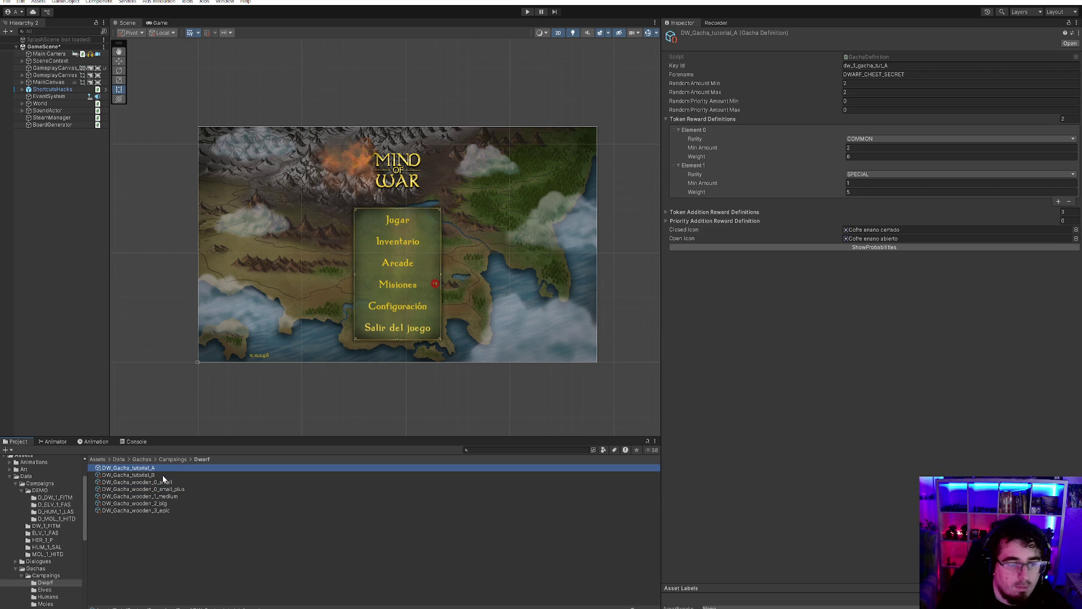
left_click(163, 476)
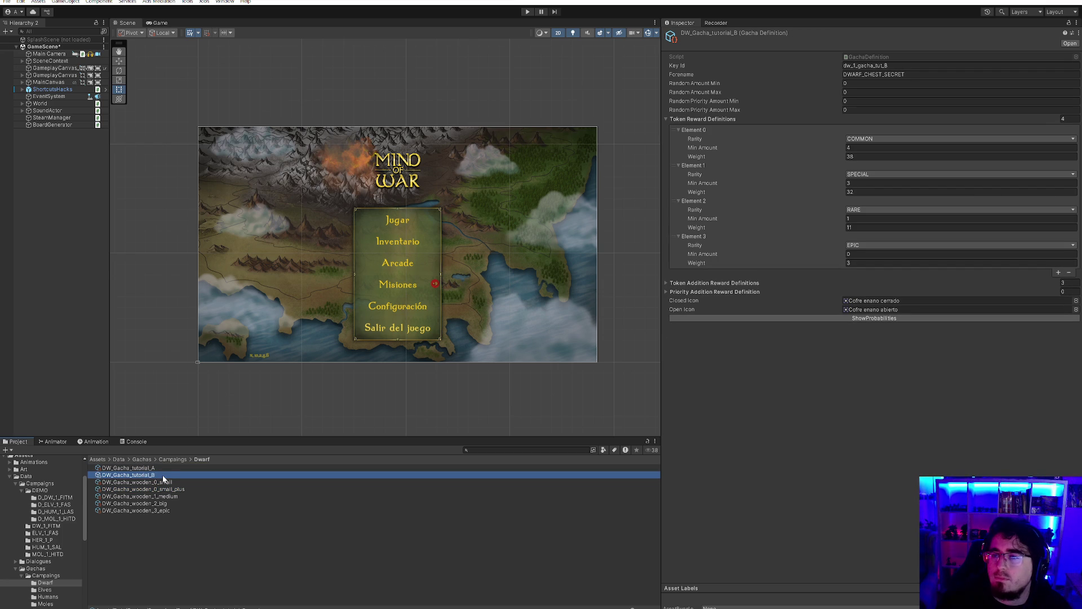
left_click(171, 467)
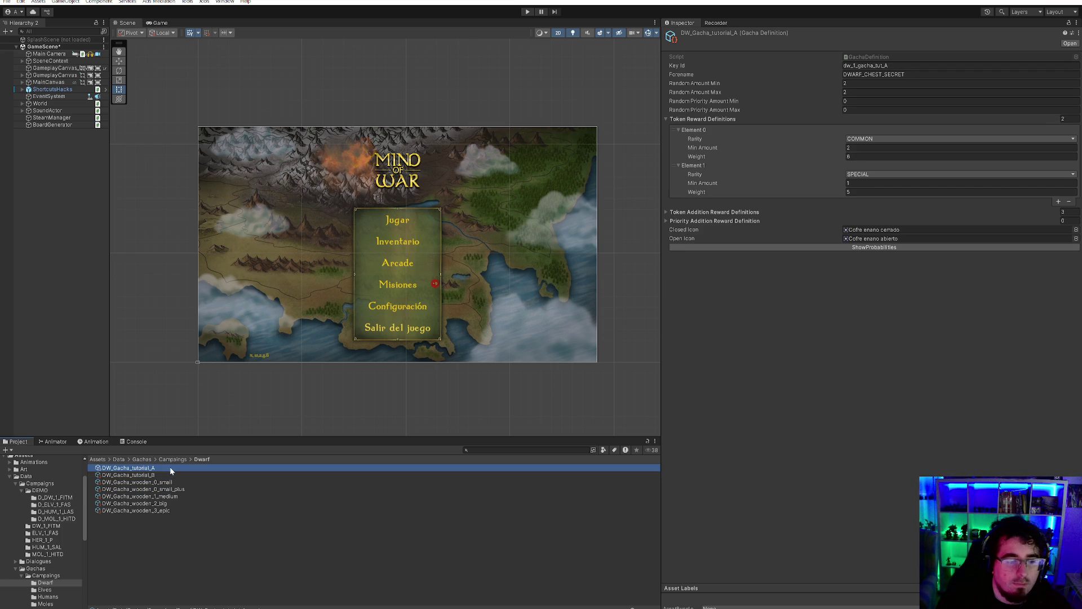
left_click(853, 149)
type("3")
left_click(177, 469)
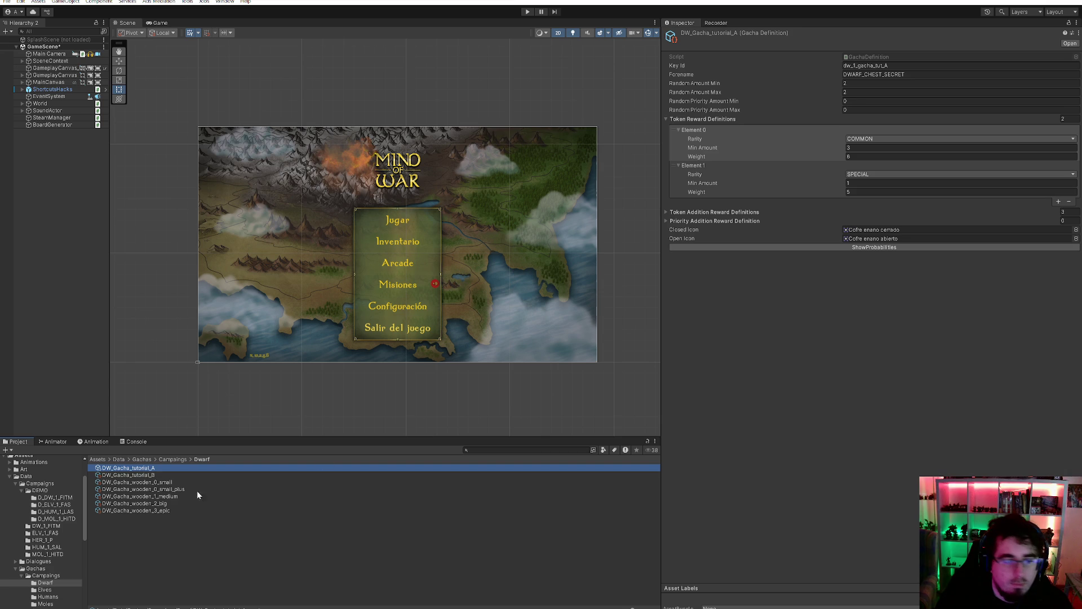
- Set DW_Gacha_tutorial_B's COMMON minimum amount to 5 and return to Campaings
left_click(170, 475)
left_click(874, 148)
type("5")
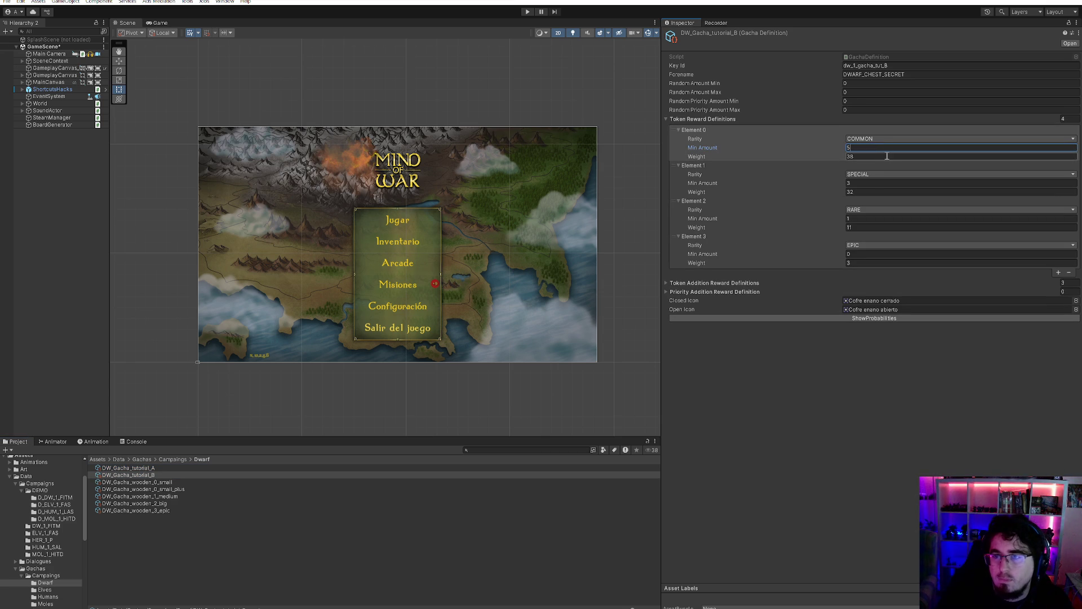
left_click(170, 460)
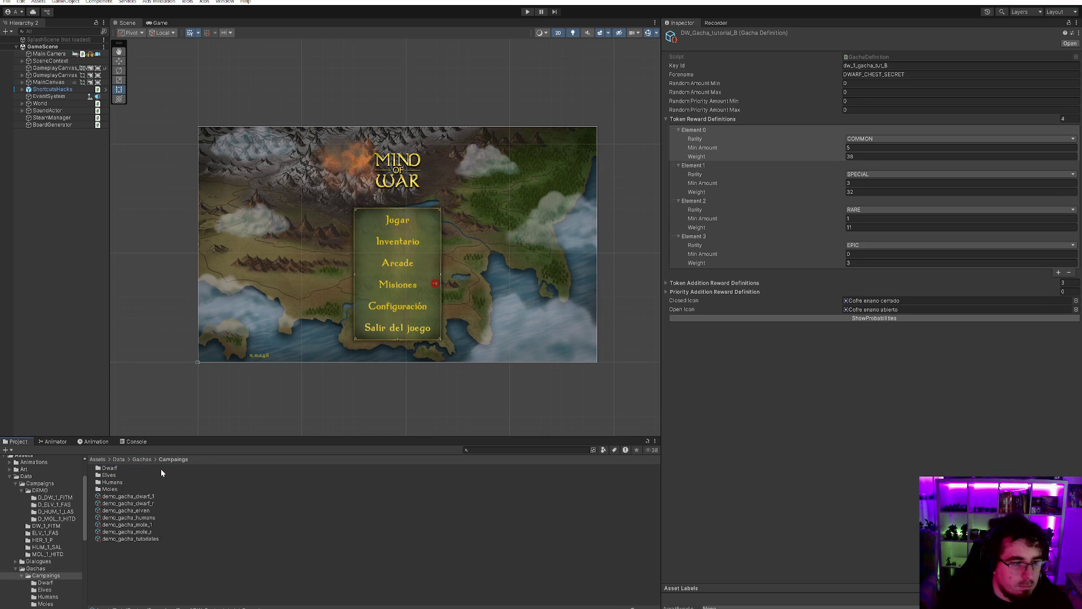
- In the Elves folder, set ELV_Gacha_tutorial_B's COMMON Element 0 minimum amount to 1
double_click(151, 477)
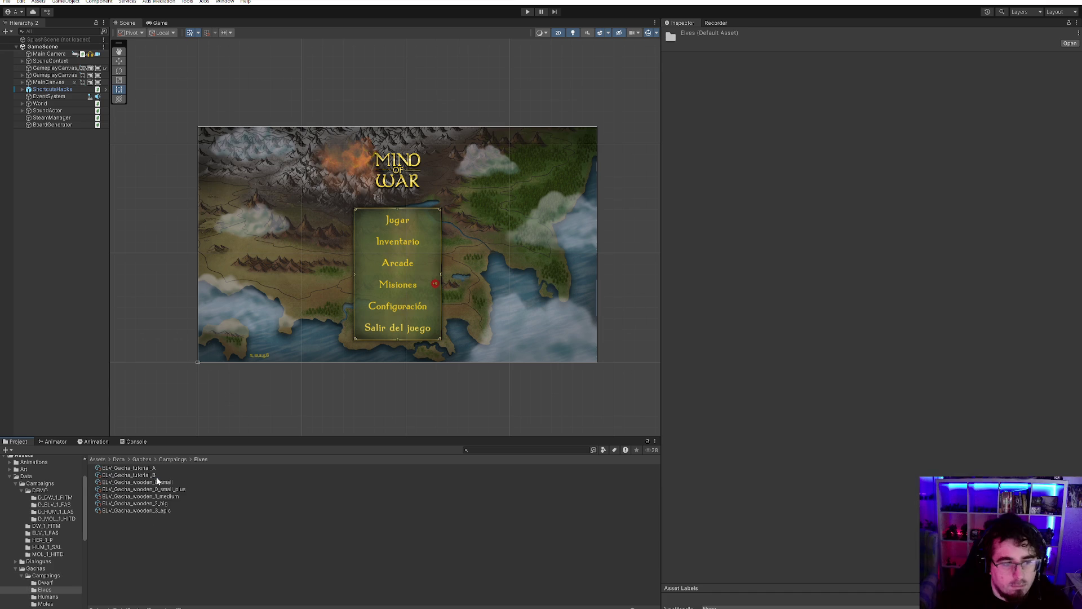
left_click(167, 468)
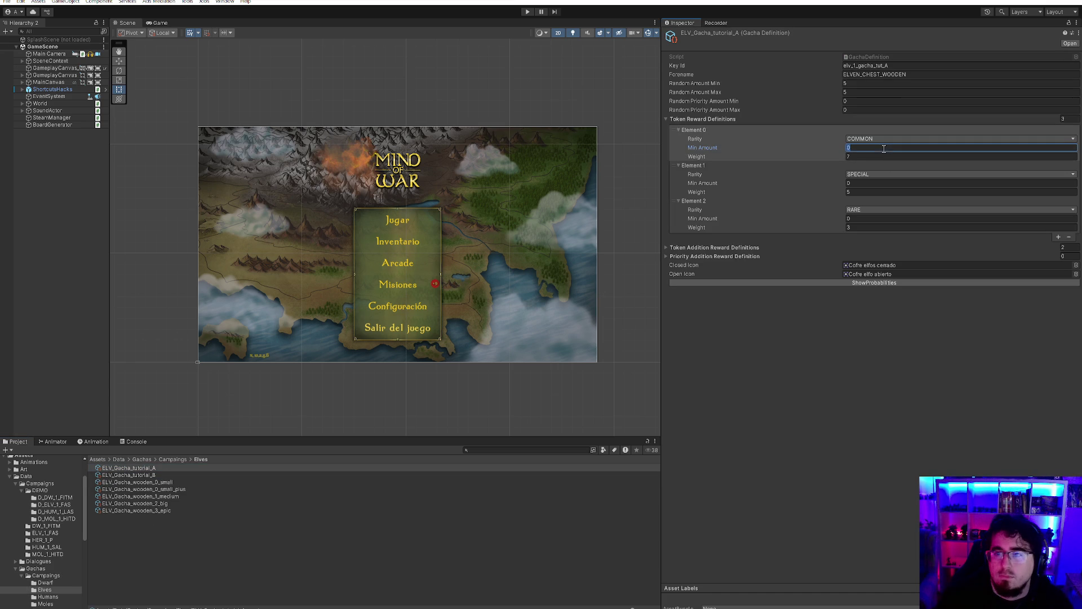
left_click(174, 473)
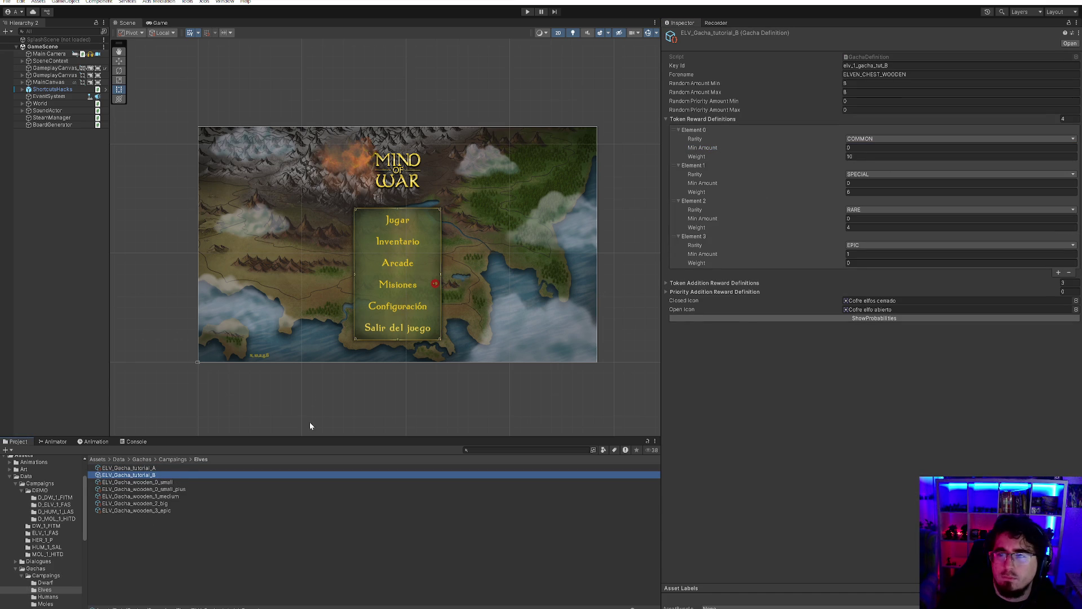
left_click(864, 148)
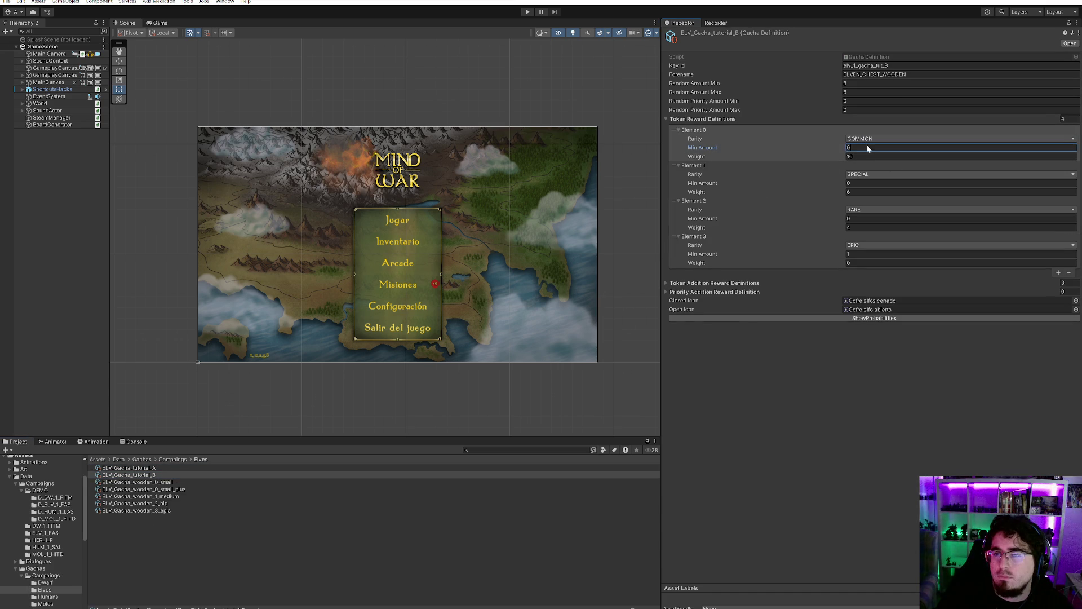
type("1")
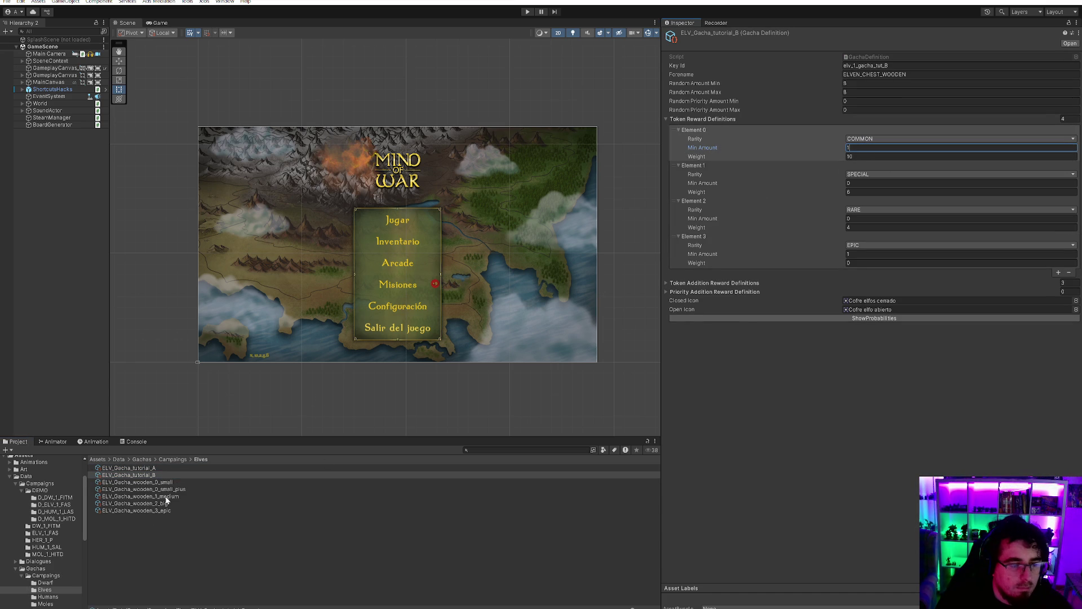
- Give ELV_Gacha_wooden_0_small a random amount of 5–7 and priority minimum 5
left_click(163, 482)
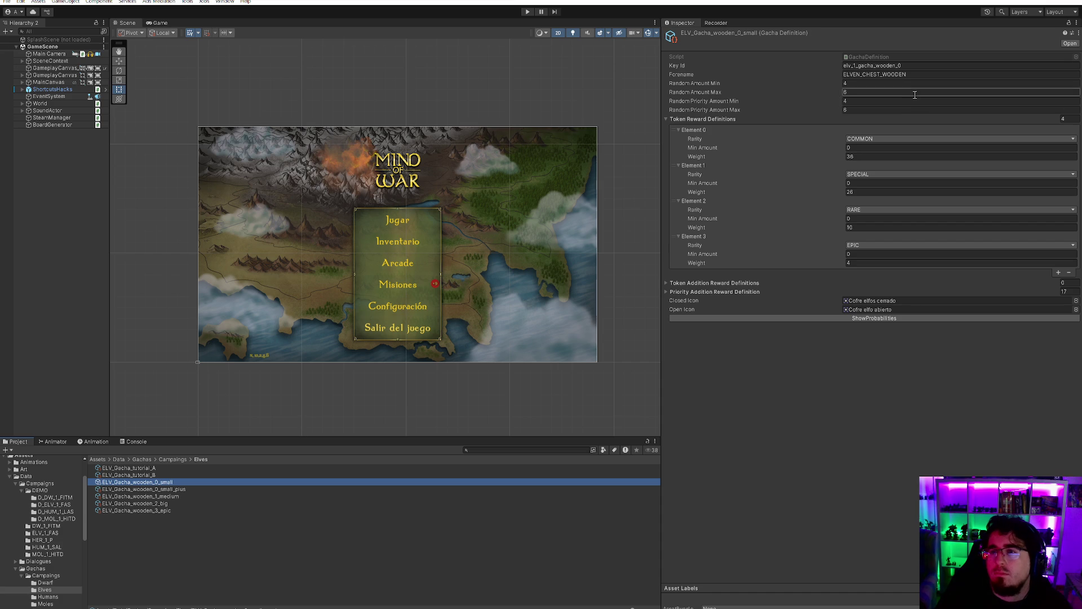
left_click(897, 83)
type("5")
left_click(887, 93)
type("7")
left_click(871, 101)
type("5")
left_click(868, 110)
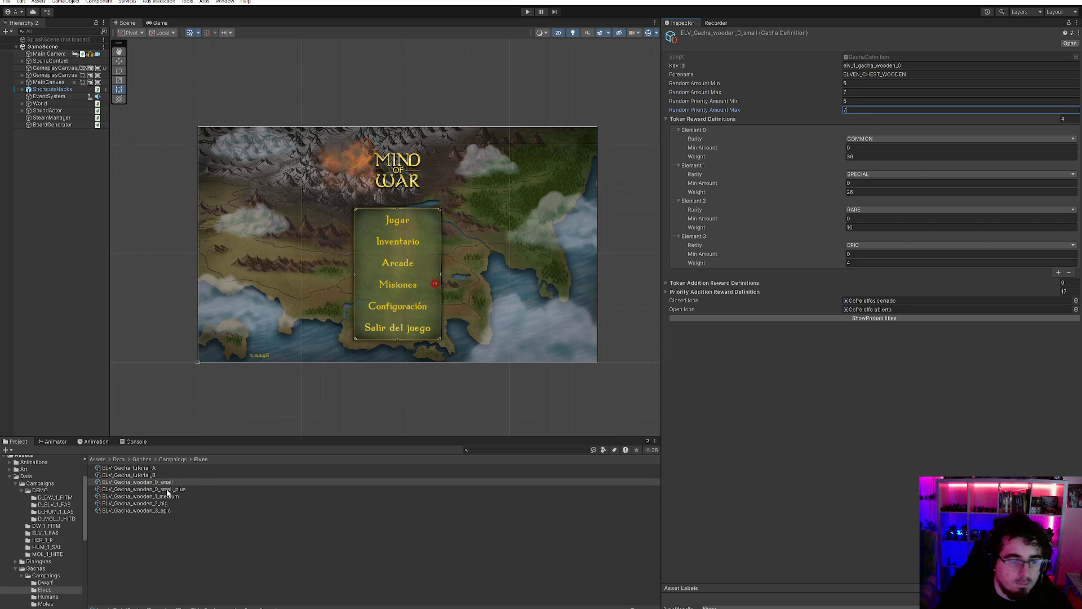
- Give ELV_Gacha_wooden_0_small_plus random amount 6–8 and priority amount 6–8
left_click(167, 489)
left_click(859, 83)
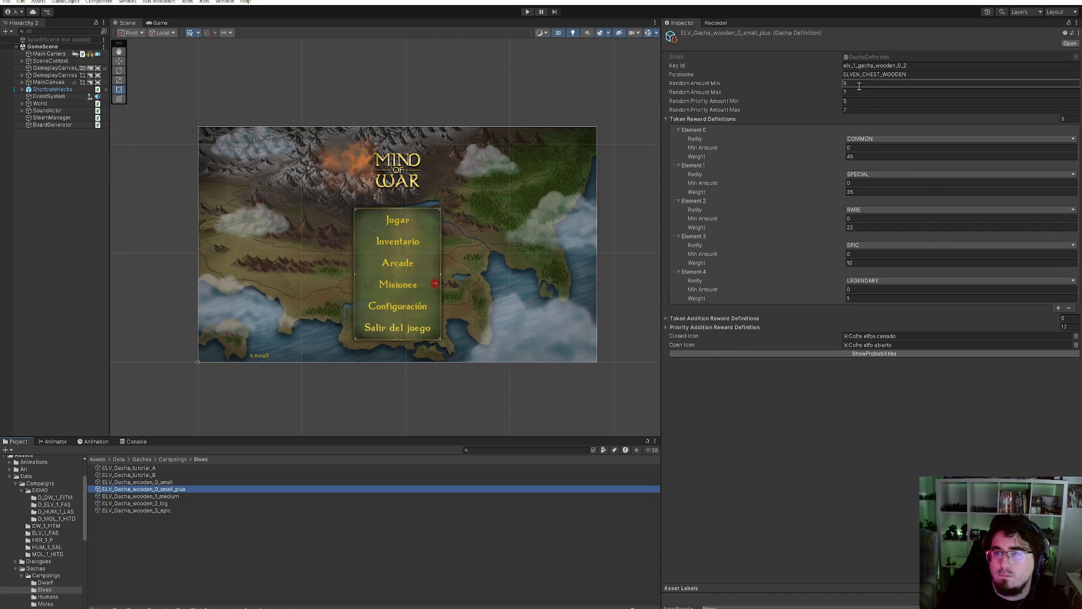
type("6")
left_click(863, 91)
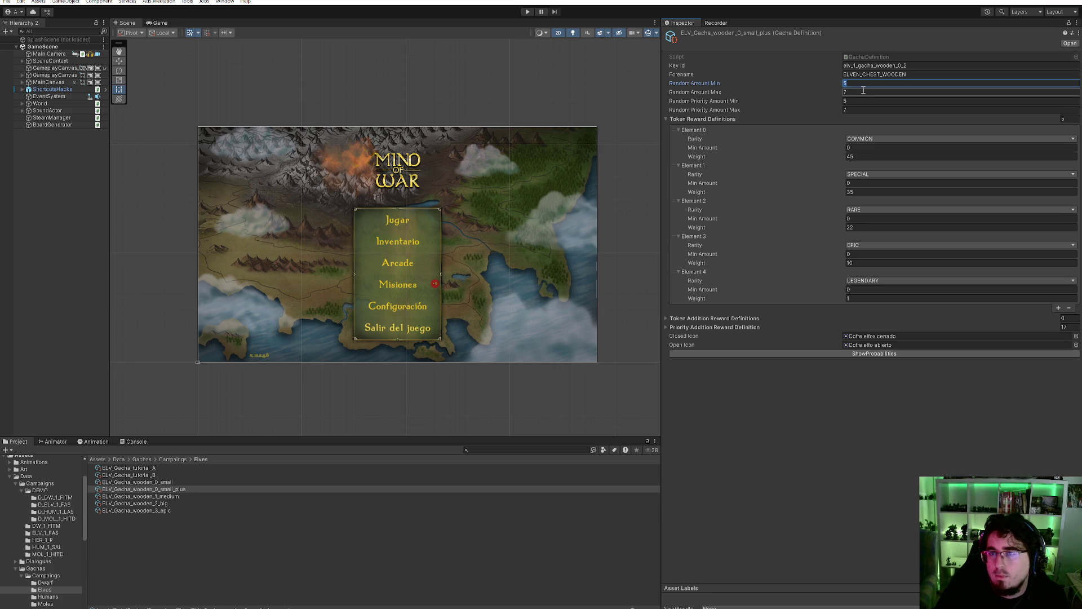
type("8")
left_click(859, 100)
type("6")
left_click(856, 109)
type("8")
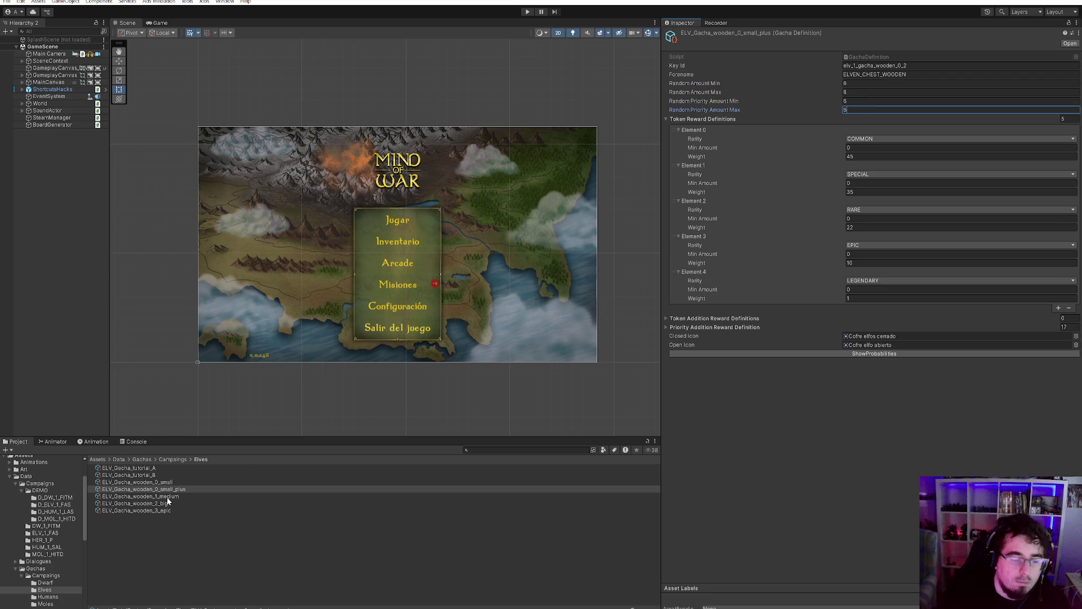
- Give ELV_Gacha_wooden_1_medium random amount 7–10 and priority amount 9–10
left_click(168, 496)
left_click(868, 84)
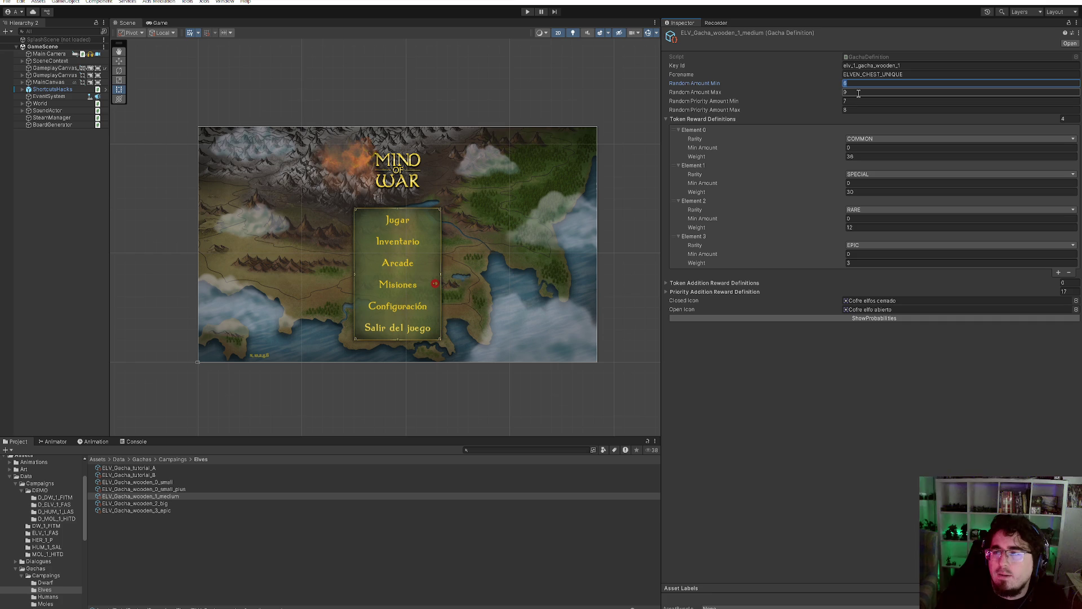
type("7")
left_click(859, 94)
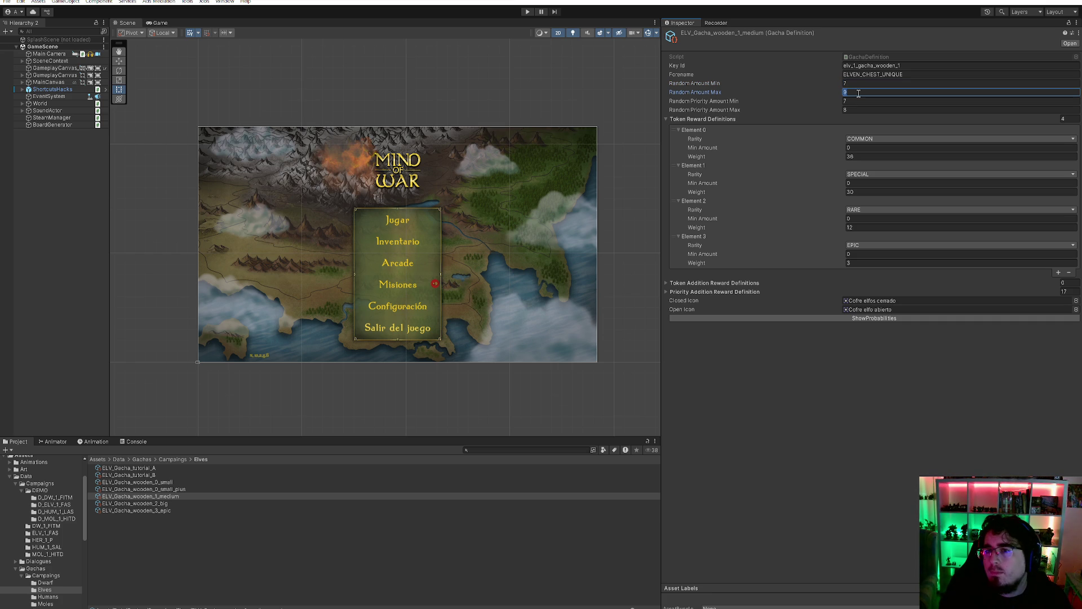
type("10")
key("Tab")
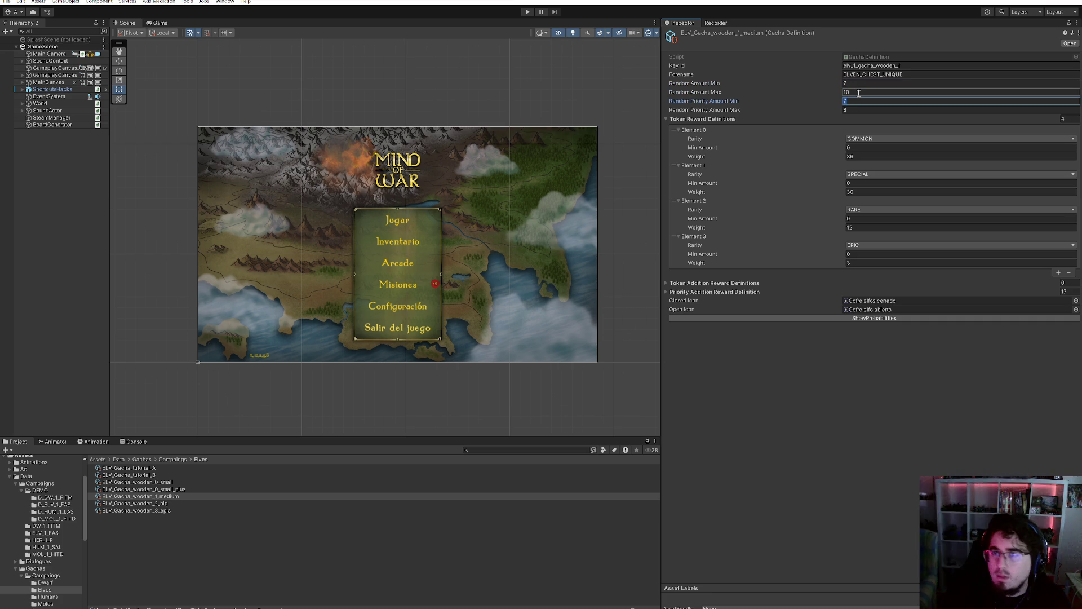
type("9")
key("Tab")
type("10")
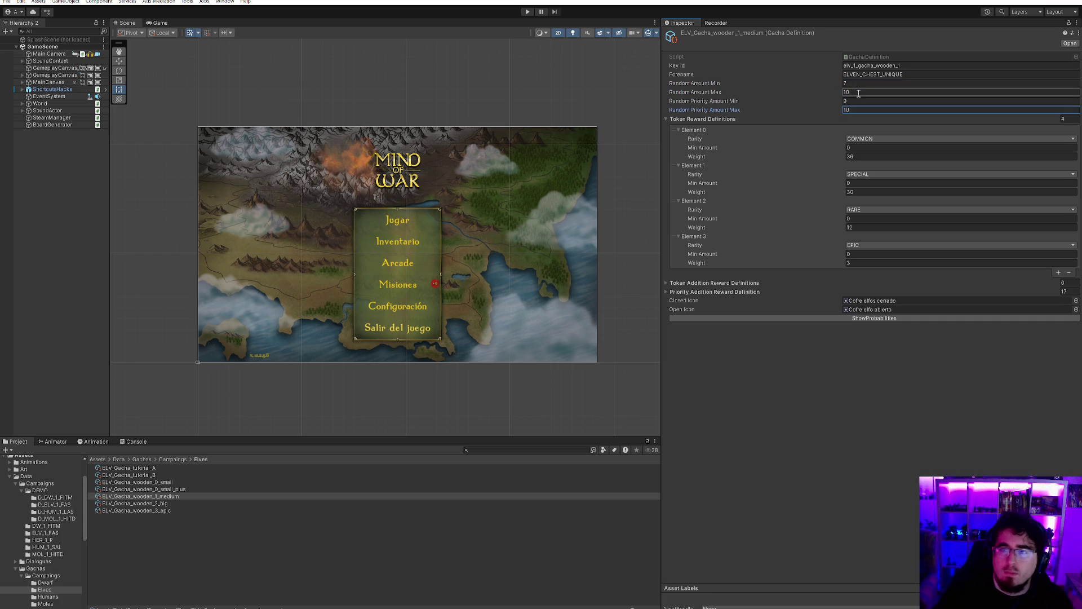
- Set ELV_Gacha_wooden_2_big's random amount maximum to 12 and priority minimum to 10
left_click(192, 503)
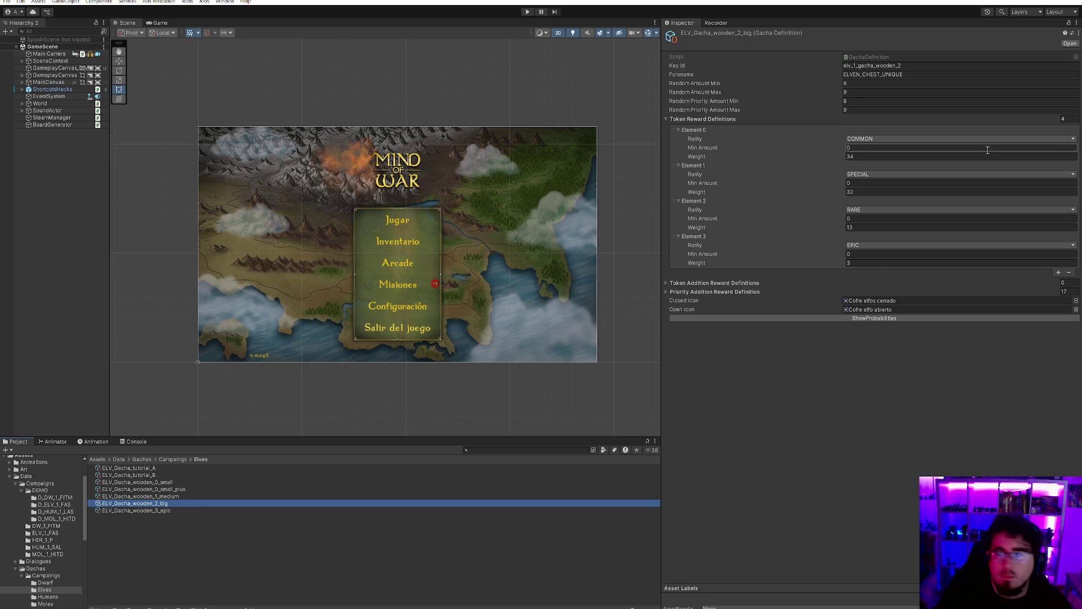
left_click(900, 84)
key("Tab")
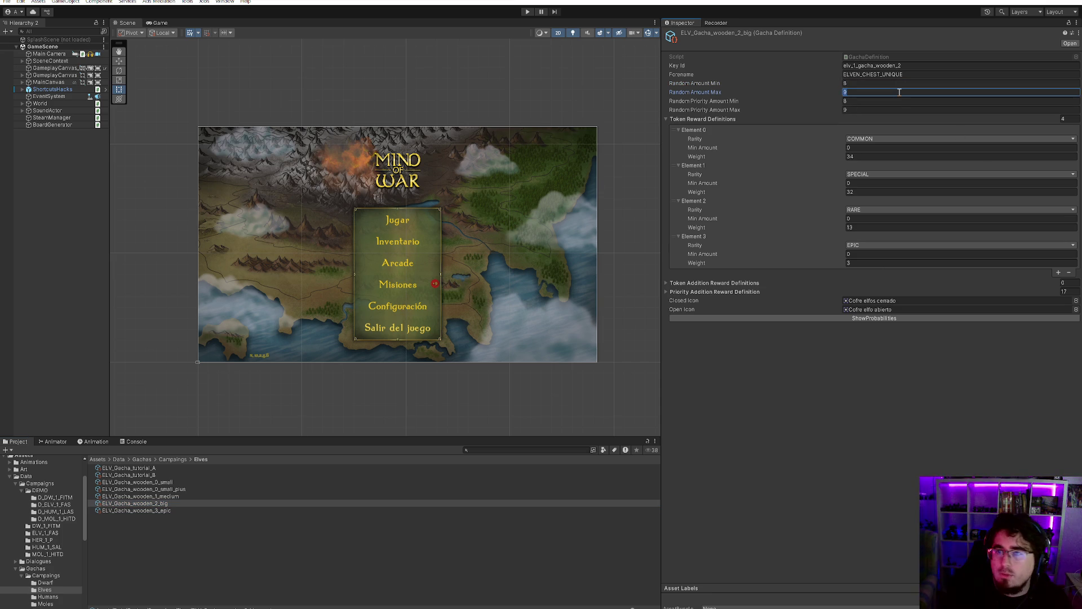
type("12")
key("Tab")
type("10")
key("Tab")
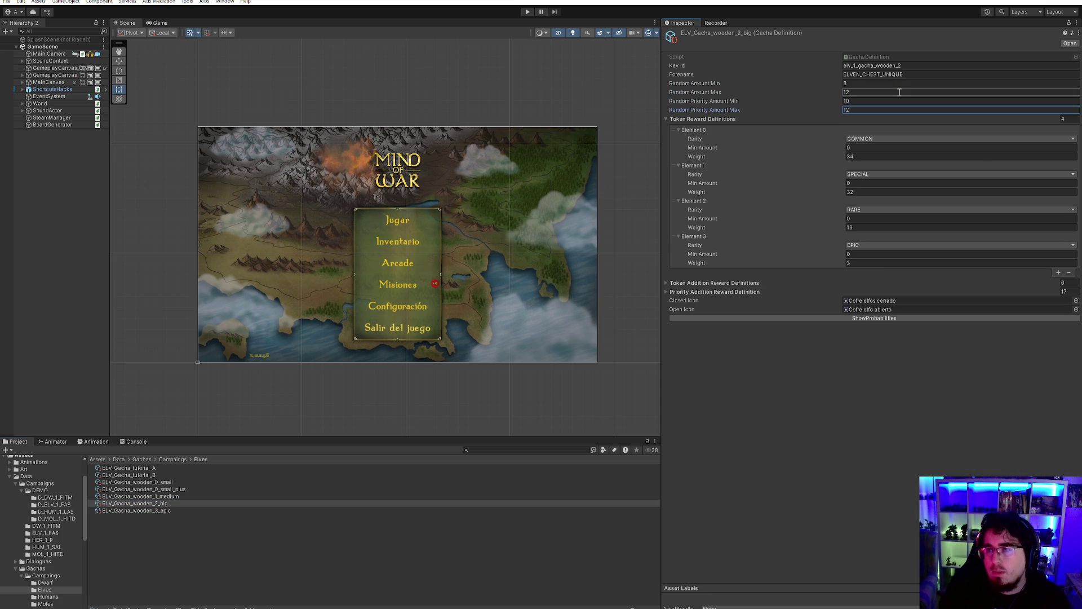
- Give ELV_Gacha_wooden_3_epic random amount 10–12 and priority 12–14, then return to Campaings
left_click(175, 509)
left_click(860, 84)
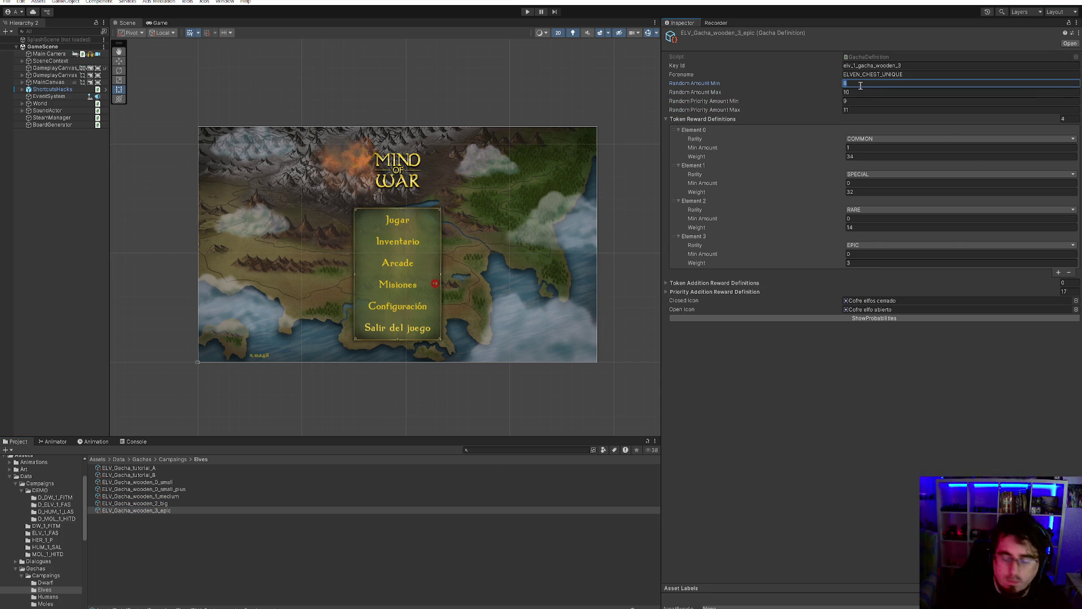
type("10")
key("Tab")
type("12")
key("Tab")
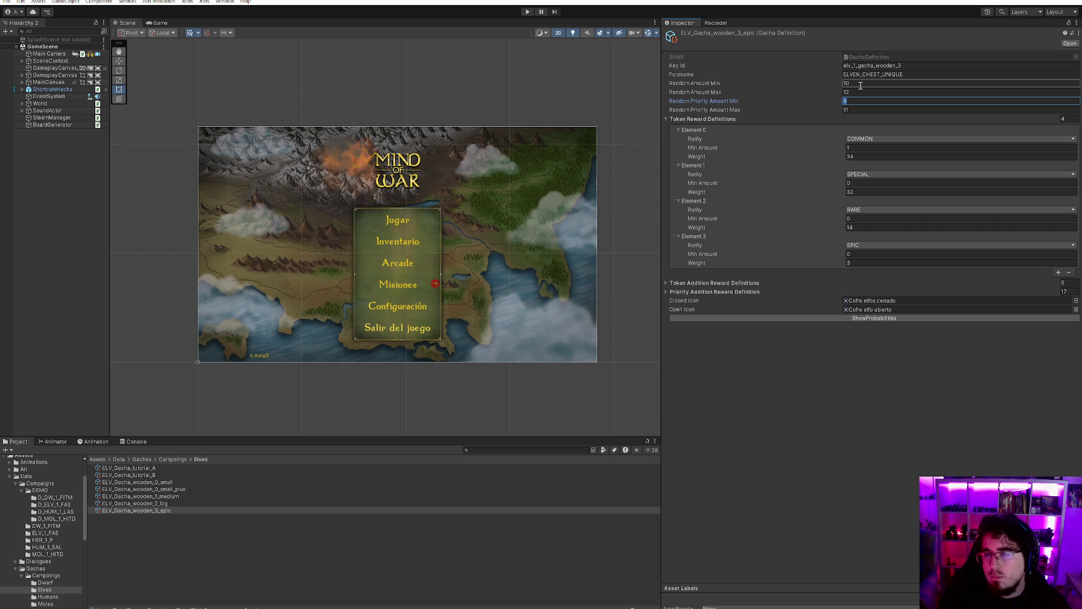
type("12")
key("Tab")
type("14")
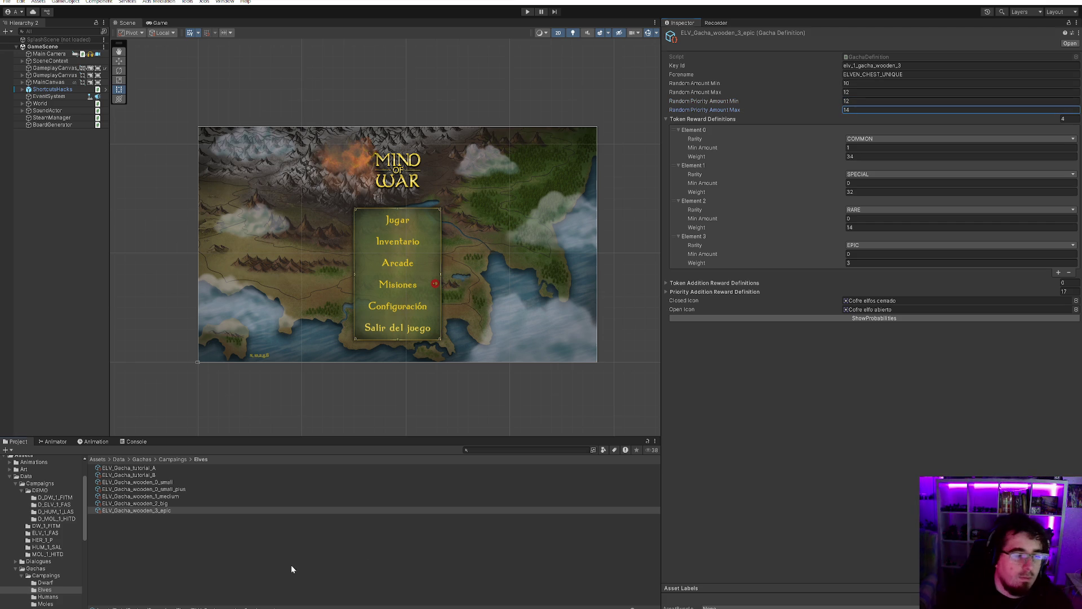
left_click(291, 564)
left_click(169, 459)
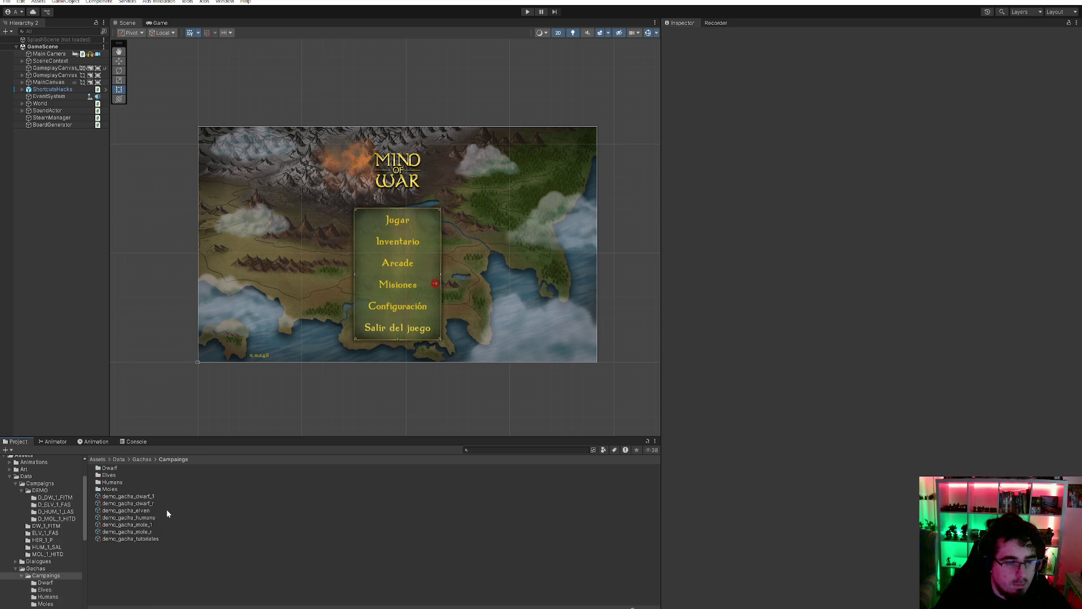
- In the Moles folder, set MOL_Gacha_e3_1 to random amount 7–7, priority 6–6, COMMON minimum 1
double_click(115, 488)
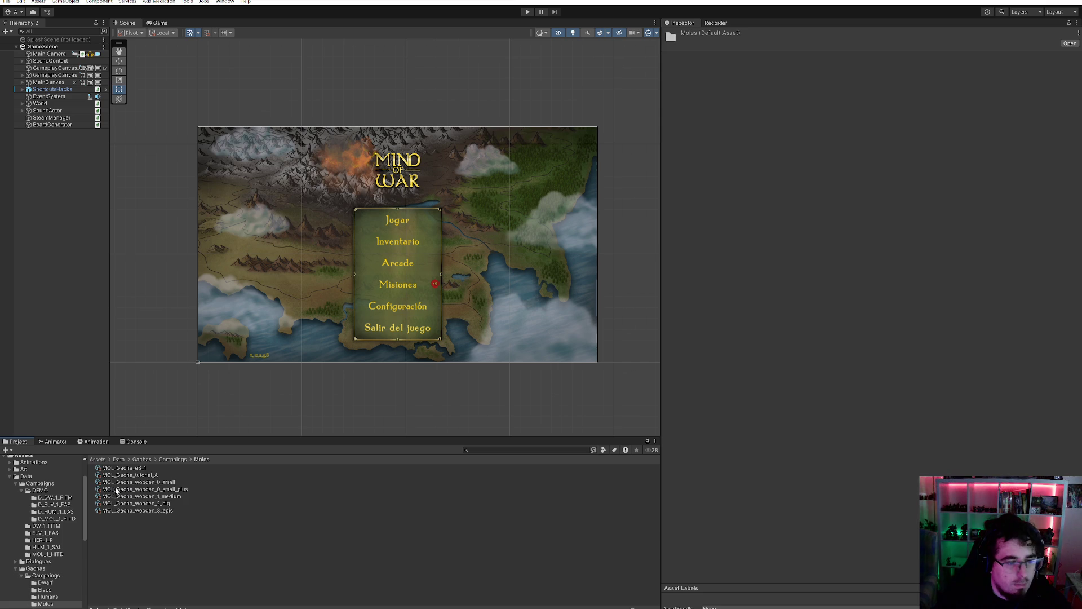
left_click(119, 468)
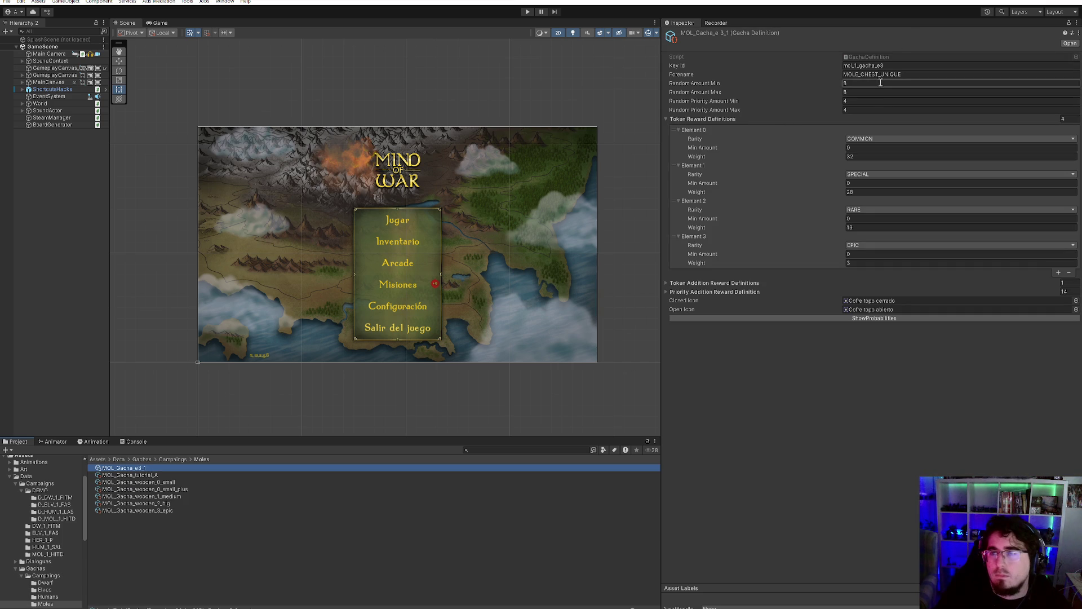
left_click(853, 83)
type("7")
key("Tab")
type("7")
key("Tab")
type("6")
key("Tab")
type("6")
left_click(856, 147)
type("1")
key("Return")
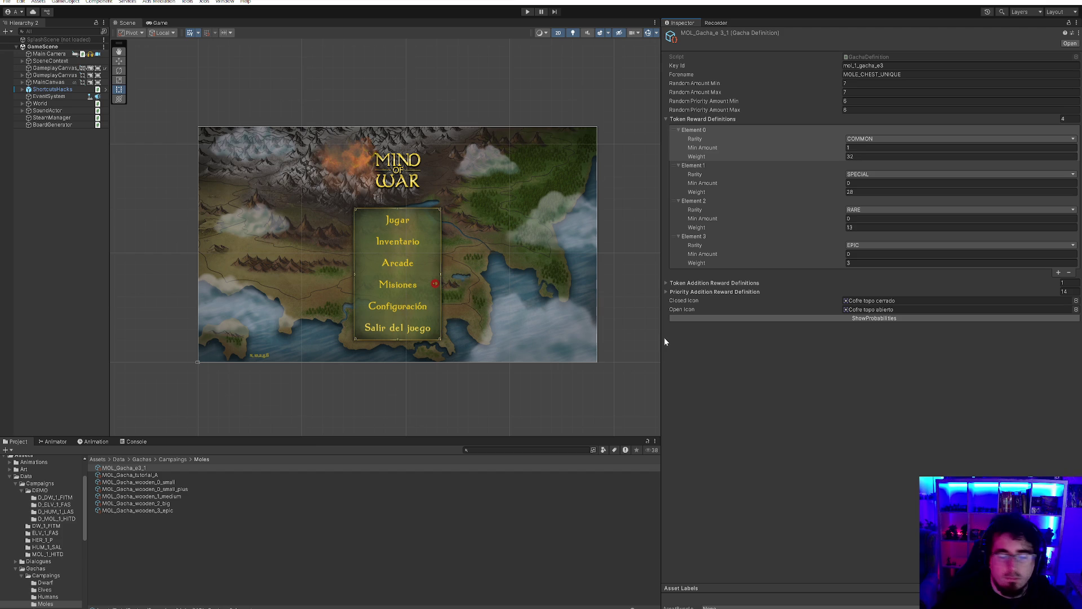
- Give MOL_Gacha_tutorial_A random amount 5–6 and an Element 0 minimum of 3
left_click(163, 475)
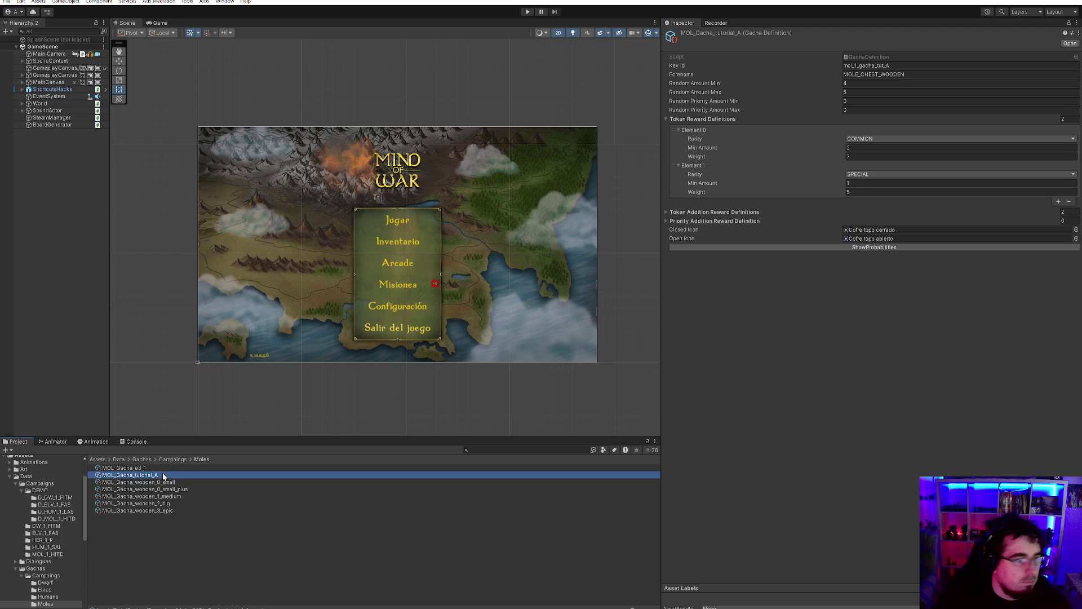
left_click(888, 82)
type("5")
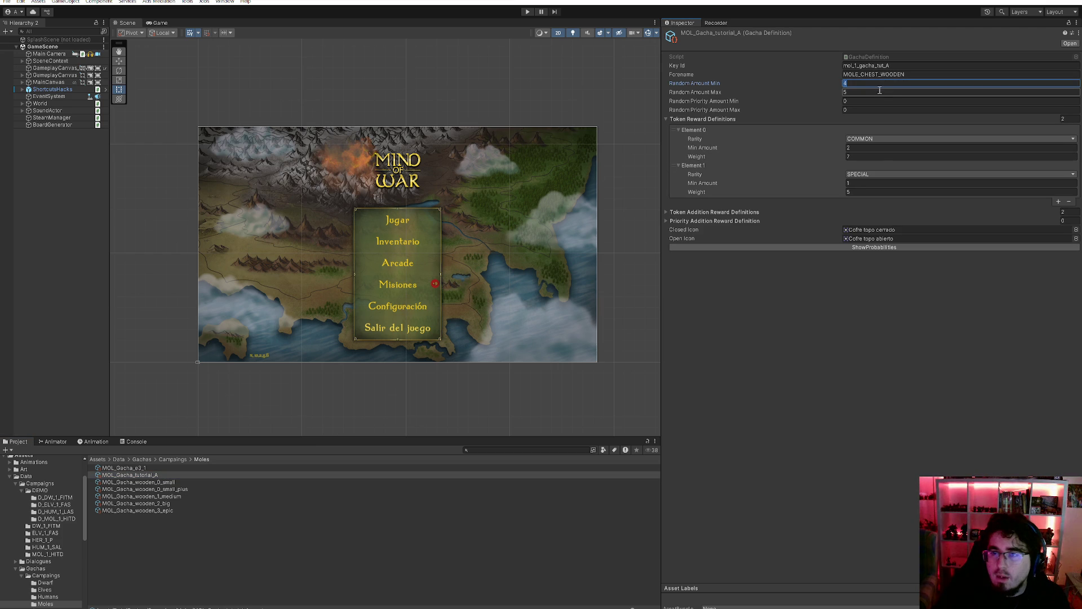
left_click(852, 92)
type("6")
left_click(849, 157)
left_click(850, 148)
type("3")
left_click(785, 340)
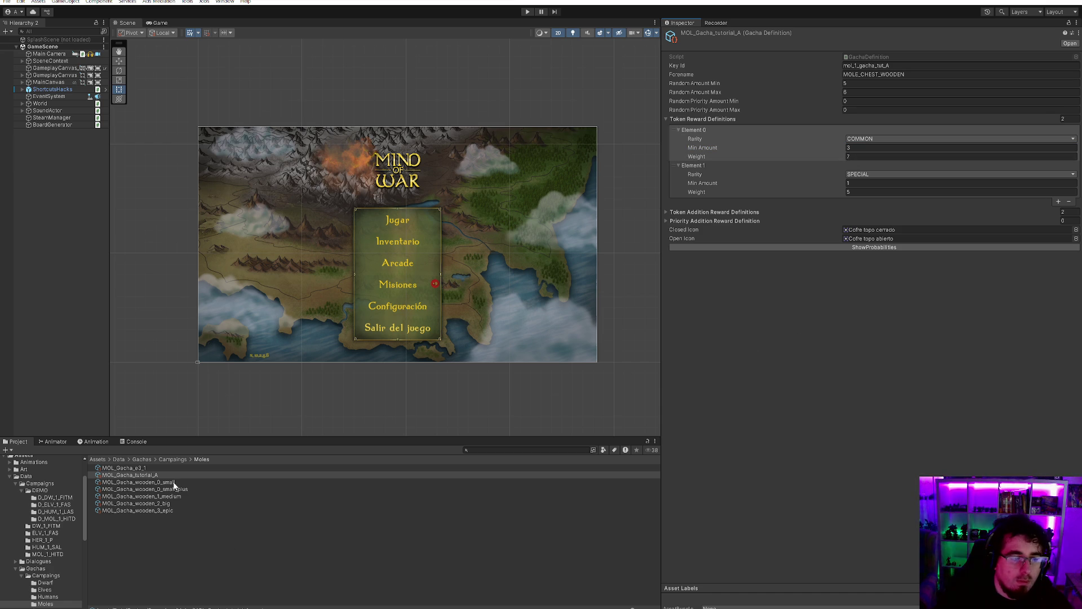
- Give MOL_Gacha_wooden_0_small random amount 6–8 and priority amount 3–5
left_click(194, 481)
left_click(872, 83)
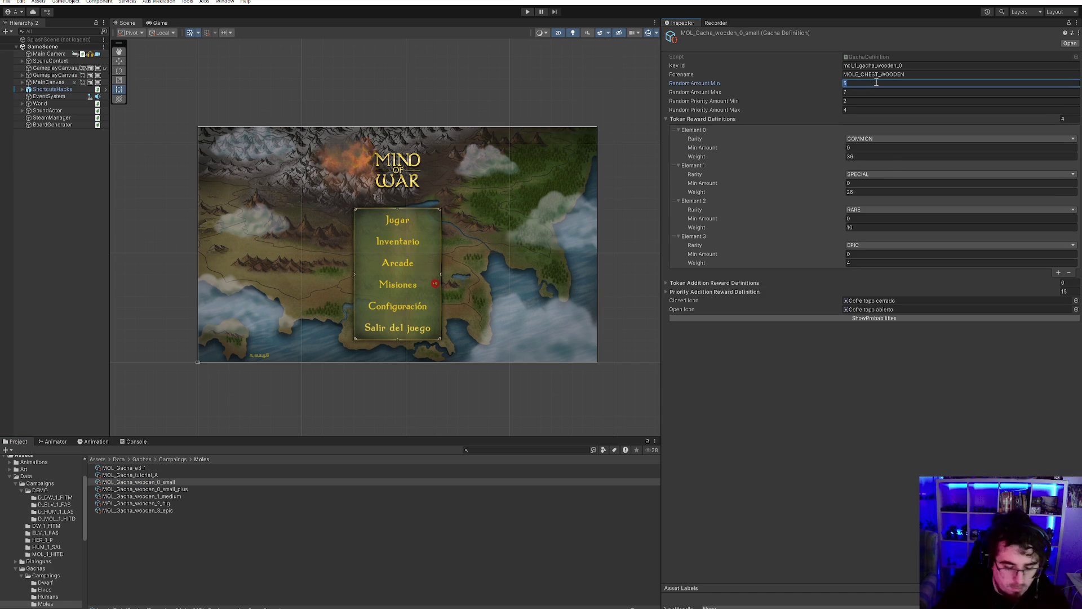
type("6")
left_click(869, 92)
type("8")
left_click(865, 101)
type("3")
left_click(863, 109)
type("5")
key("Tab")
- Set the small chest's Element 0 minimum to 1 and MOL_Gacha_wooden_0_small_plus's priority to 5–6
type("1")
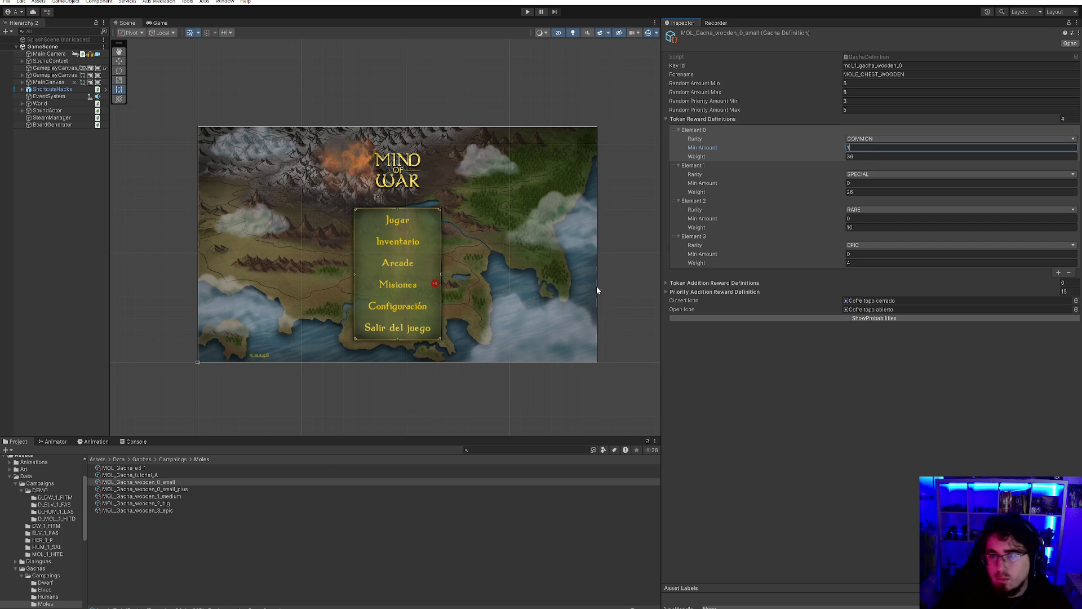
left_click(184, 489)
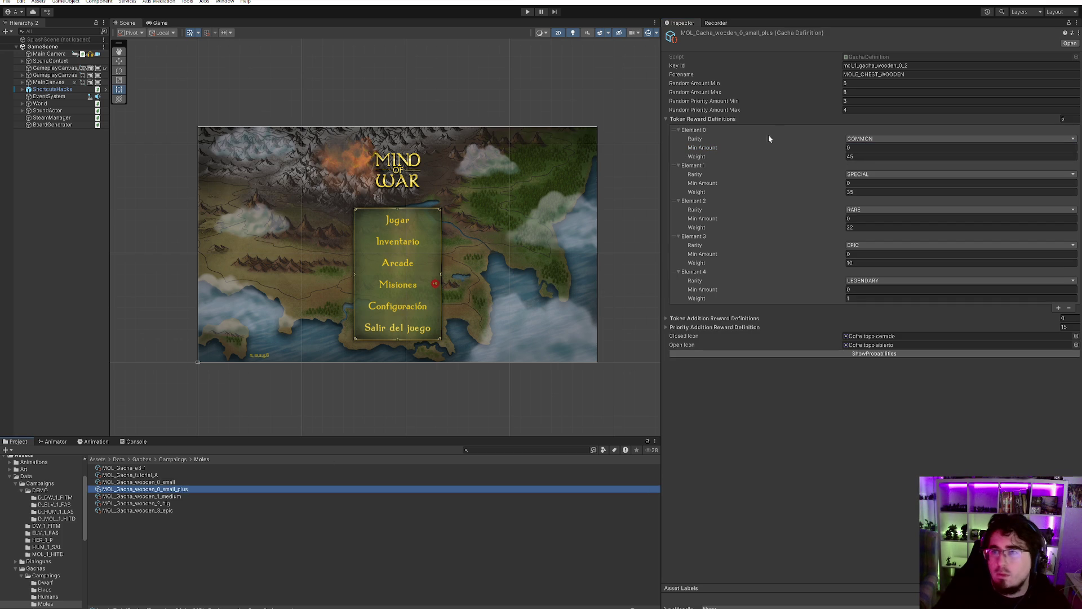
left_click(844, 83)
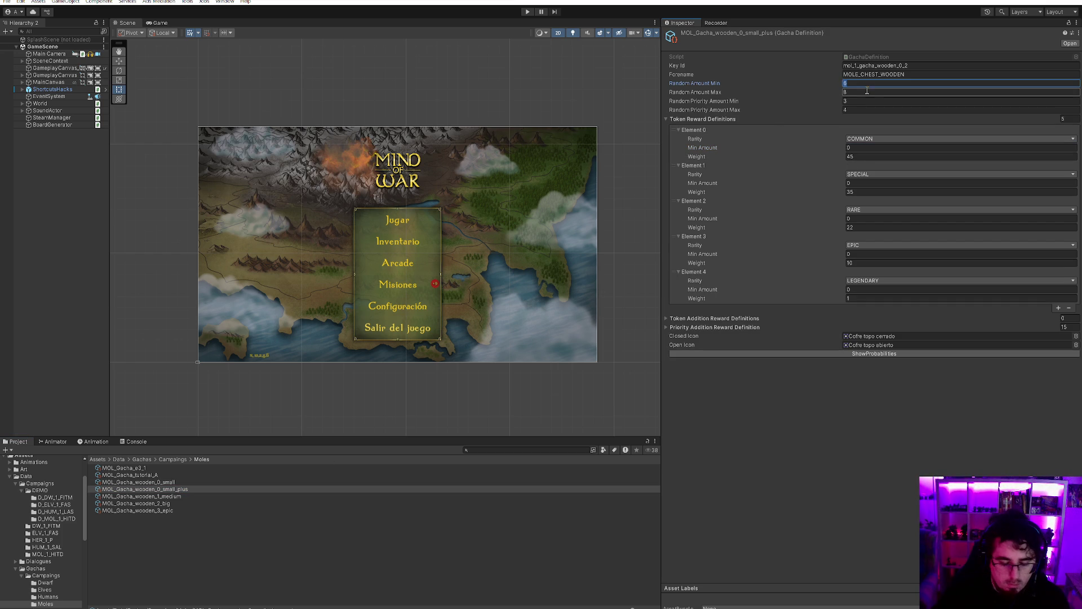
left_click(858, 101)
type("5")
left_click(854, 110)
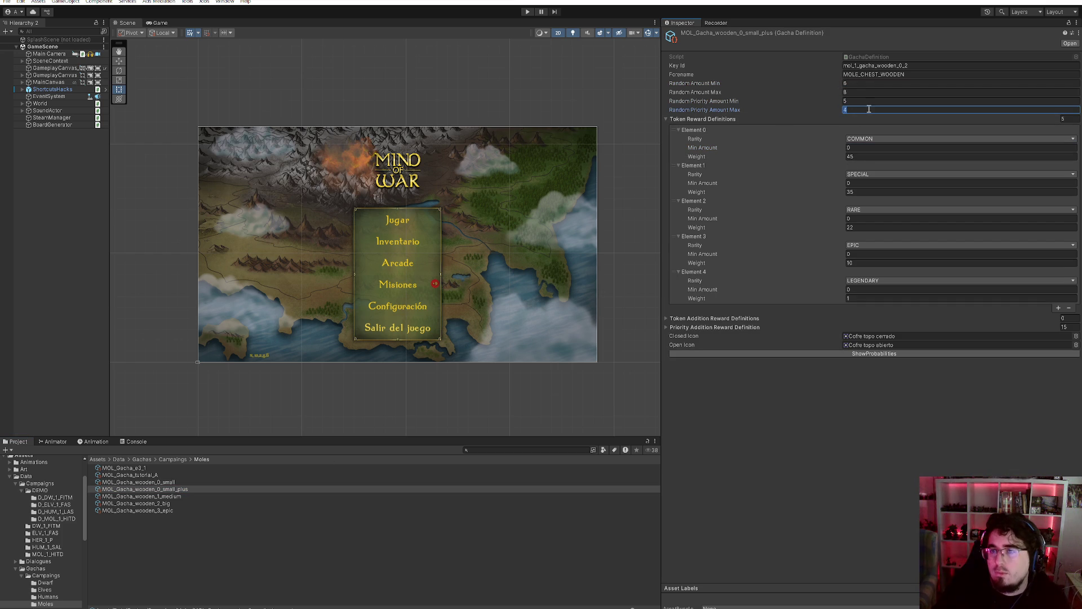
type("6")
left_click(880, 149)
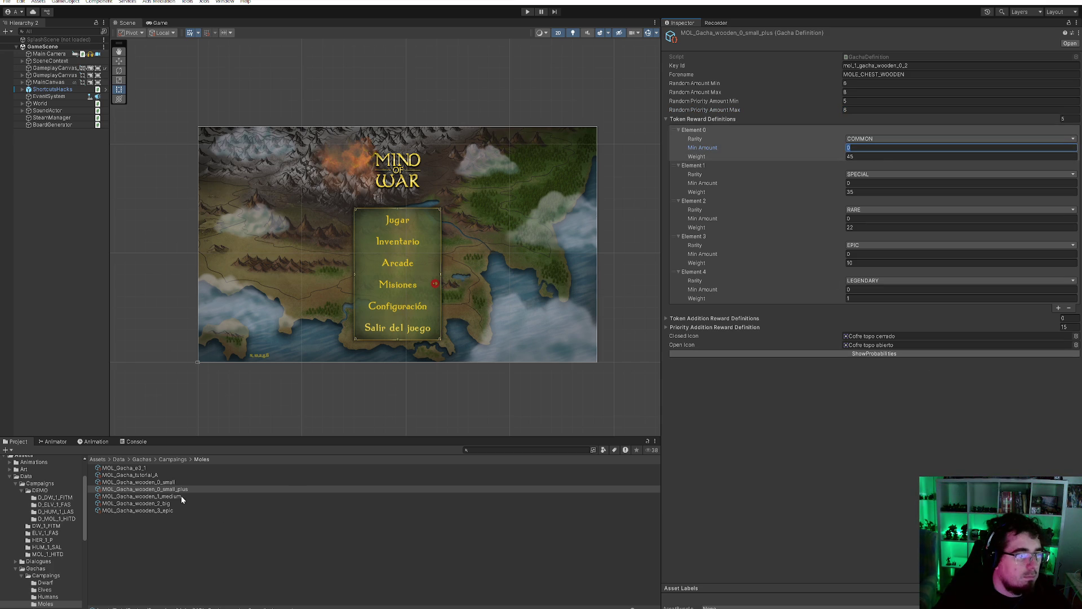
left_click(850, 157)
type("44")
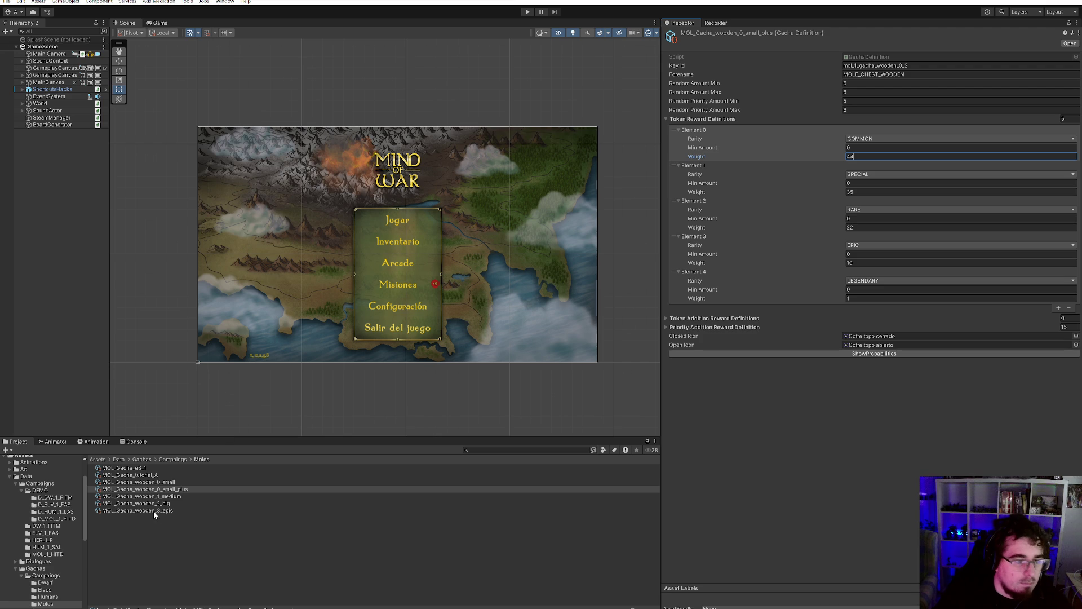
- Give MOL_Gacha_wooden_1_medium random amount 10–12 and priority minimum 7
left_click(178, 494)
left_click(859, 84)
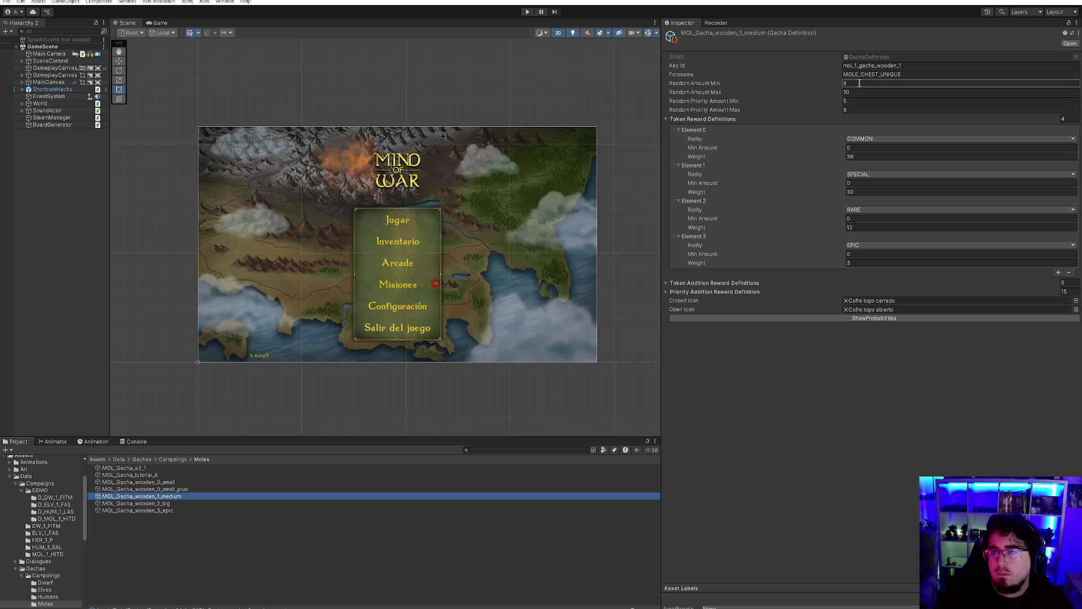
type("10")
key("Tab")
type("12")
key("Tab")
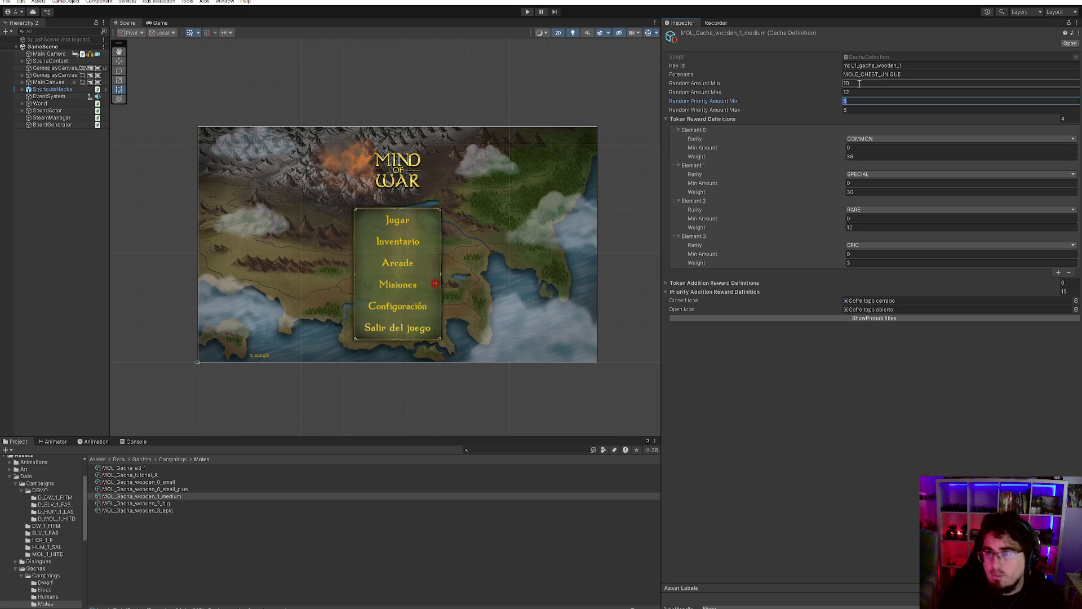
type("7")
key("Tab")
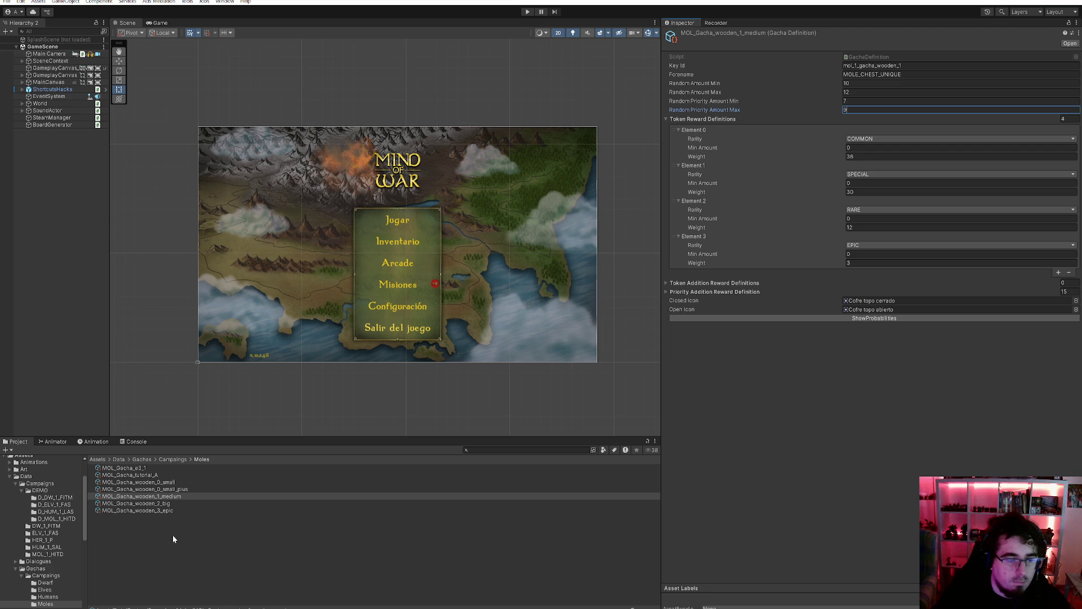
- Give MOL_Gacha_wooden_2_big random amount 10–12 and priority amount 9–10
left_click(155, 504)
left_click(898, 83)
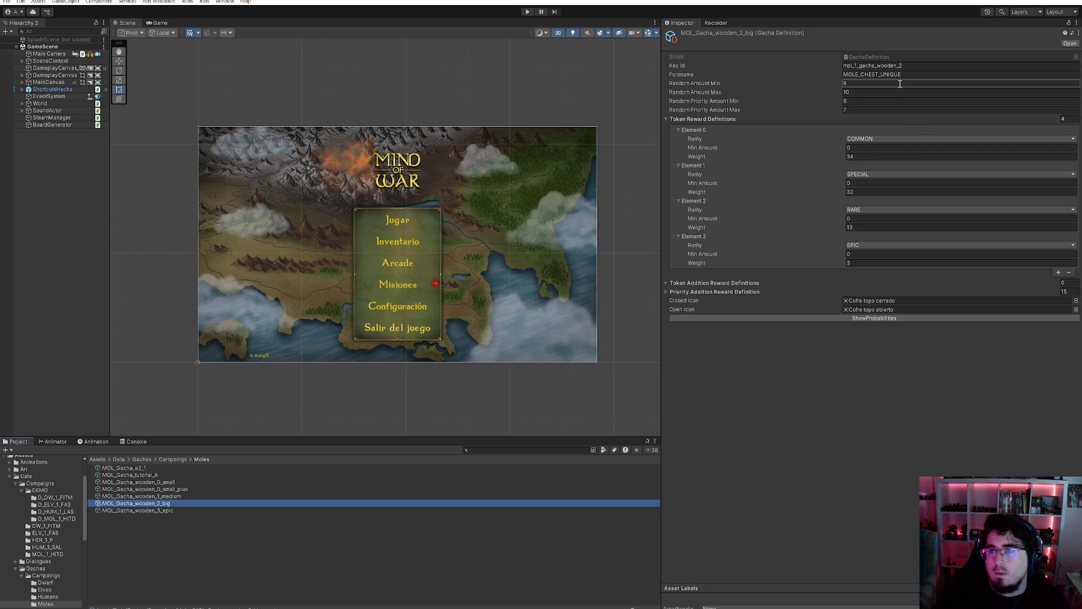
type("10")
key("Tab")
type("12")
key("Tab")
type("9")
key("Tab")
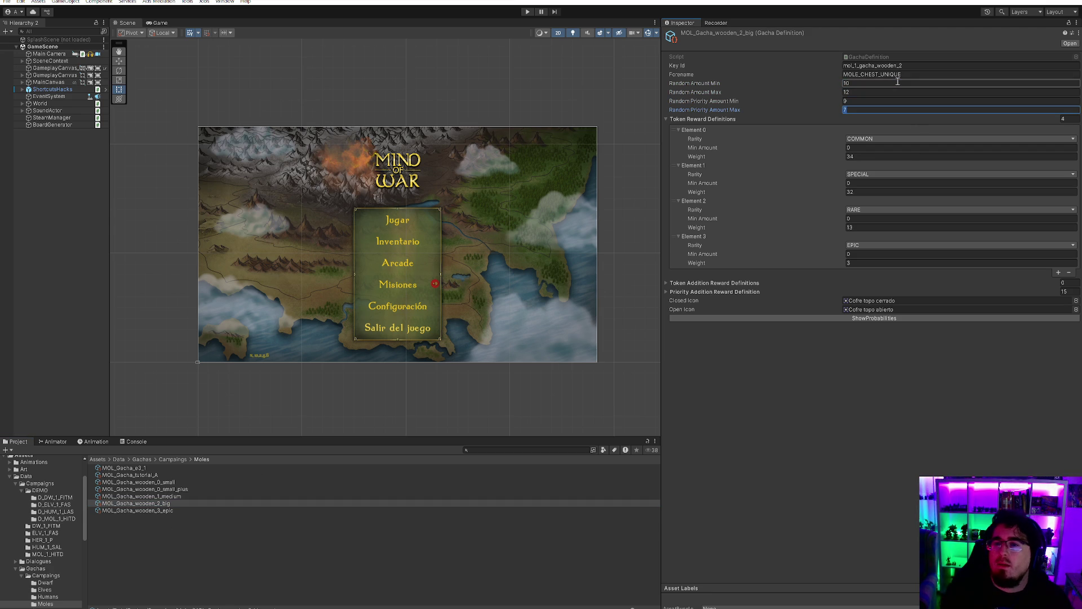
type("10")
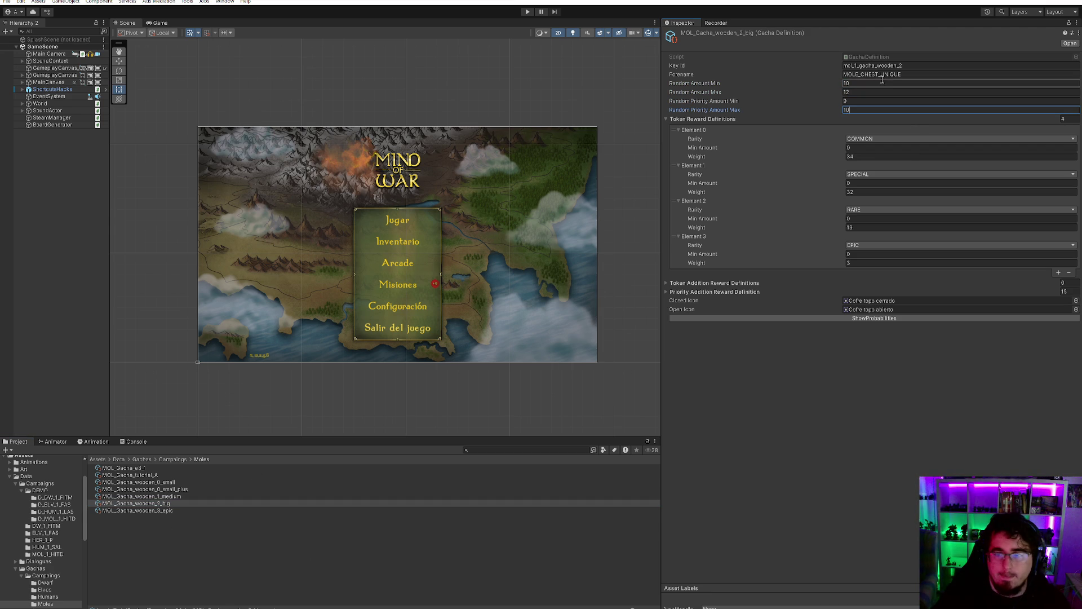
- Give MOL_Gacha_wooden_3_epic random amount 12–14, priority 10–12 and Element 0 minimum 2
left_click(189, 511)
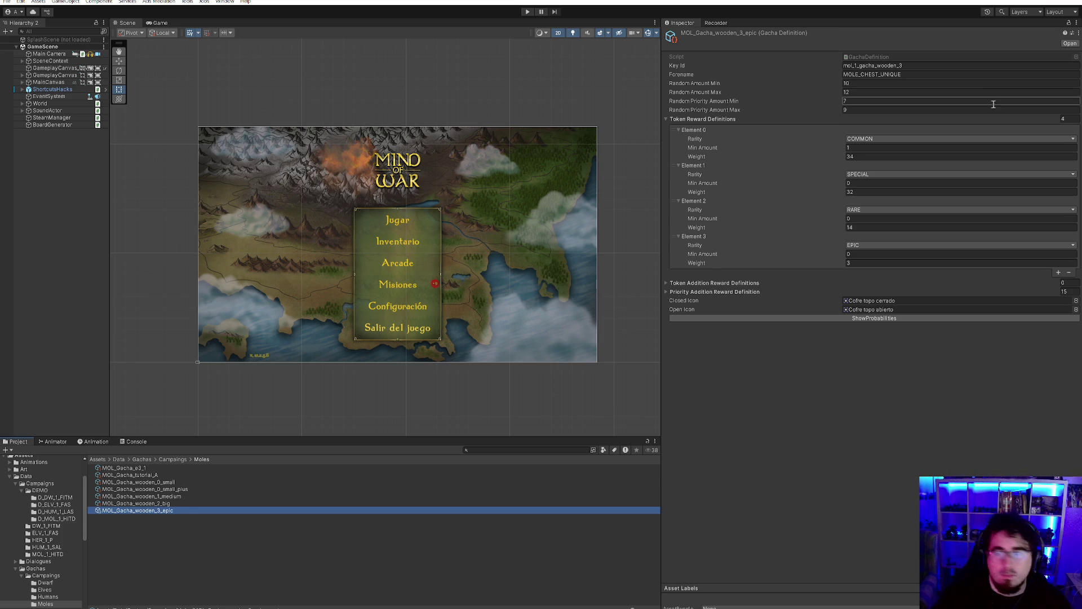
left_click(910, 83)
type("12")
left_click(898, 93)
type("14")
left_click(896, 102)
type("10")
key("Tab")
type("12")
left_click(875, 147)
type("2")
left_click(328, 556)
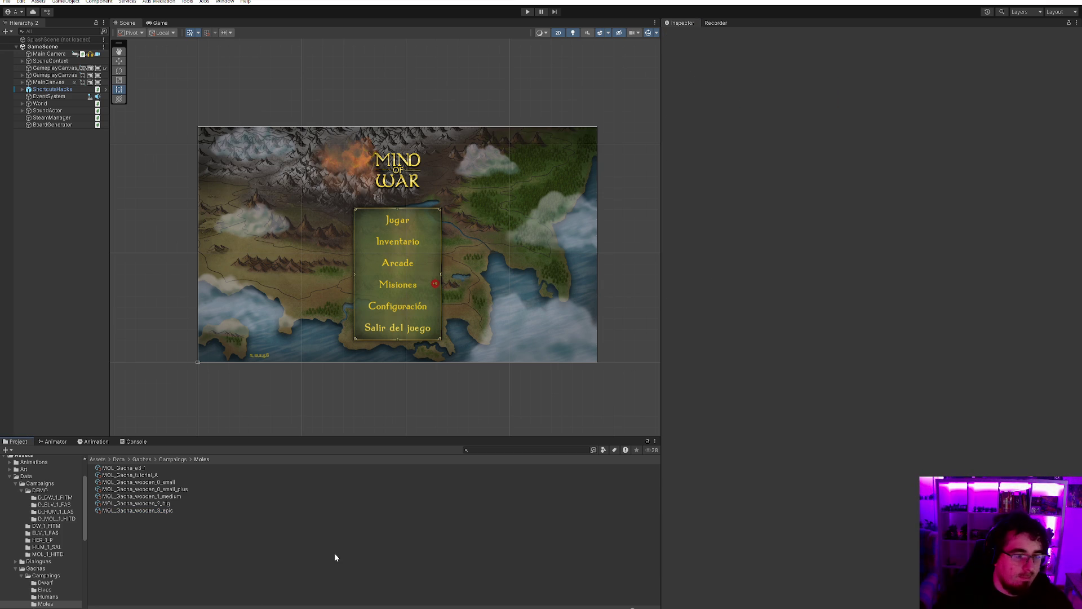
- In the Humans chest folder, give HUM_Gacha_tutorial_A random amount 4–5 and Element 0 minimum 3
left_click(178, 462)
left_click(143, 486)
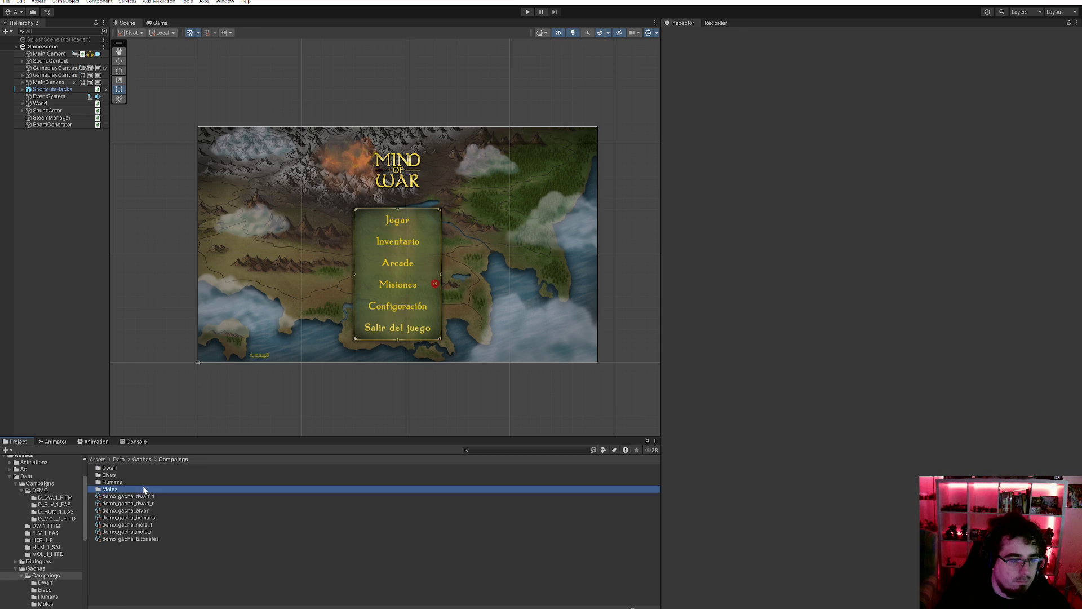
double_click(145, 485)
left_click(147, 469)
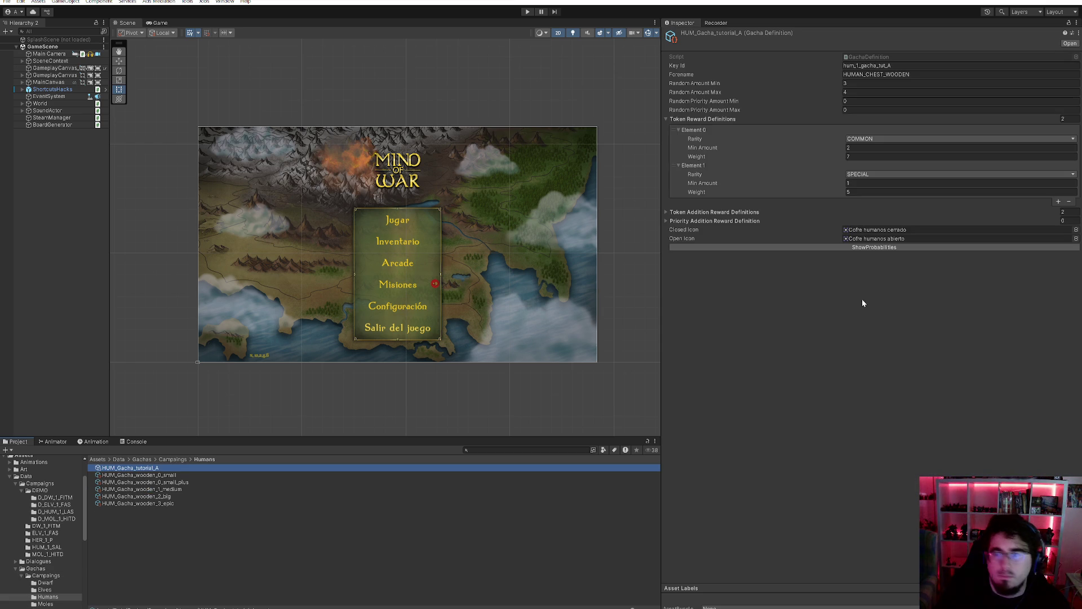
left_click(867, 85)
type("4")
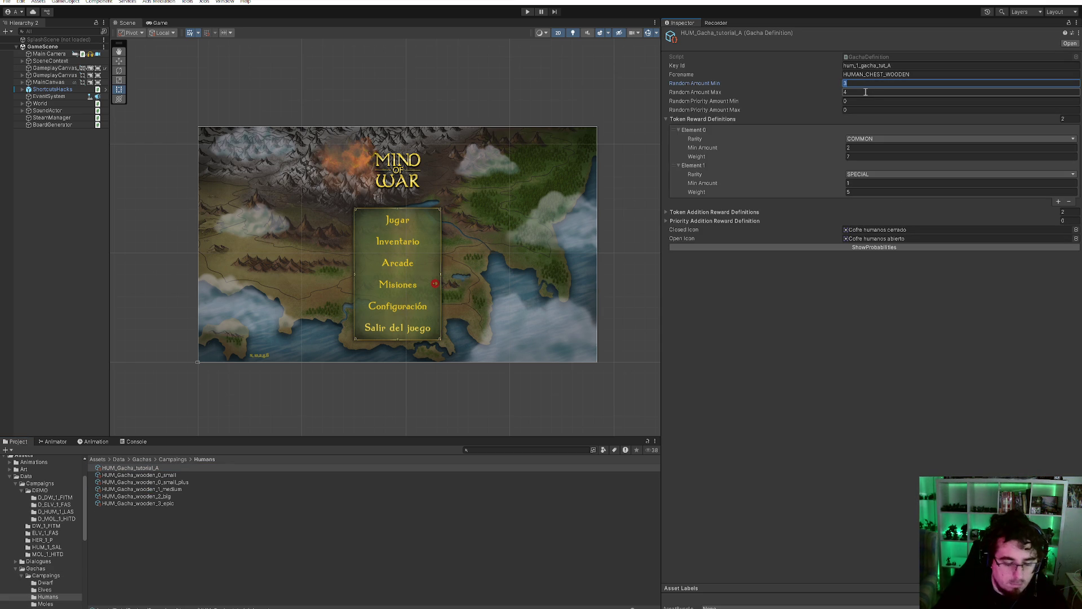
left_click(863, 94)
type("5")
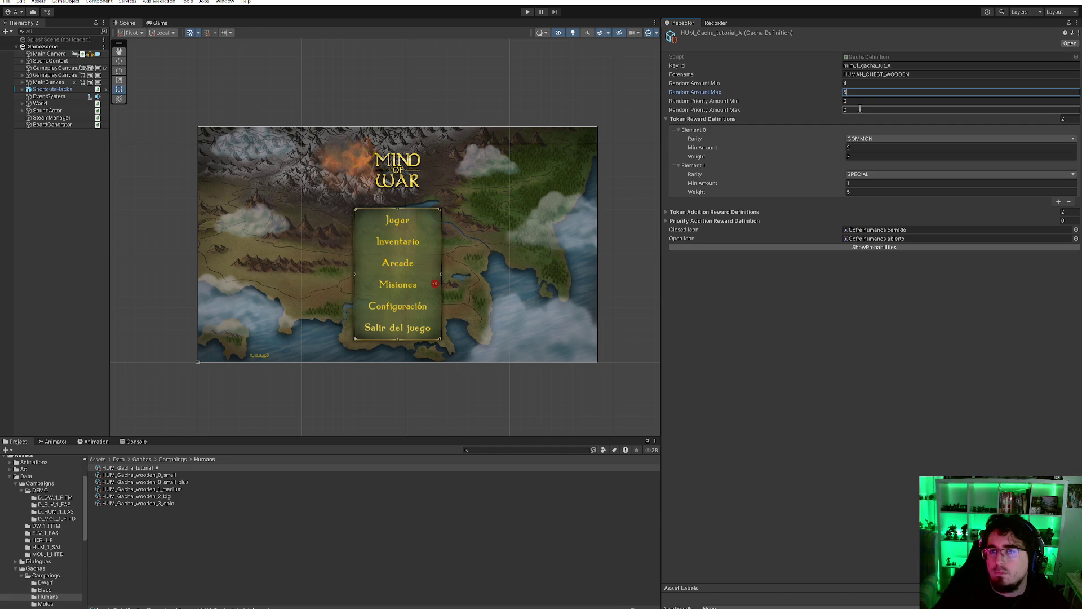
left_click(867, 148)
type("3")
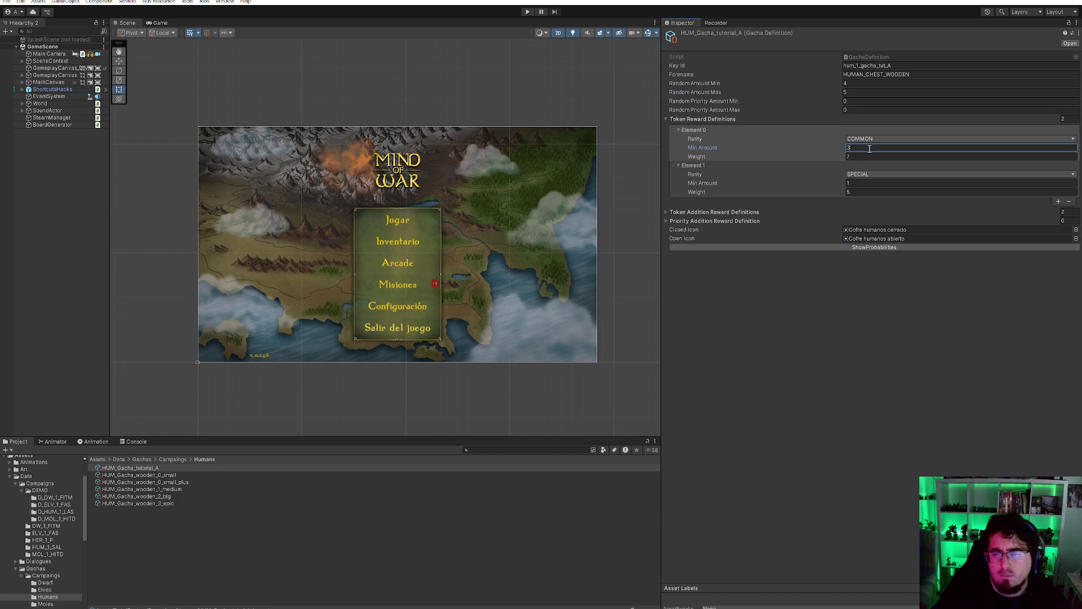
- Set HUM_Gacha_wooden_0_small to amounts 6–7, priority 4–5 and Element 0 minimum 1
left_click(191, 474)
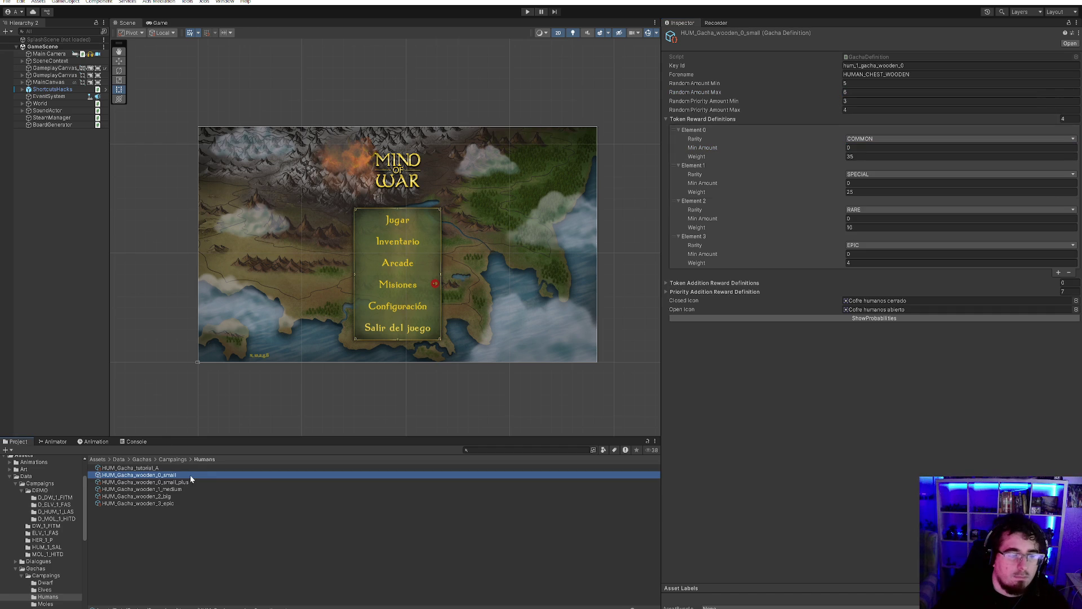
left_click(854, 84)
type("6")
key("Tab")
type("7")
key("Tab")
type("4")
key("Tab")
type("5")
left_click(856, 147)
type("1")
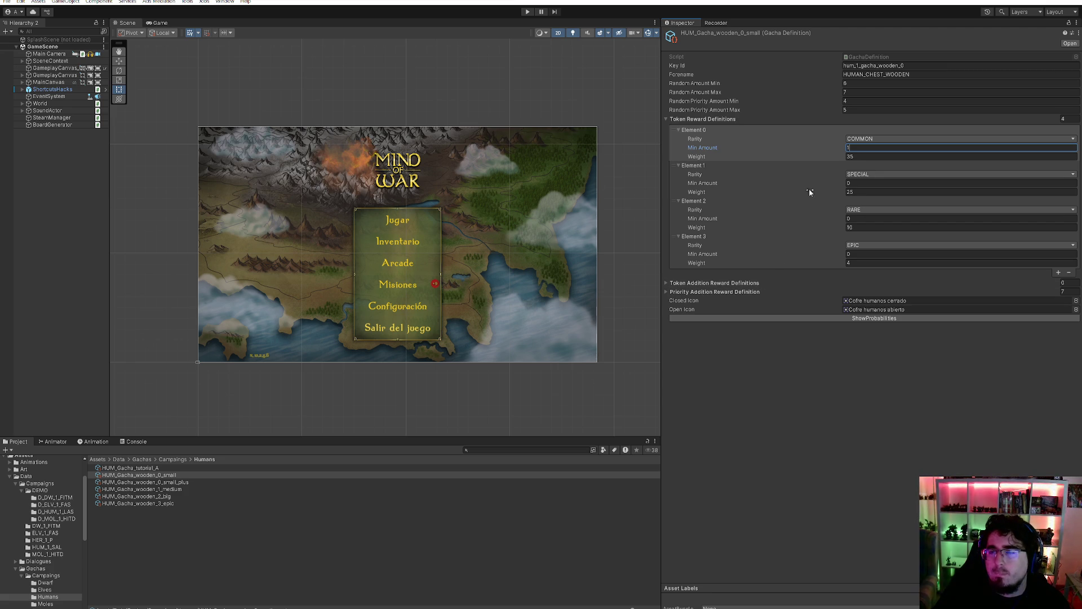
- Set HUM_Gacha_wooden_0_small_plus to amounts 6–8, priority 5–6 and Element 0 minimum 1
left_click(173, 482)
left_click(893, 84)
type("6")
key("Tab")
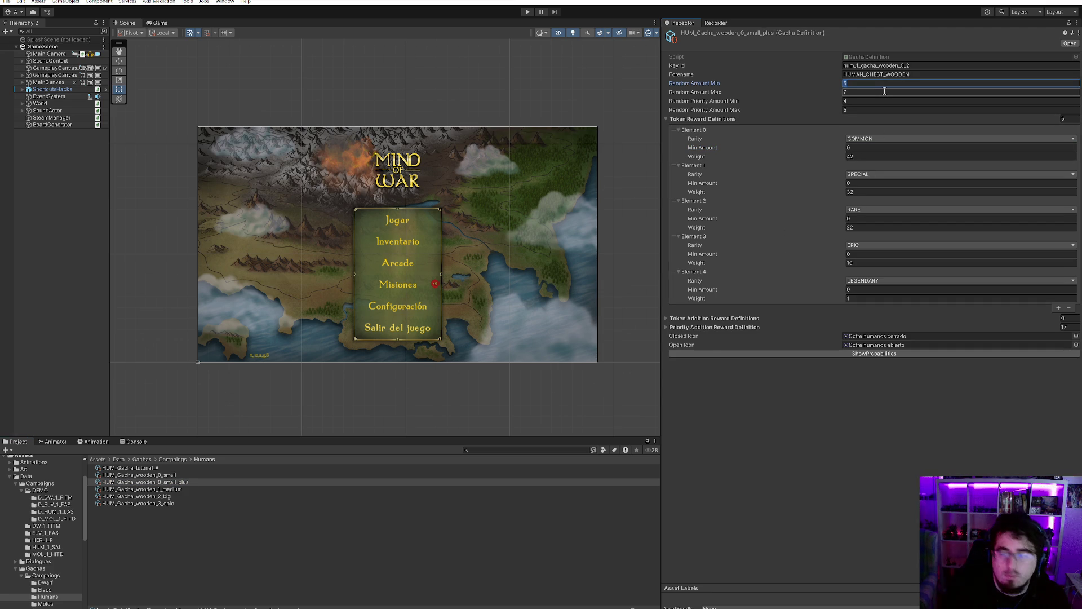
type("8")
key("Tab")
type("5")
key("Tab")
type("6")
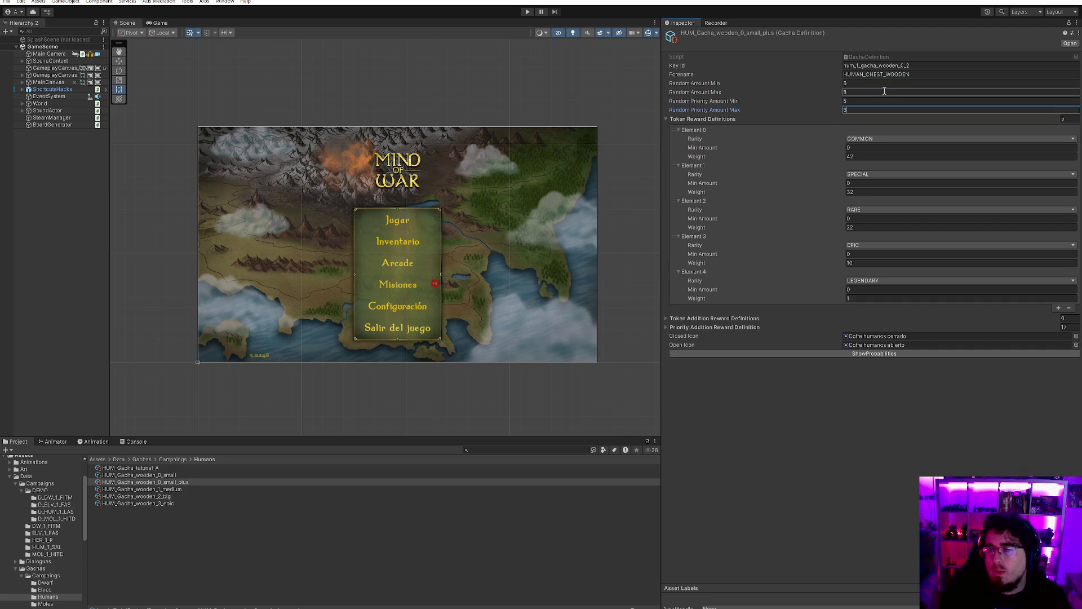
left_click(876, 148)
type("1")
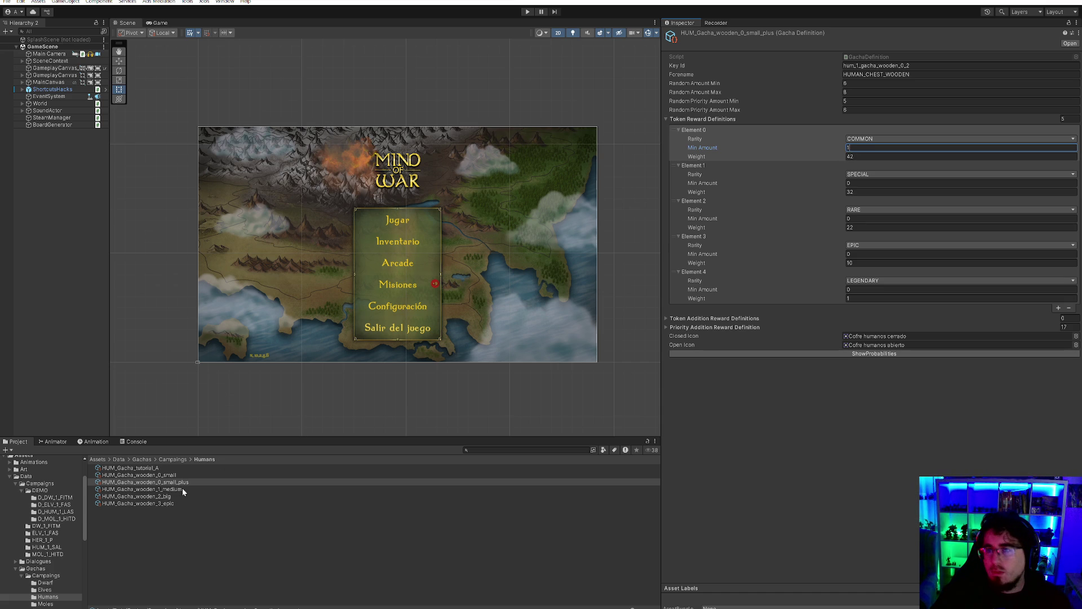
- Correct the small_plus chest's random amount to 6–7 and its maximum priority to 8
left_click(894, 83)
type("5")
left_click(893, 90)
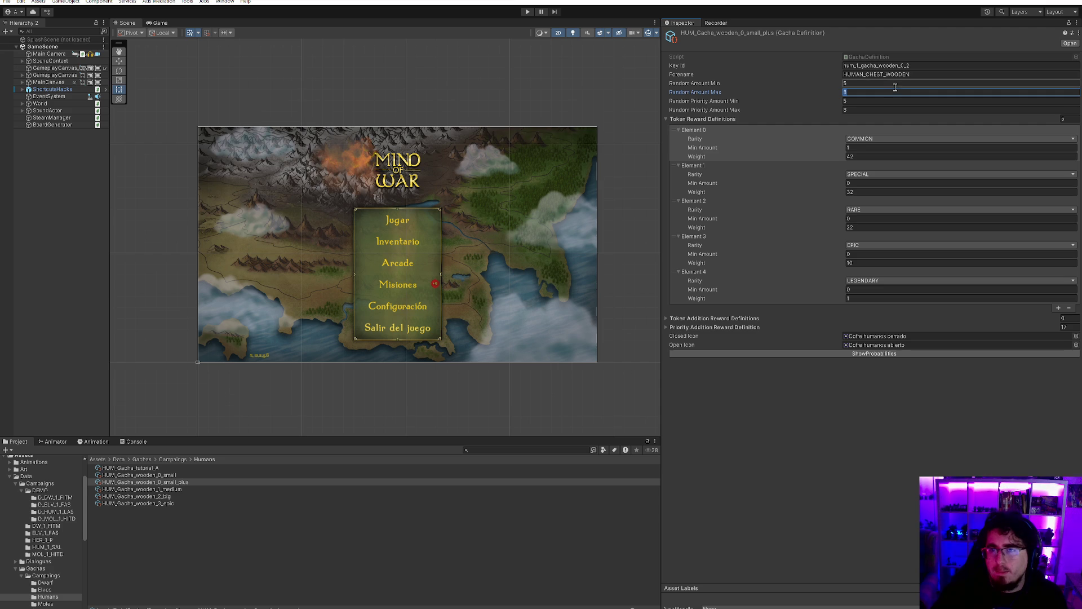
left_click(891, 83)
type("6")
left_click(884, 90)
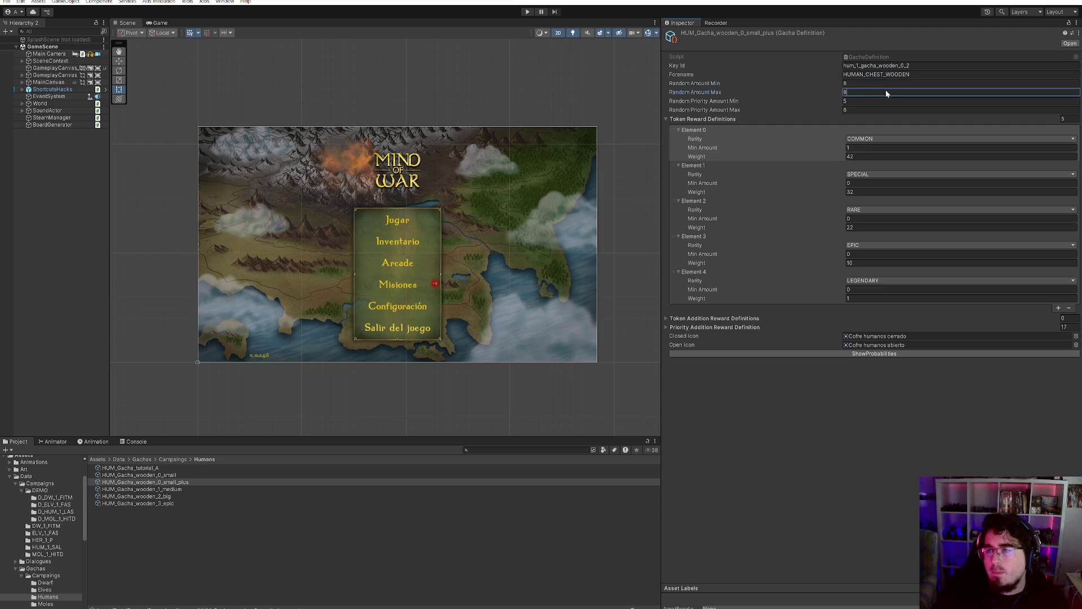
type("7")
left_click(874, 100)
left_click(867, 109)
type("8")
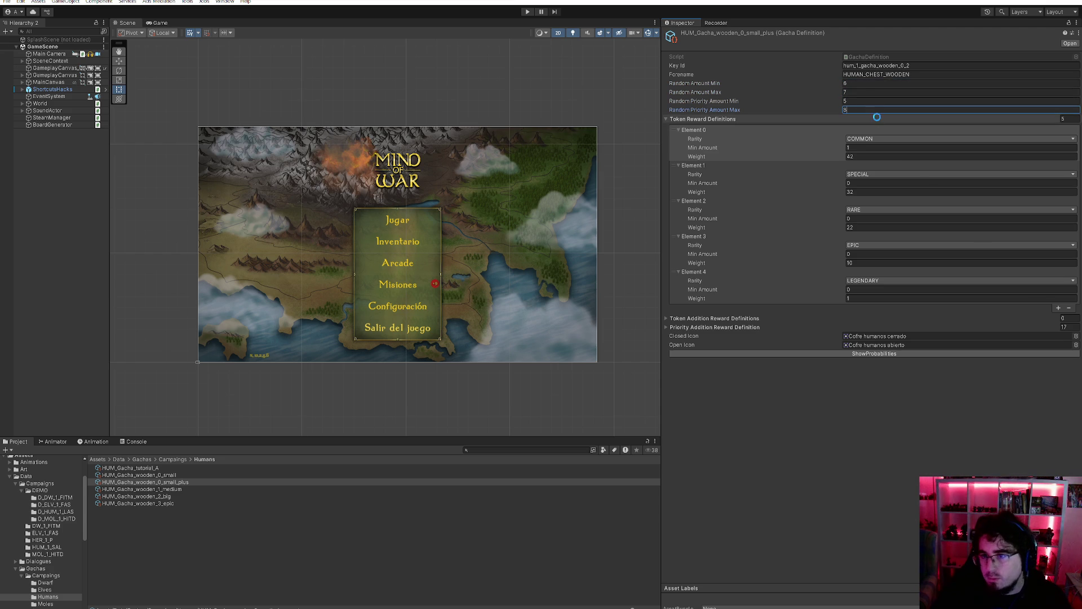
- Set HUM_Gacha_wooden_1_medium's amount range to 8–10
left_click(178, 490)
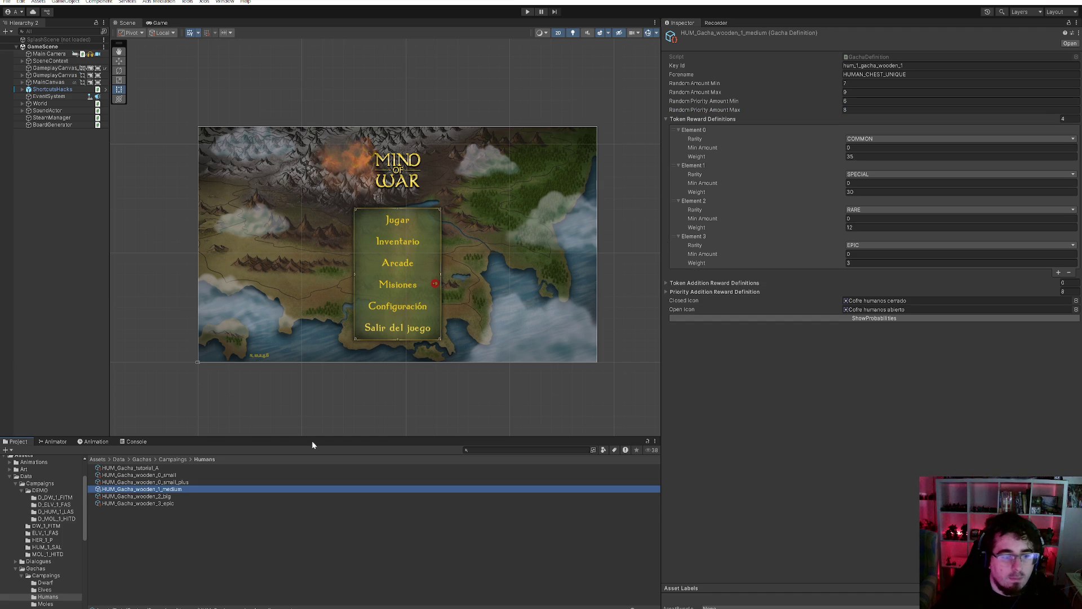
left_click(872, 83)
type("8")
key("Tab")
type("10")
key("Tab")
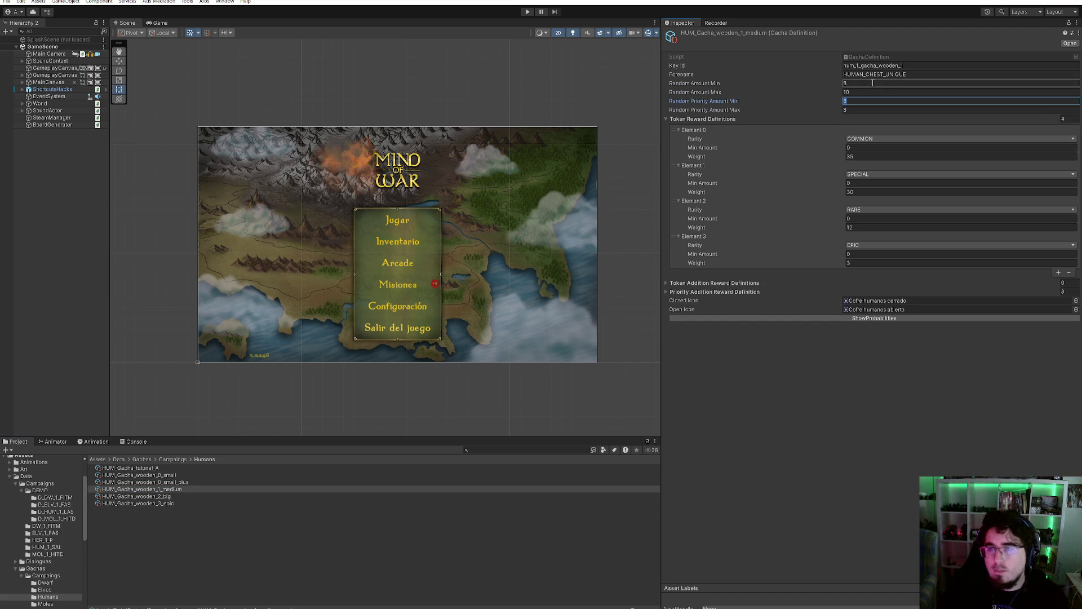
key("Tab")
type("10")
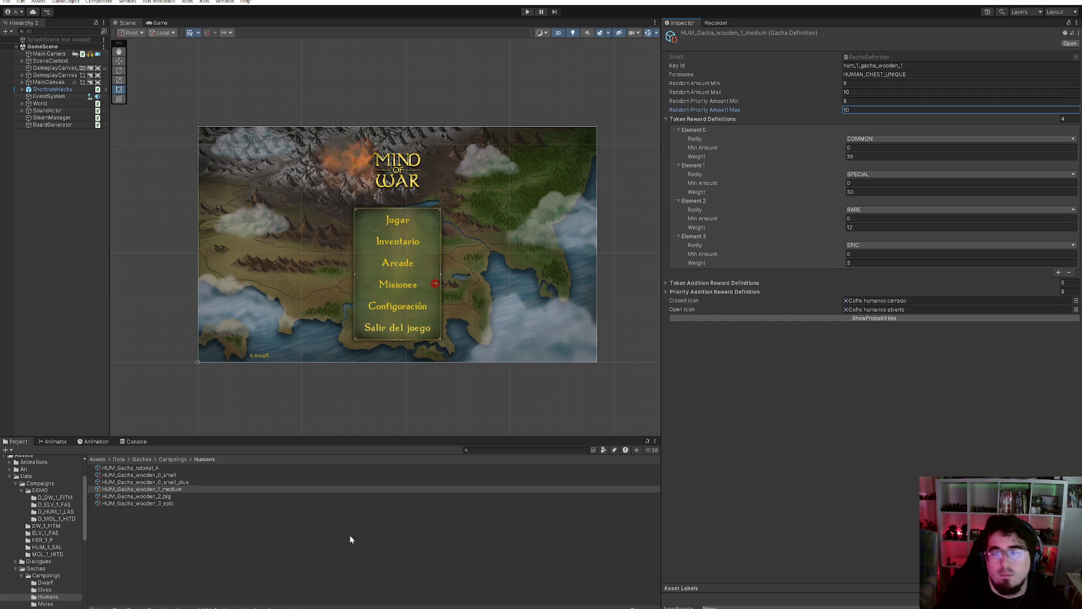
- Set HUM_Gacha_wooden_2_big to amounts 9–12 and priority 10–11
left_click(203, 498)
left_click(916, 84)
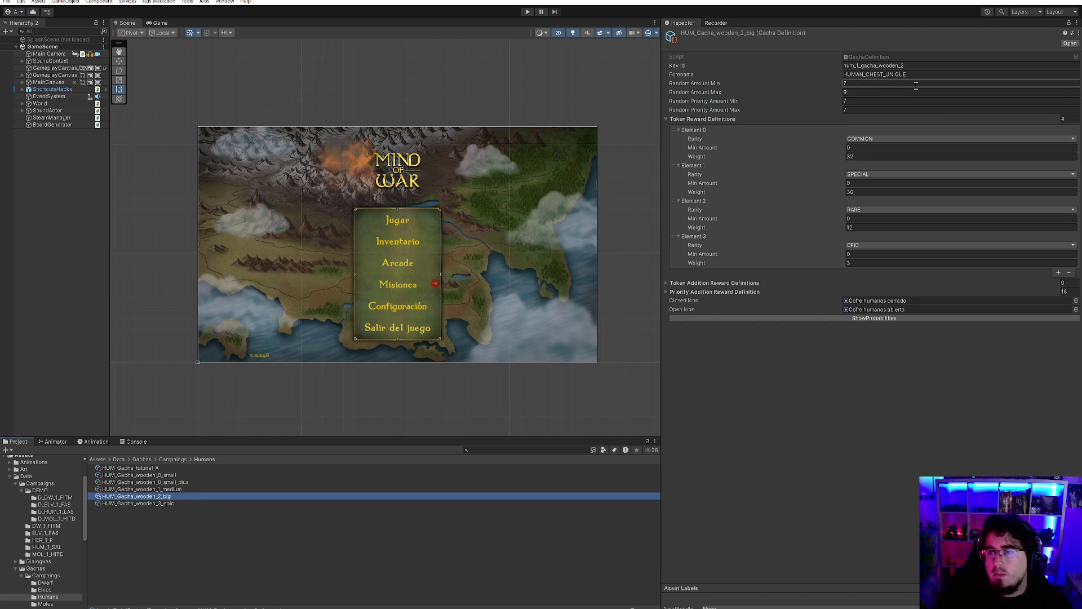
type("9")
key("Tab")
type("12")
key("Tab")
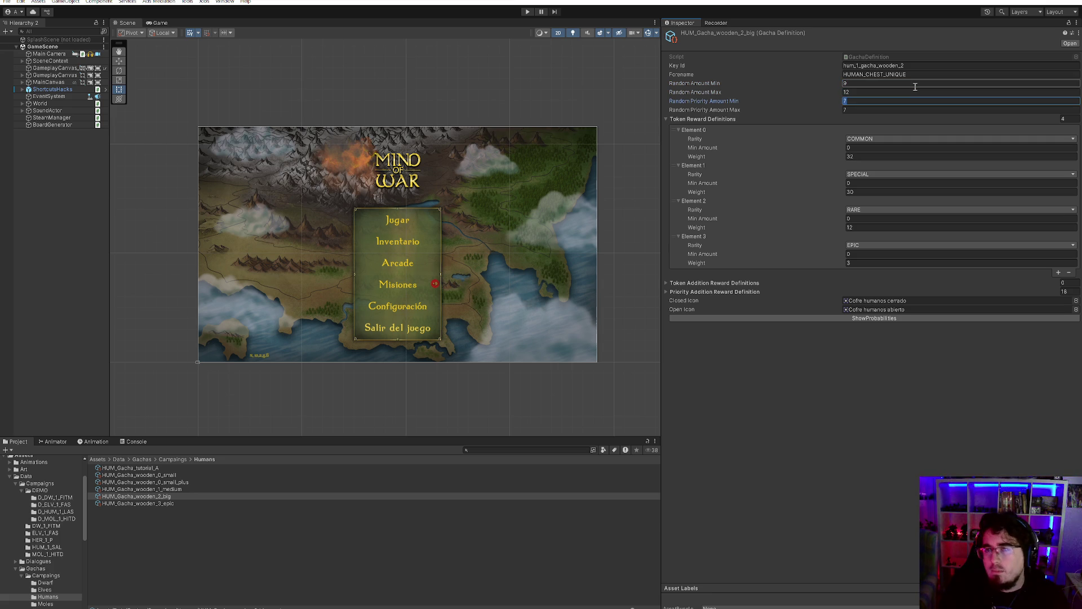
type("10")
key("Tab")
type("11")
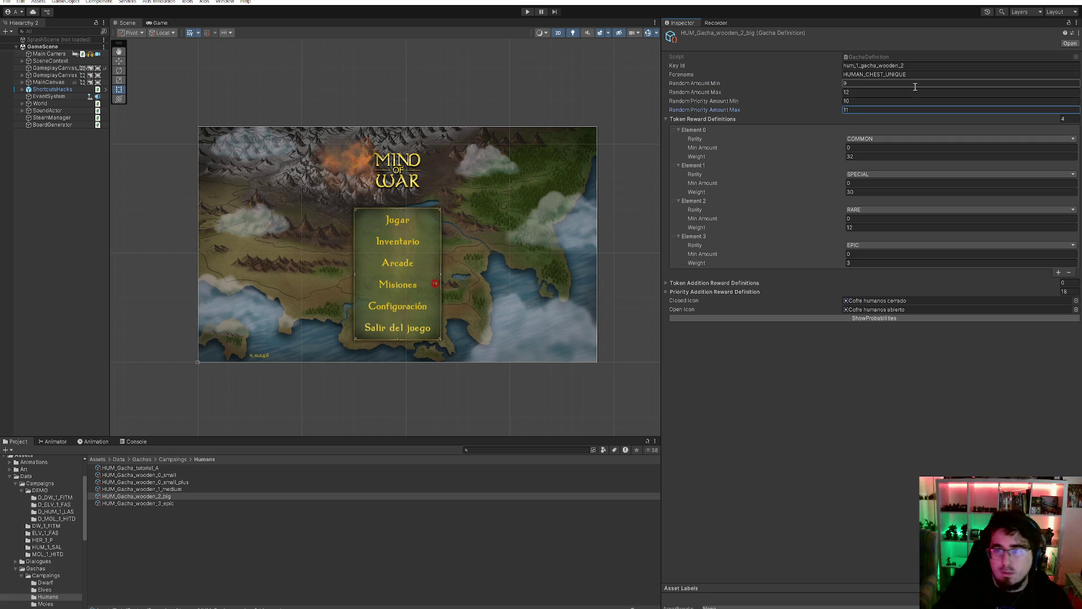
left_click(164, 506)
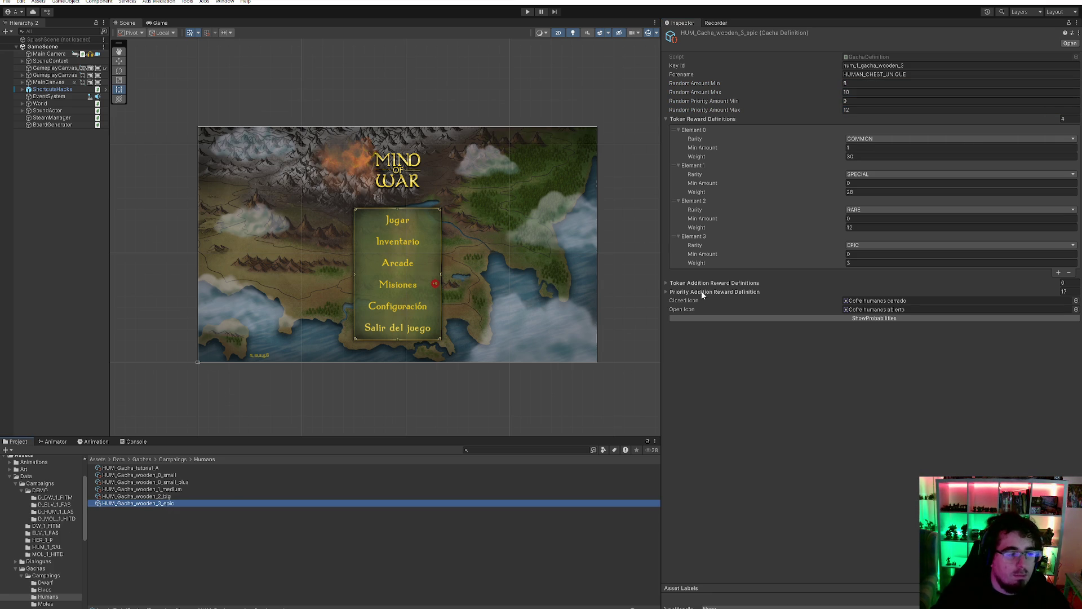
left_click(970, 83)
type("ad_free_")
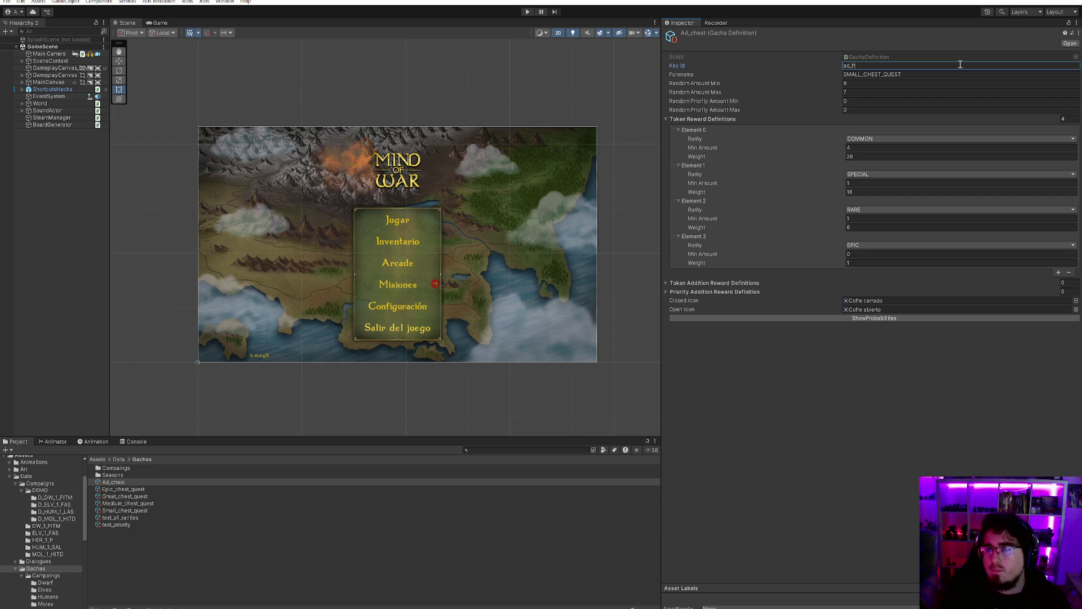
- Set Ad_chest's key id to ad_free_chest and forename to AD_FREE_CHEST
type("chest")
key("Tab")
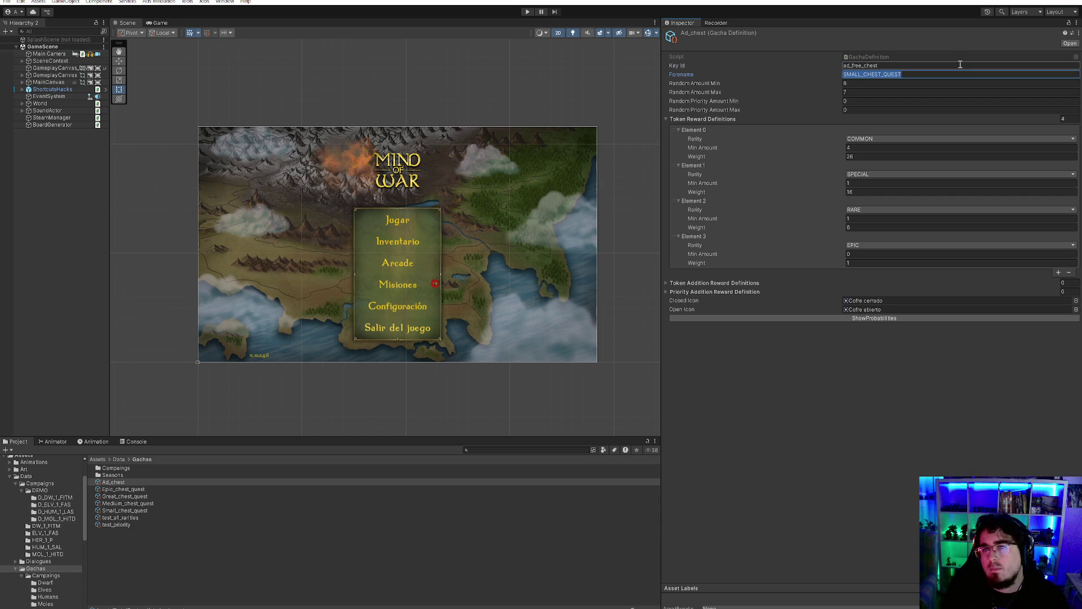
type("AD_FREE_CHEST")
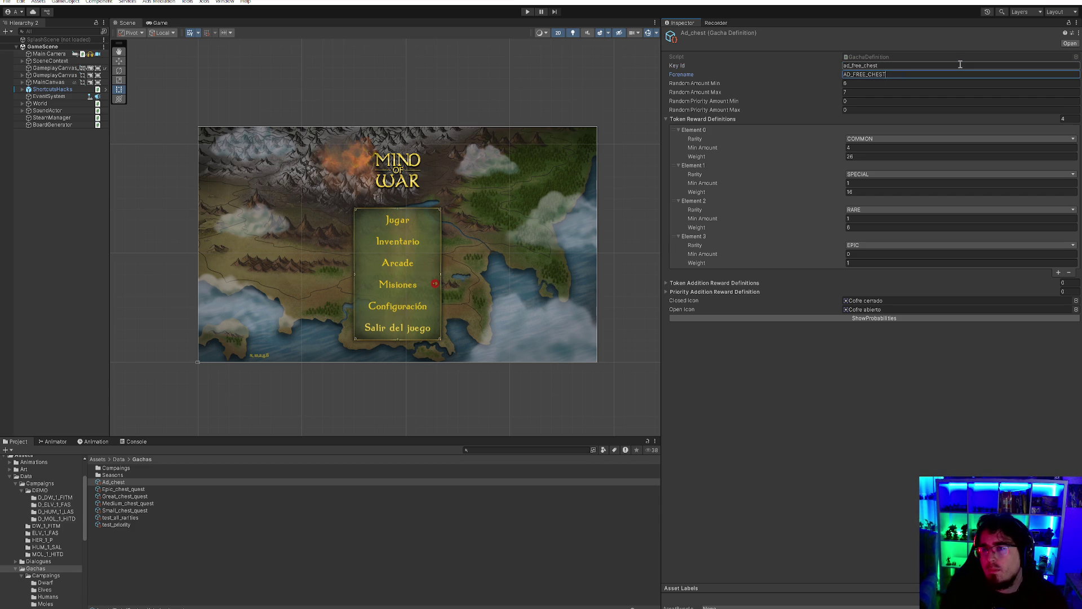
key("Tab")
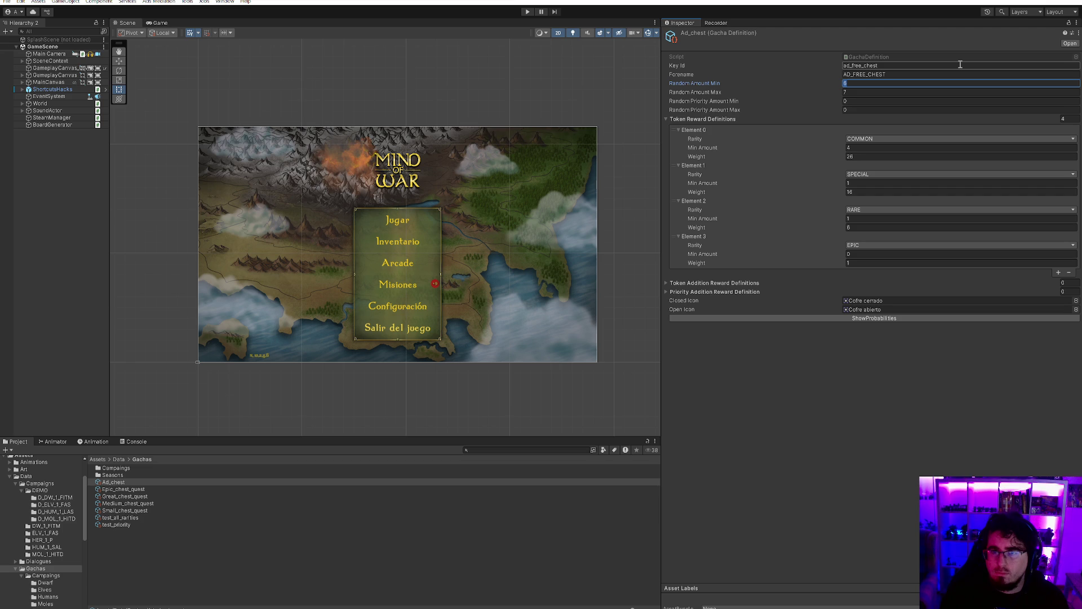
- Set Ad_chest's priority range to 2–2 and its amount range to 5–6
key("Tab")
key("Tab")
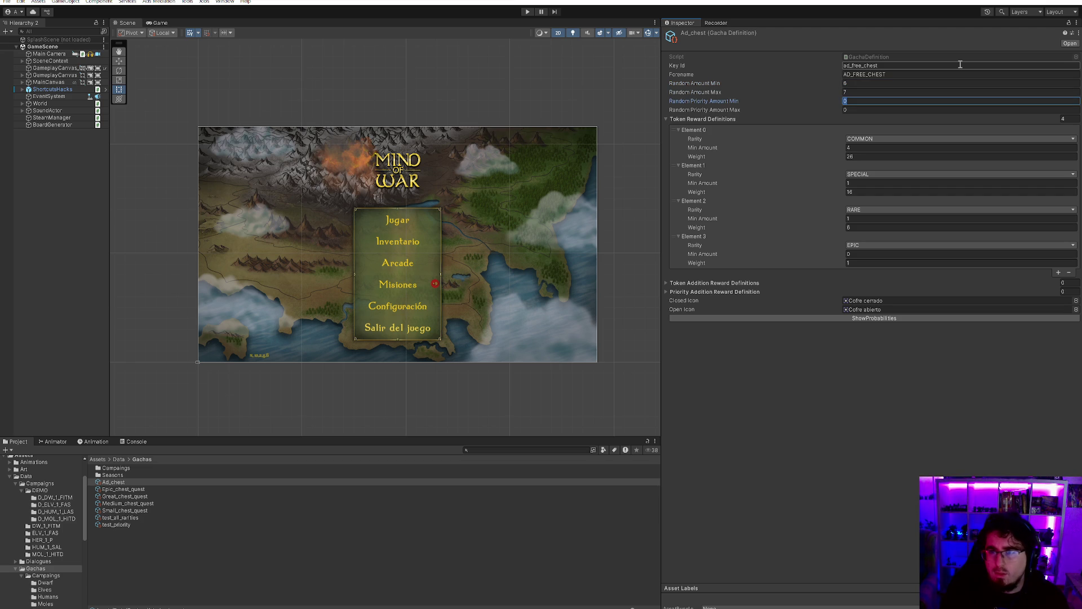
type("2")
key("Tab")
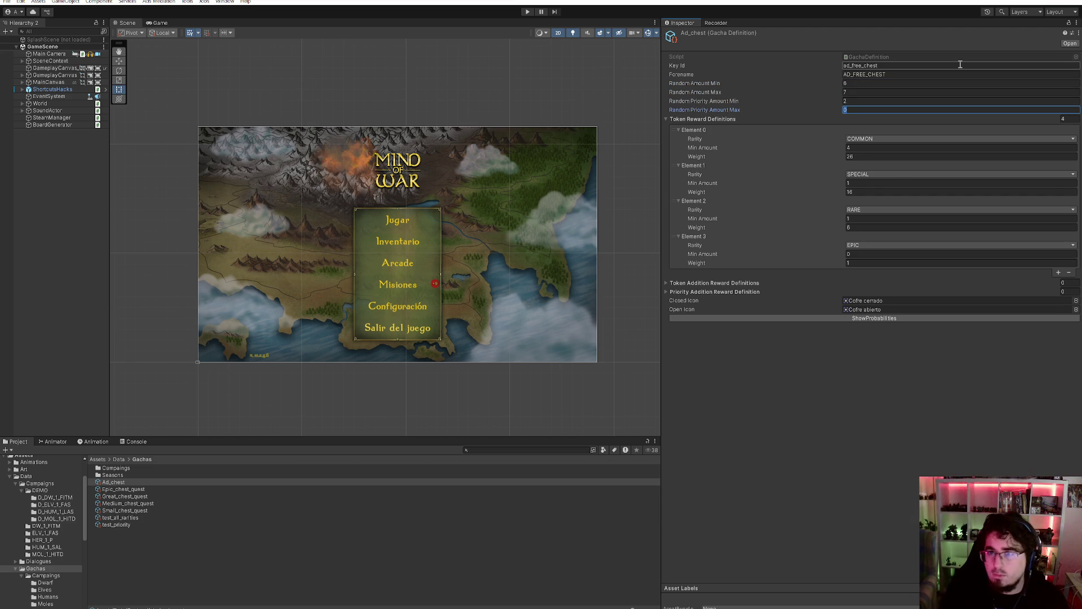
type("2")
key("shift+Tab")
key("shift+Tab")
key("shift+Tab")
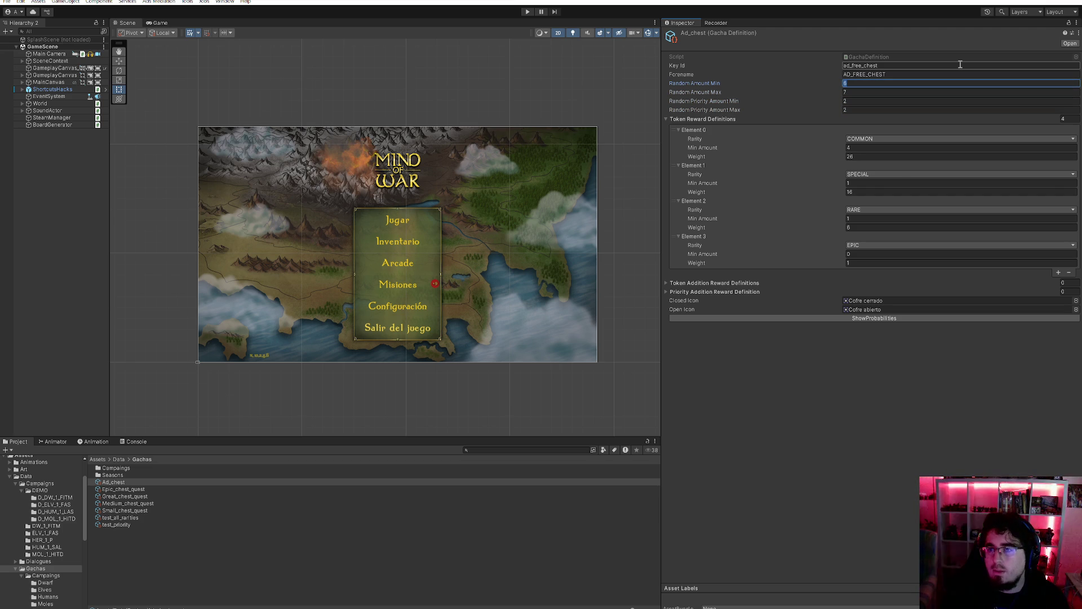
type("10")
key("Tab")
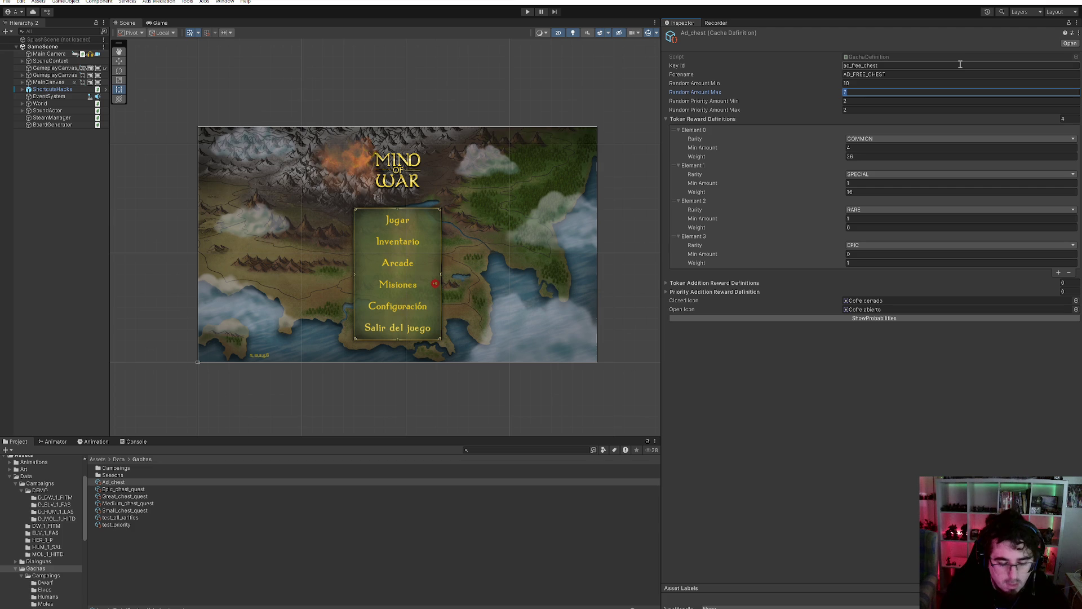
type("12")
key("shift+Tab")
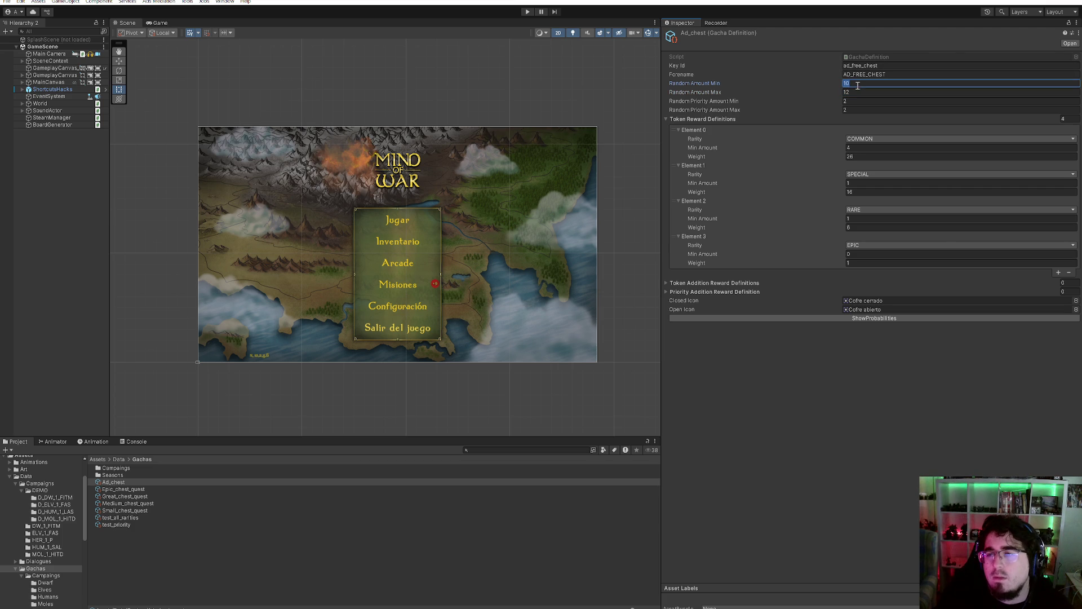
type("5")
key("Tab")
type("6")
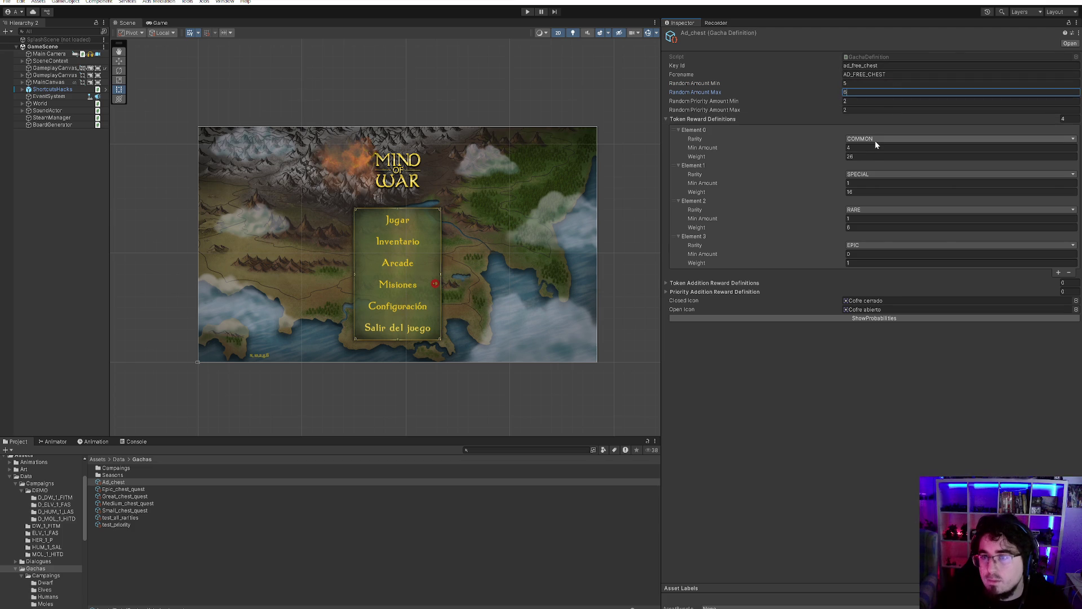
- Edit the COMMON, SPECIAL and RARE minimum amounts and set the EPIC weight to 2
left_click(872, 149)
type("5")
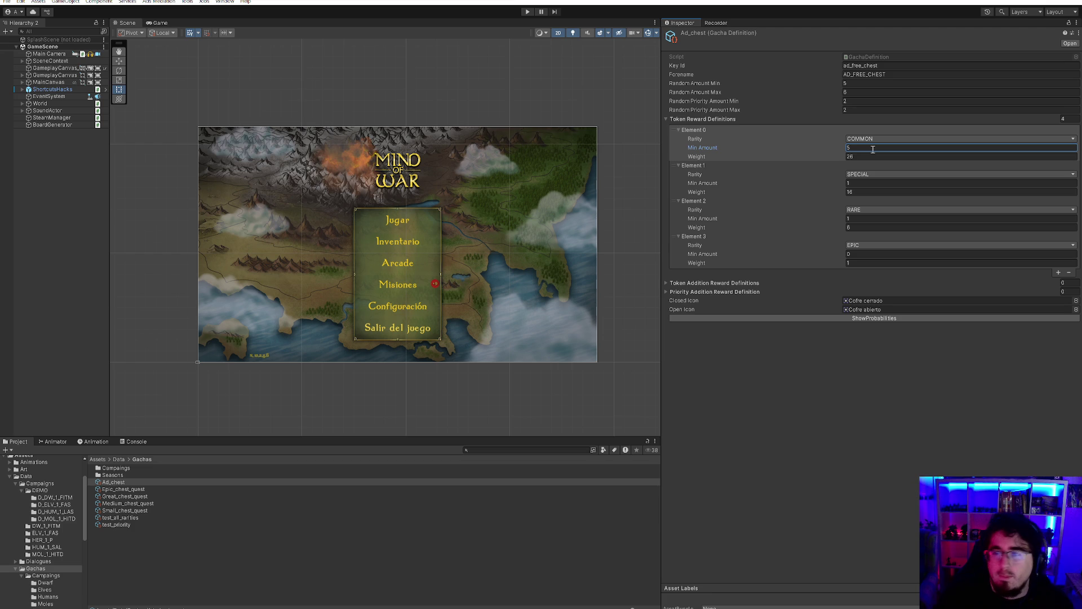
left_click(857, 183)
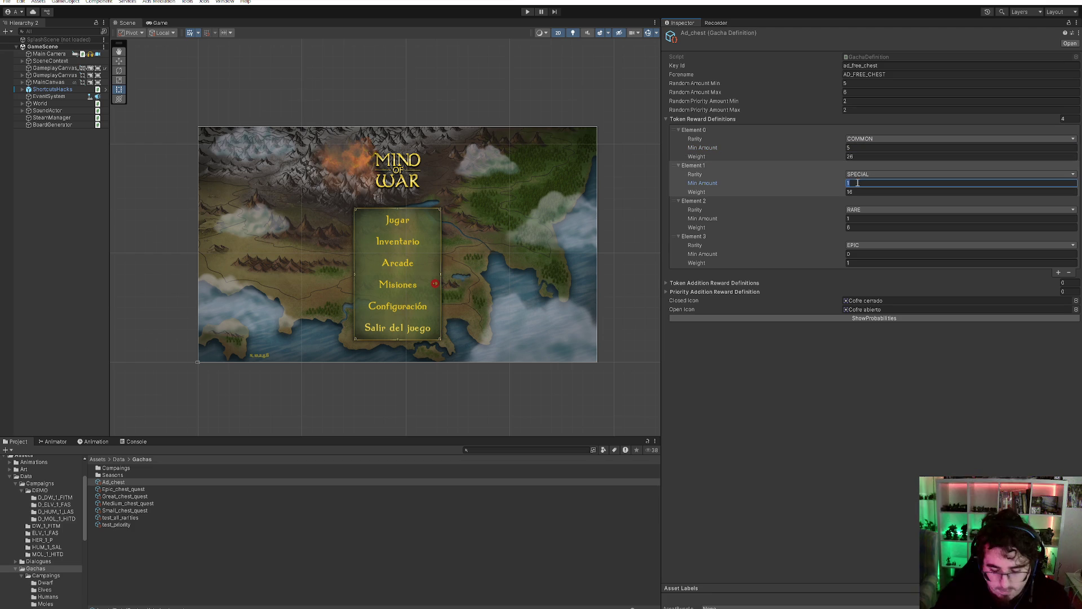
type("0")
left_click(857, 219)
type("0")
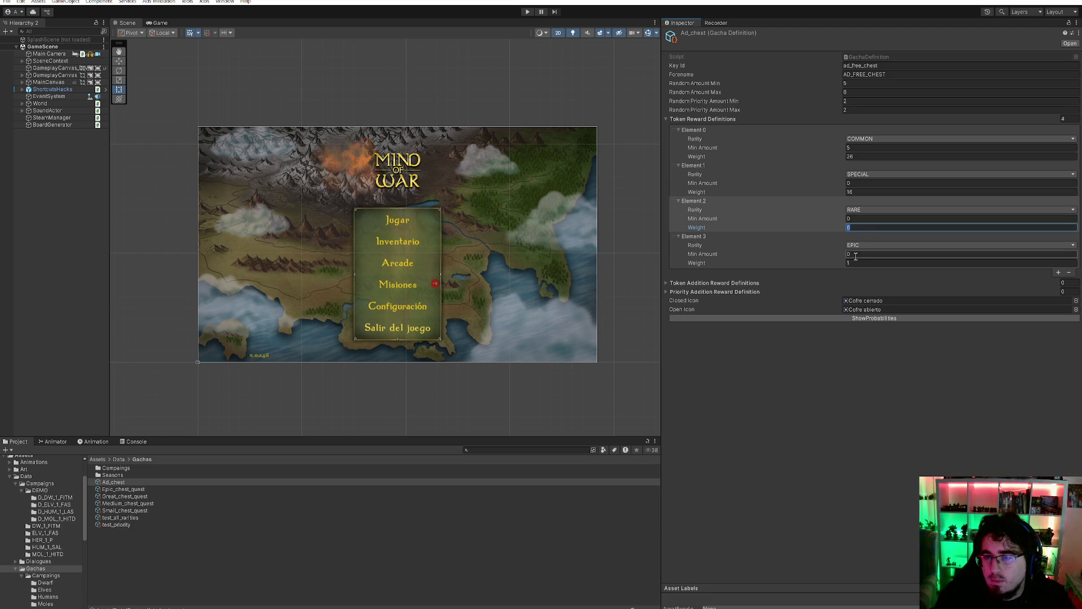
left_click(782, 257)
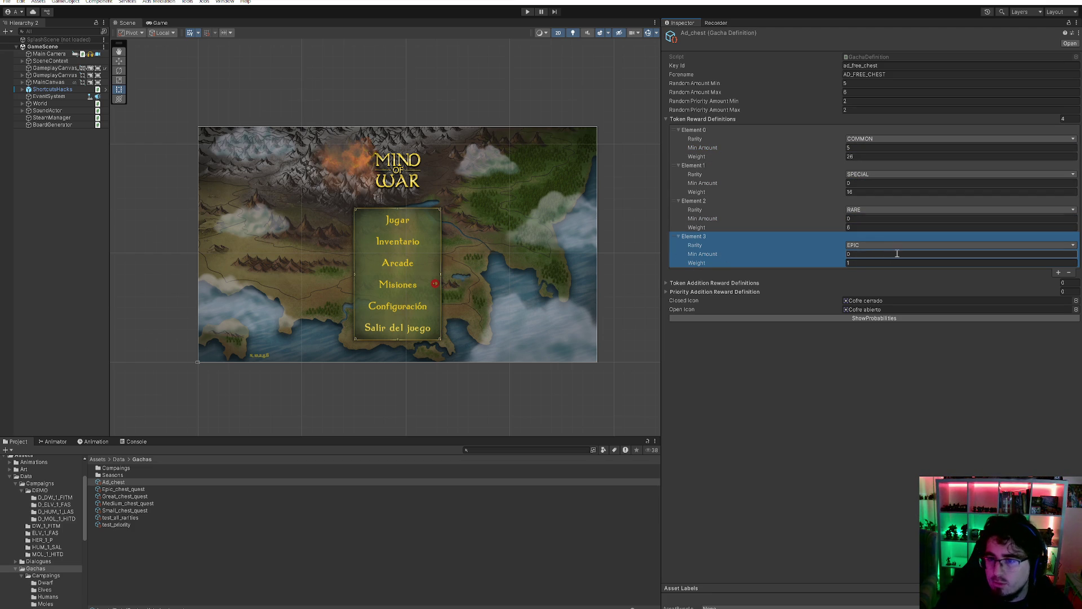
left_click(865, 263)
type("2")
- Set RARE weight 8, SPECIAL 20 and COMMON 40, then log the probabilities in the Console
left_click(868, 228)
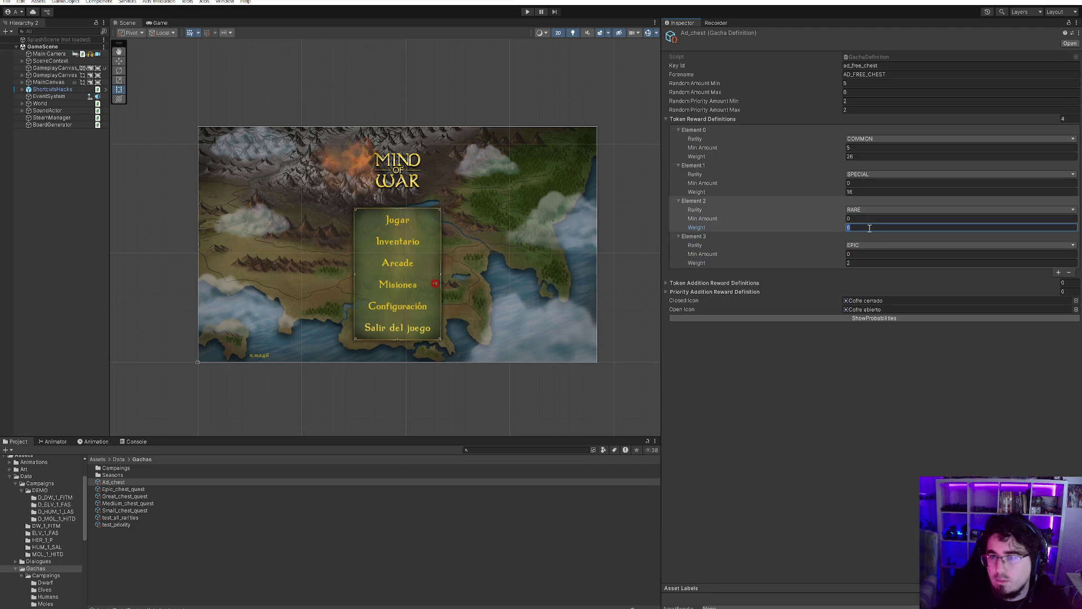
left_click(859, 192)
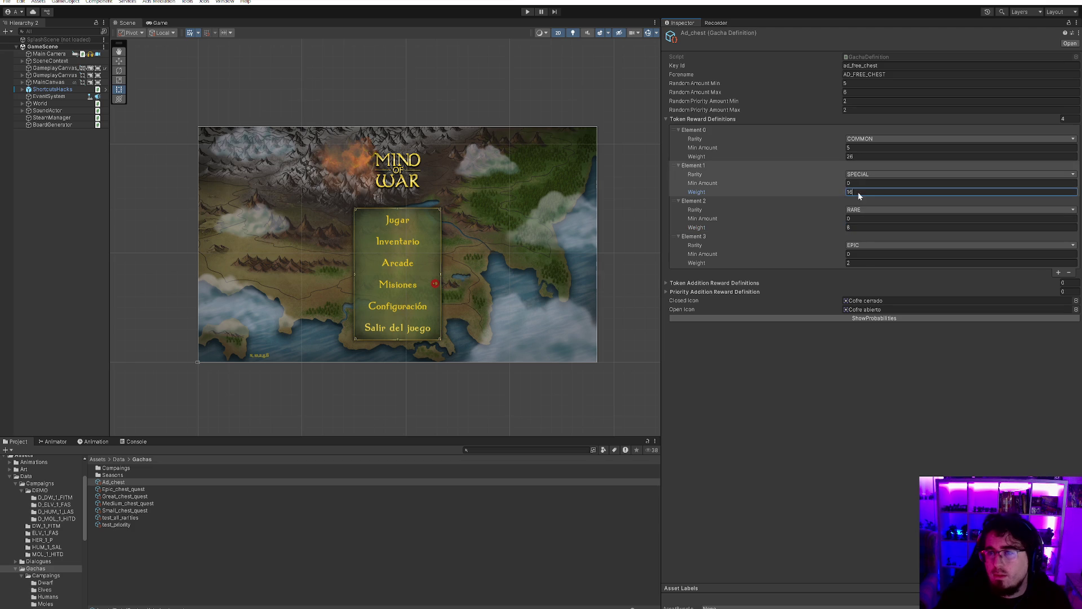
type("20")
key("shift+Tab")
key("shift+Tab")
key("shift+Tab")
key("Tab")
type("4")
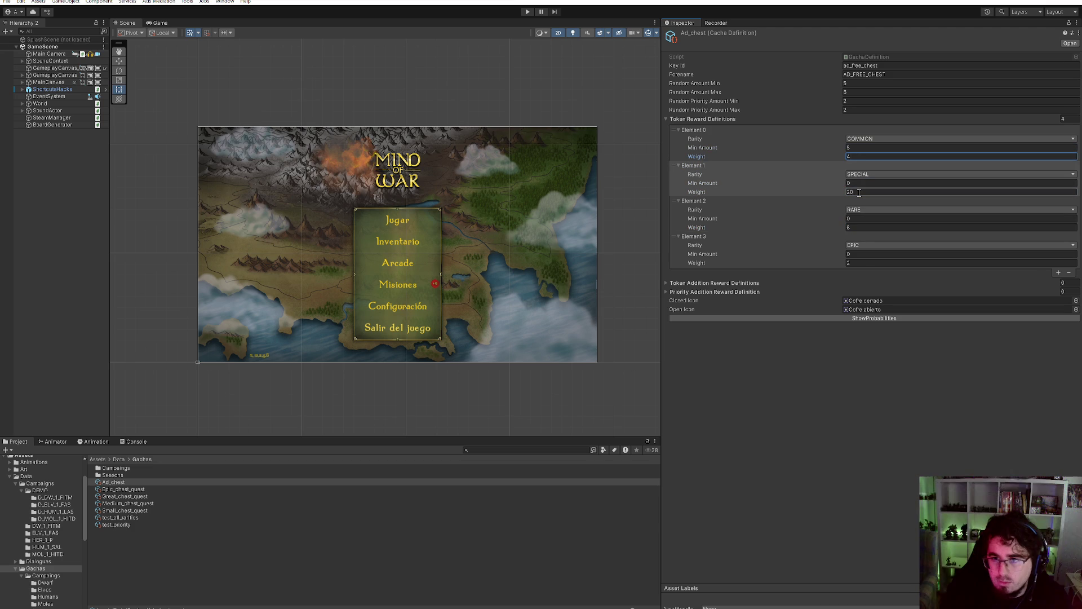
key("shift+Tab")
type("0")
type("5")
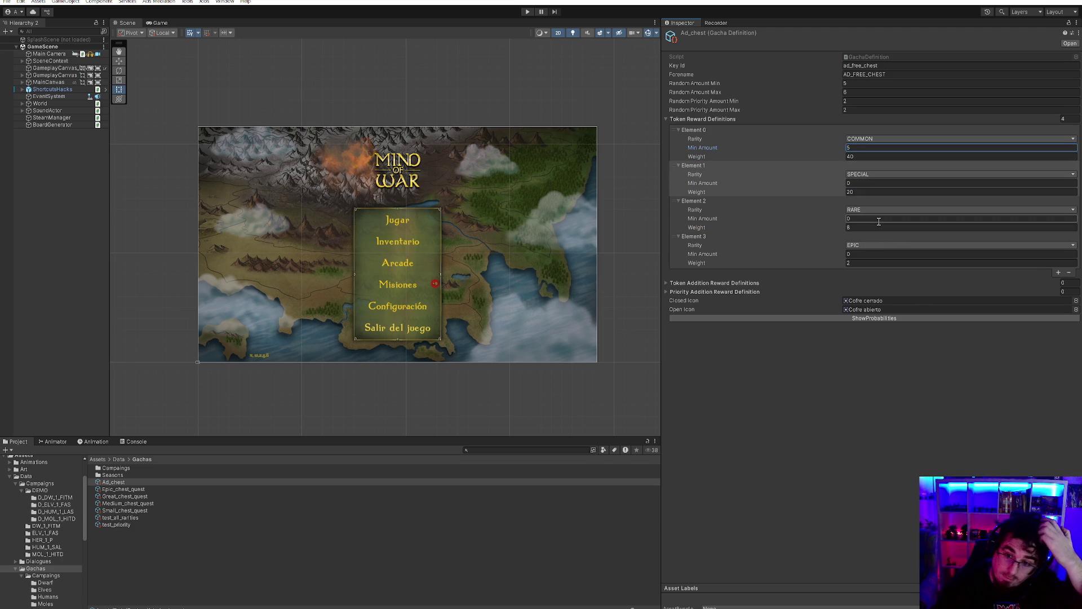
left_click(862, 319)
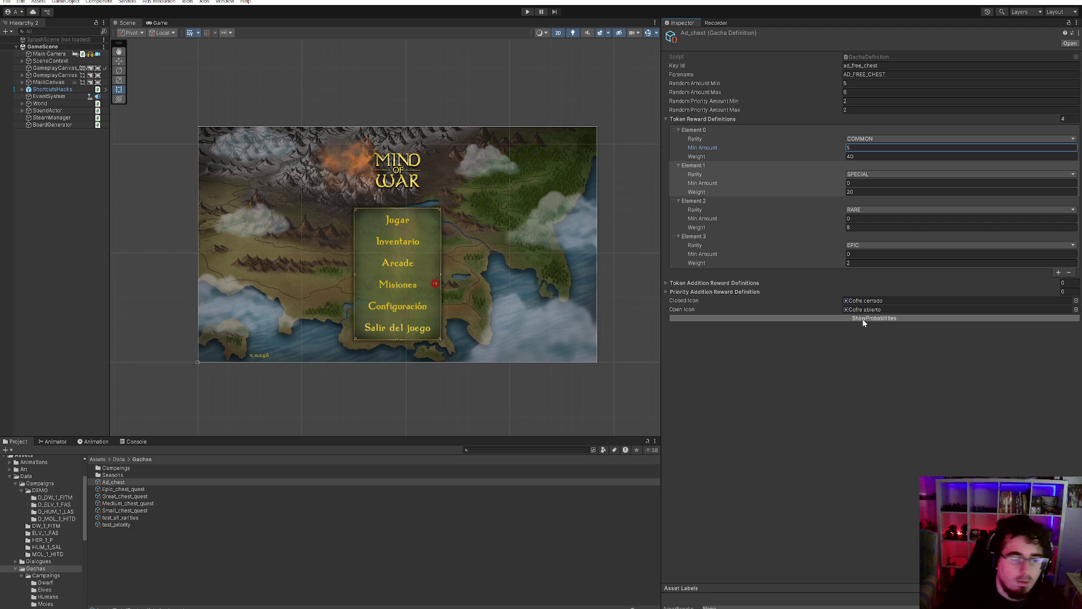
left_click(137, 441)
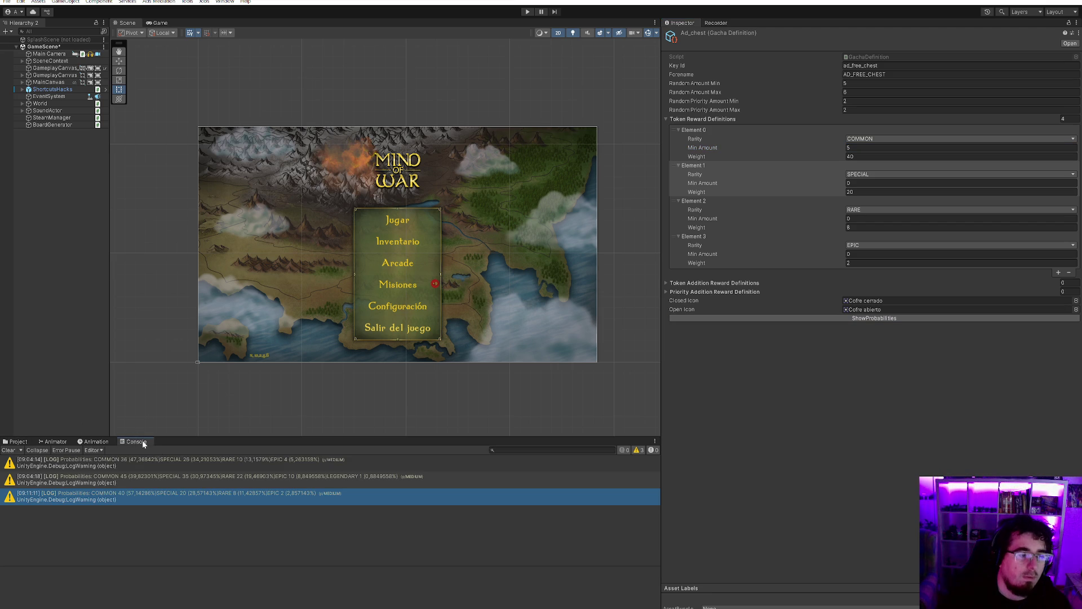
- Change the RARE, SPECIAL and COMMON weights to 7, 25 and 50, then check the new probability log entry
left_click(177, 468)
left_click(167, 496)
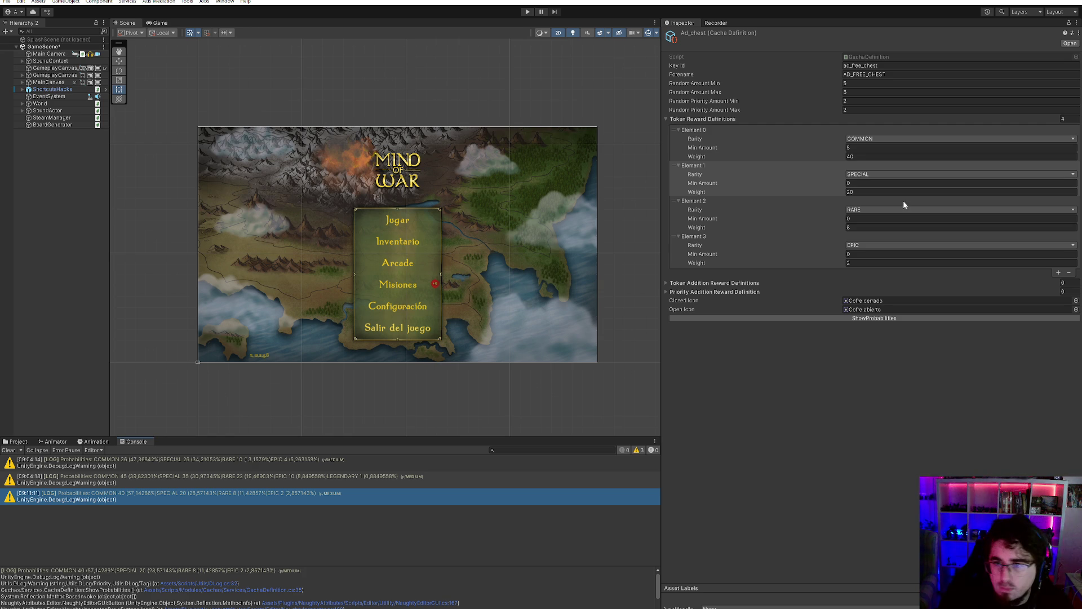
left_click(871, 225)
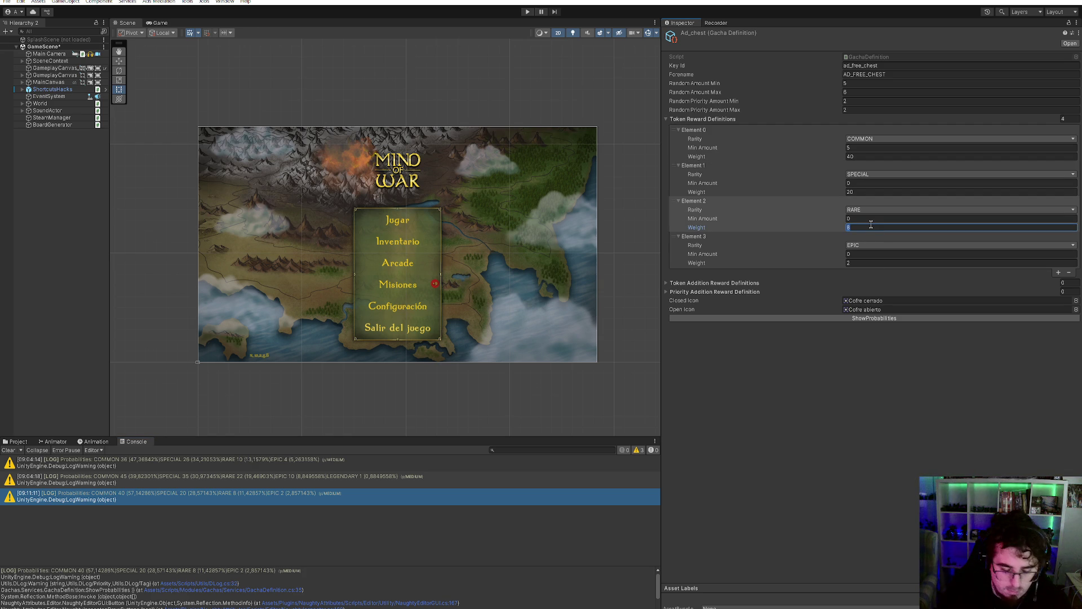
type("7")
left_click(849, 193)
type("205")
left_click(875, 157)
type("50")
key("Return")
left_click(874, 319)
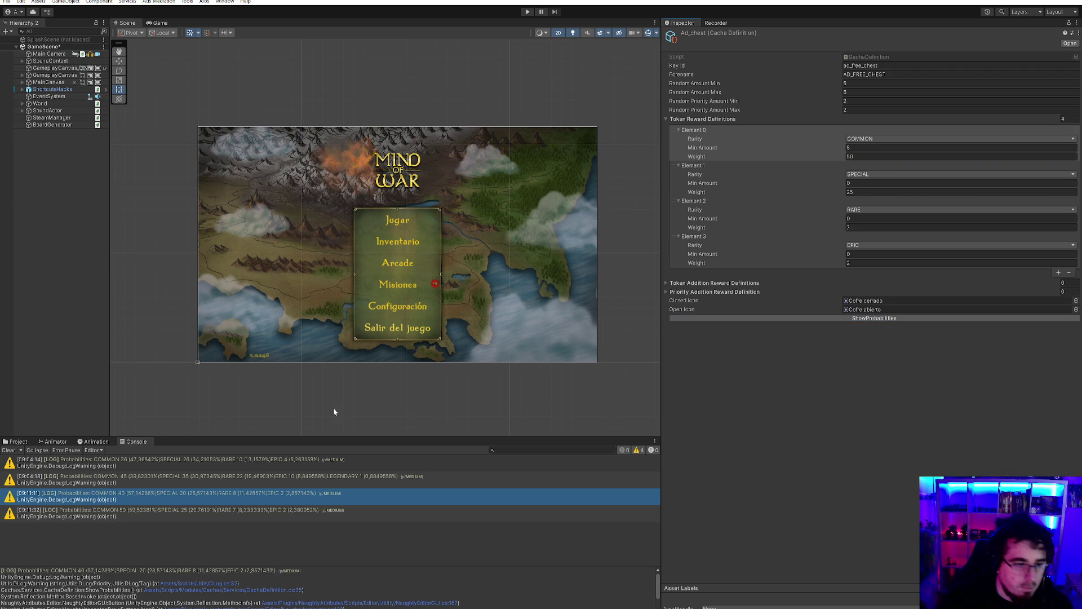
left_click(186, 512)
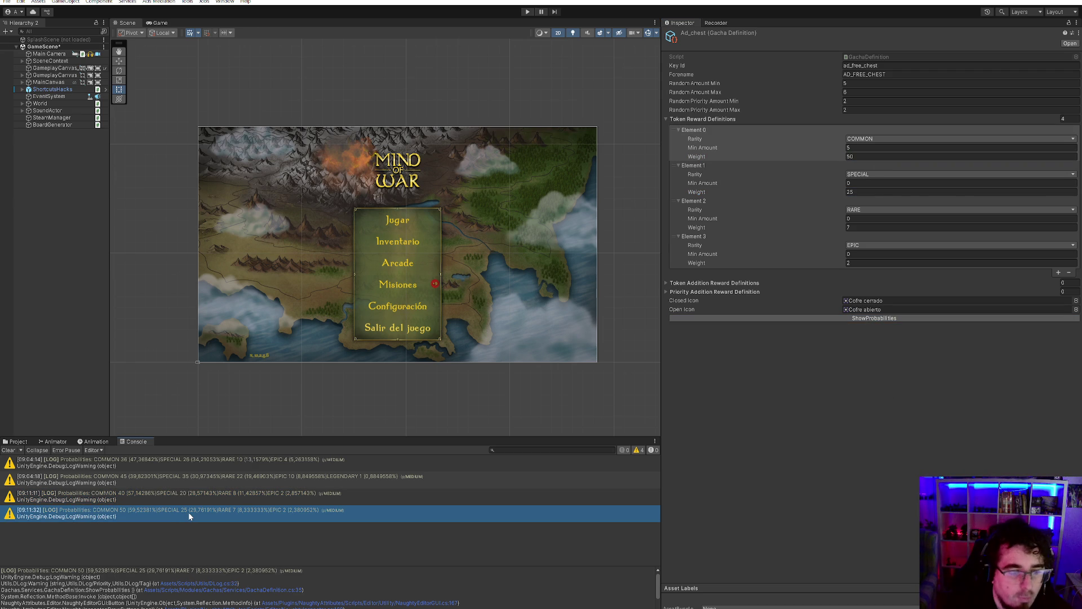
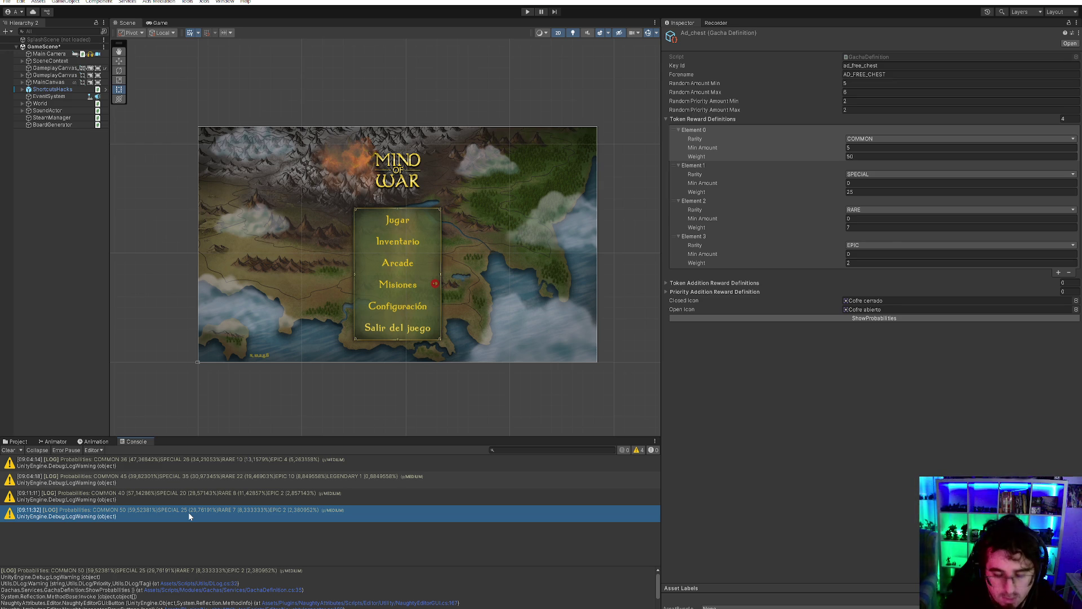
- Try RARE weight 8 and SPECIAL weight 24 with a new COMMON weight, then log the probabilities
left_click(888, 229)
type("8")
left_click(855, 192)
type("24")
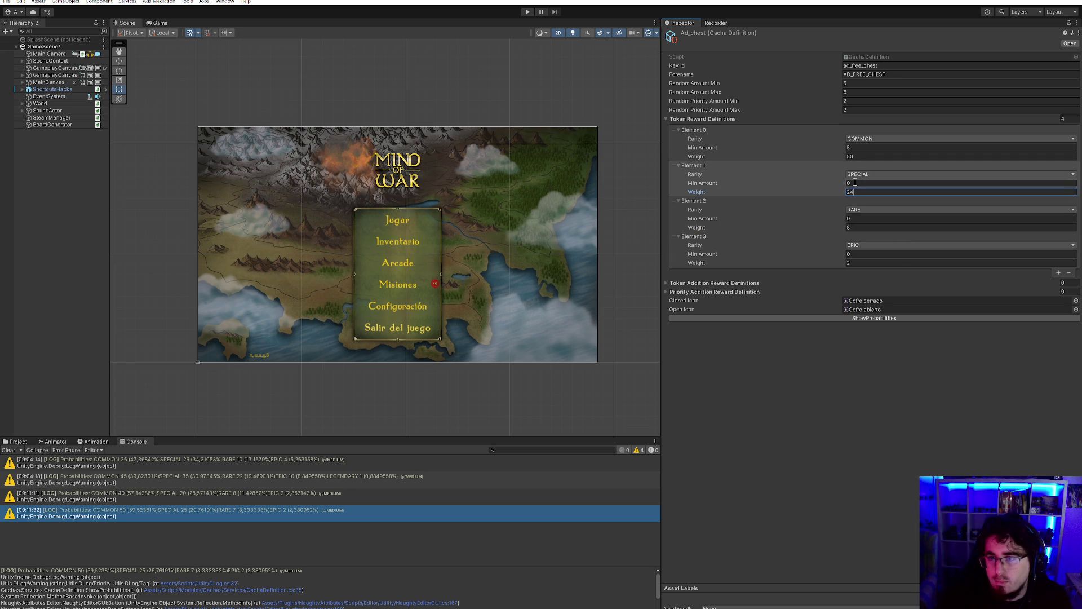
left_click(854, 156)
type("52")
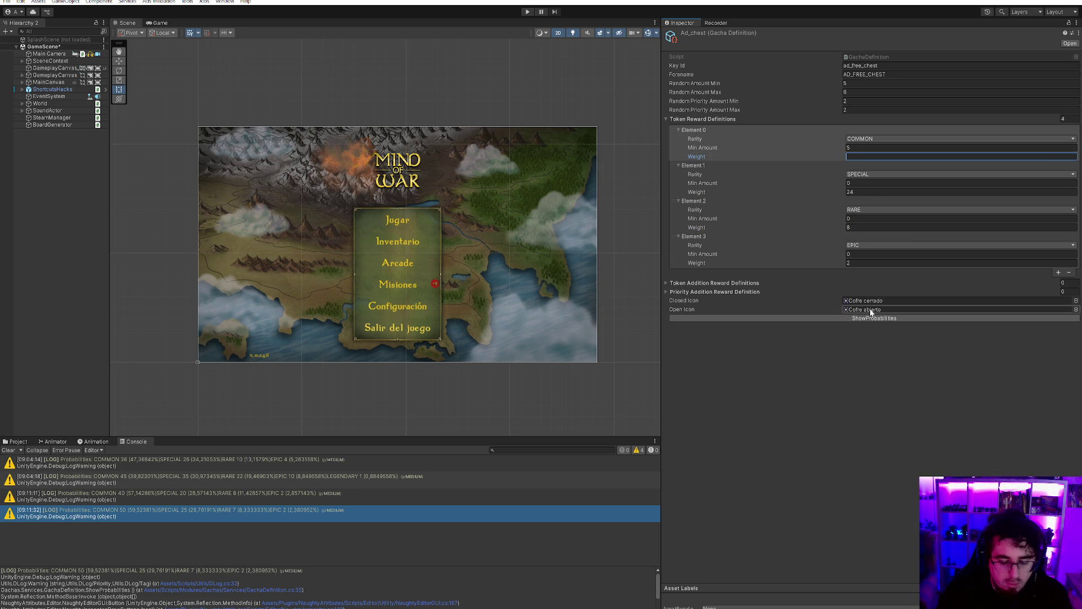
type("40")
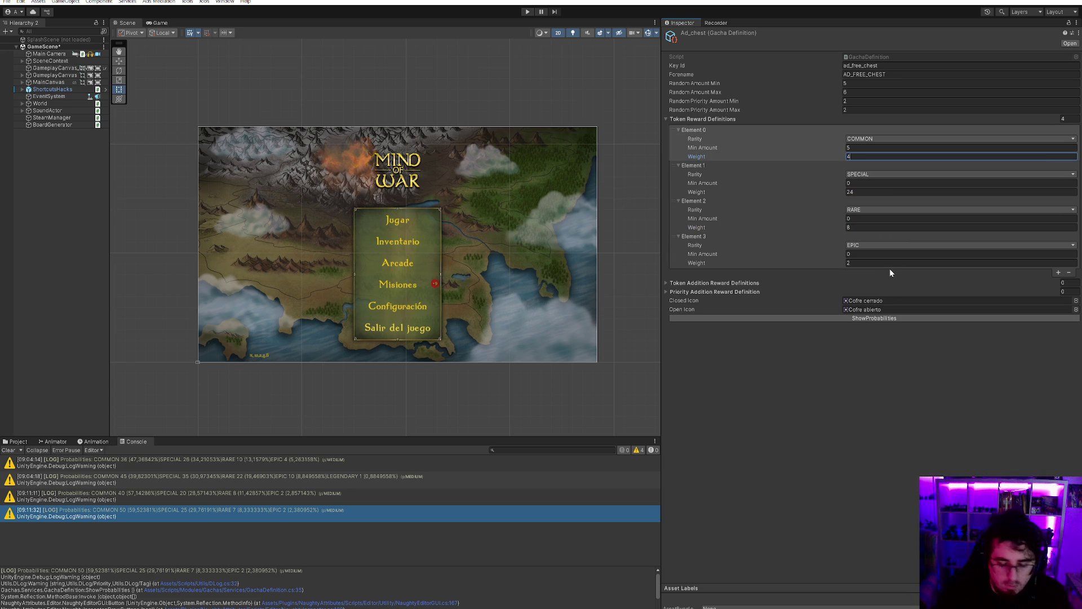
left_click(882, 319)
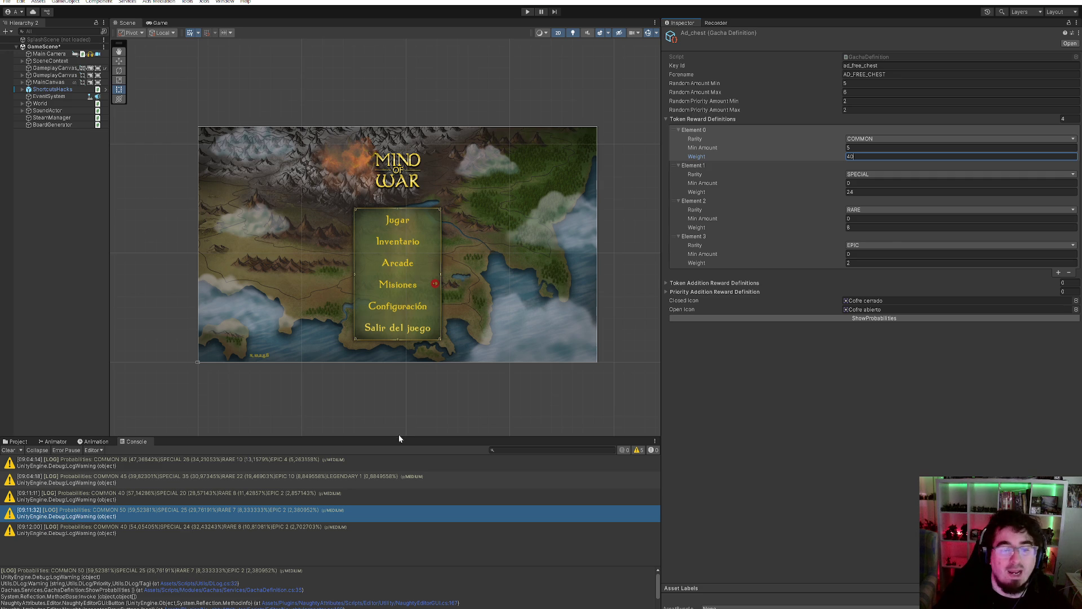
- Change the COMMON reward weight again and log the updated probabilities
left_click(852, 192)
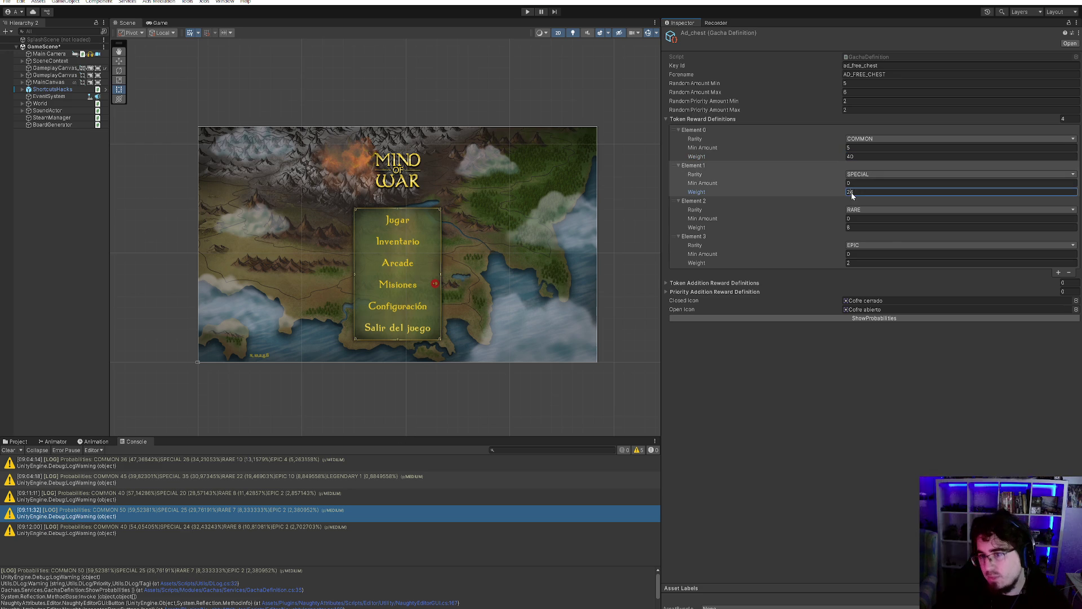
left_click(868, 157)
type("3")
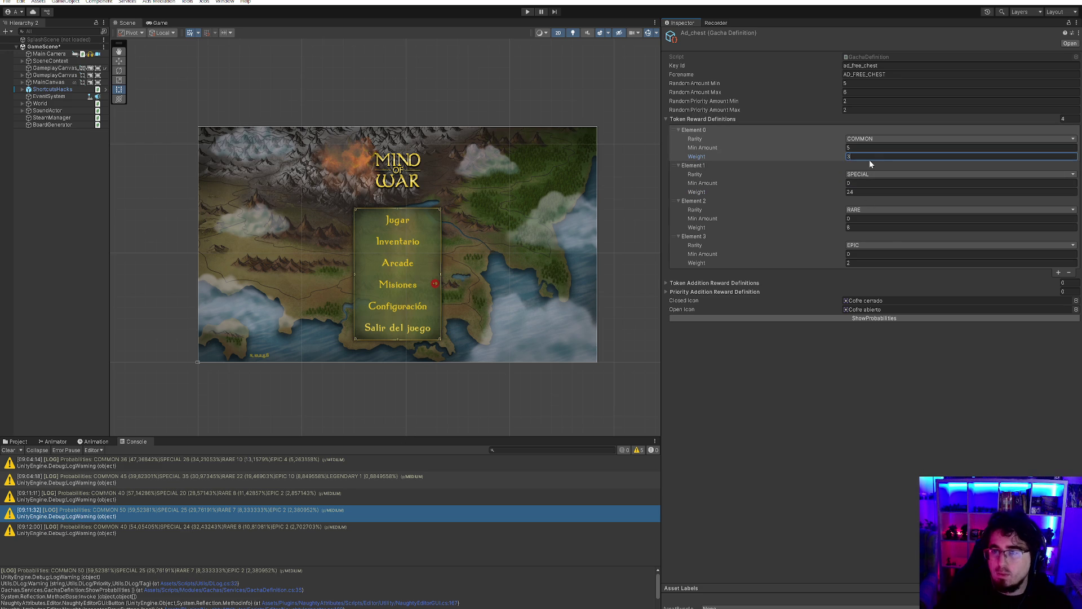
type("8")
left_click(873, 318)
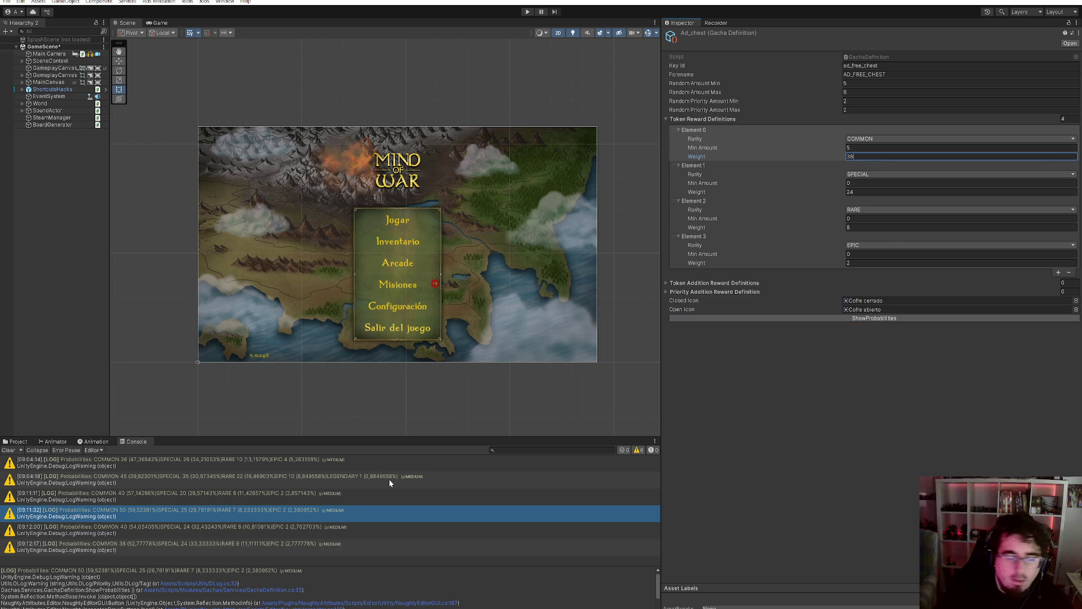
- Set SPECIAL to 12, RARE to 5 and EPIC to 1, then log the final probabilities
left_click(728, 160)
type("18")
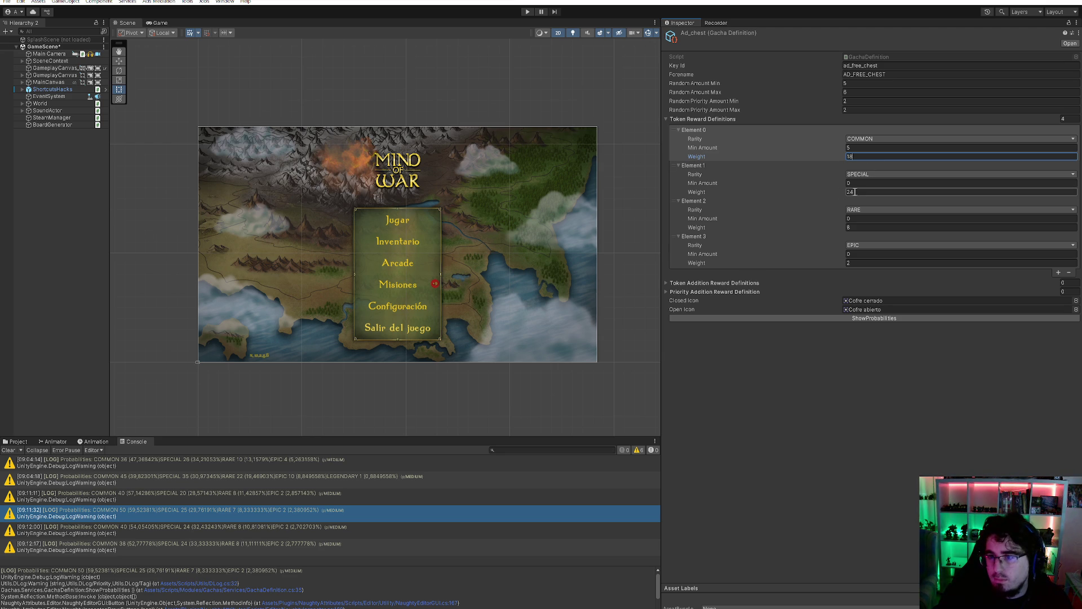
left_click(861, 191)
type("12")
left_click(864, 228)
type("5")
left_click(862, 263)
type("1")
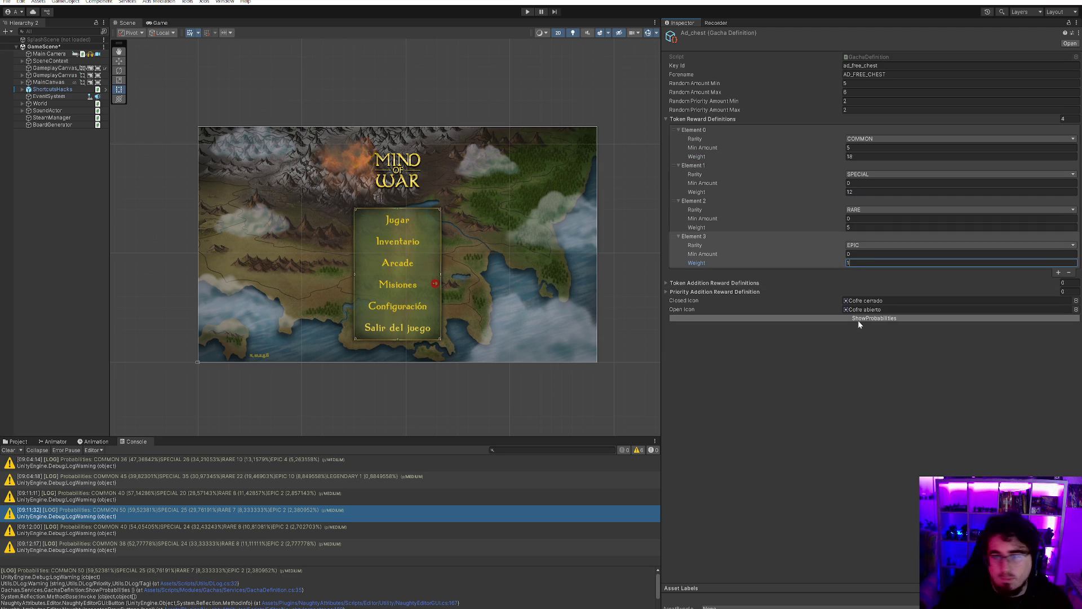
left_click(858, 319)
scroll(288, 510, "down", 1)
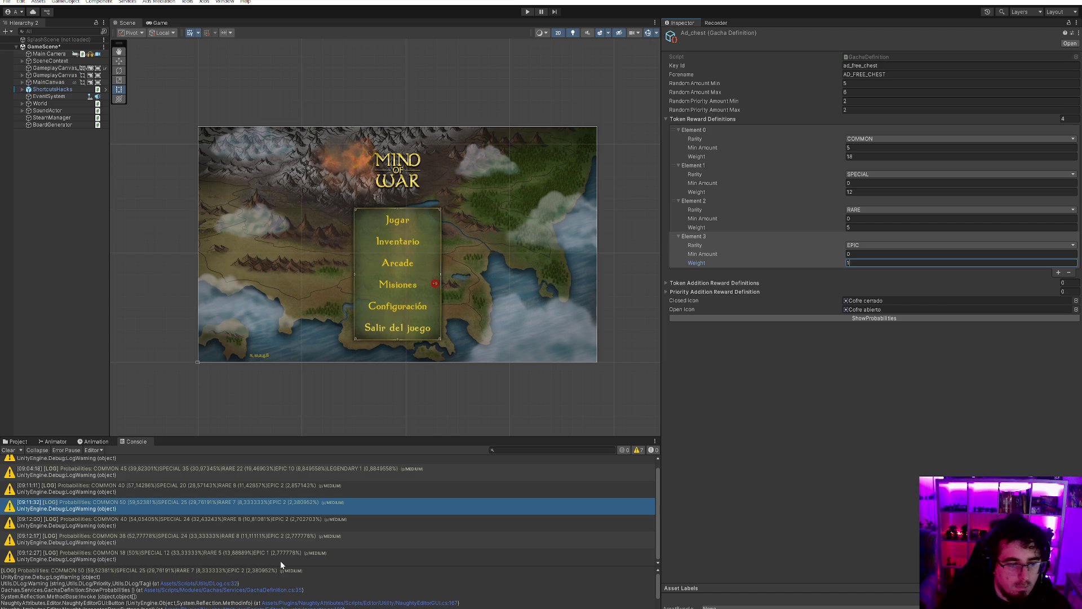
- Commit the EPIC weight of 1 and review the Ad_chest asset changes in version control
left_click(751, 399)
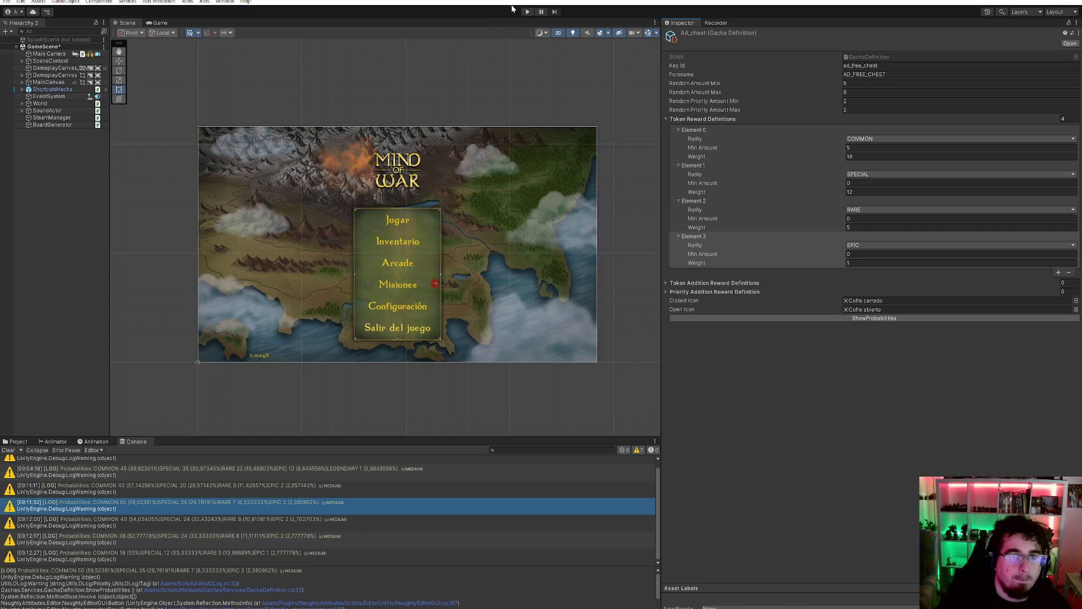
left_click(893, 65)
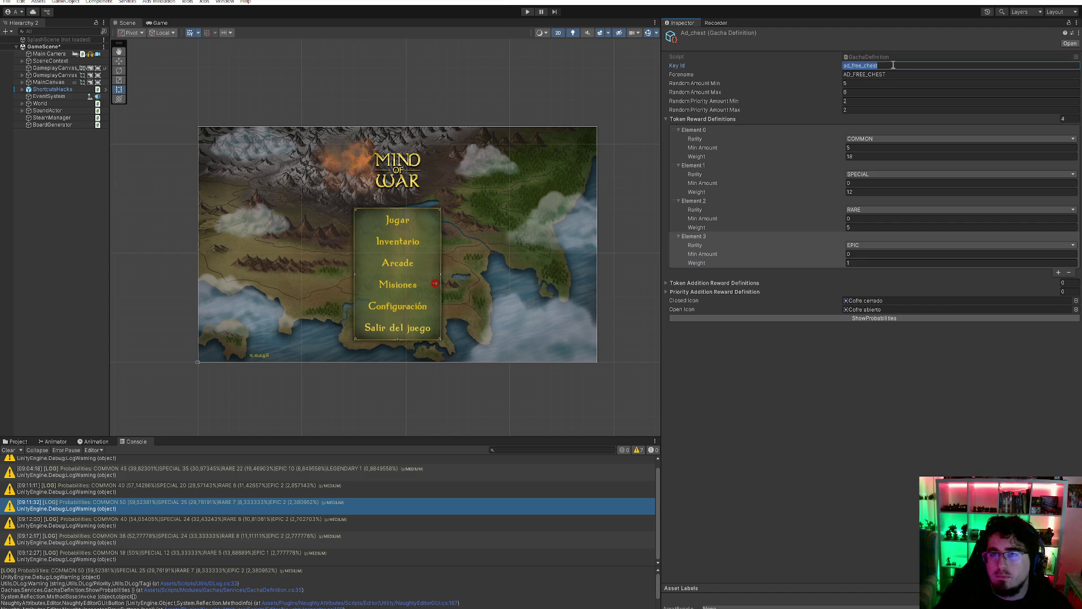
left_click(17, 443)
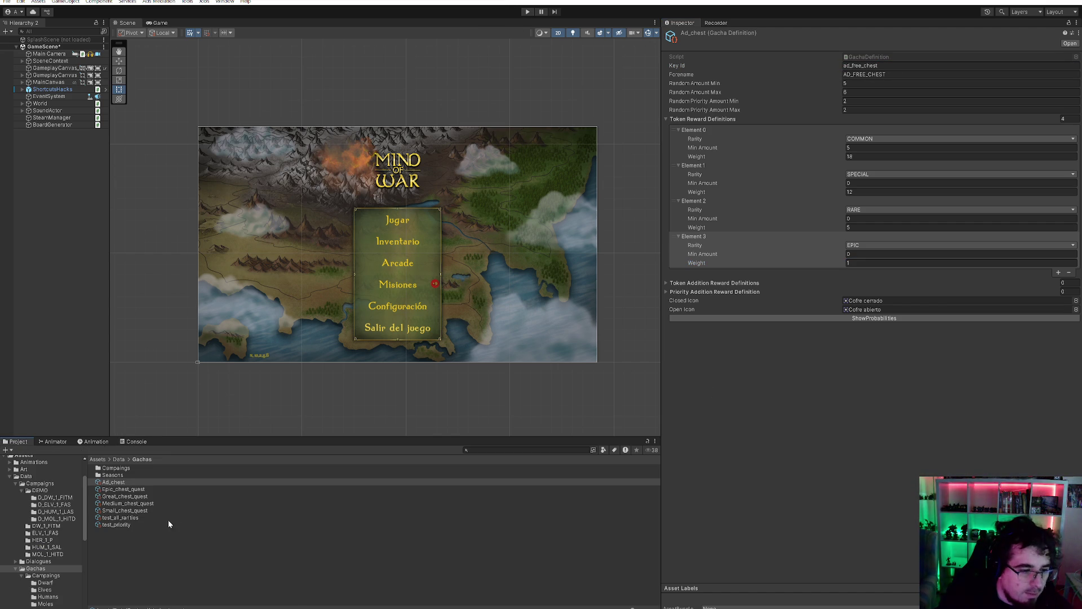
left_click(570, 607)
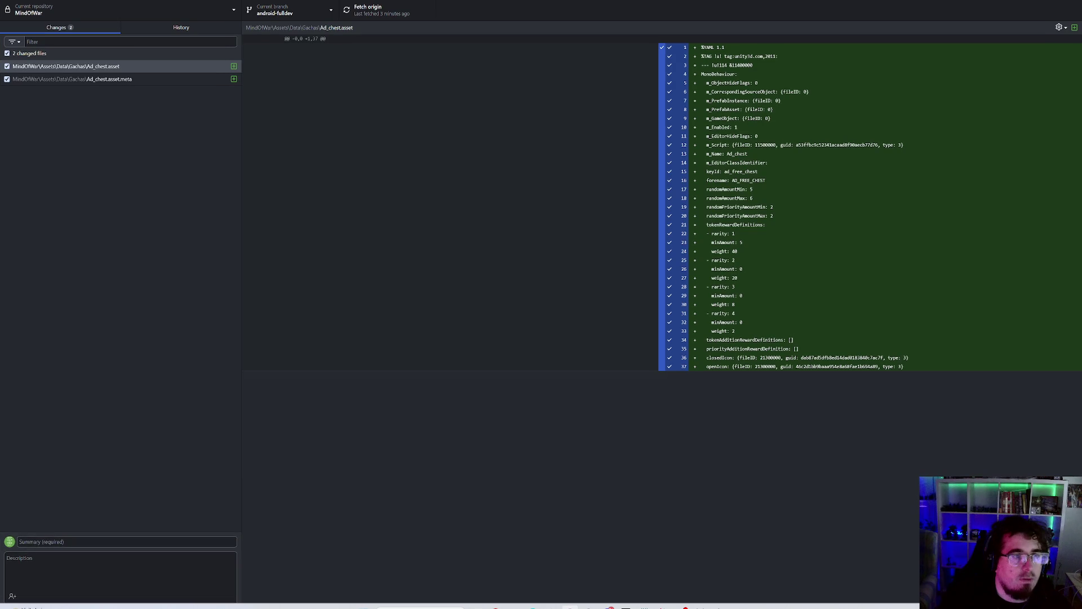
key("alt+Tab")
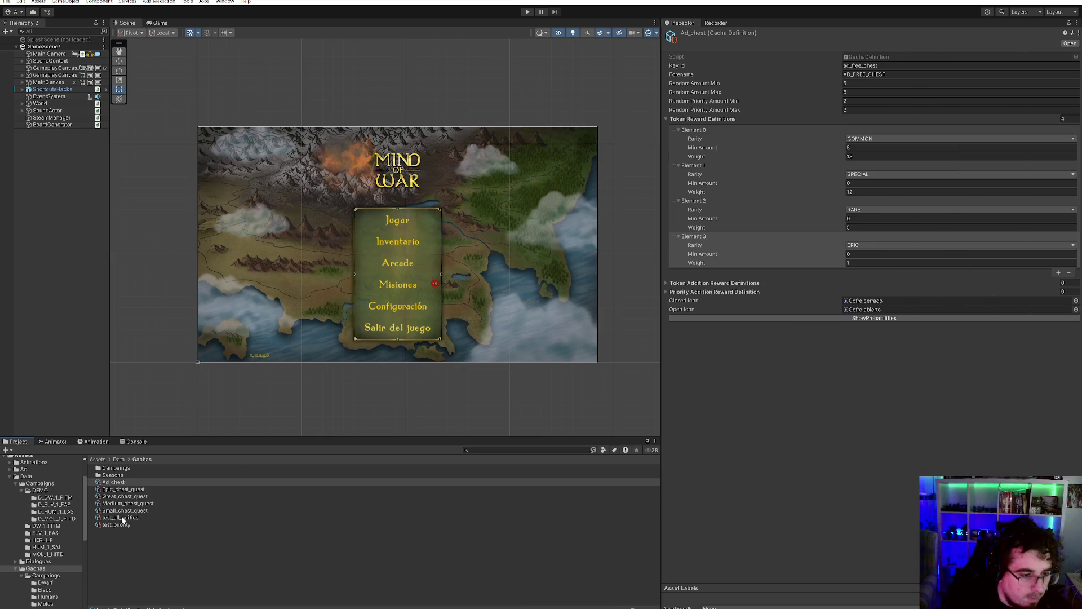
- Browse the Data folder, searching 'LLH' and viewing the AllCampaigns and AllQuests repositories
scroll(51, 542, "down", 5)
scroll(48, 533, "up", 3)
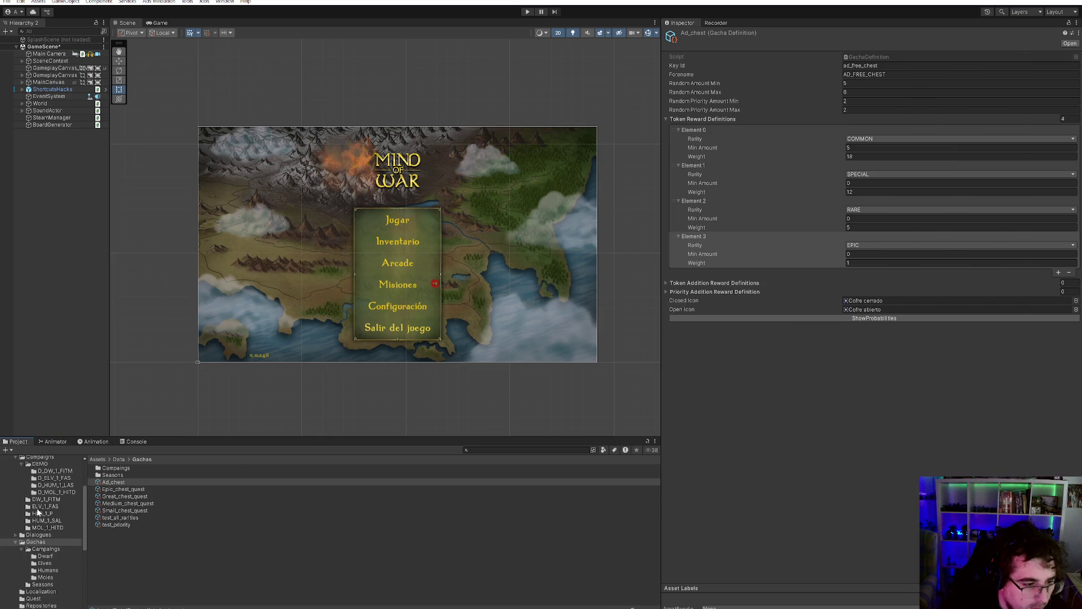
scroll(40, 508, "up", 4)
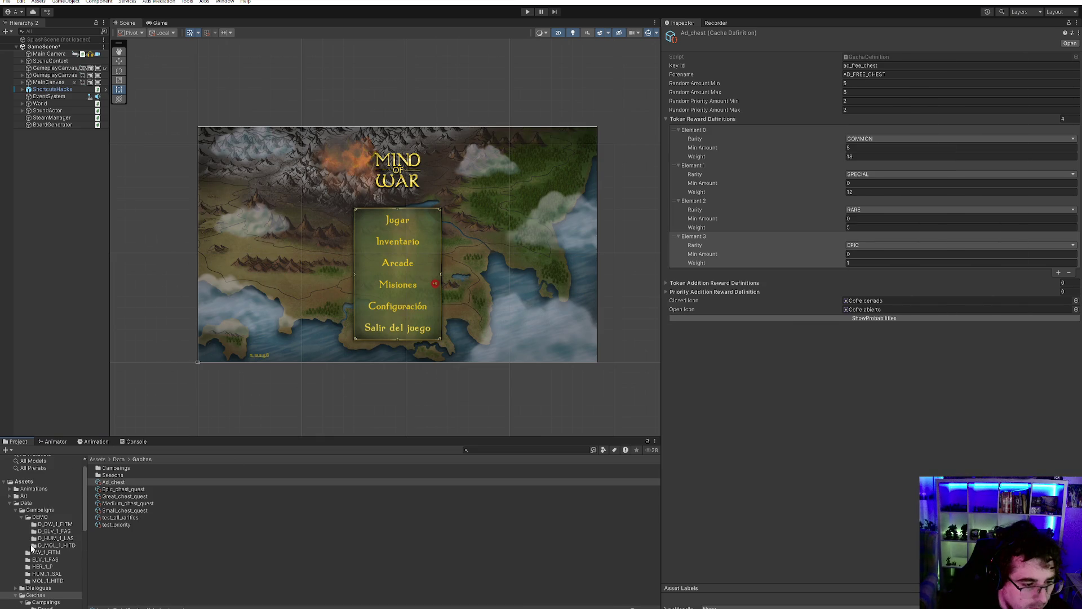
left_click(27, 502)
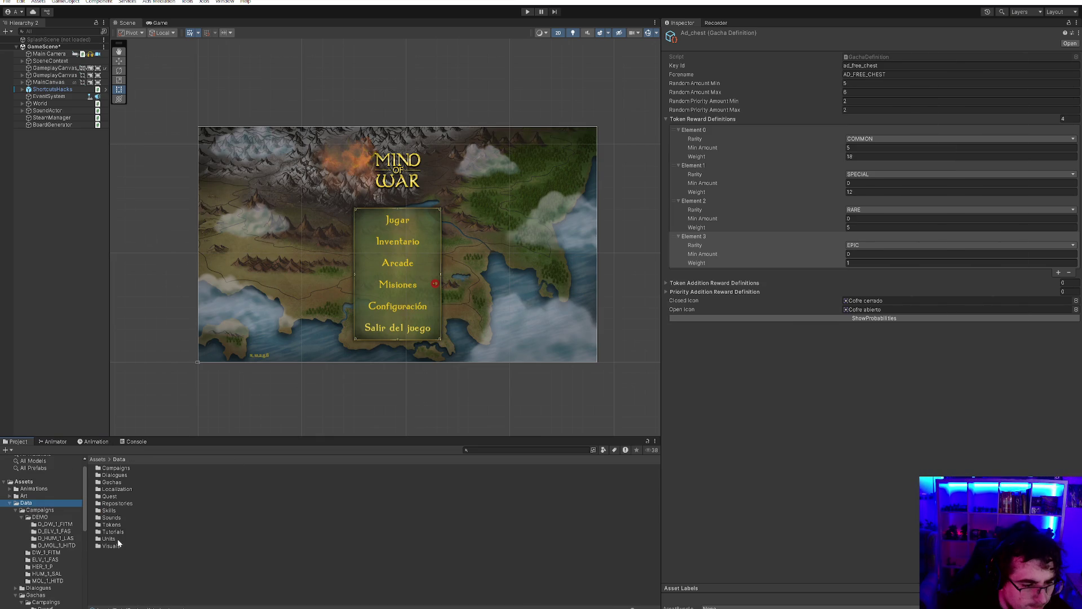
left_click(542, 450)
type("LL")
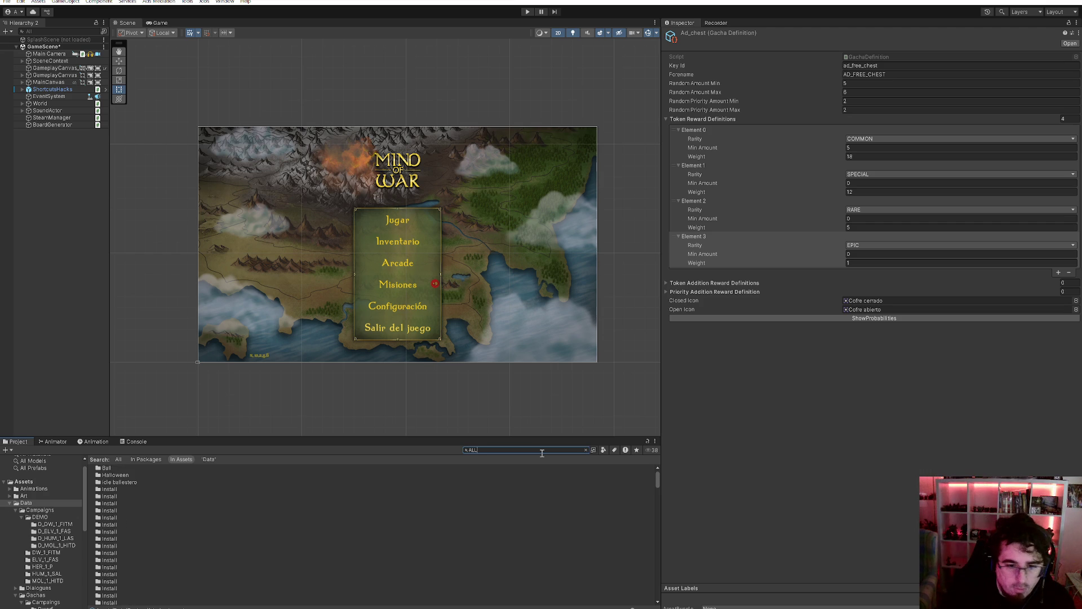
type("H")
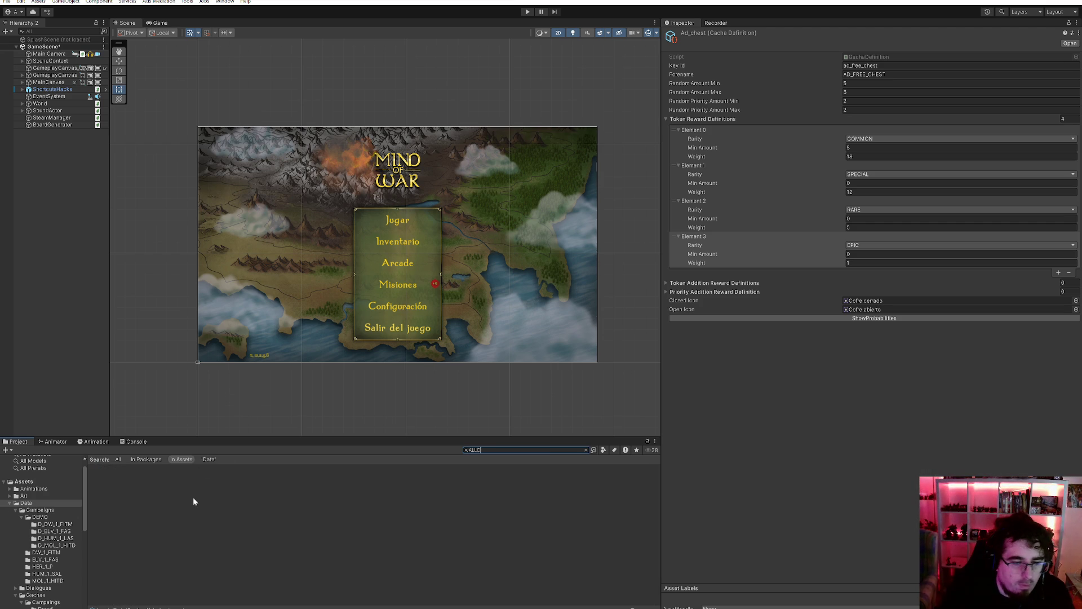
left_click(151, 468)
left_click(524, 450)
key("ctrl+a")
key("BackSpace")
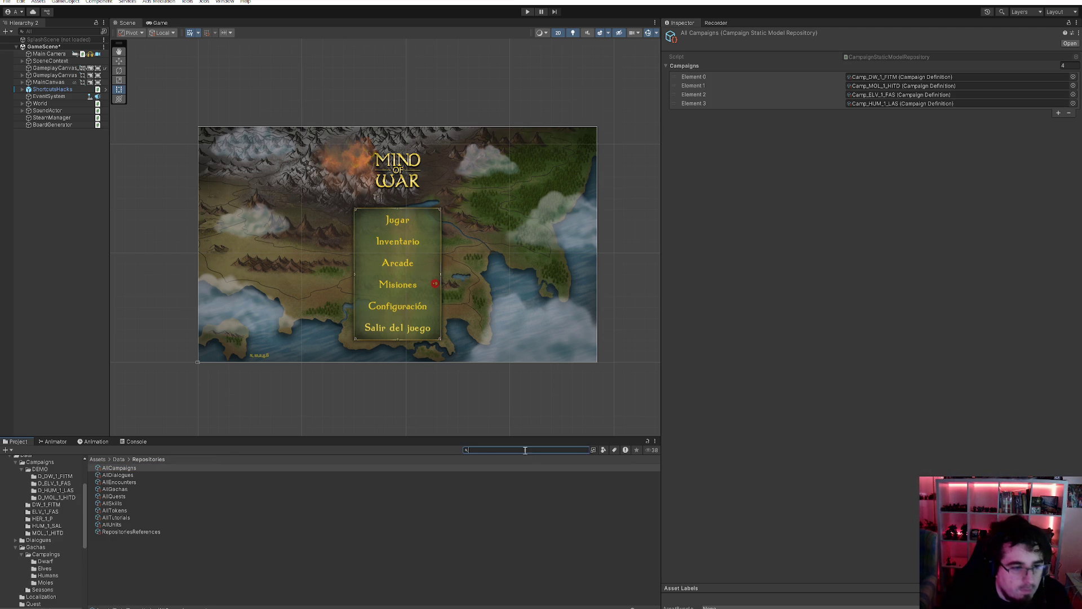
left_click(132, 495)
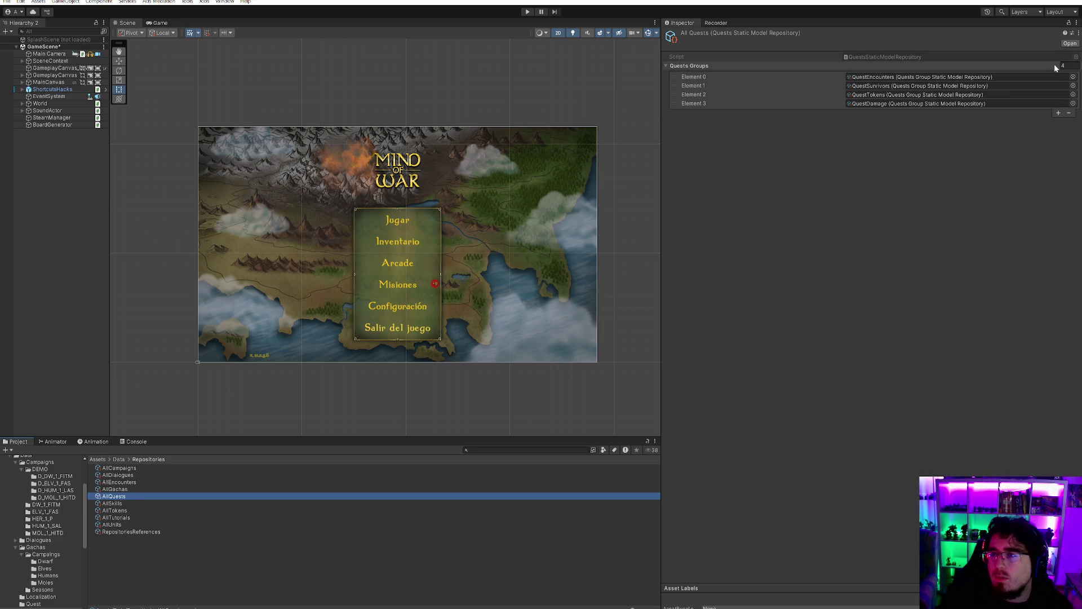
- In AllGachas, duplicate the first gacha entry, assign Ad_chest to it, and start play mode
left_click(120, 489)
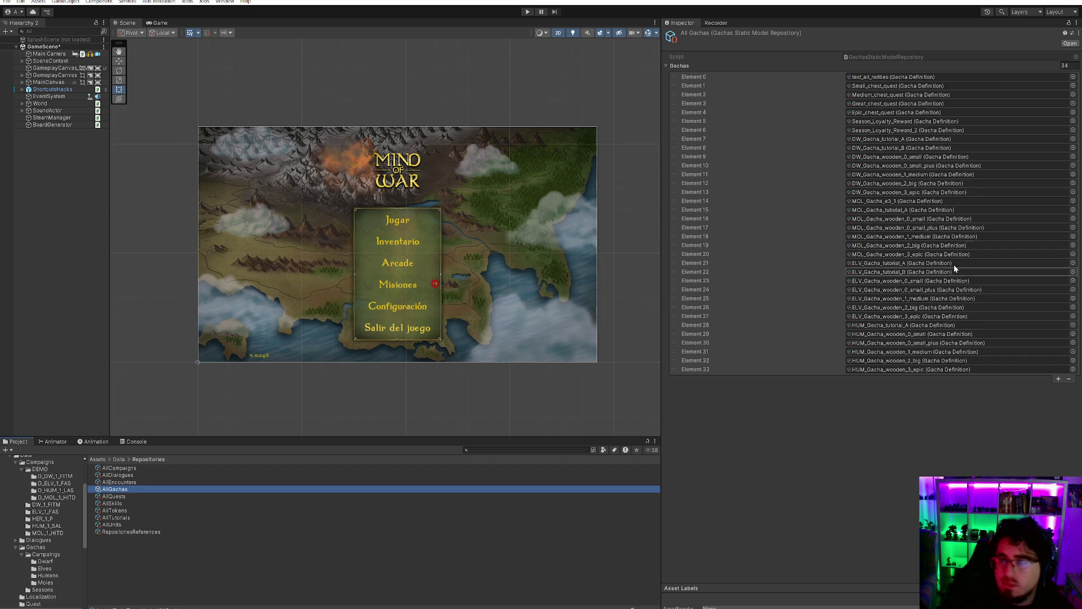
right_click(717, 79)
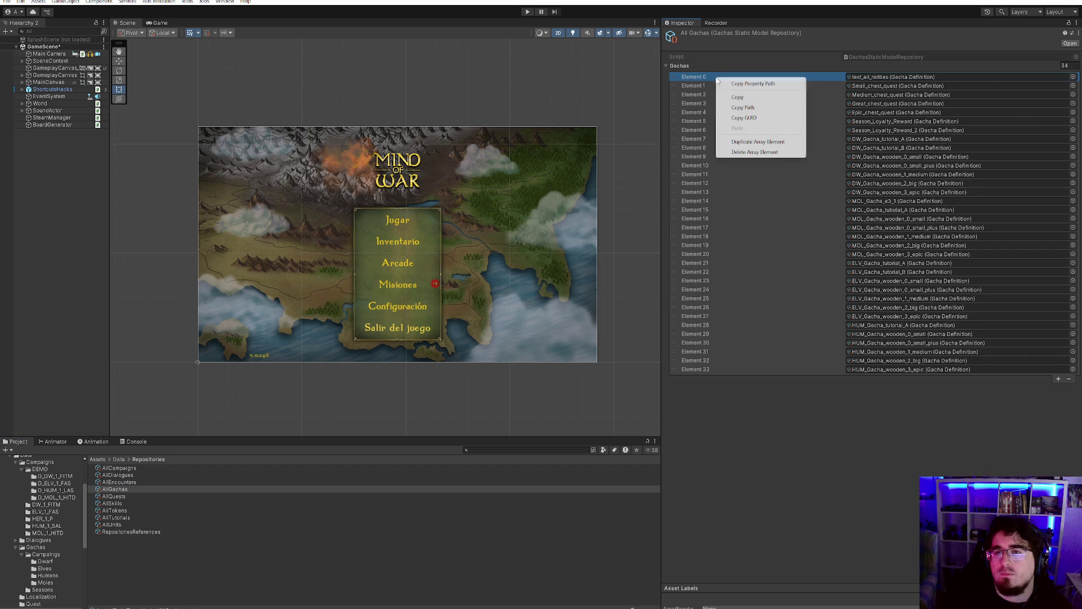
left_click(760, 140)
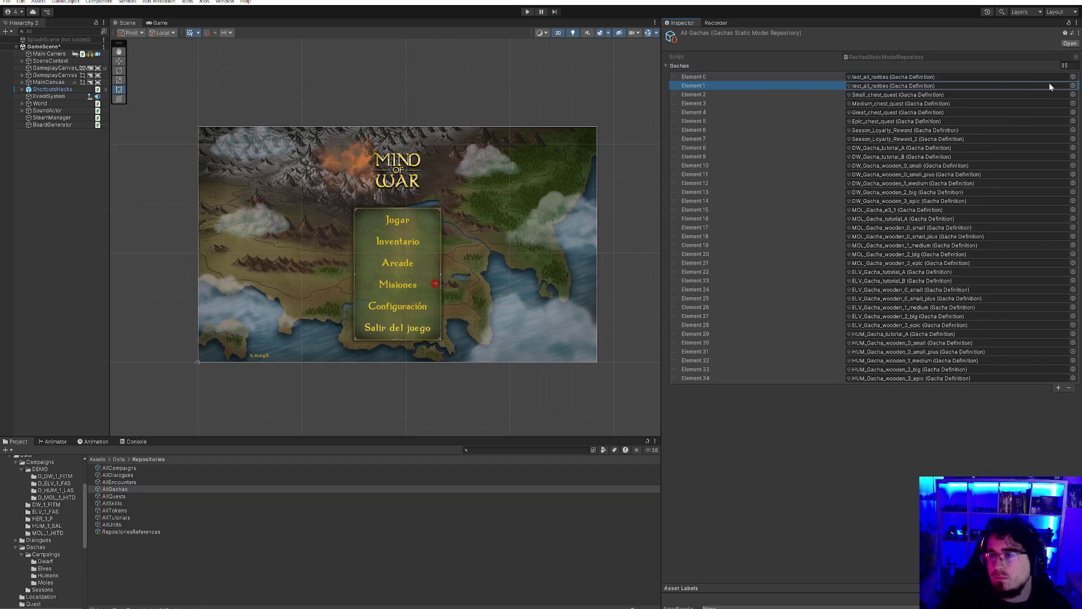
left_click(1073, 86)
type("_")
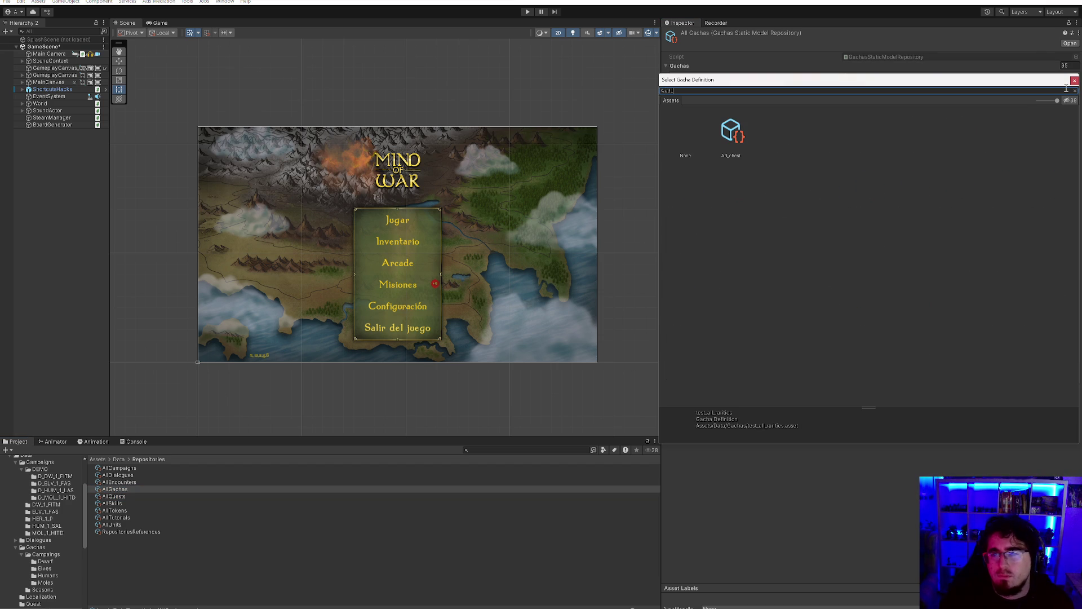
double_click(727, 121)
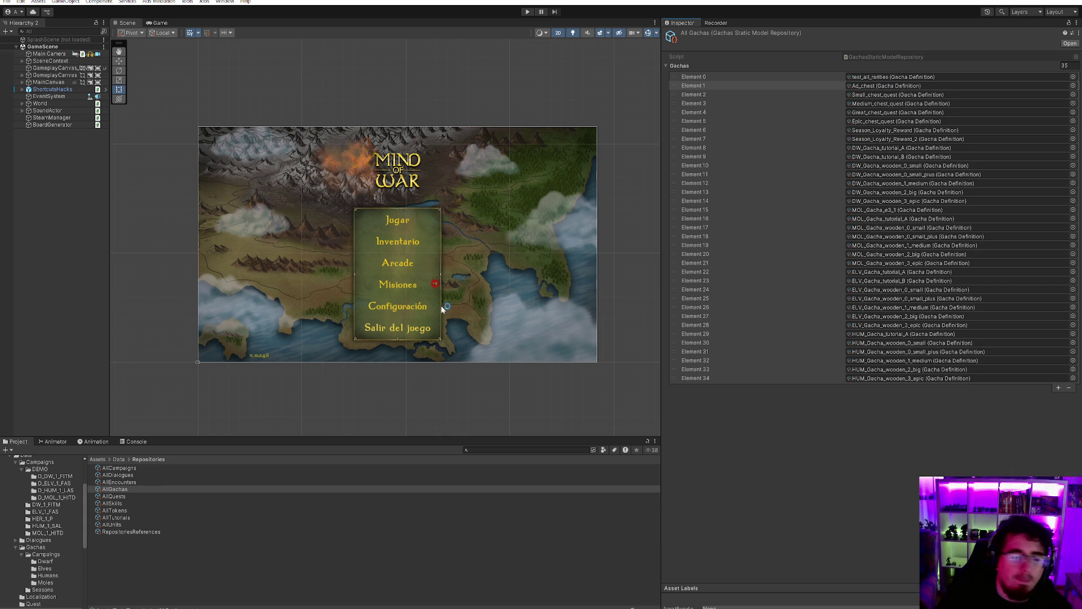
left_click(127, 490)
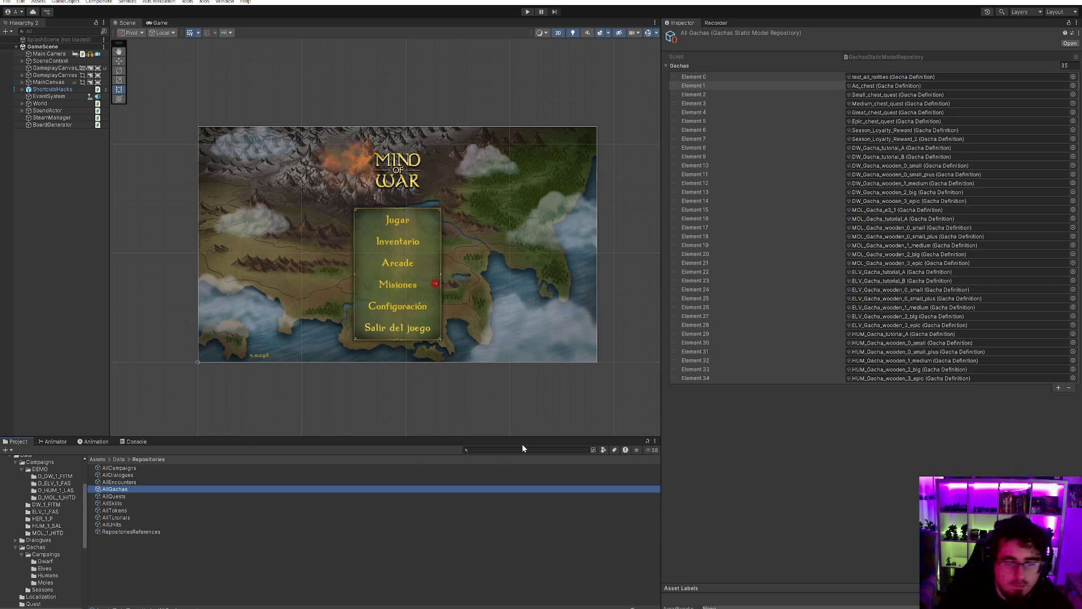
left_click(521, 448)
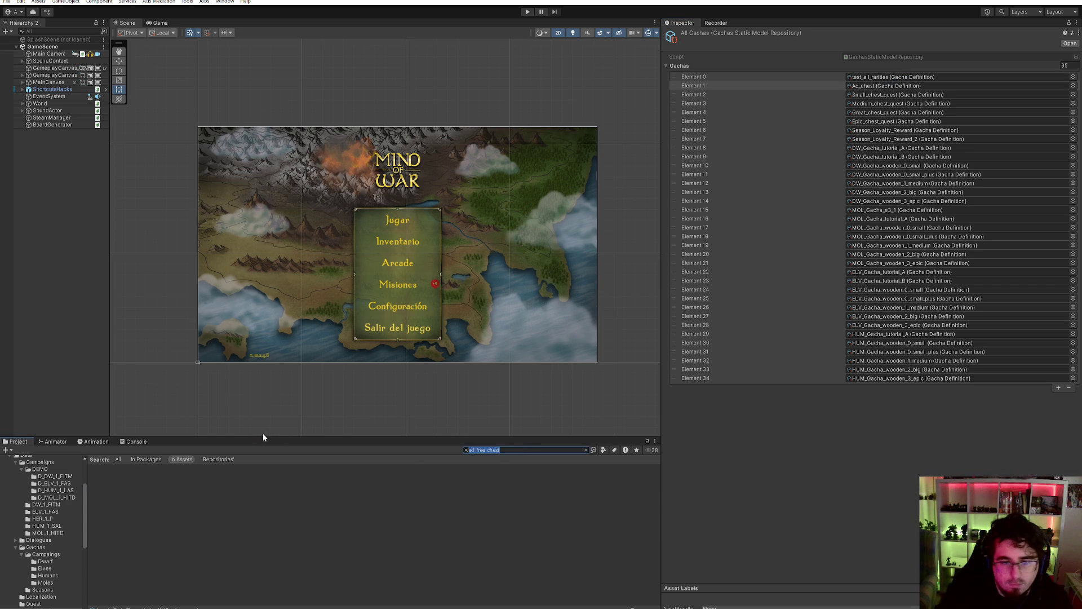
left_click(526, 13)
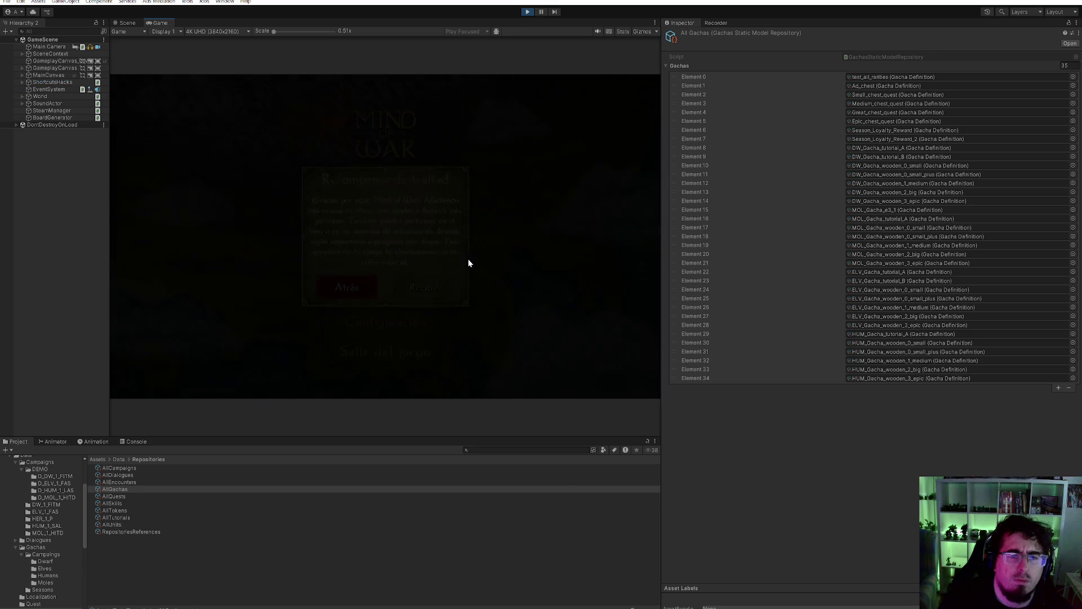
- Dismiss the loyalty reward dialog and collapse the Data folder in the Project tree
left_click(361, 290)
scroll(46, 472, "up", 2)
scroll(46, 472, "up", 2)
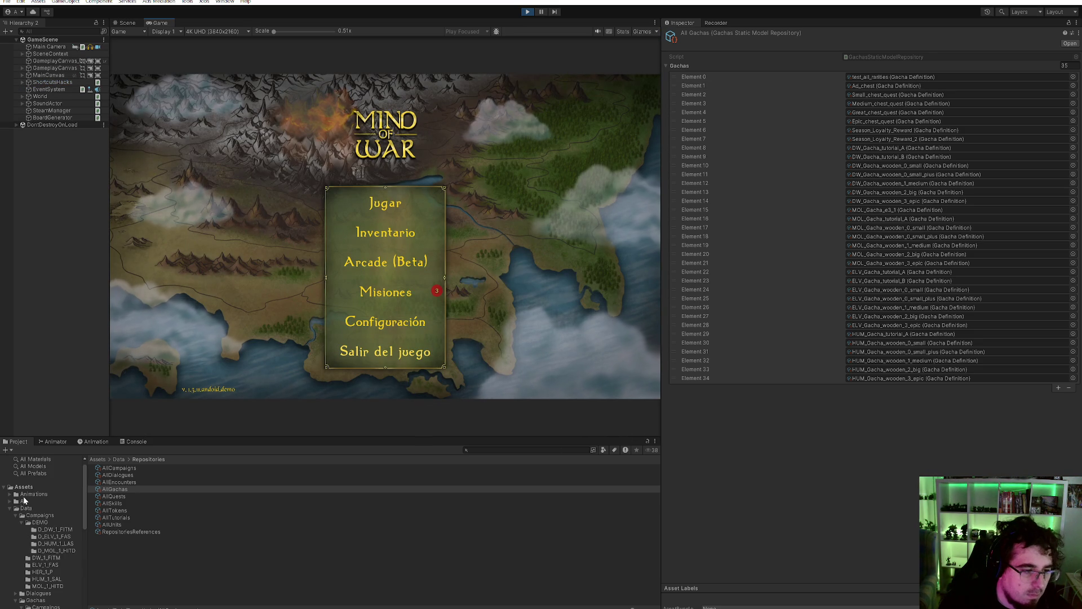
left_click(10, 513)
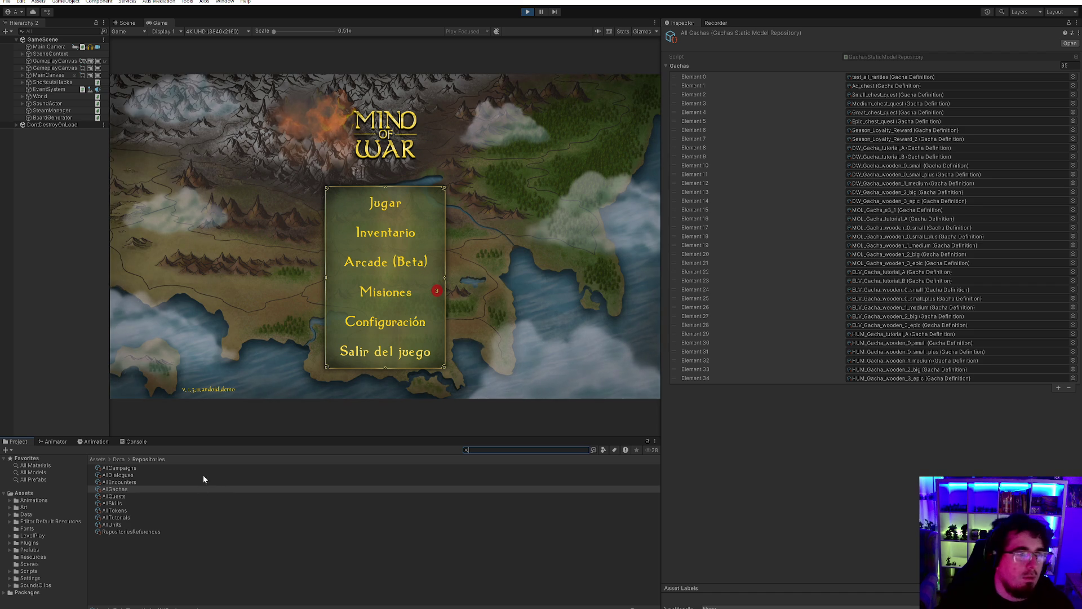
- Launch the ad_free_chest gacha from ShortcutsHacks > GachaHacks, then stop play mode
left_click(22, 83)
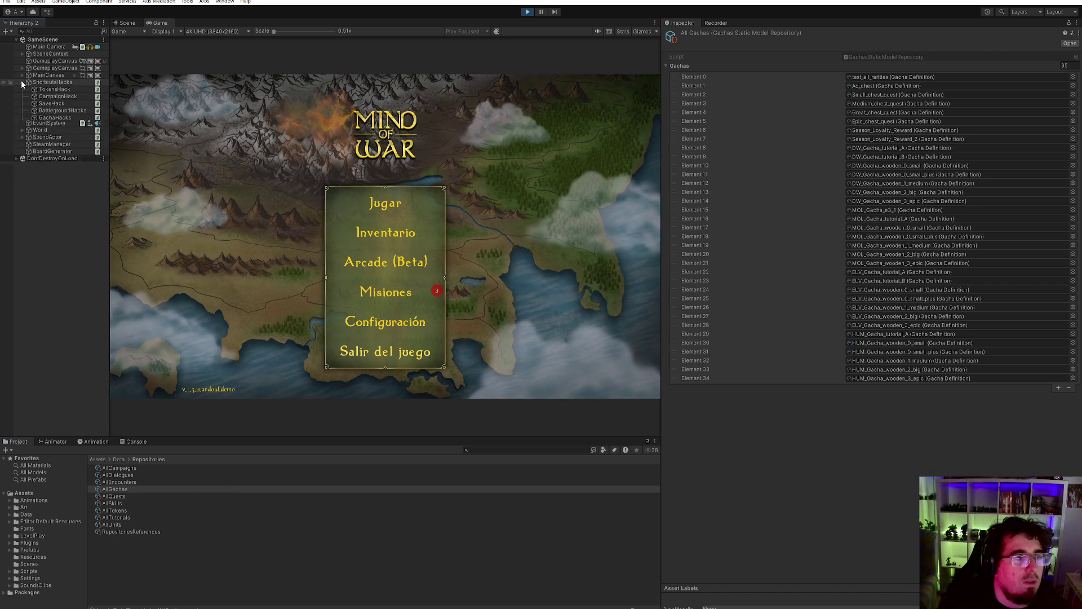
left_click(55, 117)
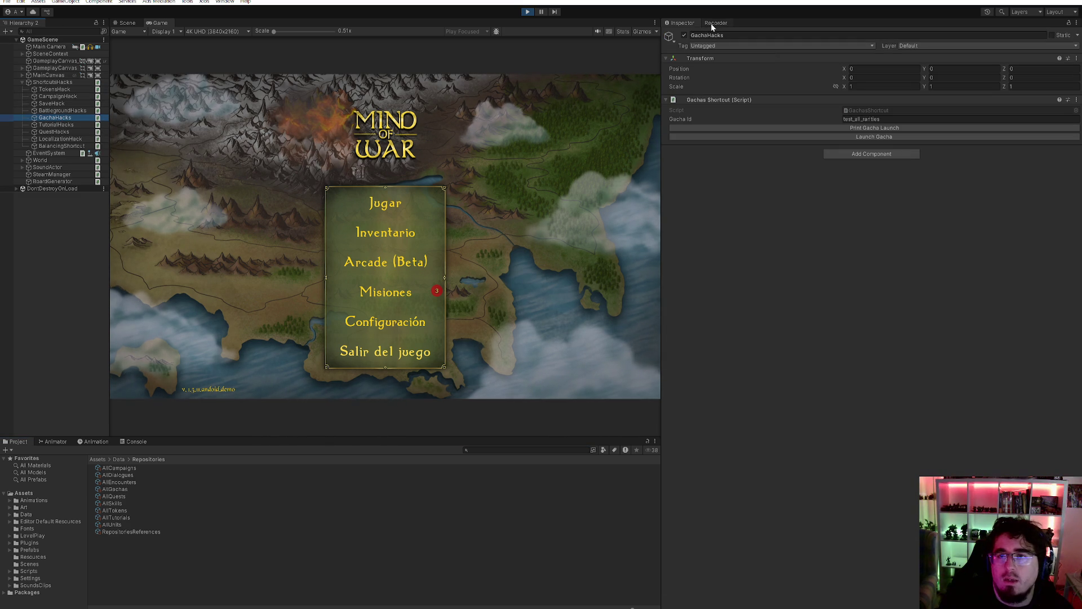
left_click(891, 119)
type("ad_free_chest")
left_click(889, 138)
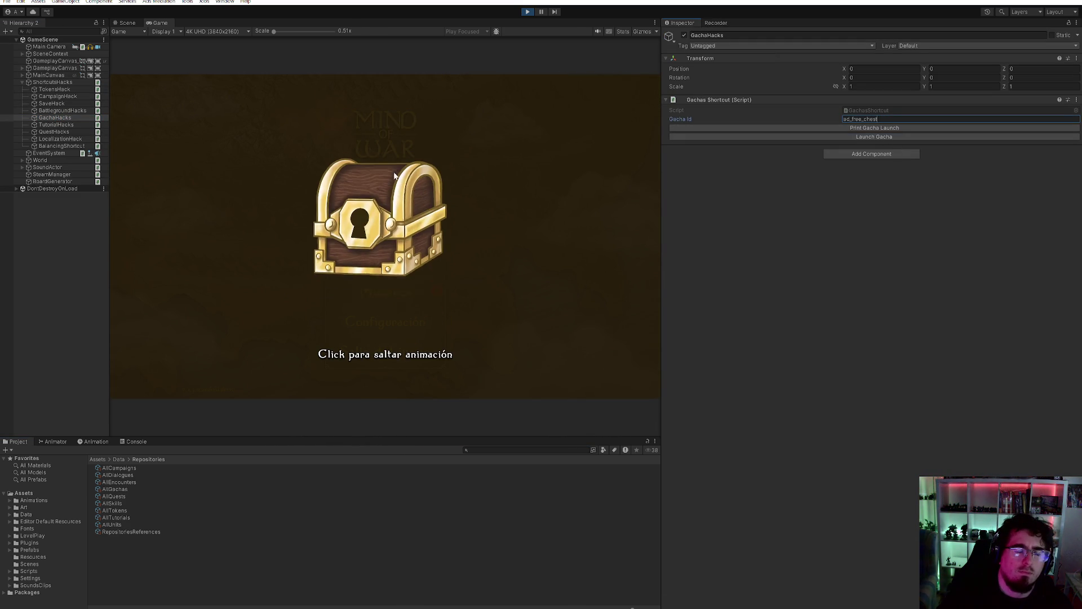
left_click(381, 282)
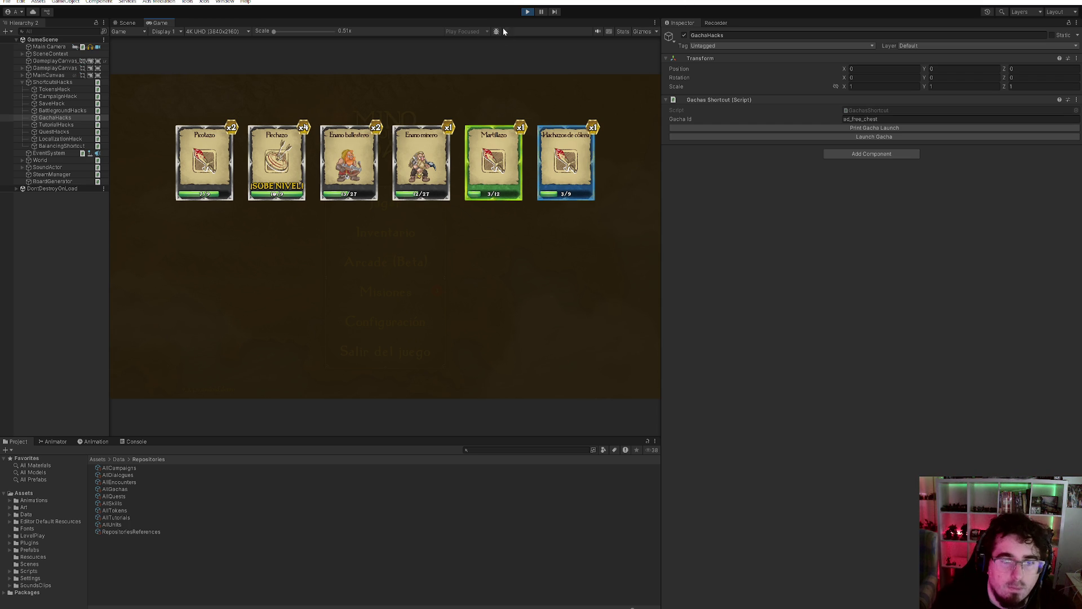
left_click(529, 11)
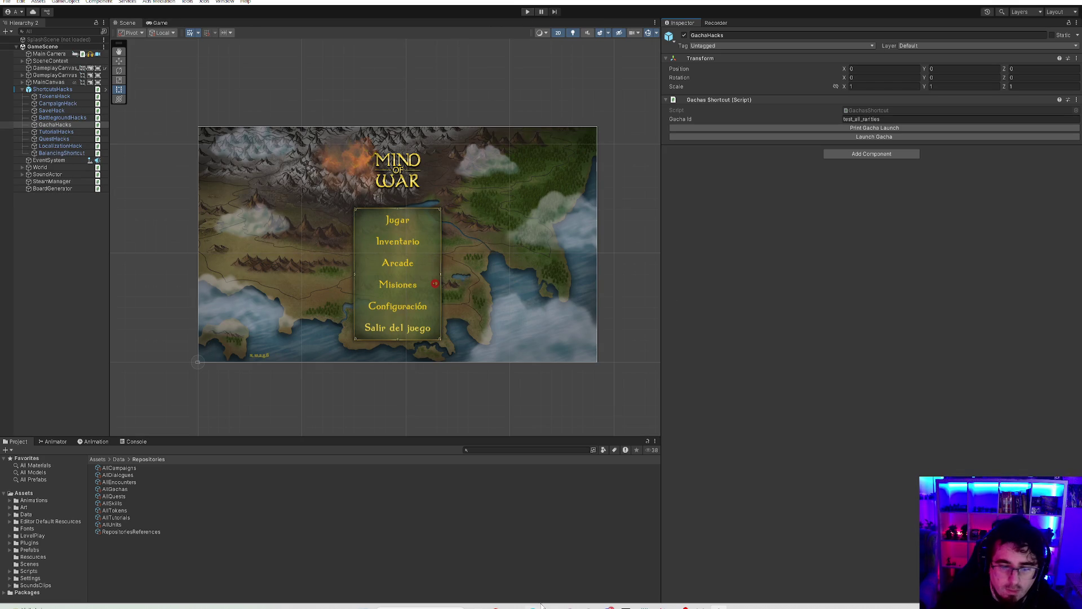
key("super+e")
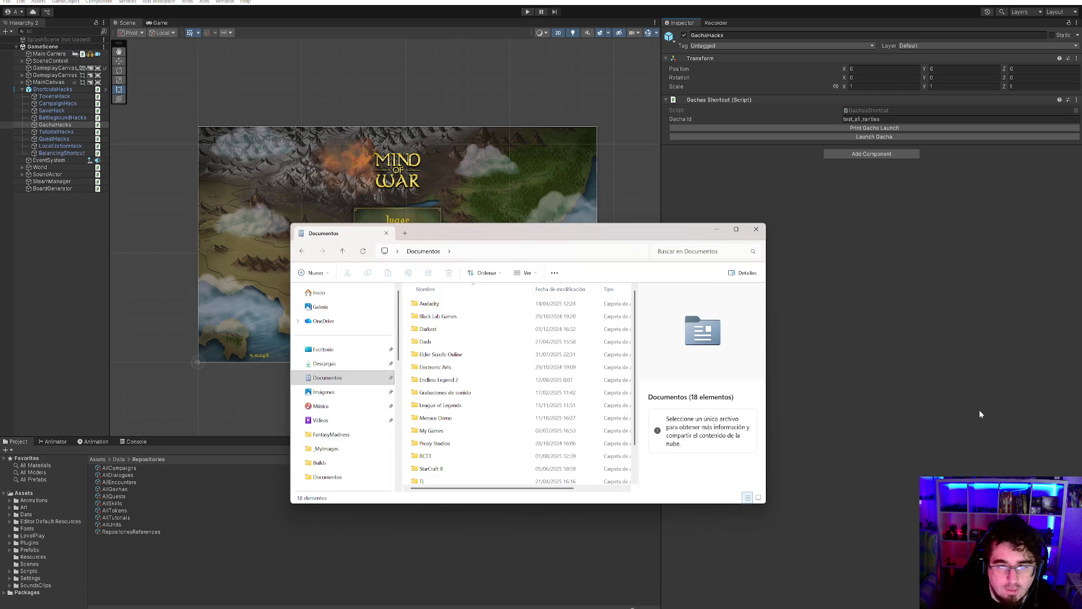
- Bring File Explorer forward and go to AppData via the address bar's recent locations
left_click(979, 410)
left_click(563, 597)
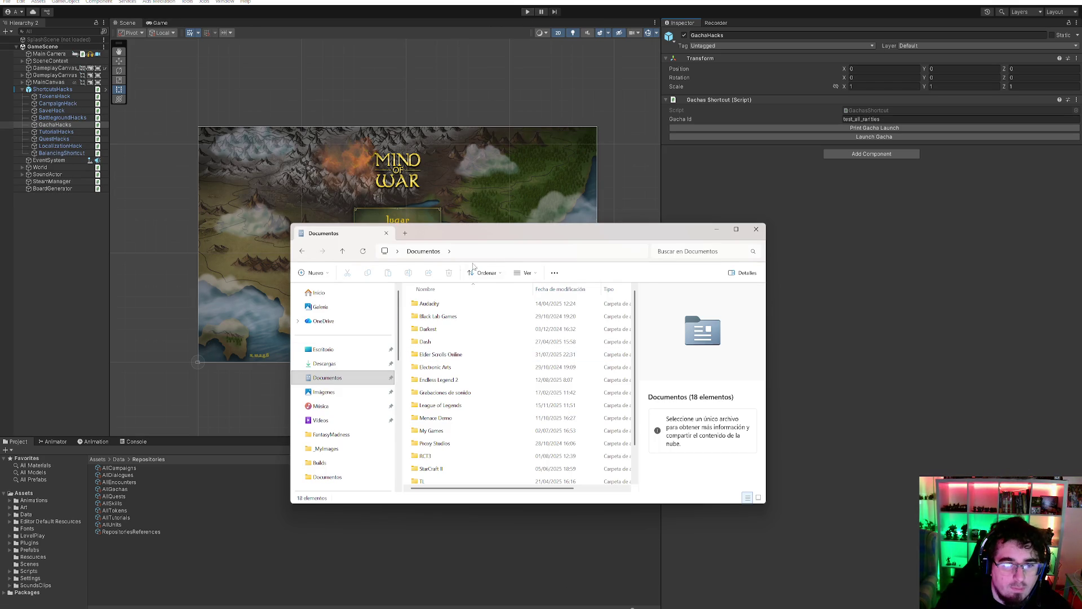
left_click(488, 251)
type("local")
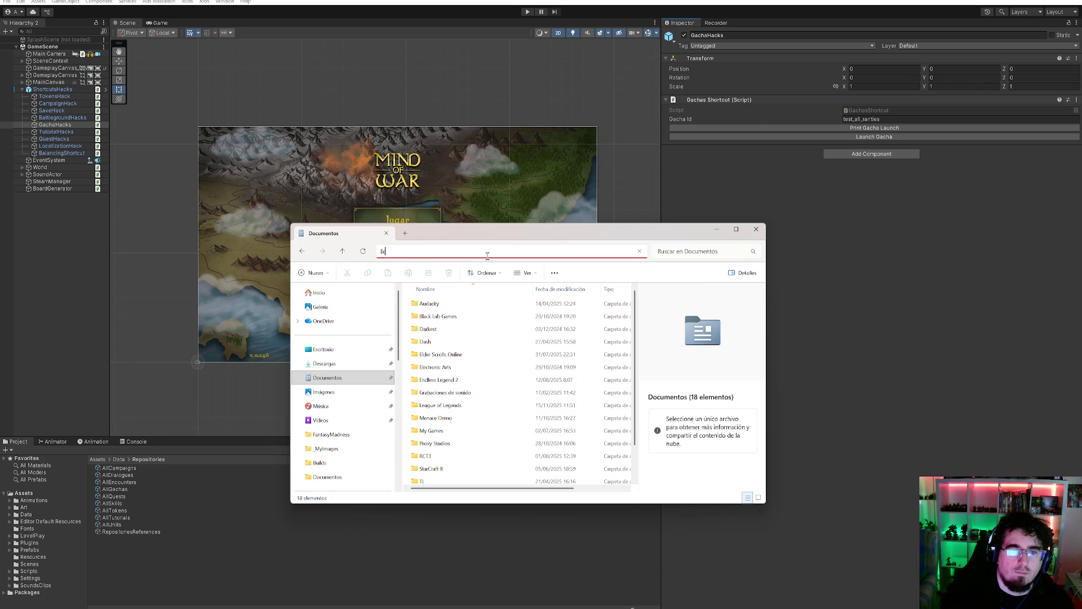
key("BackSpace")
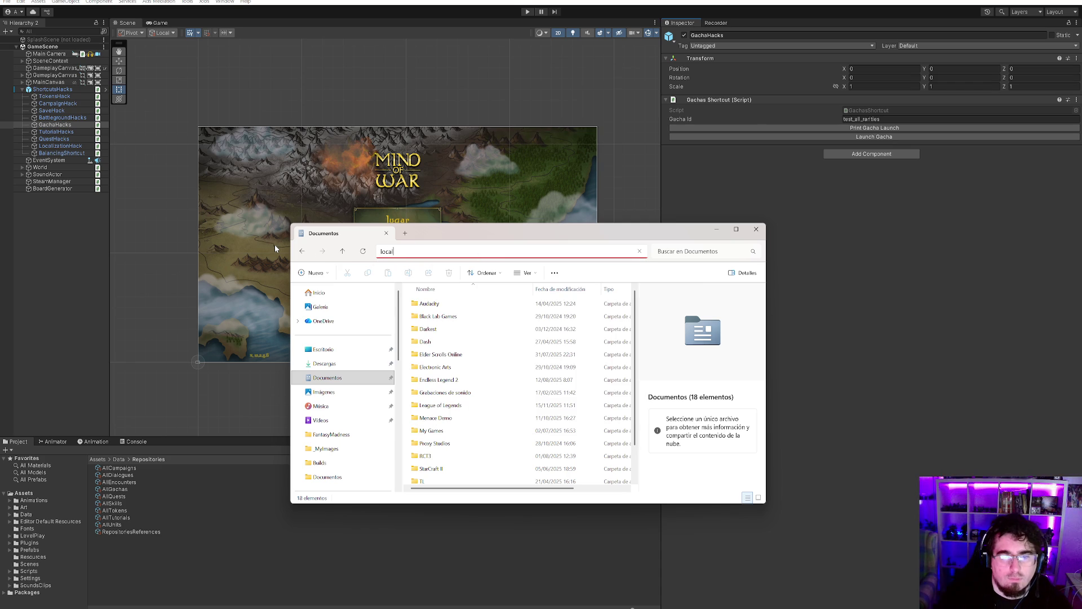
key("BackSpace")
key("BackSpace")
key("BackSpace")
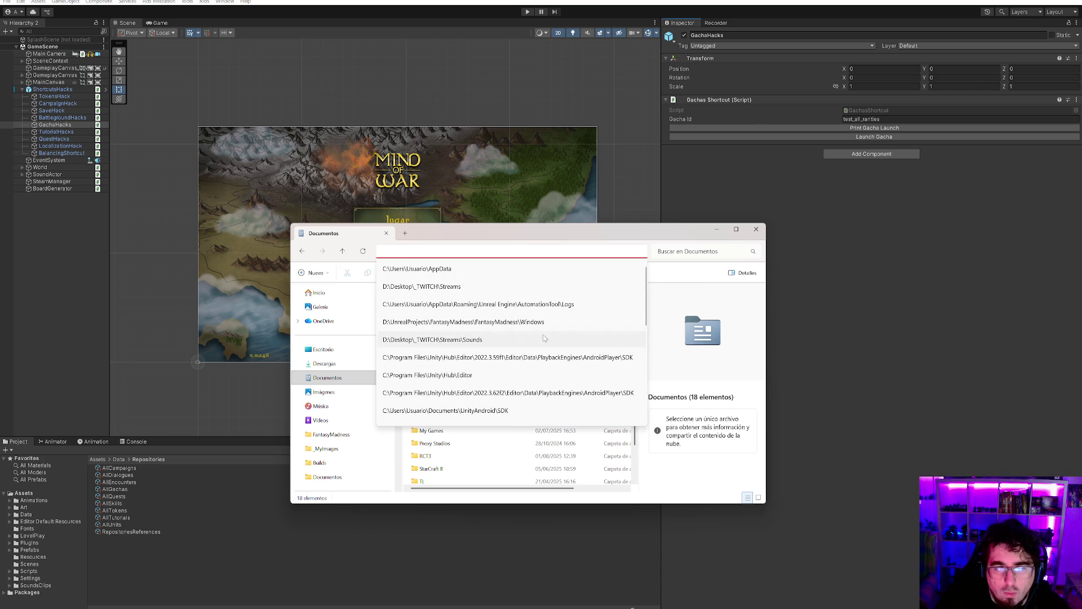
left_click(428, 269)
- Open LocalLow > PI Video games > MindOfWar and select SF_MOW_0.9.sav
double_click(443, 316)
scroll(451, 367, "down", 5)
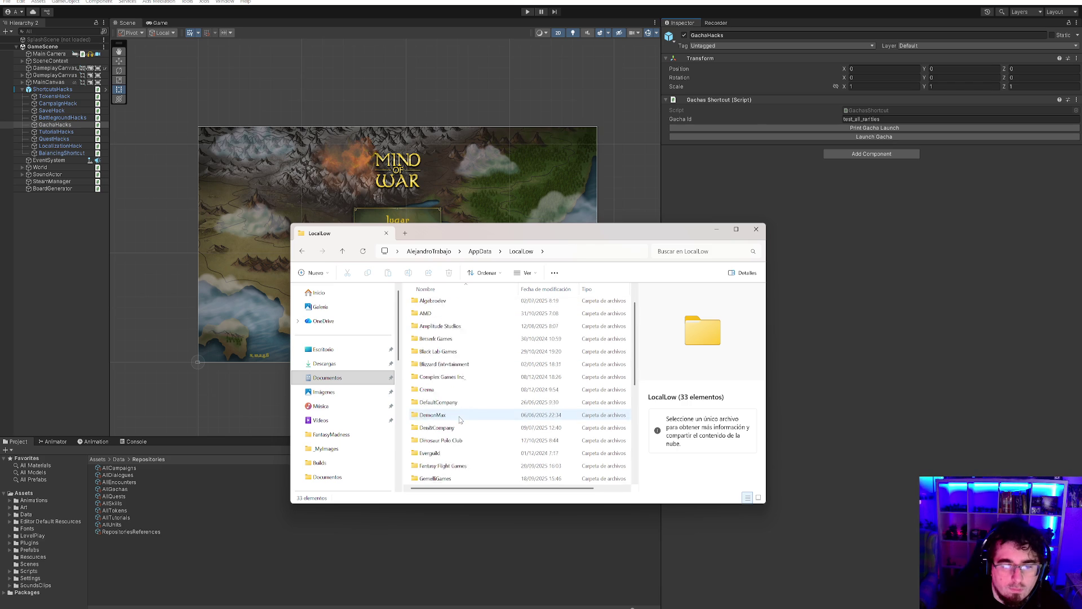
scroll(457, 445, "down", 2)
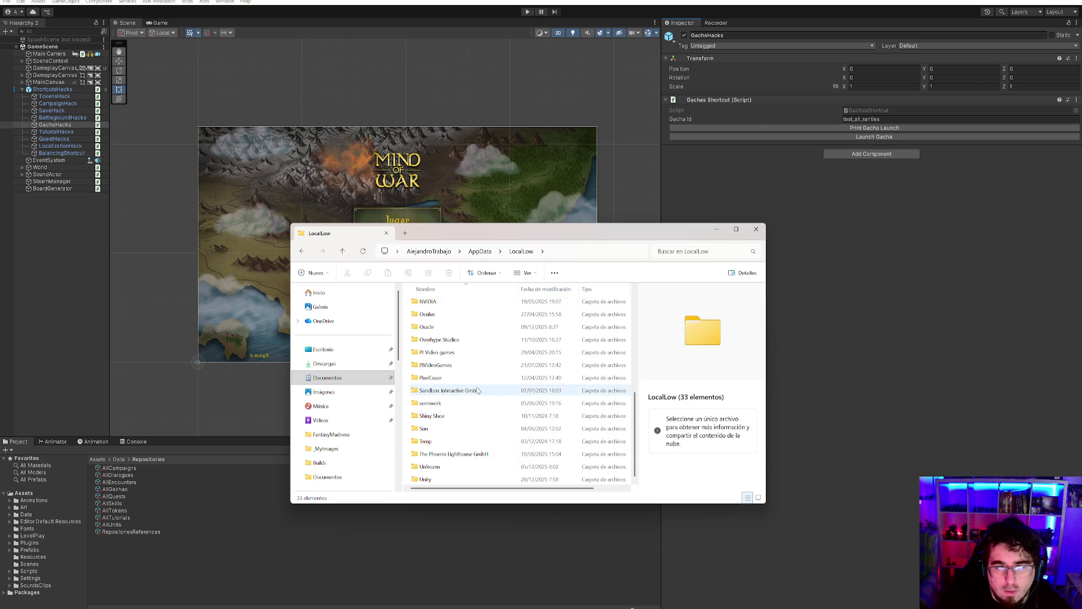
double_click(449, 365)
double_click(494, 330)
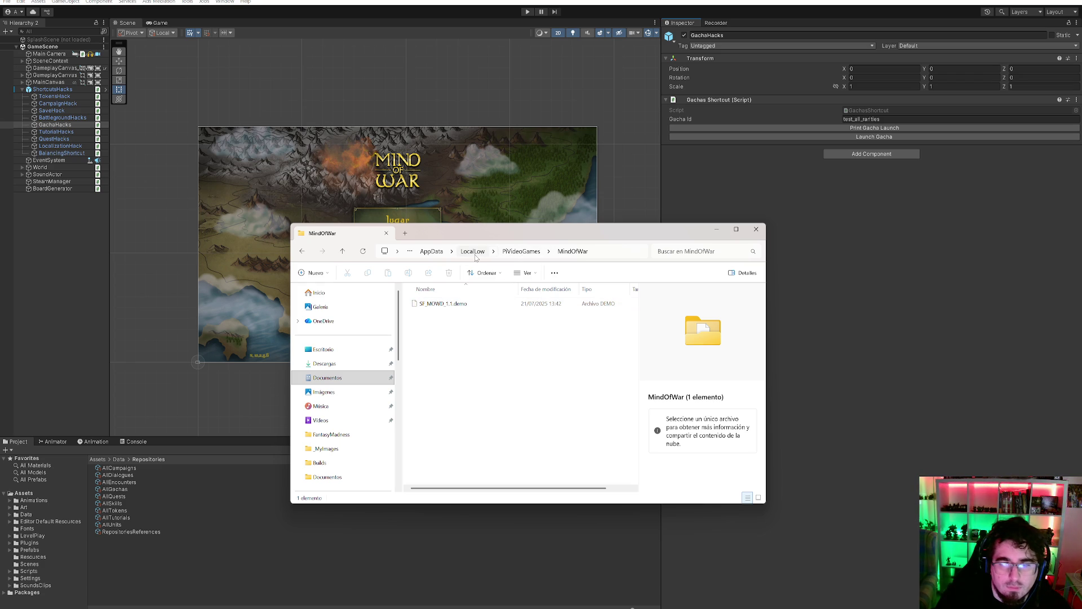
left_click(522, 252)
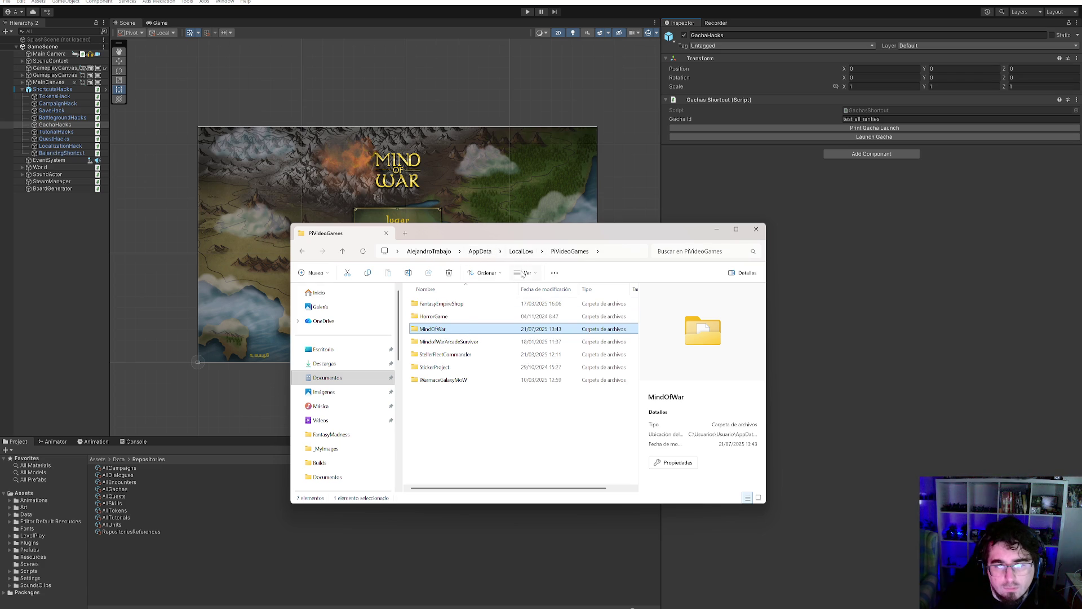
left_click(522, 251)
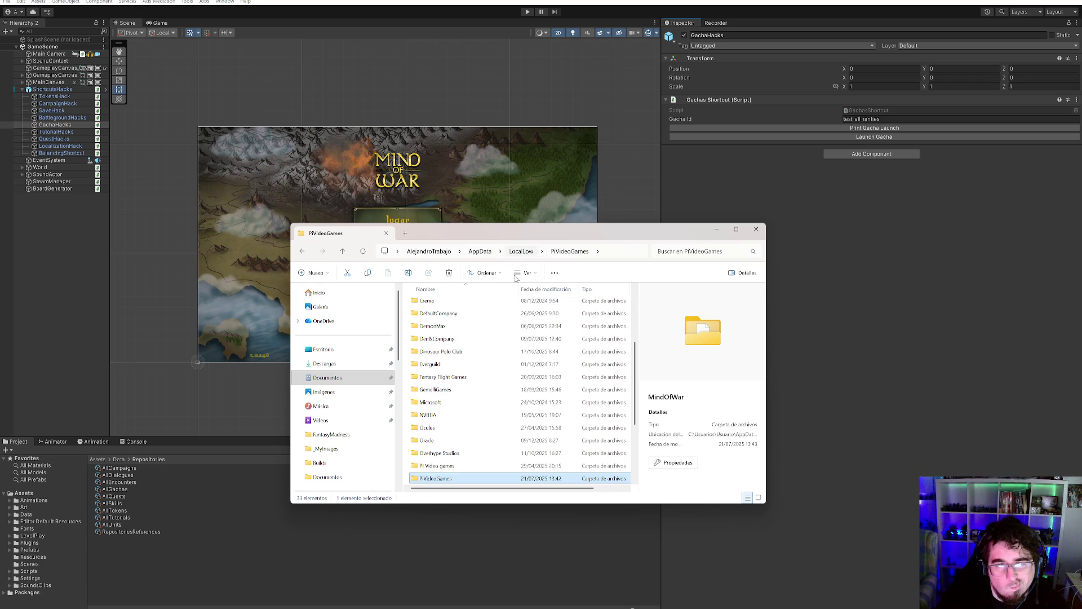
double_click(440, 464)
left_click(474, 332)
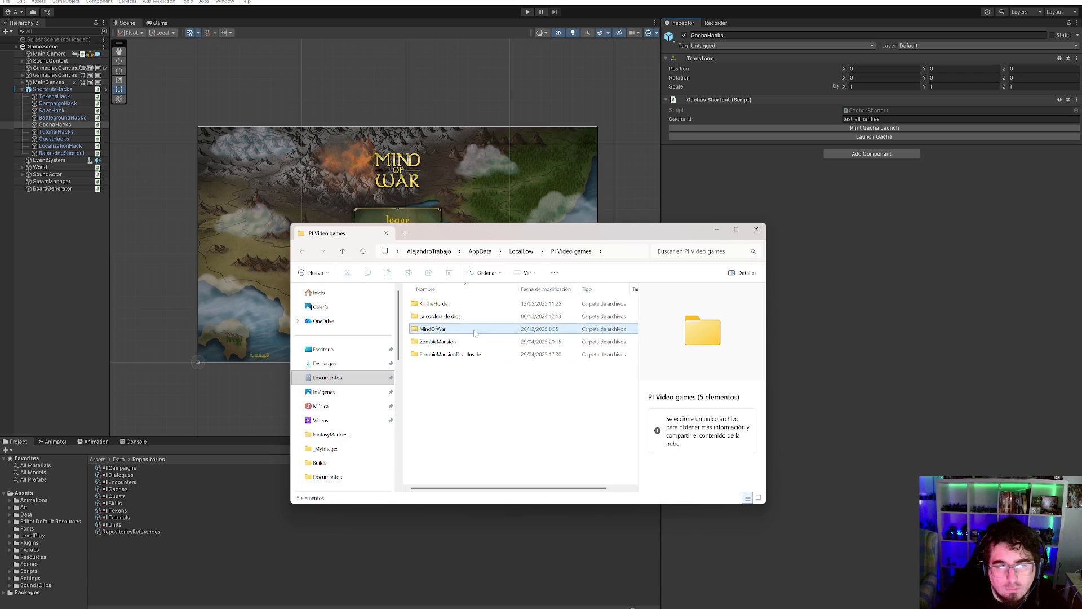
double_click(474, 332)
left_click(505, 342)
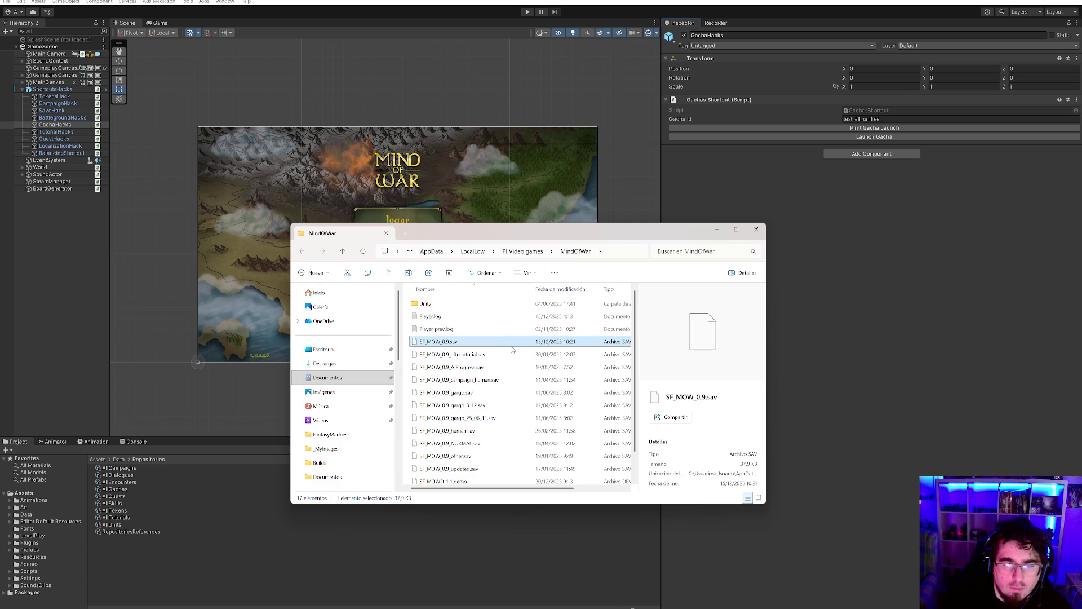
- Duplicate SF_MOW_0.9.sav and delete the SF_MOWD_1.1.demo file
key("ctrl+v")
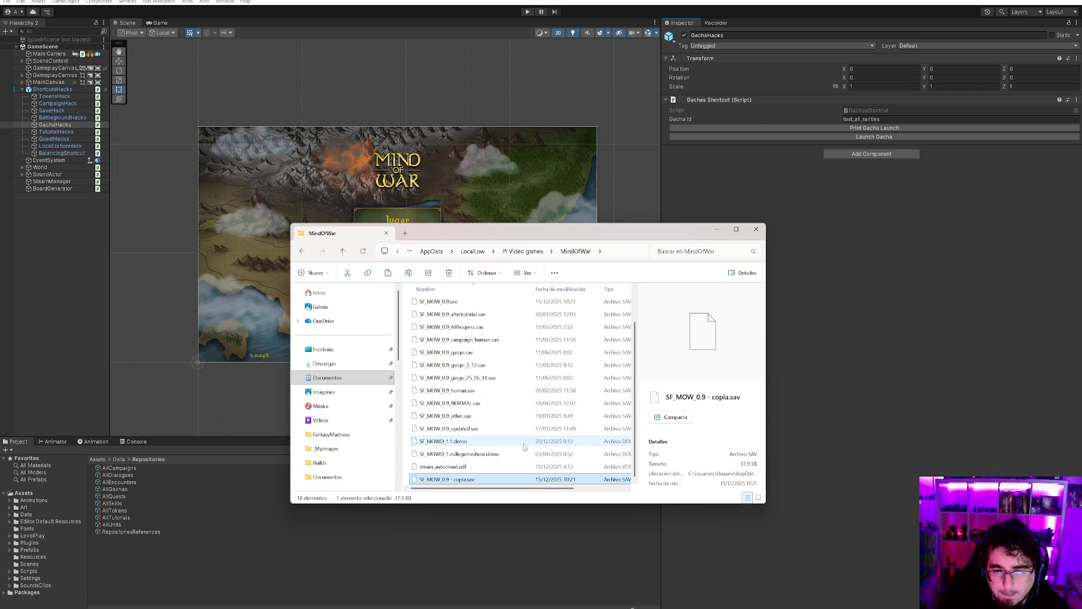
left_click(565, 443)
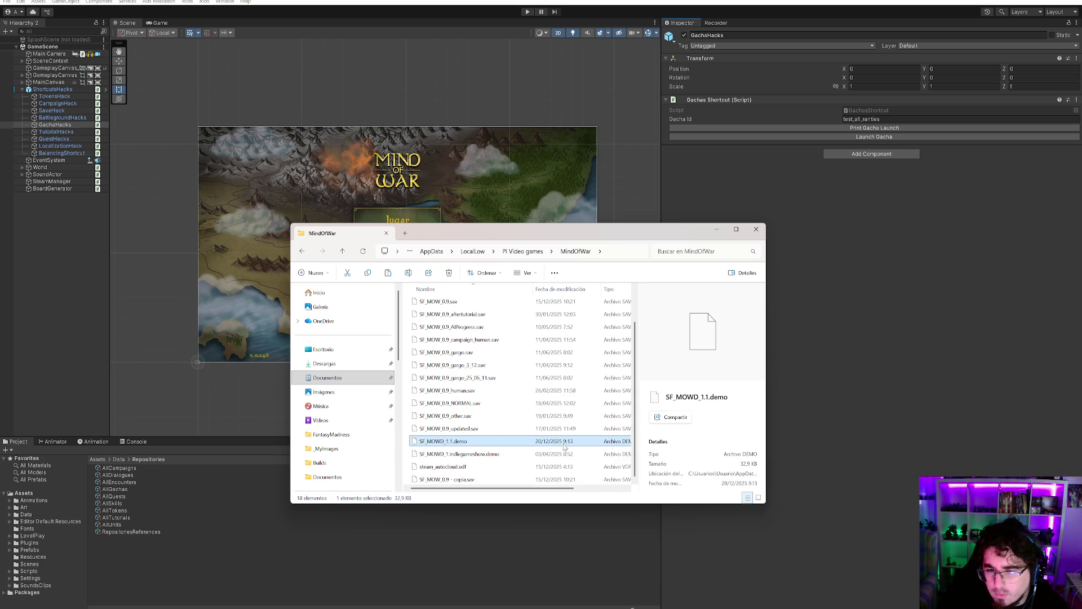
left_click(479, 454)
left_click(470, 445)
key("Up")
left_click(475, 442)
left_click(475, 441)
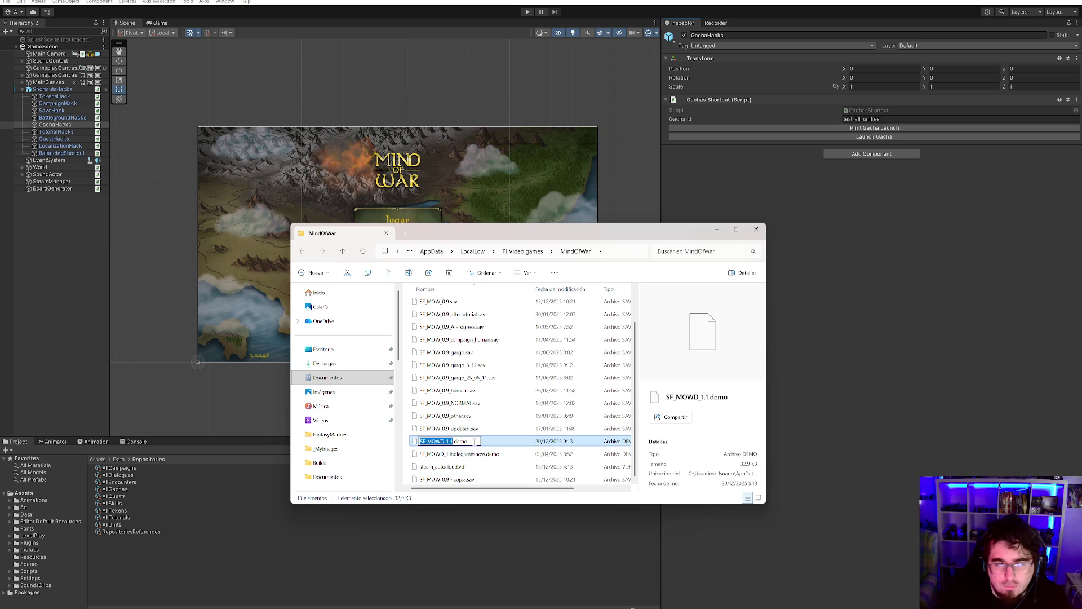
key("Escape")
key("Delete")
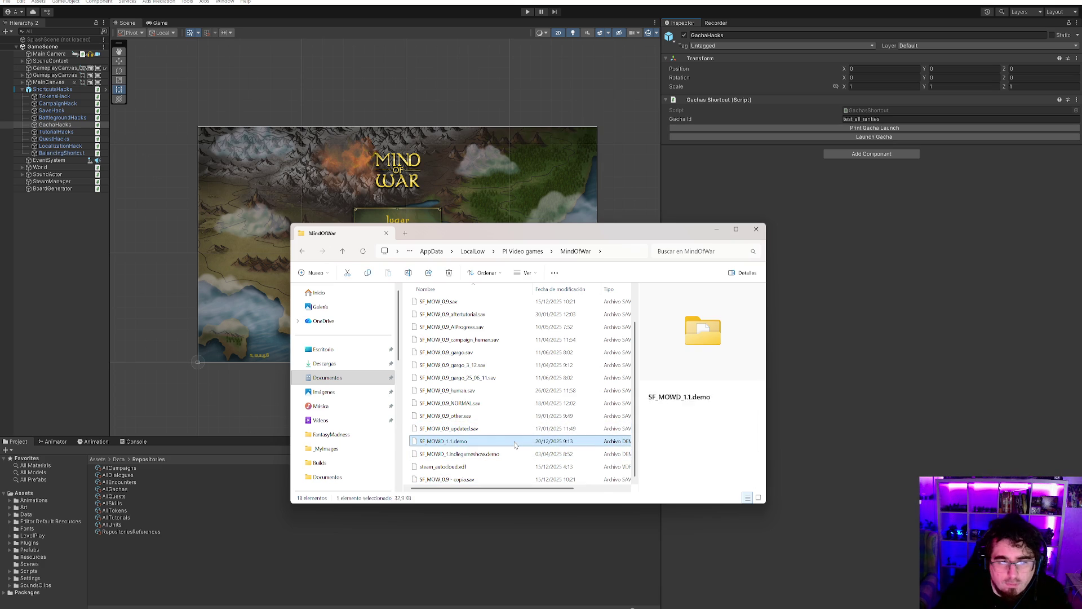
- Rename the copy to SF_MOWD_1.1.demo.sav, minimize Explorer, and start play mode
left_click(529, 478)
left_click(530, 478)
type("SF_MOWD_1.1.demo")
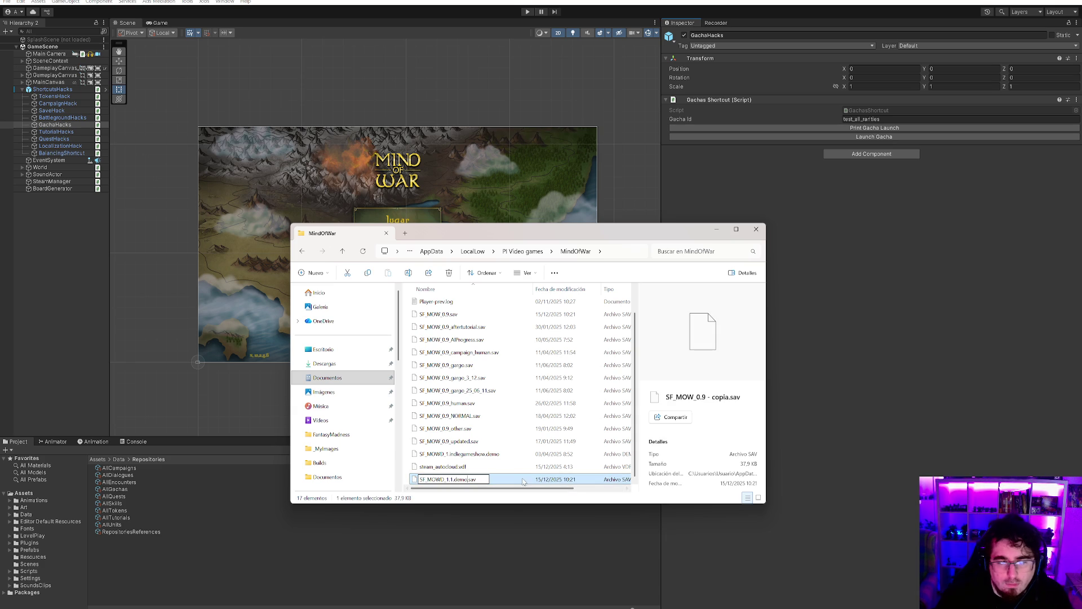
key("Return")
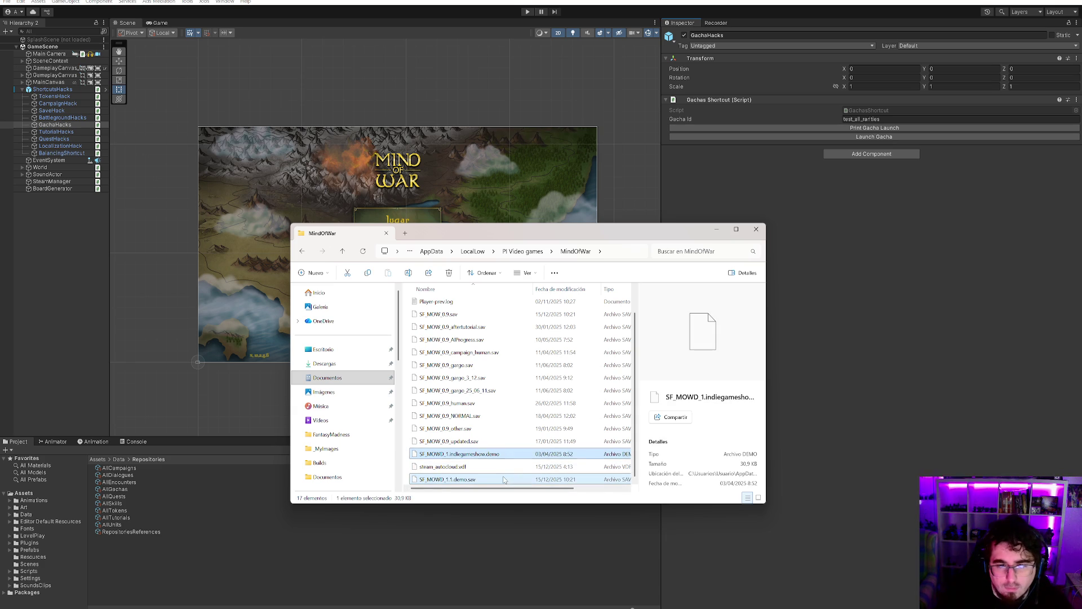
left_click(716, 232)
left_click(527, 12)
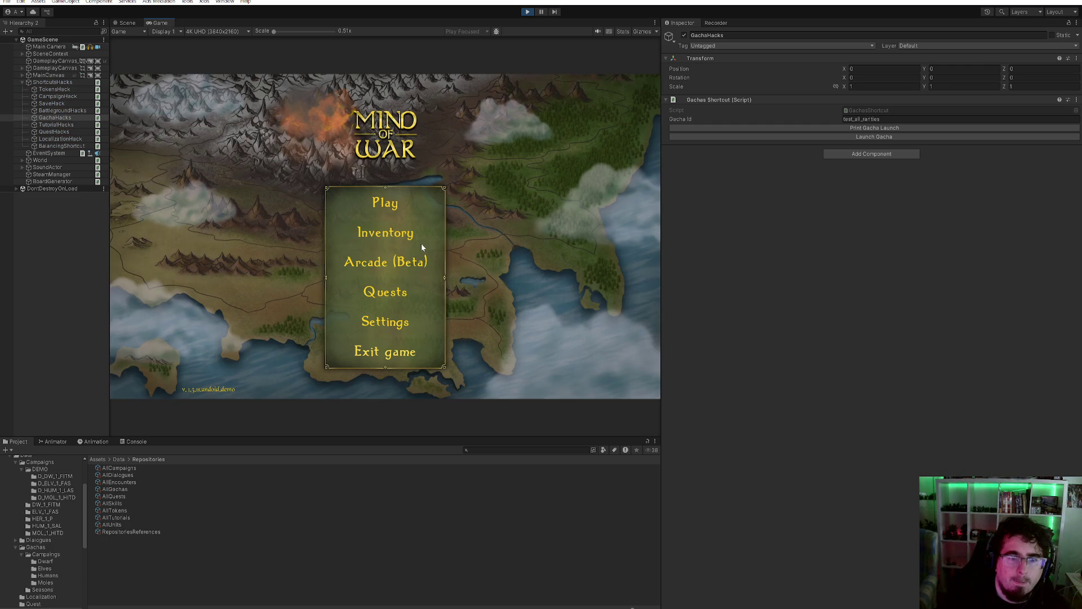
- Check the in-game Inventory, stop play mode, and bring the MindOfWar save folder to the front
left_click(395, 244)
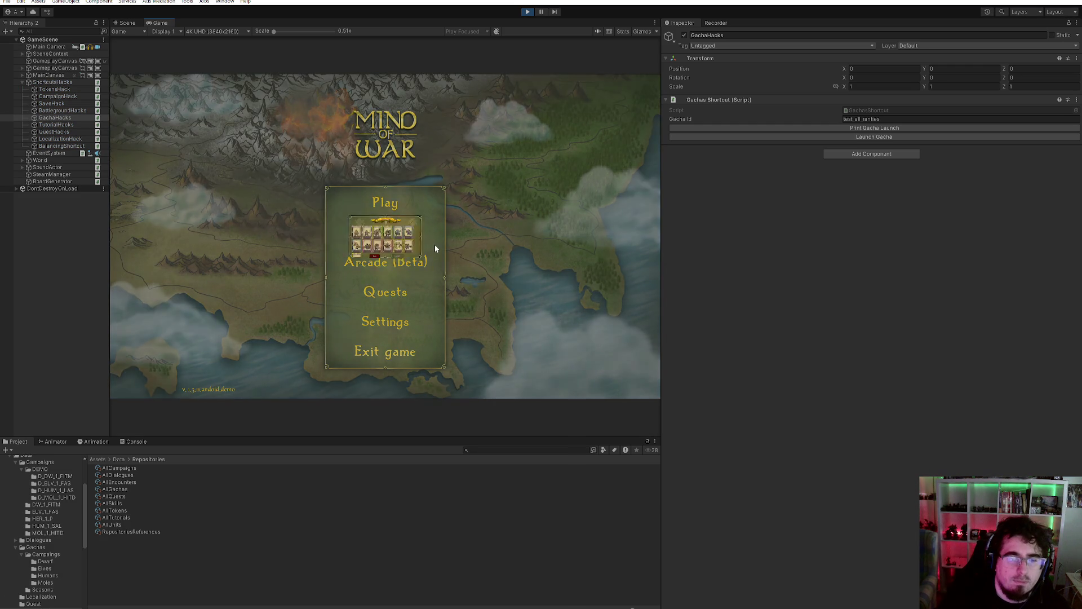
left_click(527, 12)
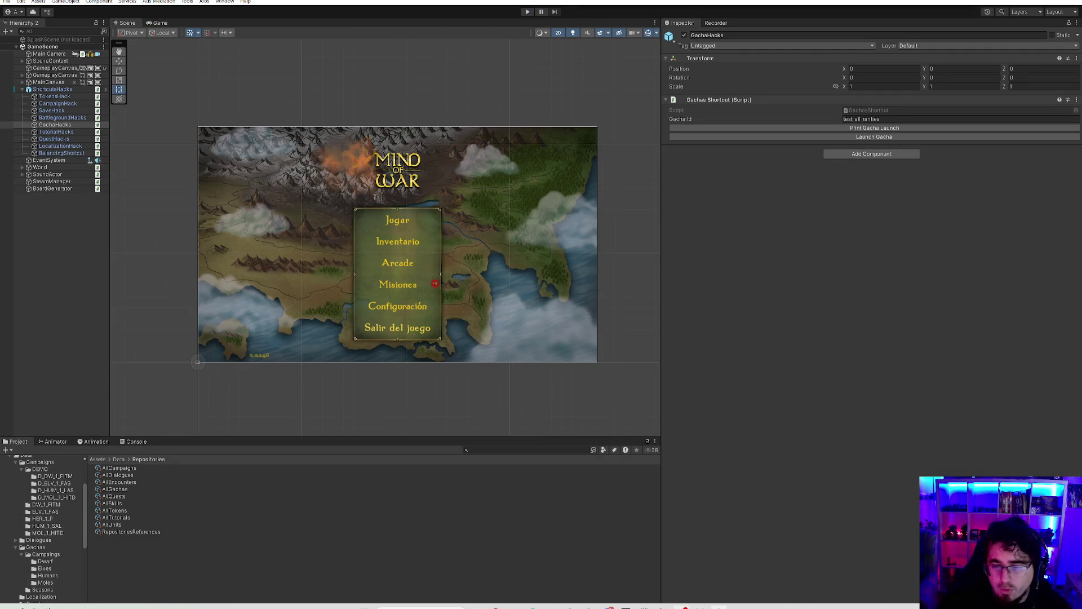
left_click(605, 603)
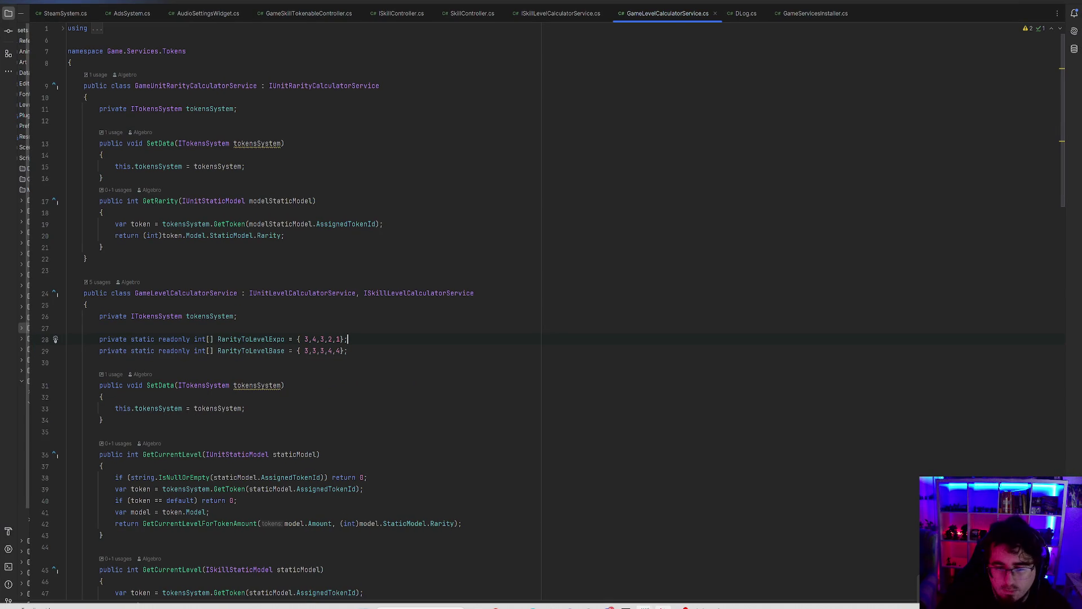
left_click(625, 606)
left_click(524, 606)
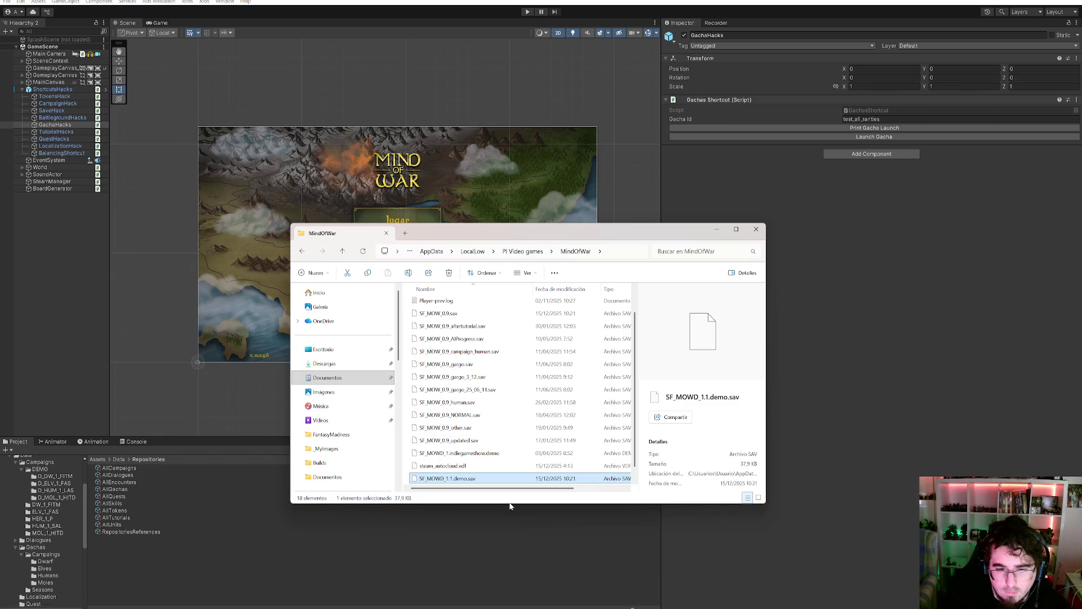
- Delete the old SF_MOWD_1.1.demo, rename SF_MOWD_1.1.demo.sav to SF_MOWD_1.1.demo, and rerun play mode
scroll(484, 428, "down", 1)
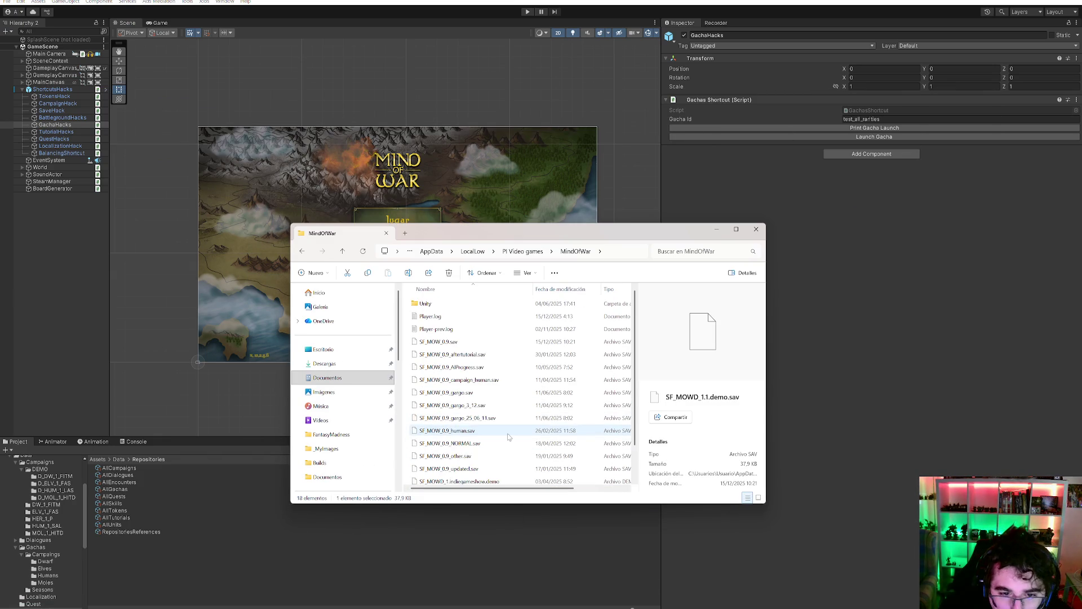
left_click(484, 480)
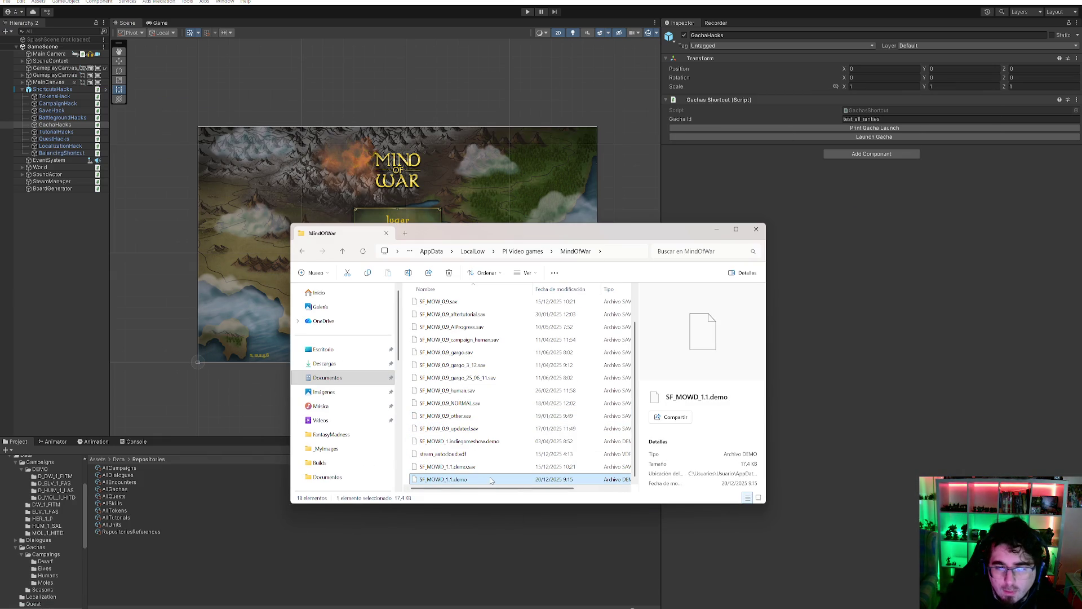
key("Delete")
key("F2")
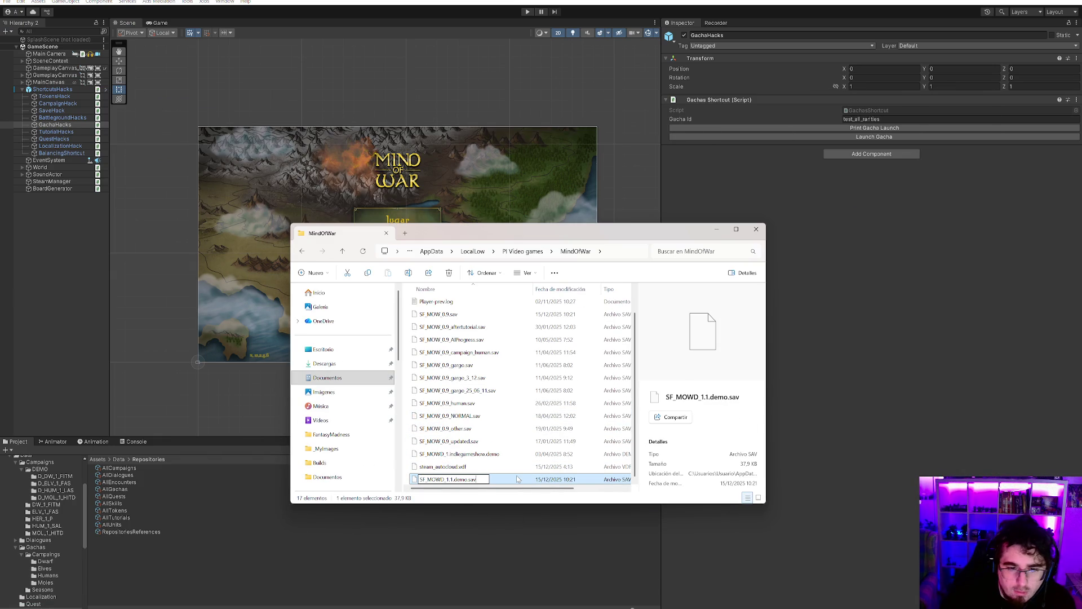
key("Return")
left_click(594, 315)
left_click(712, 153)
left_click(528, 12)
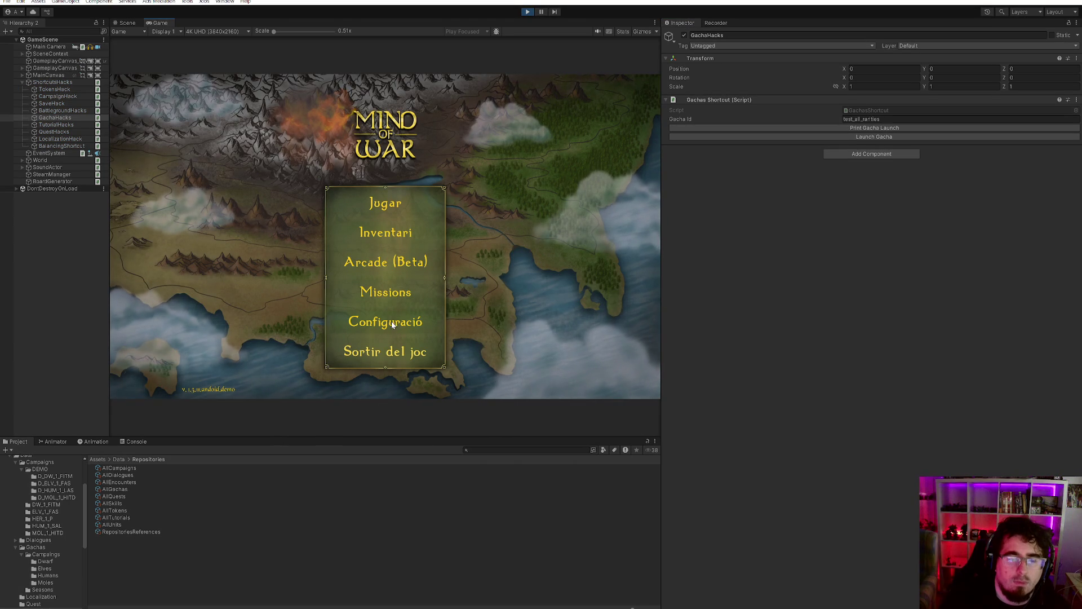
- Browse the Inventari unit inventory down to the Humans units, then stop play mode
left_click(388, 235)
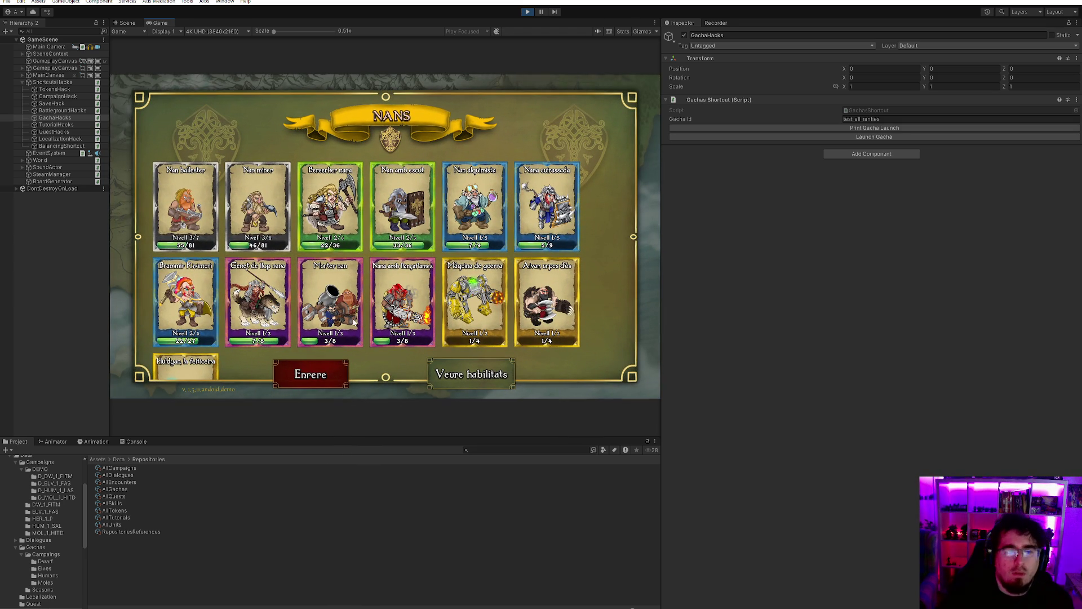
scroll(376, 304, "down", 10)
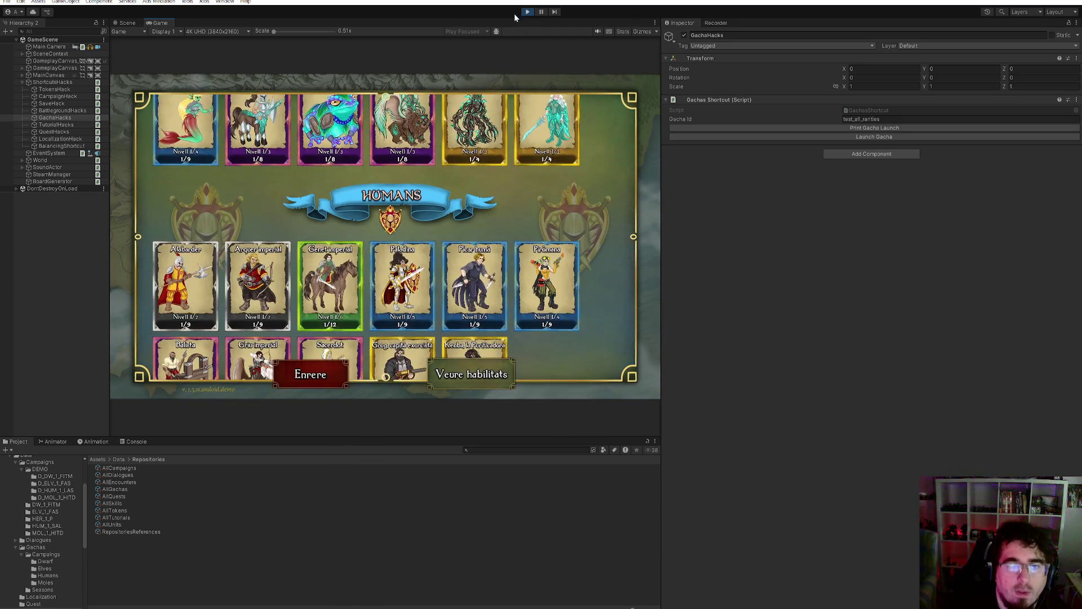
left_click(528, 12)
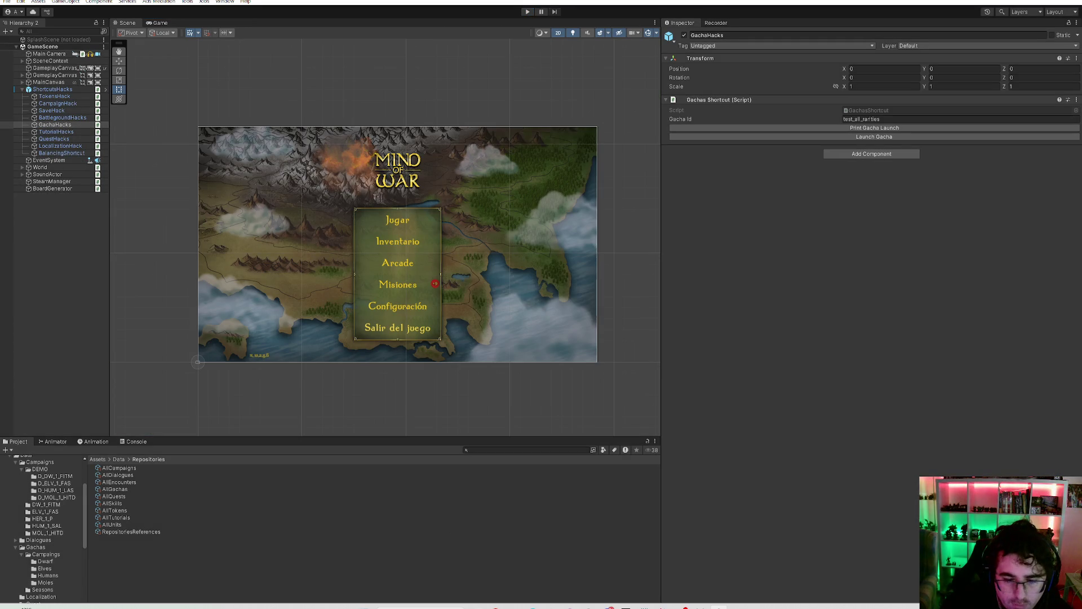
key("alt+Tab")
- Delete the existing SF_MOWD_1.1.demo save file
left_click(442, 479)
key("F2")
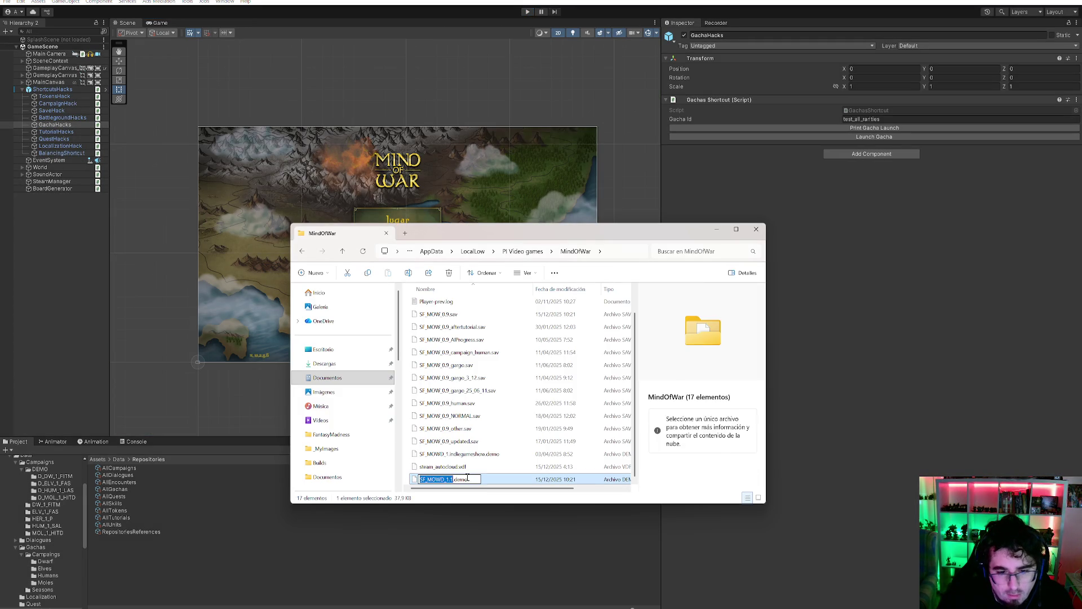
key("Escape")
key("Delete")
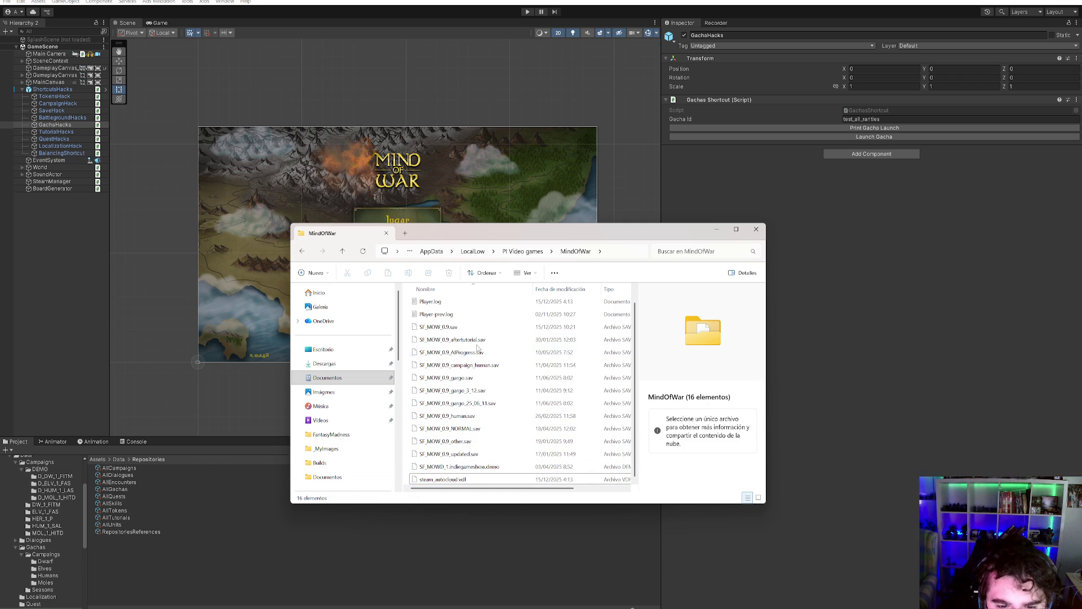
- Remove SF_MOW_0.9_gargo_3_12.sav along with the copy made of it
left_click(502, 379)
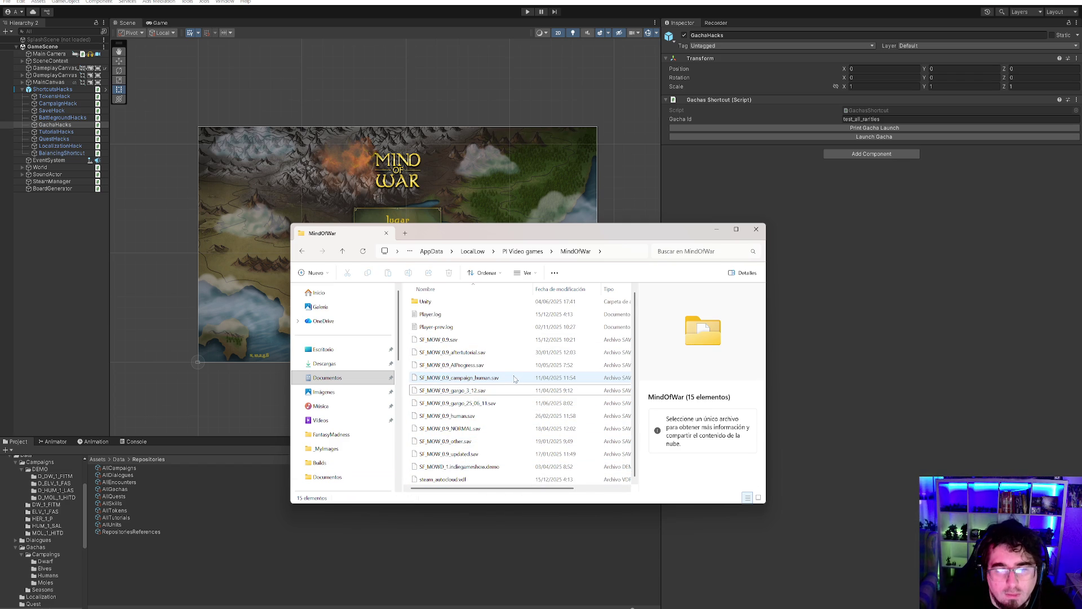
left_click(505, 378)
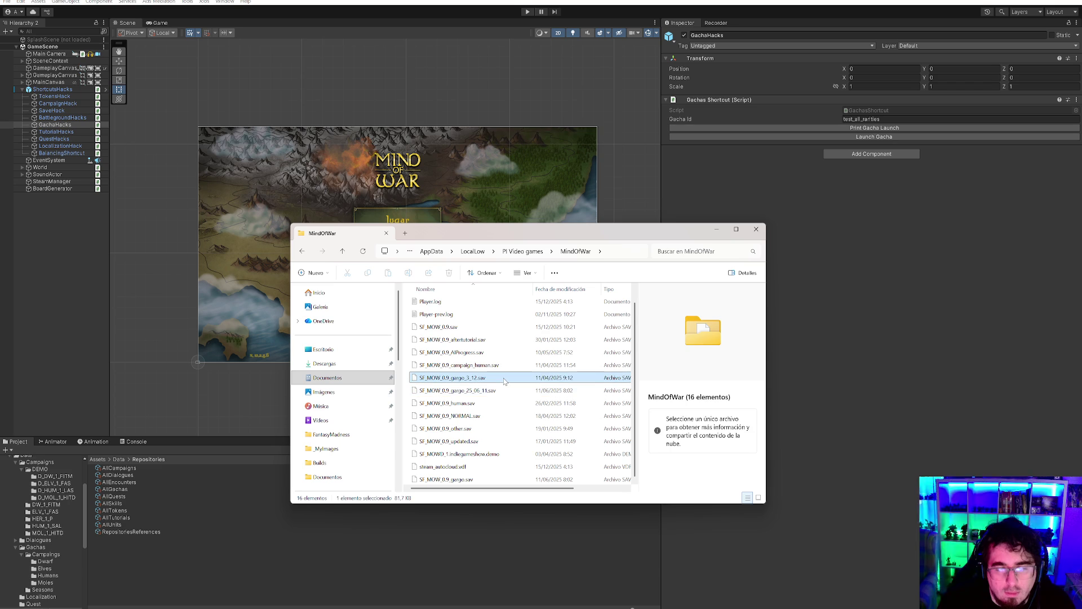
left_click(502, 390)
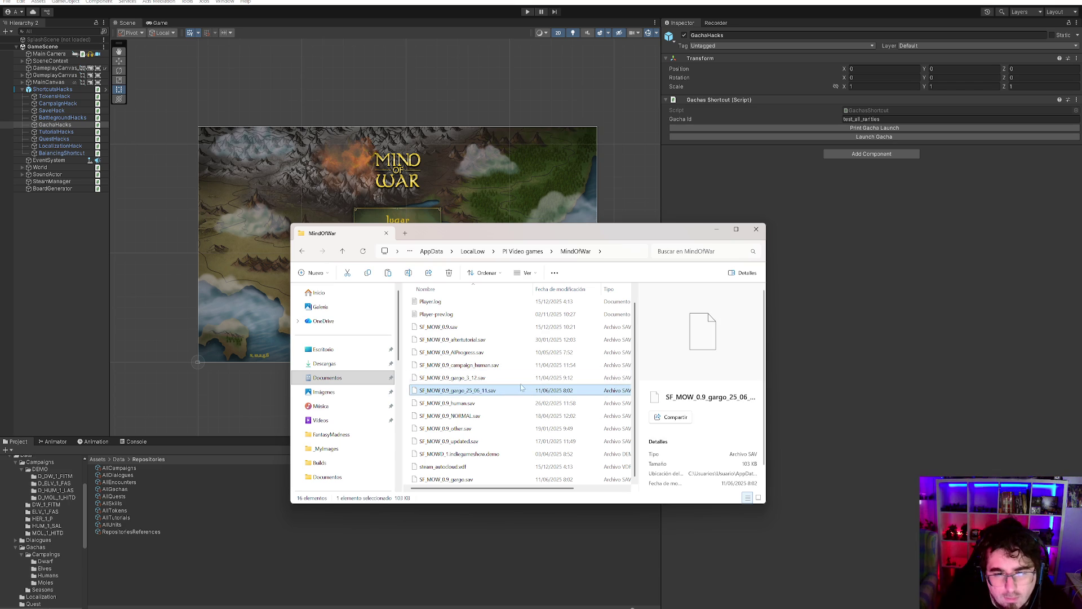
key("ctrl+v")
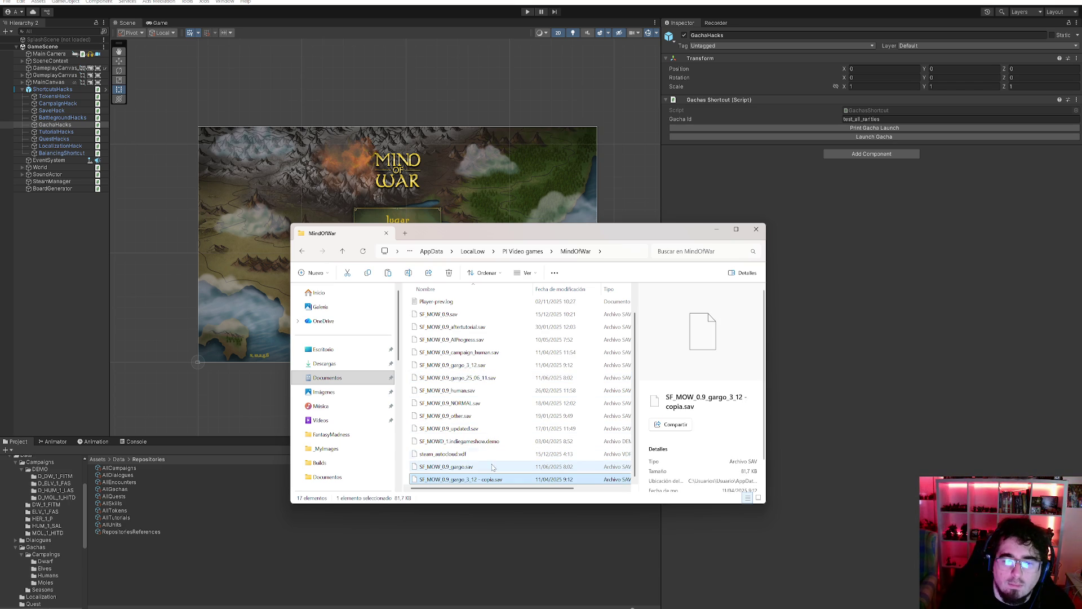
left_click(486, 365)
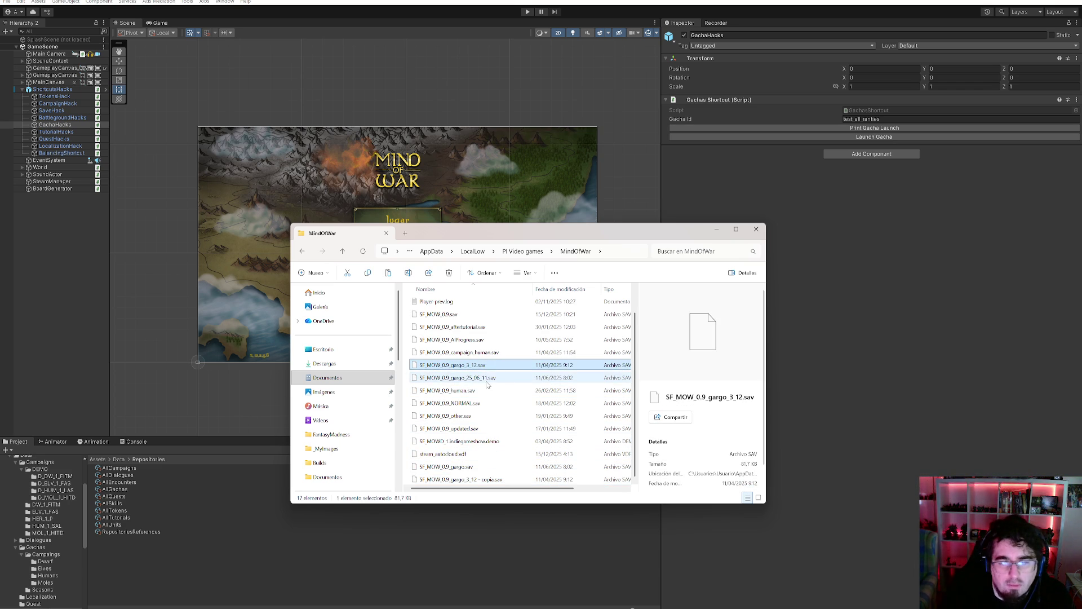
key("Delete")
left_click(483, 378)
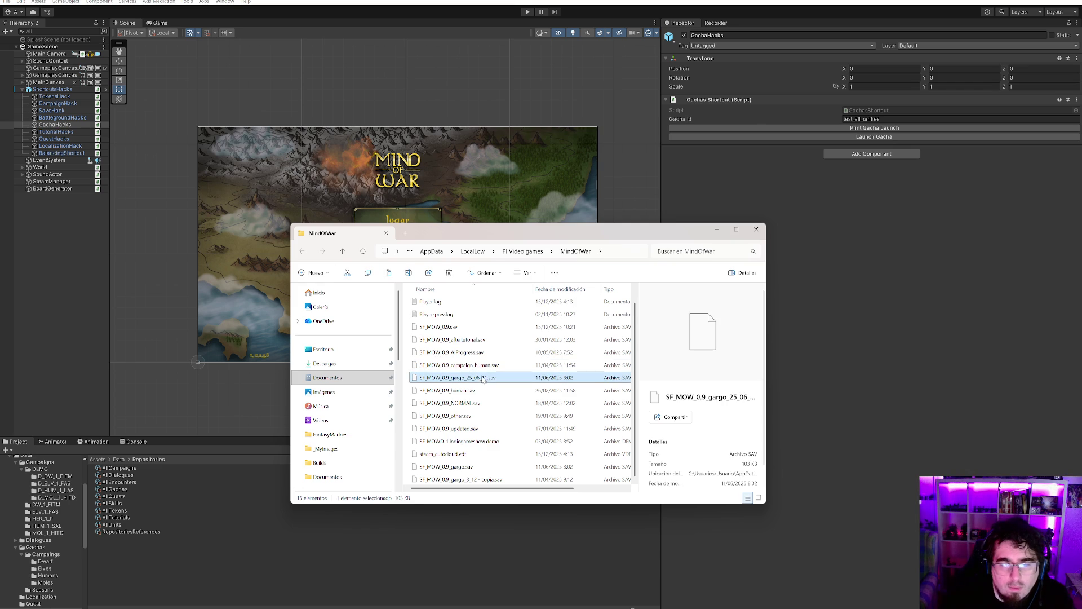
left_click(461, 479)
key("Delete")
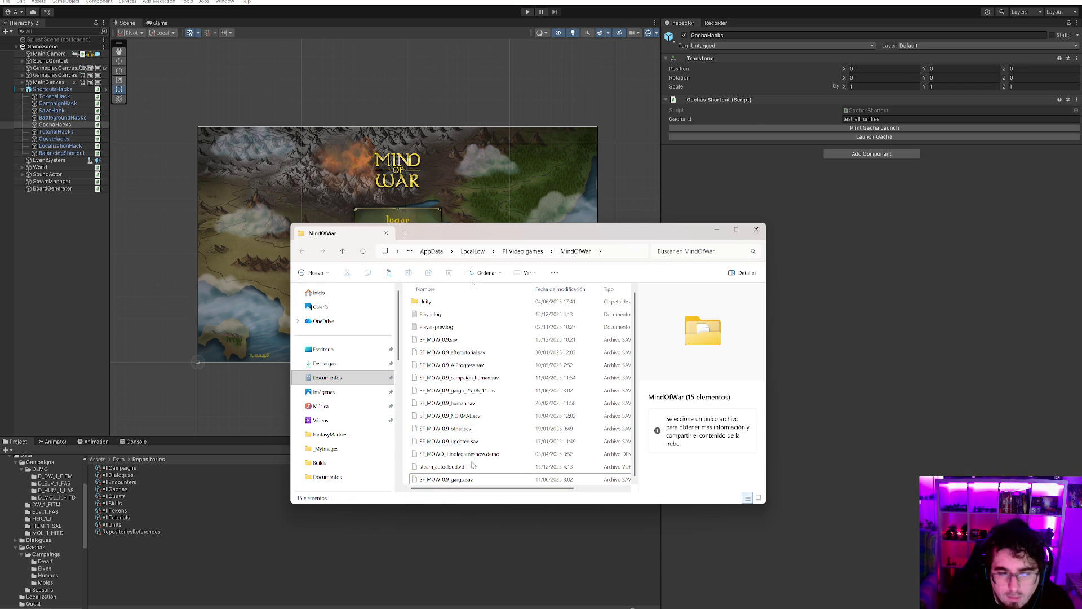
- Copy SF_MOW_0.9_gargo_25_06_11.sav and rename the copy to SF_MOWD_1.1.demo, accepting the extension change
left_click(466, 479)
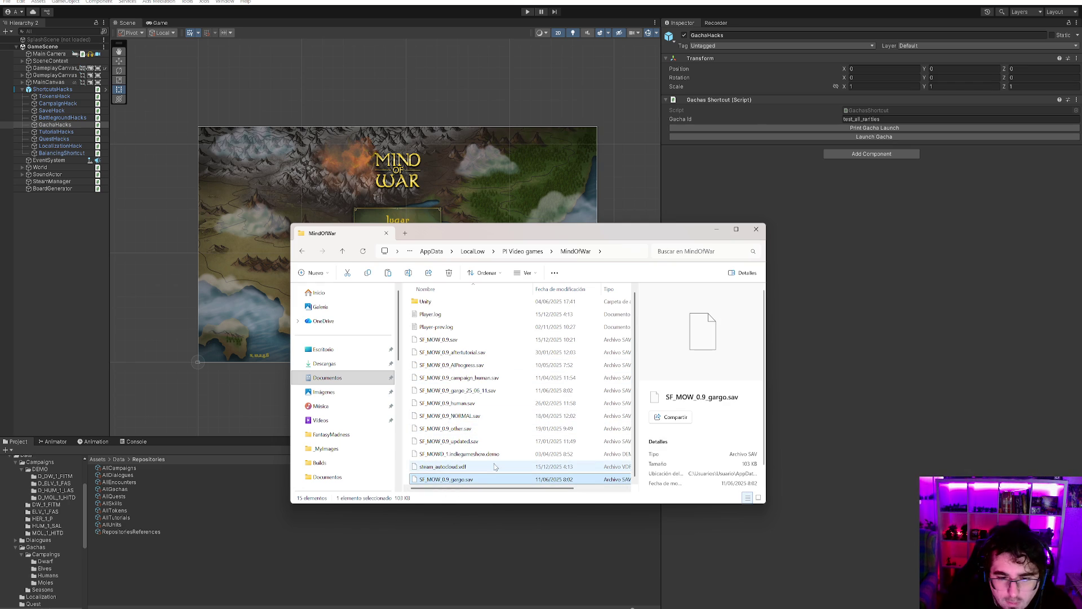
left_click(495, 391)
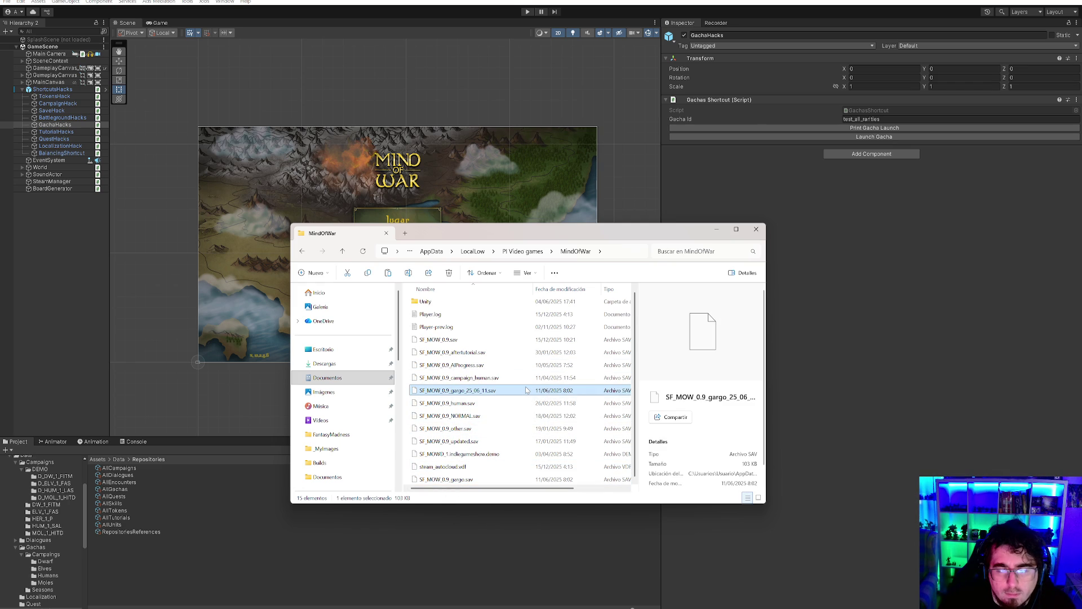
key("ctrl+v")
left_click(498, 480)
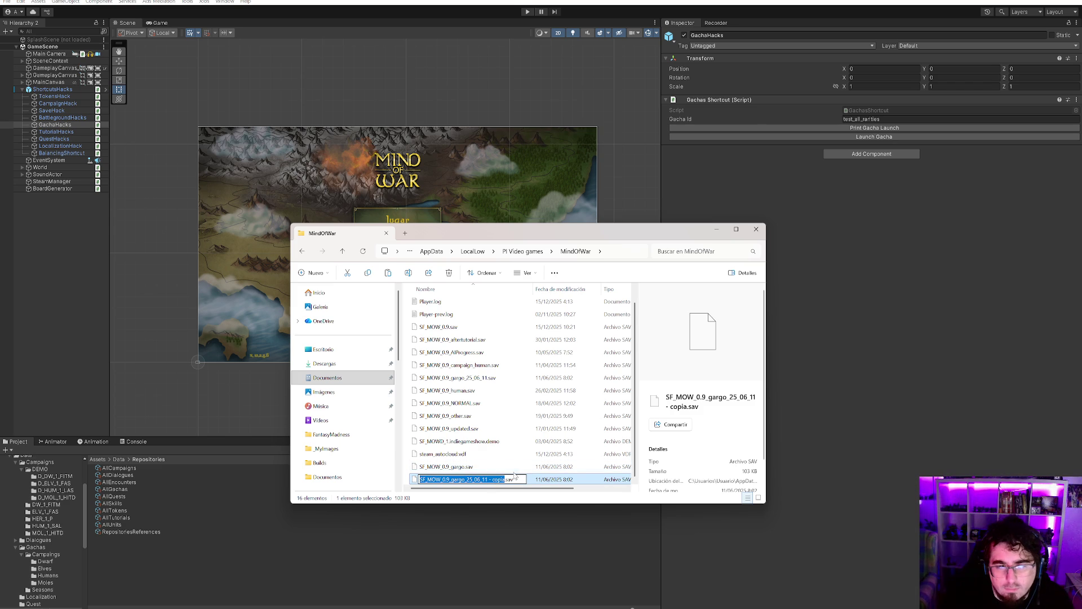
left_click(508, 478)
mouse_move(500, 480)
left_mouse_down()
mouse_move(438, 481)
mouse_move(547, 476)
left_mouse_up()
type("1.1.dem")
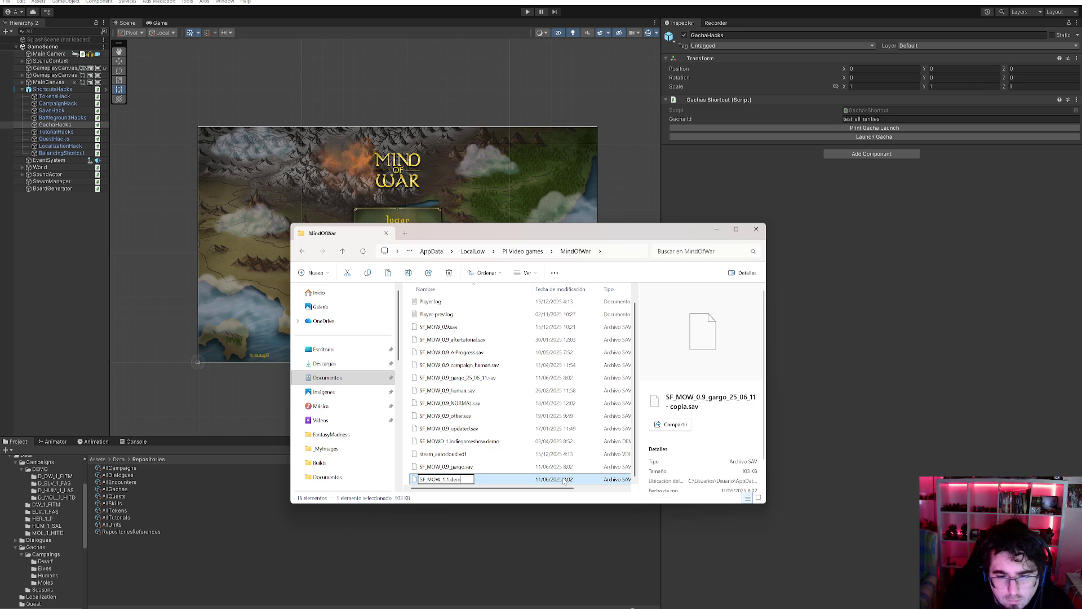
key("Return")
left_click(598, 319)
- Run play mode briefly, delete the game-created SF_MOWD_1.1.demo, then restart play mode
left_click(797, 399)
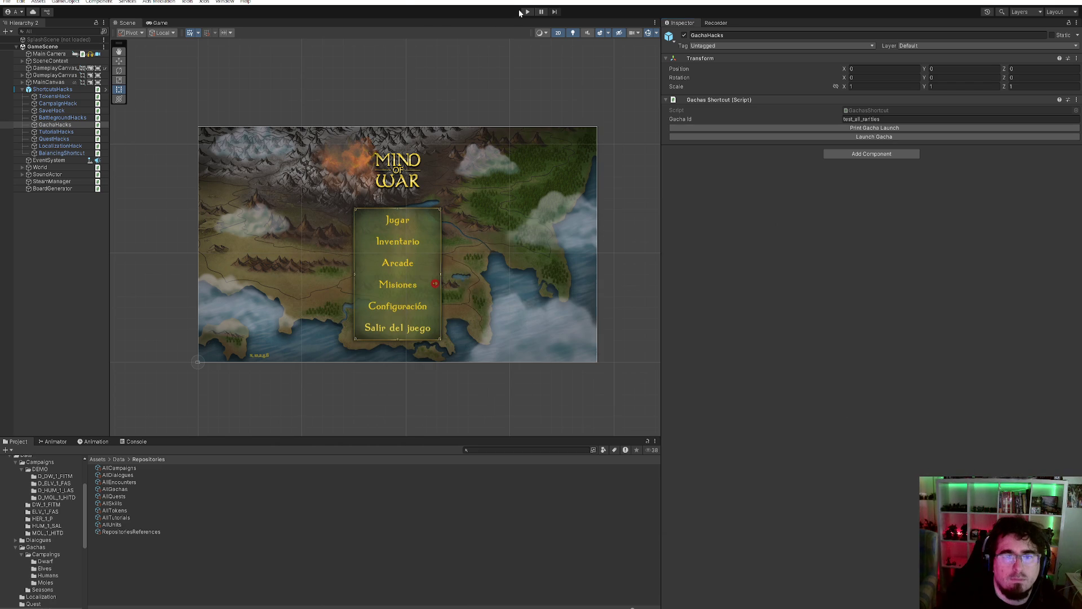
left_click(527, 11)
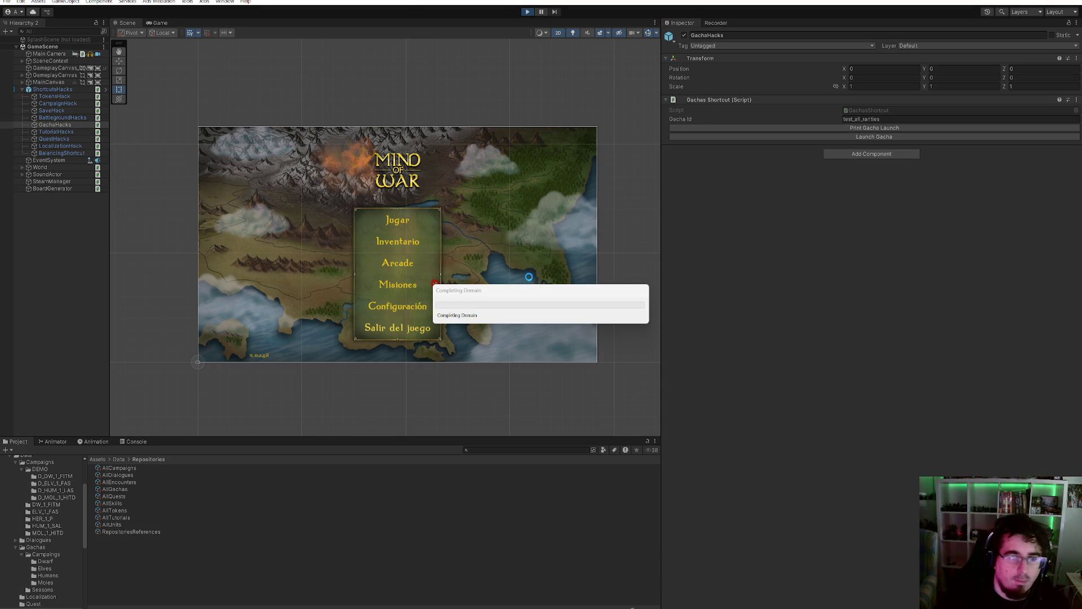
key("ctrl+p")
key("alt+Tab")
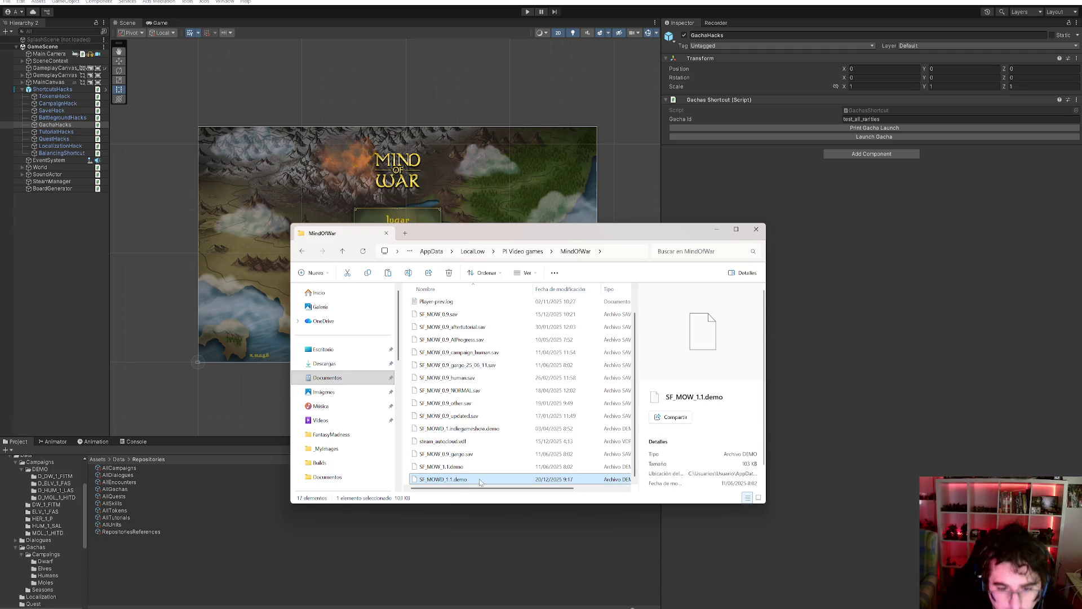
left_click(456, 478)
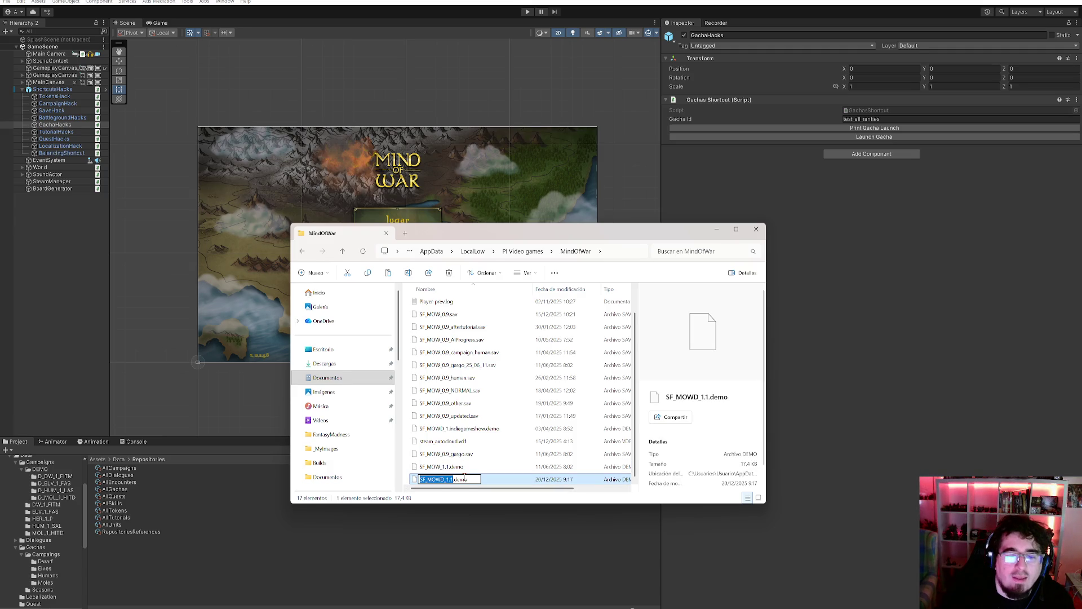
key("Escape")
key("Delete")
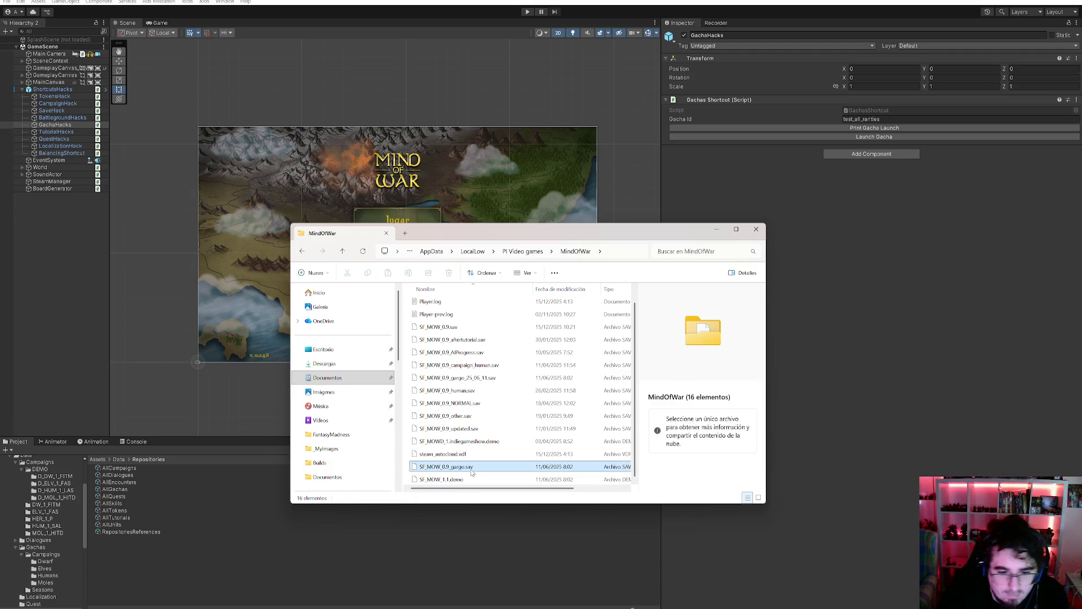
left_click(472, 479)
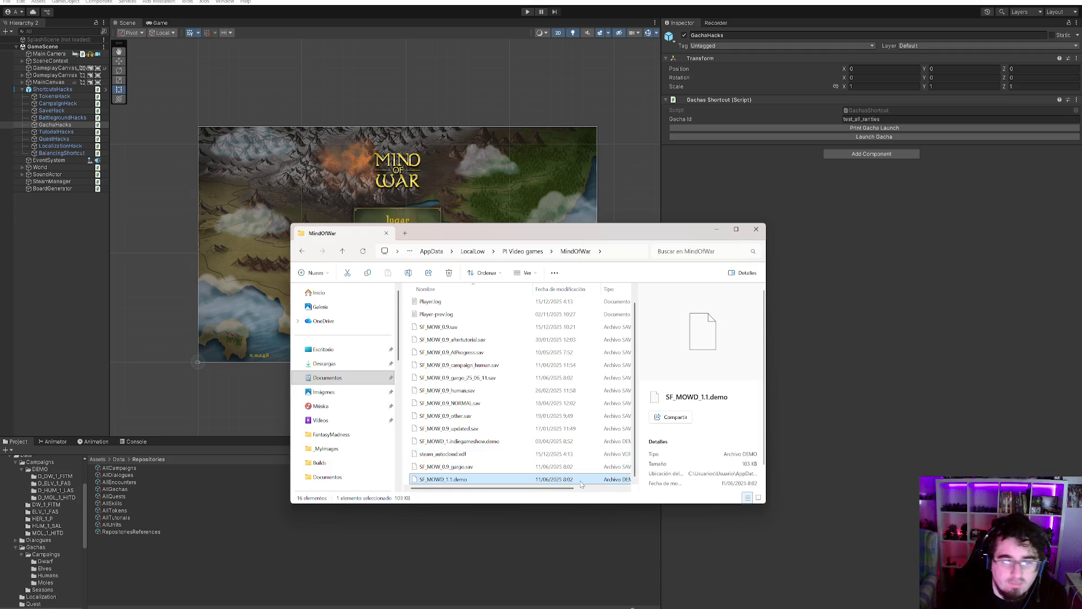
left_click(886, 390)
left_click(527, 12)
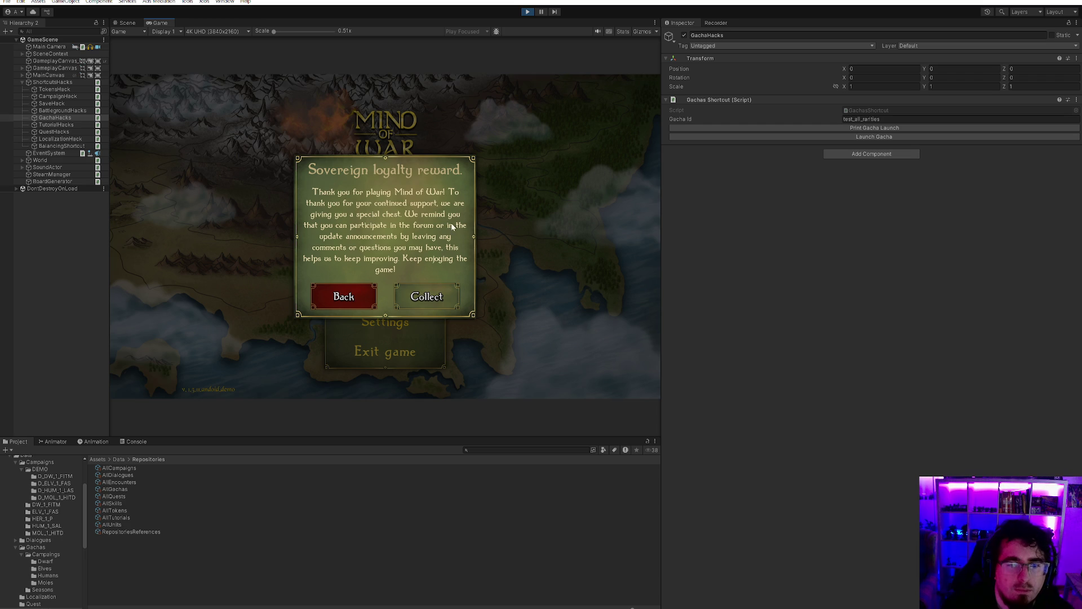
- Maximize the Game view, collect the Sovereign loyalty chest cards, and open the Dwarves unit inventory
double_click(153, 23)
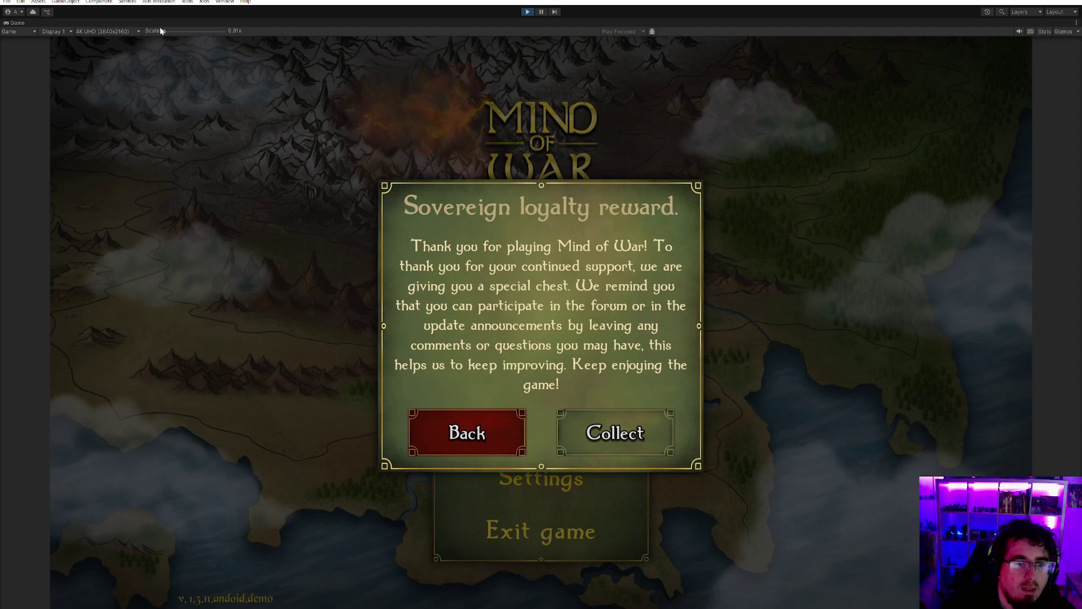
left_click(605, 441)
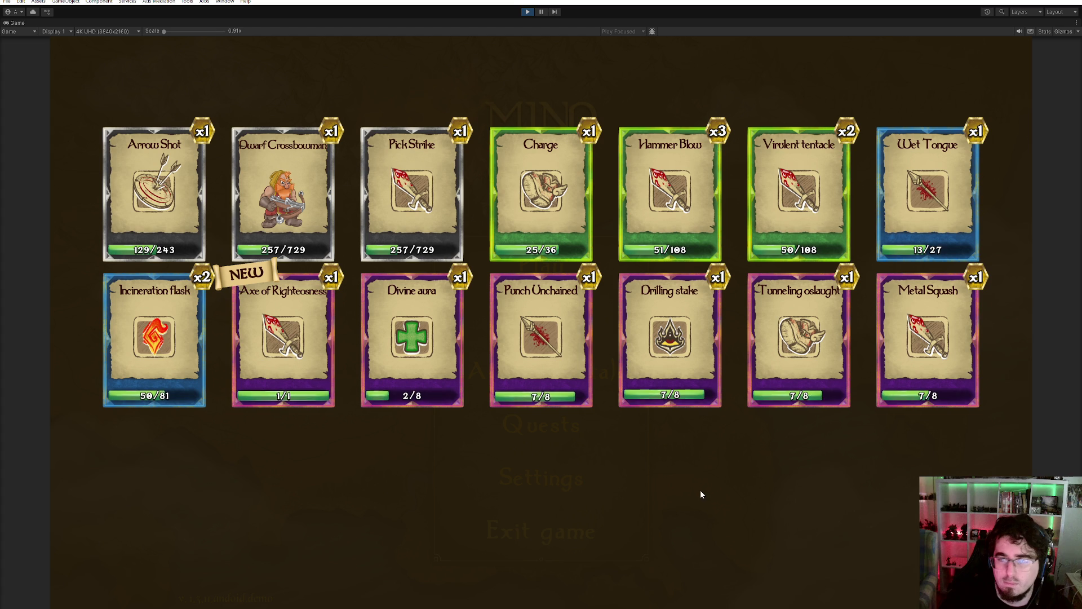
left_click(681, 501)
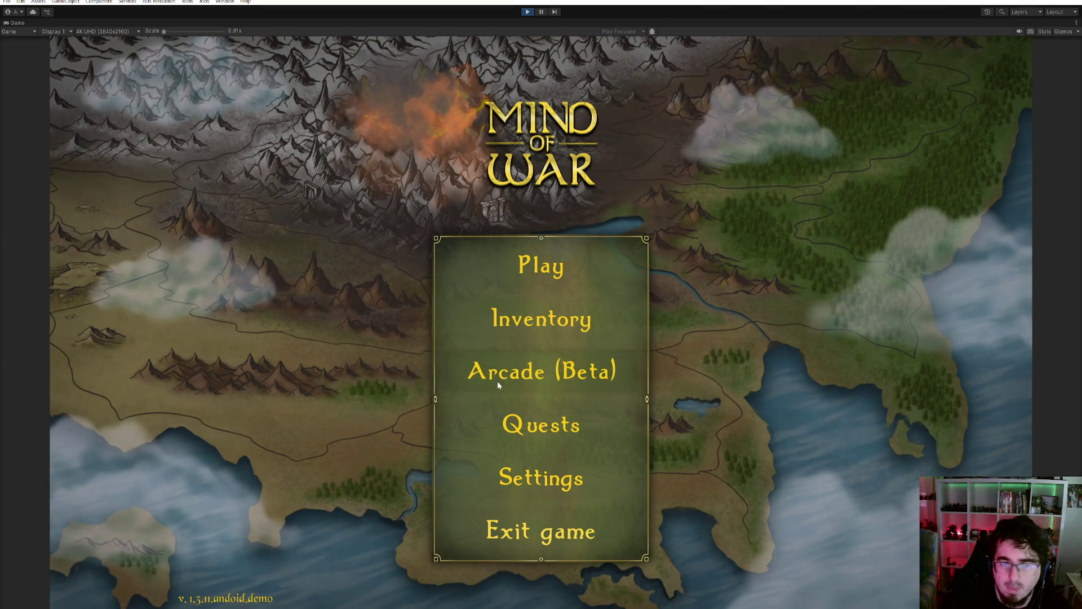
left_click(532, 326)
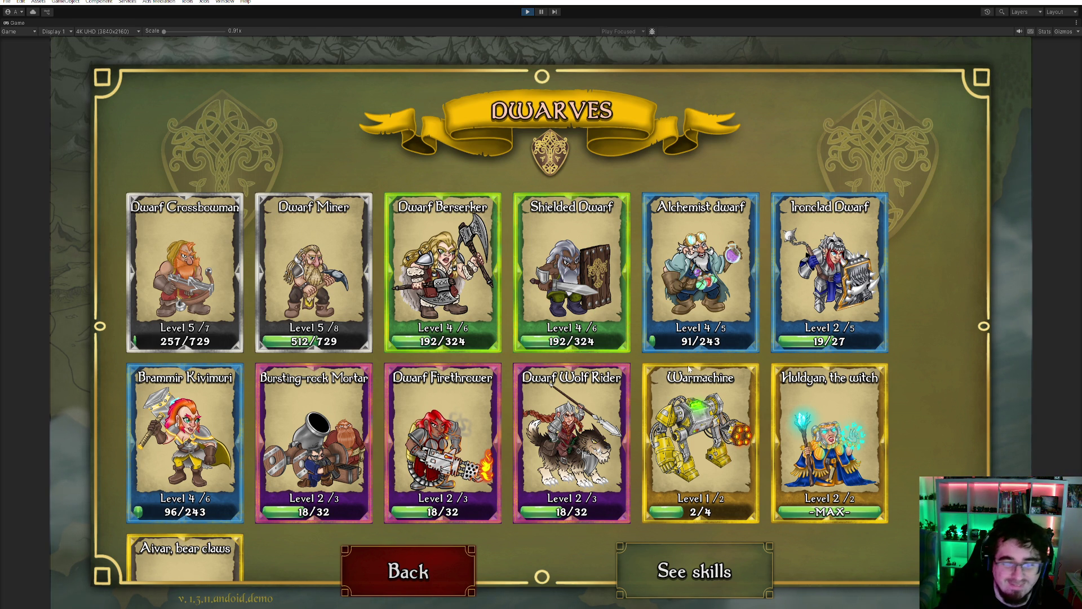
left_click_drag(721, 395, 740, 274)
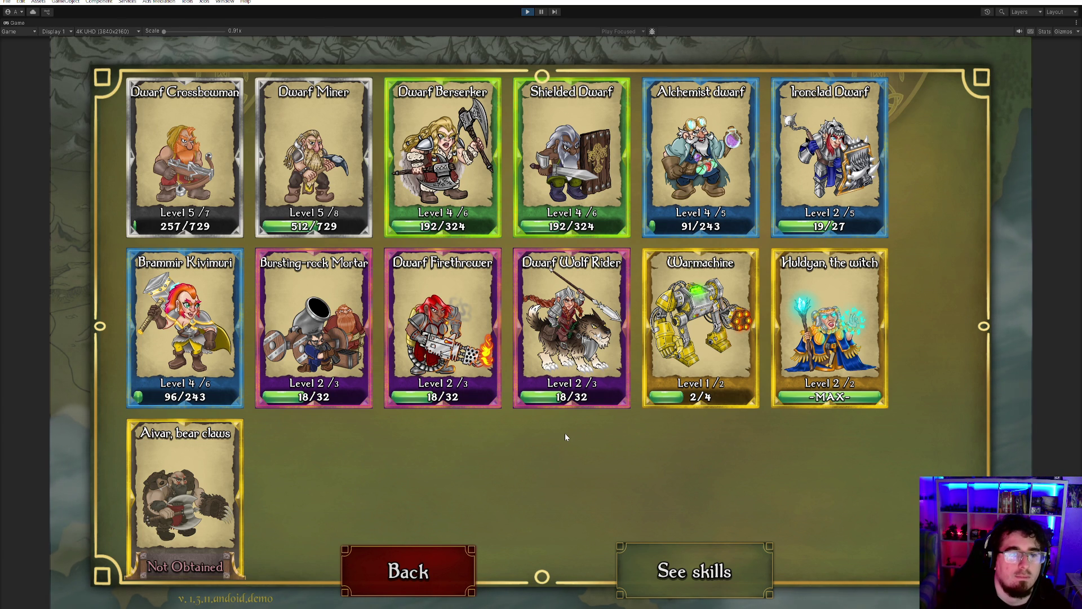
scroll(546, 451, "down", 3)
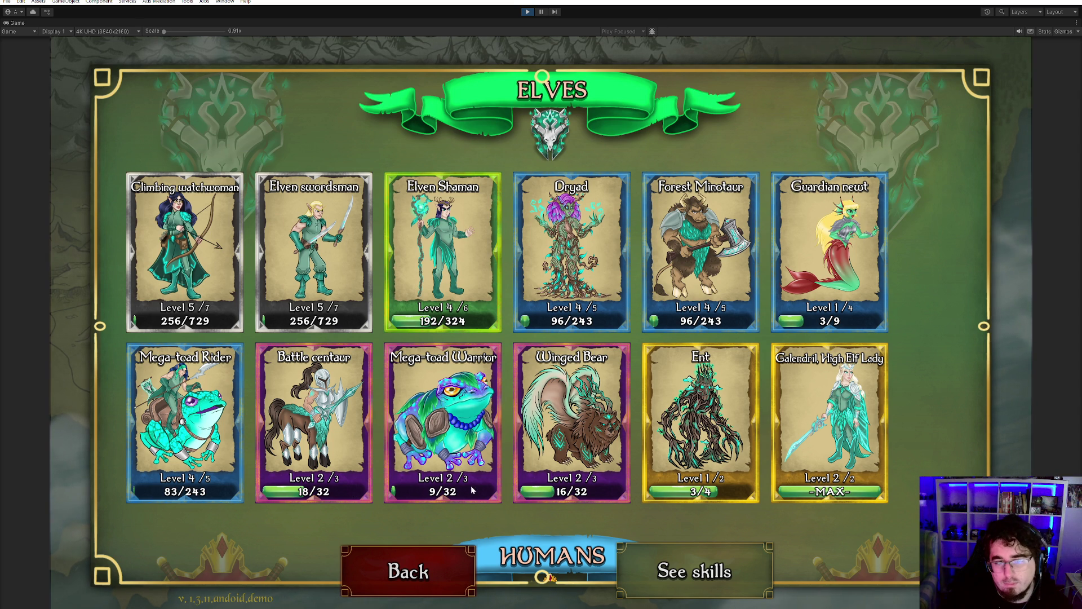
left_click_drag(700, 473, 711, 156)
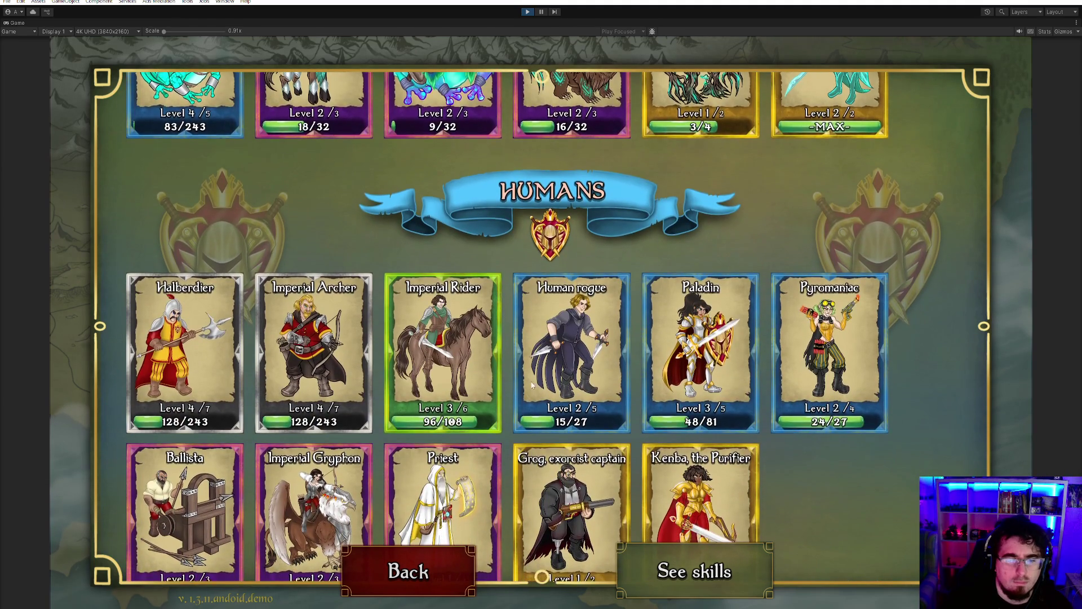
scroll(518, 258, "down", 3)
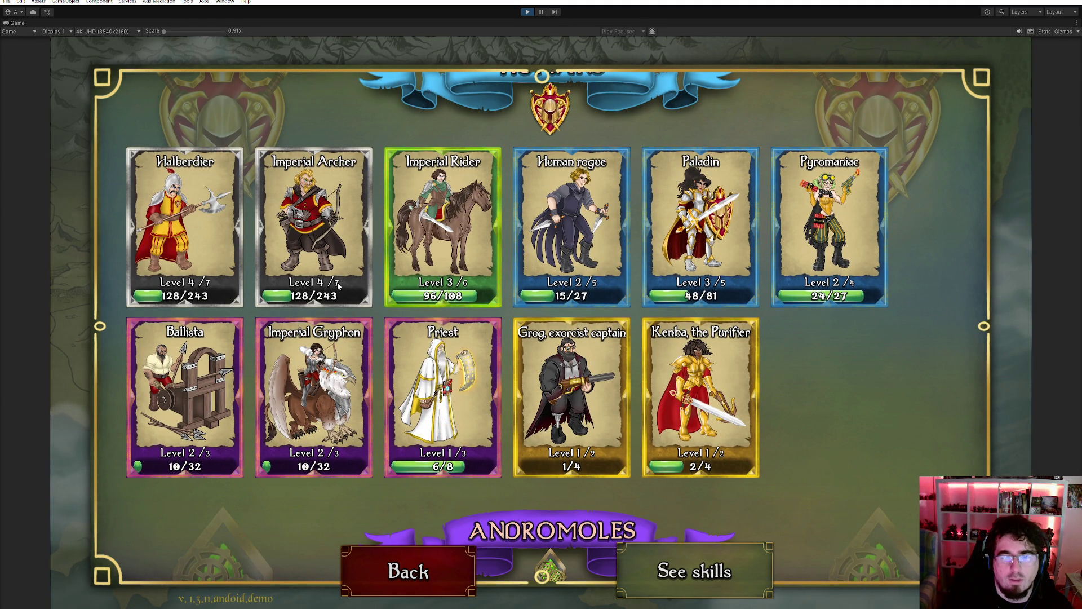
scroll(331, 295, "up", 10)
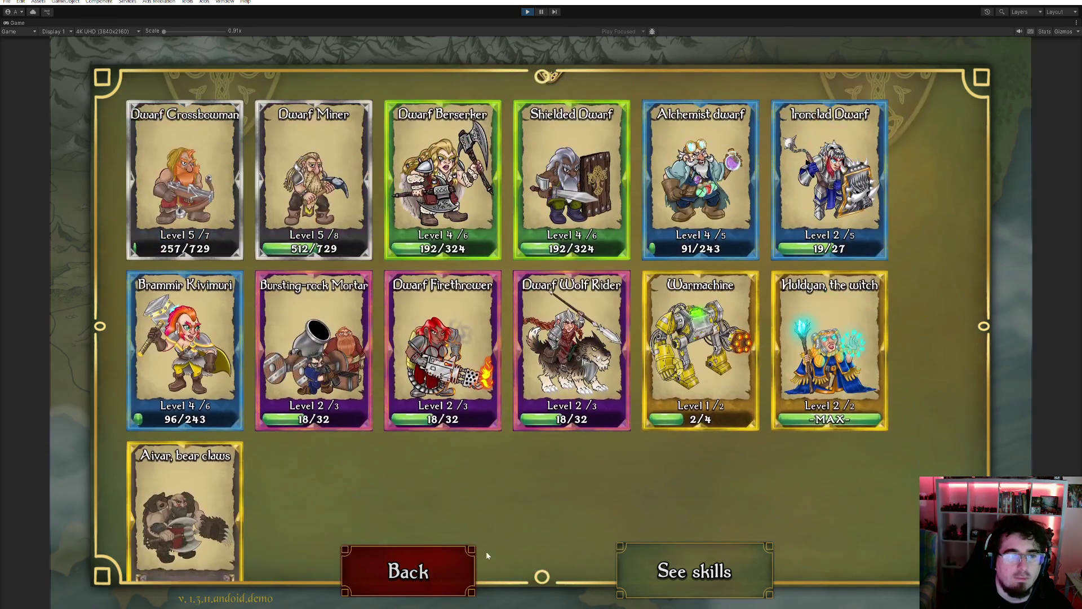
scroll(489, 580, "down", 1)
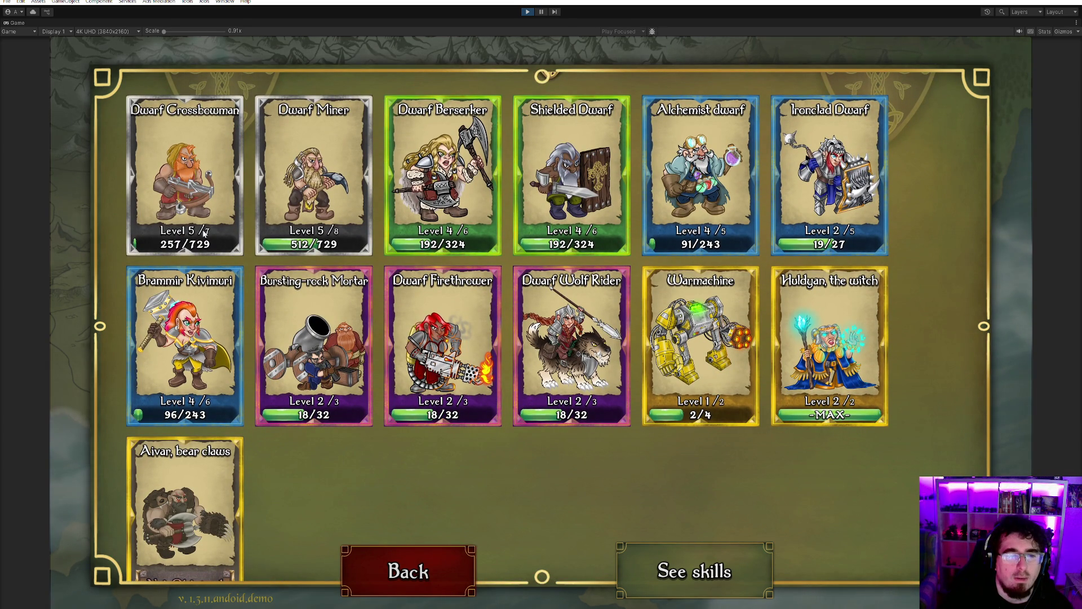
scroll(565, 431, "down", 10)
scroll(565, 431, "up", 6)
scroll(565, 432, "up", 6)
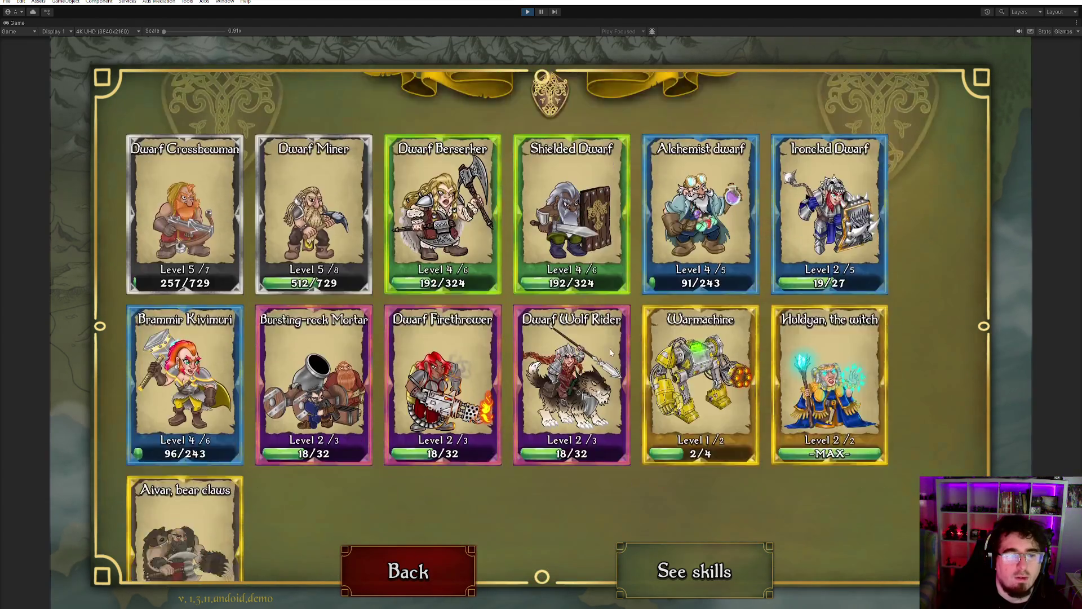
scroll(617, 435, "down", 10)
scroll(600, 240, "up", 5)
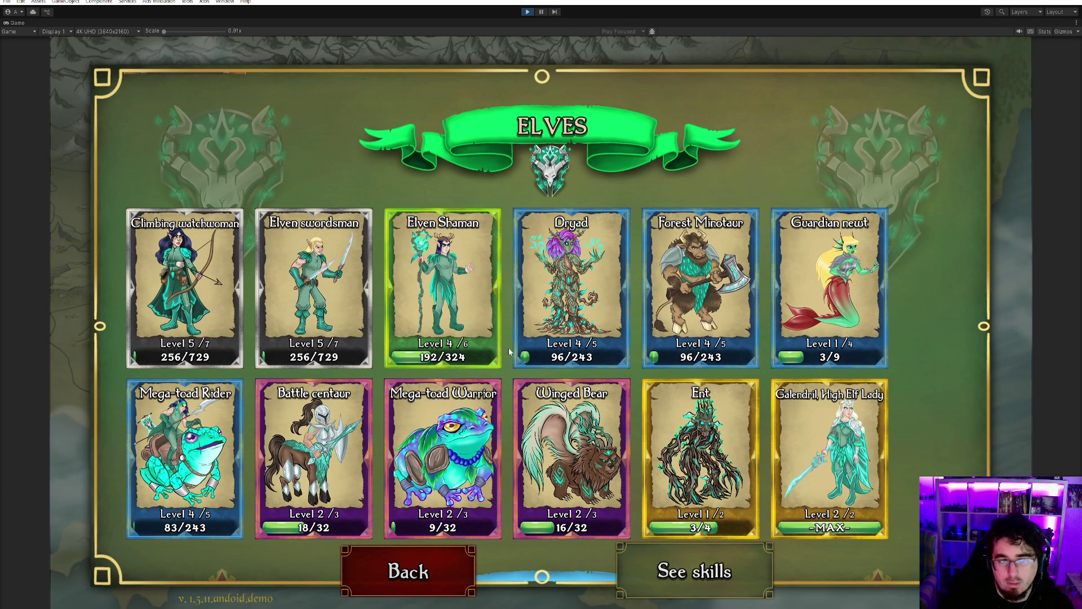
scroll(509, 350, "down", 5)
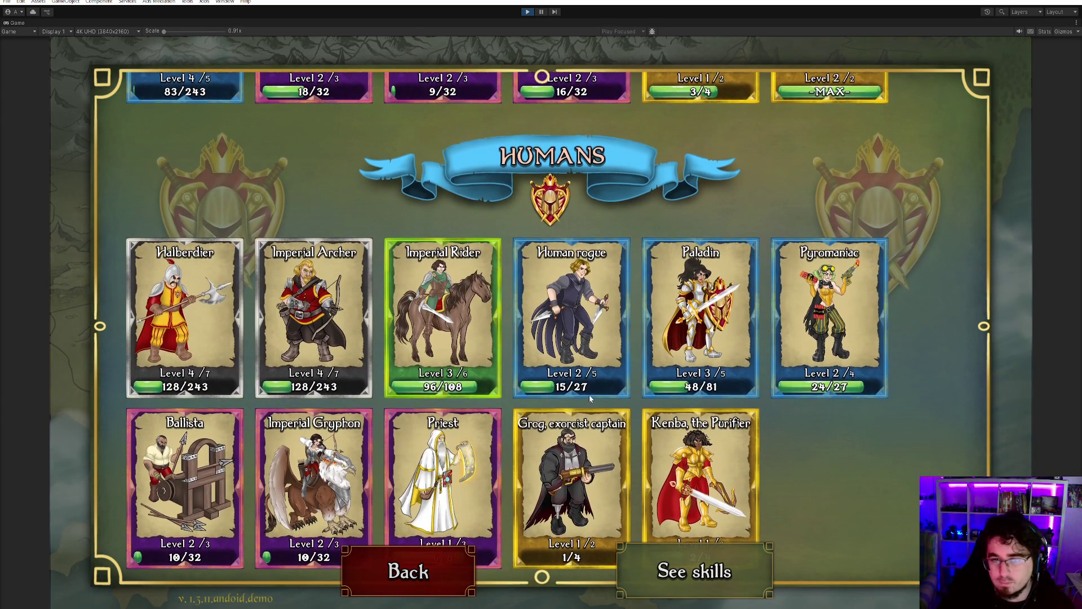
scroll(589, 395, "down", 6)
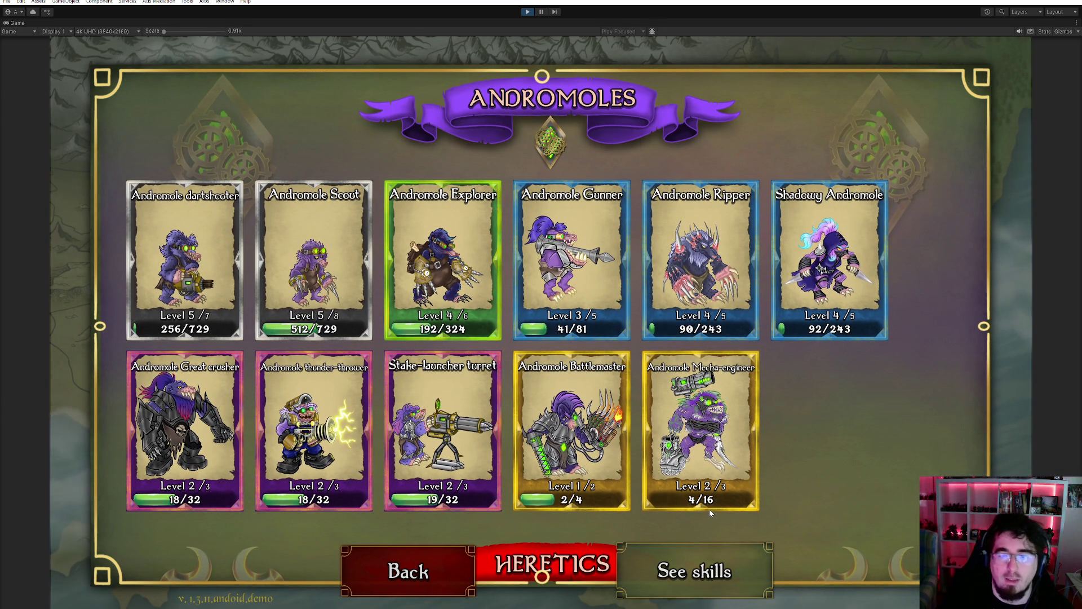
scroll(709, 509, "down", 8)
scroll(706, 323, "up", 9)
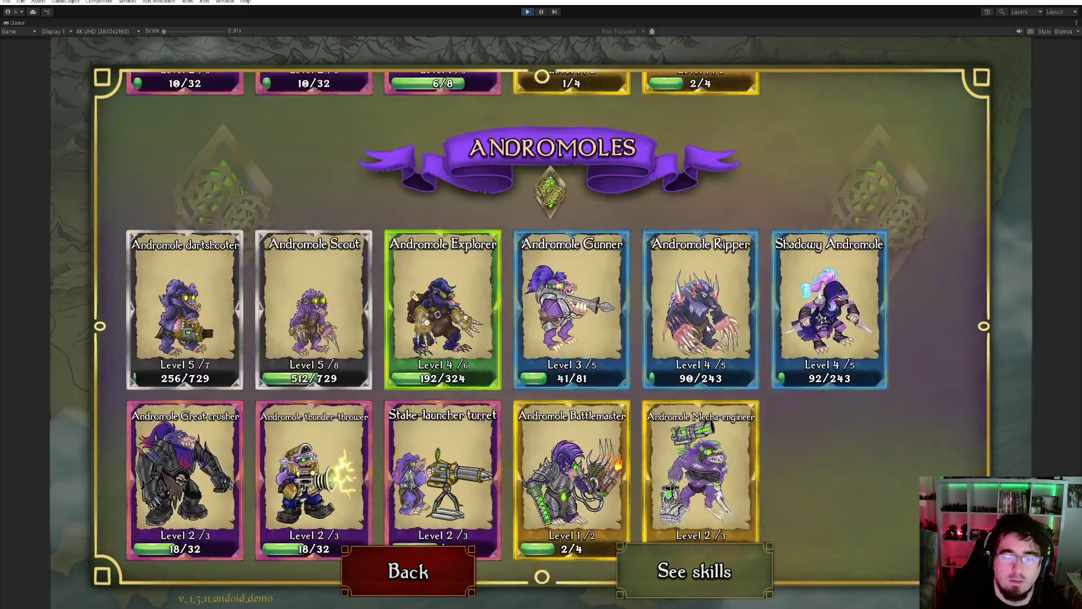
scroll(706, 323, "up", 15)
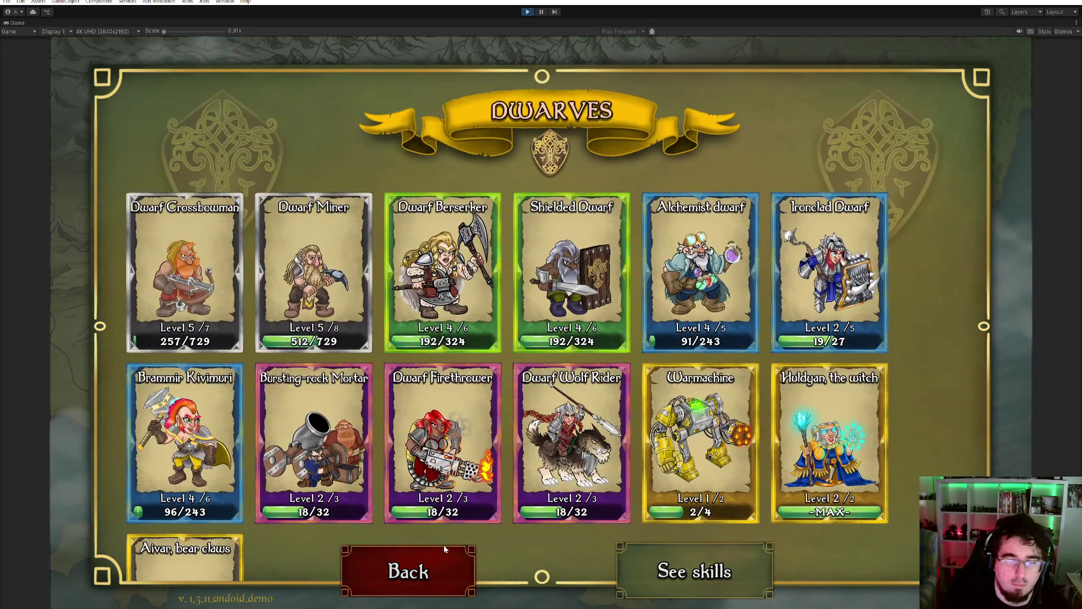
left_click(444, 550)
left_click(558, 279)
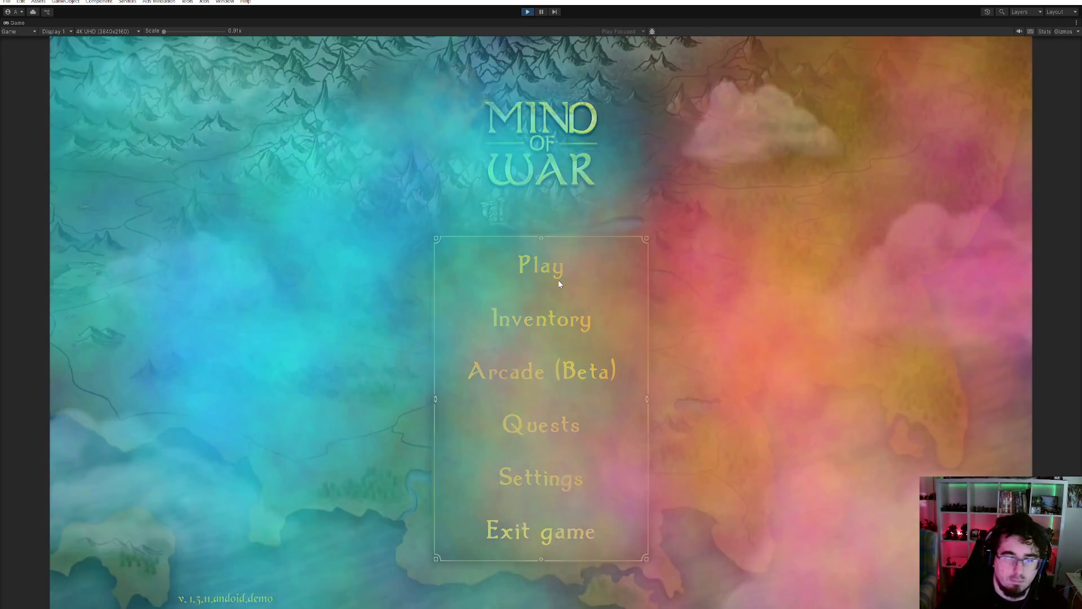
- Glance at the Fog on the mountains map, then stop play mode and deselect GachaHacks
left_click(493, 260)
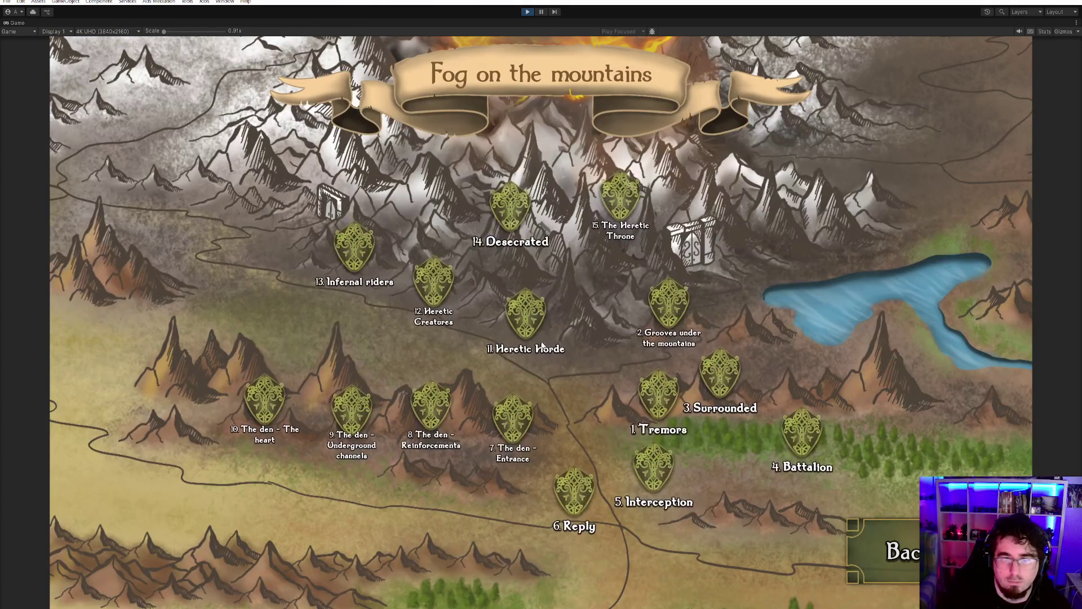
key("Escape")
key("Escape")
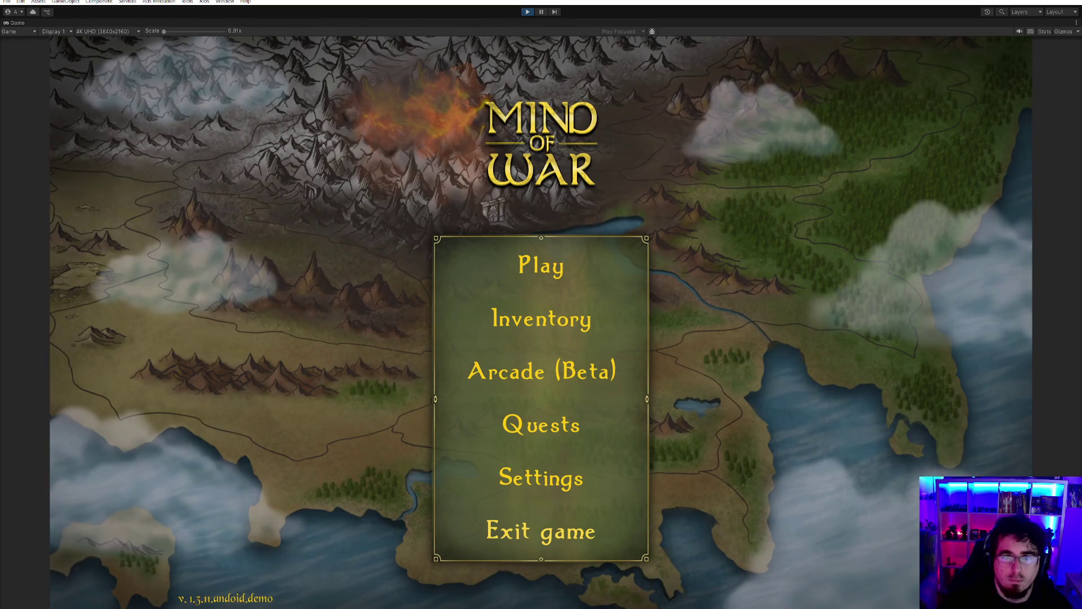
left_click(528, 11)
left_click(7, 1)
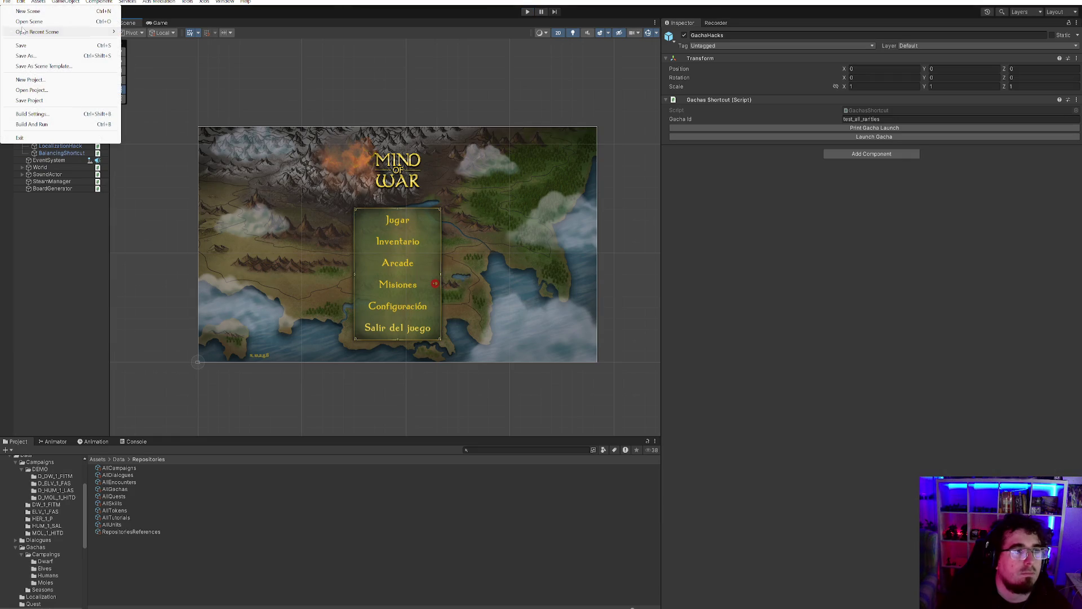
key("Escape")
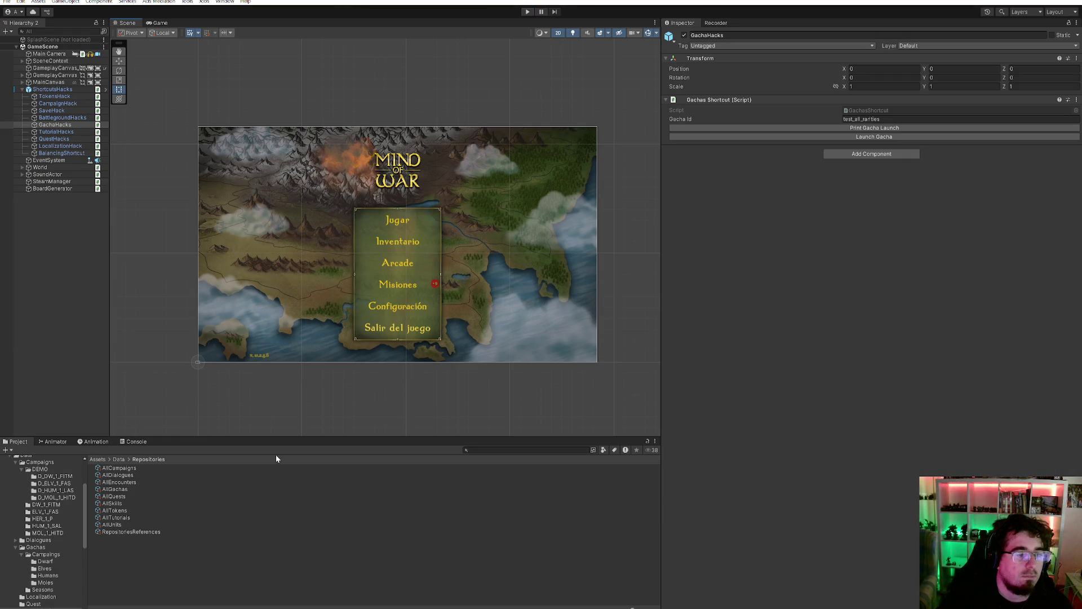
left_click(226, 574)
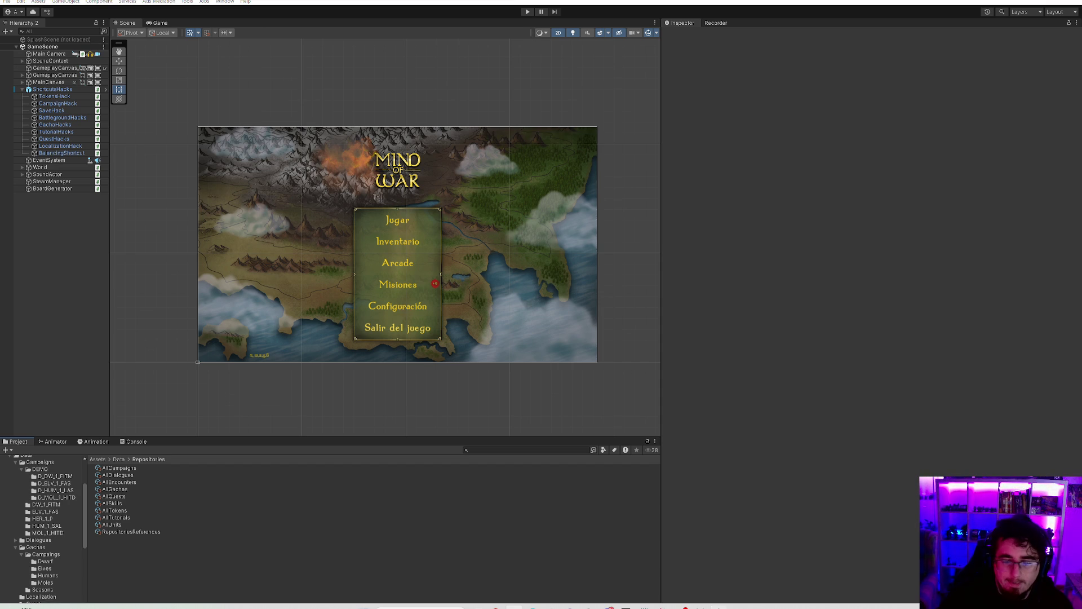
- Rename save file SF_MOWD_1.1.demo to SF_MOWD_1.1.demo_g, then restart play mode in Unity
left_click(523, 606)
left_click(451, 441)
left_click(454, 479)
key("F2")
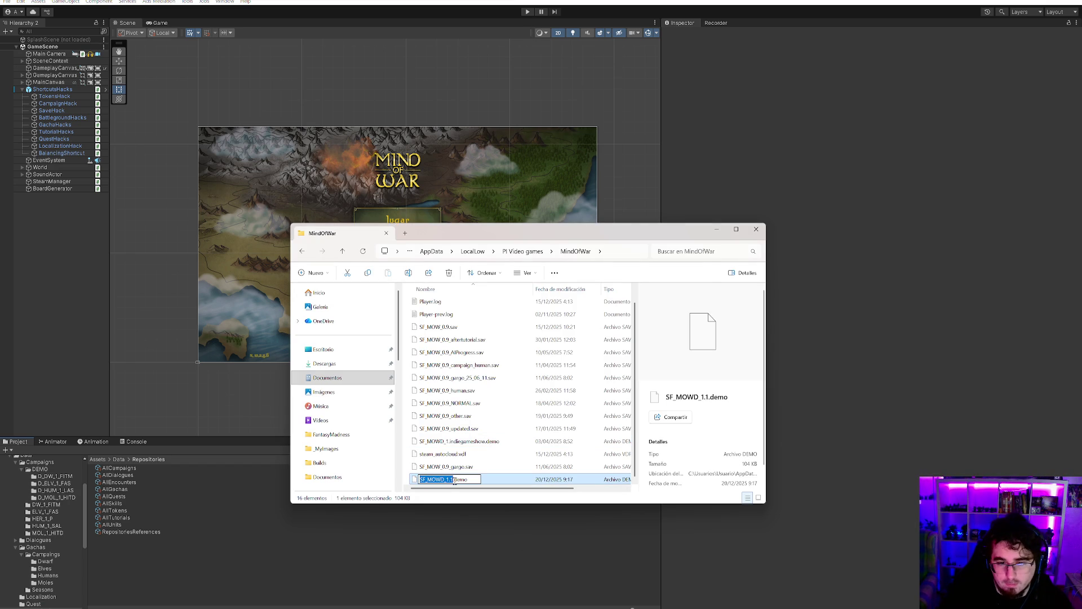
left_click(454, 479)
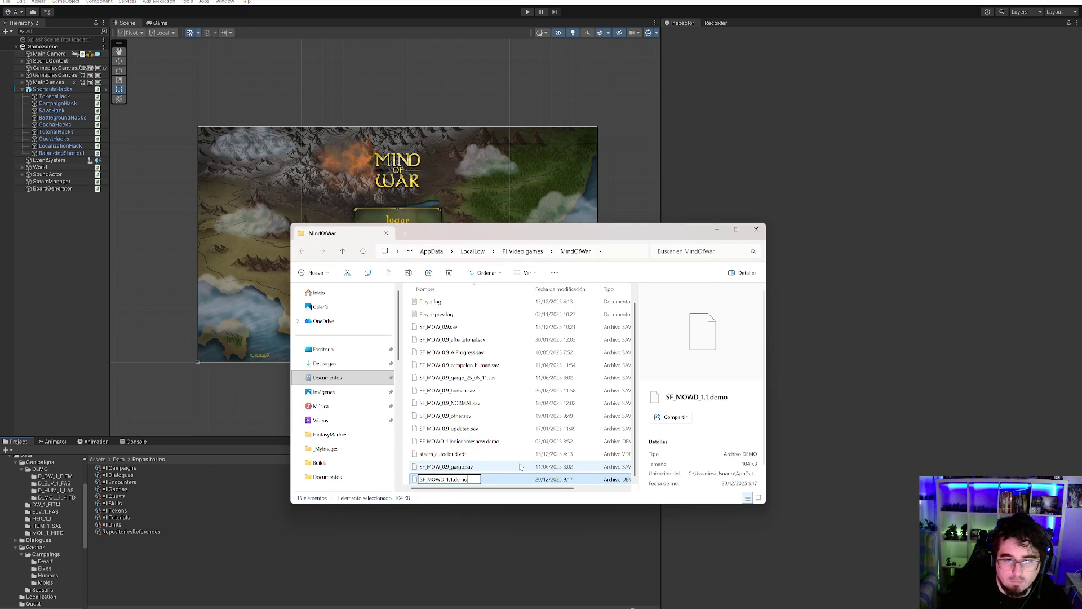
type("_g")
key("Return")
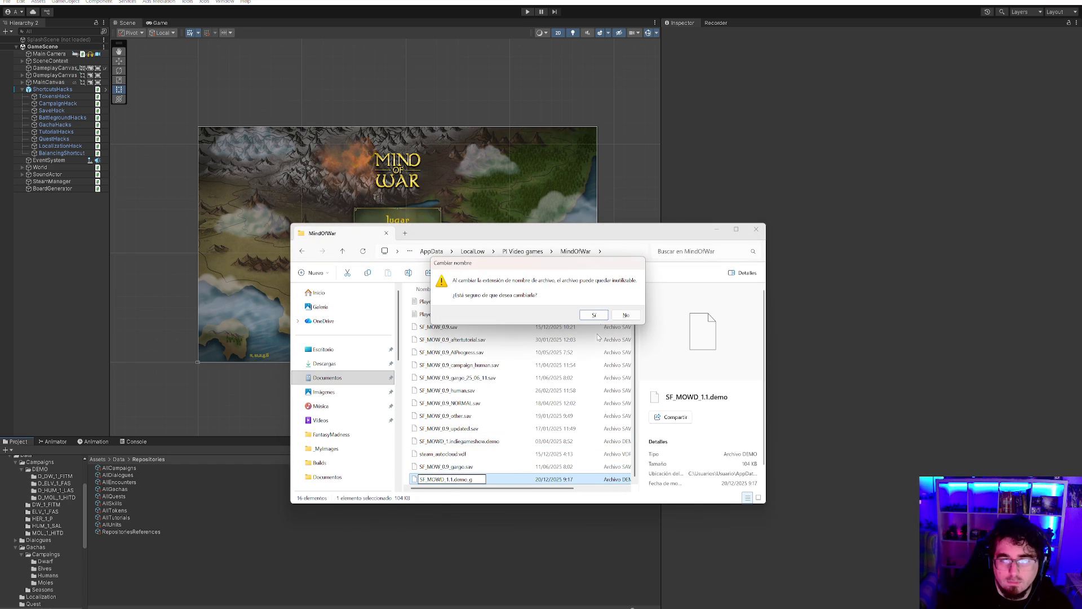
left_click(596, 315)
left_click(555, 38)
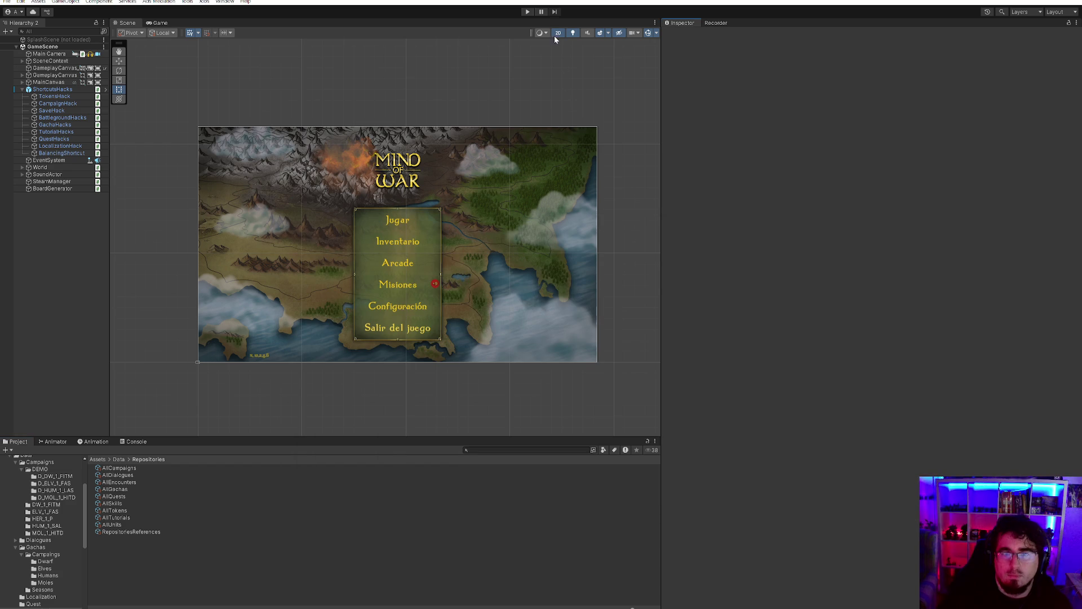
left_click(529, 12)
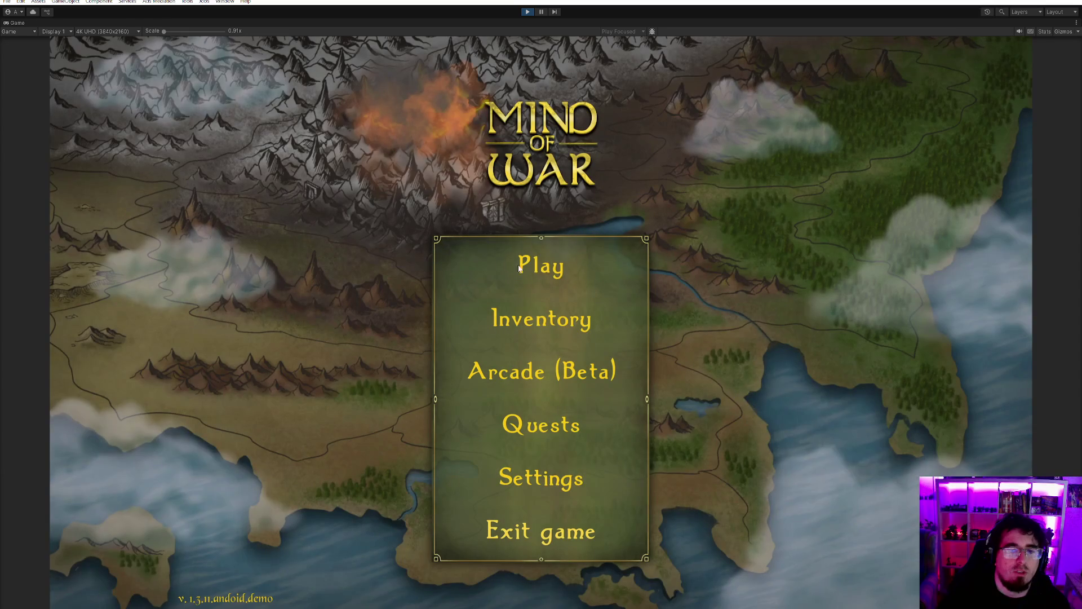
- Enter the Fog on the mountains map and back out to the main menu
left_click(519, 268)
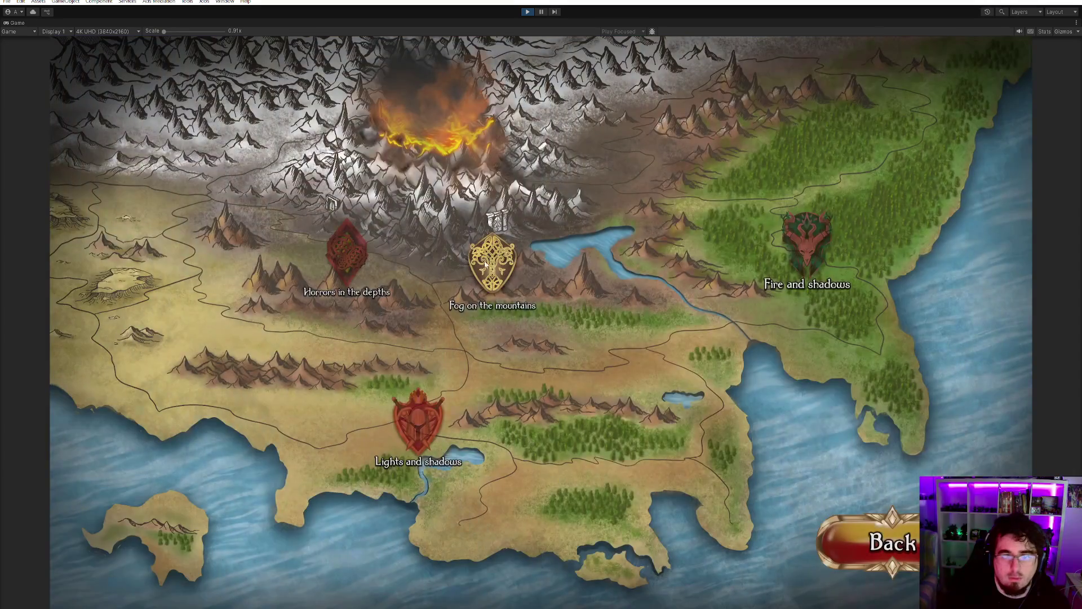
left_click(485, 264)
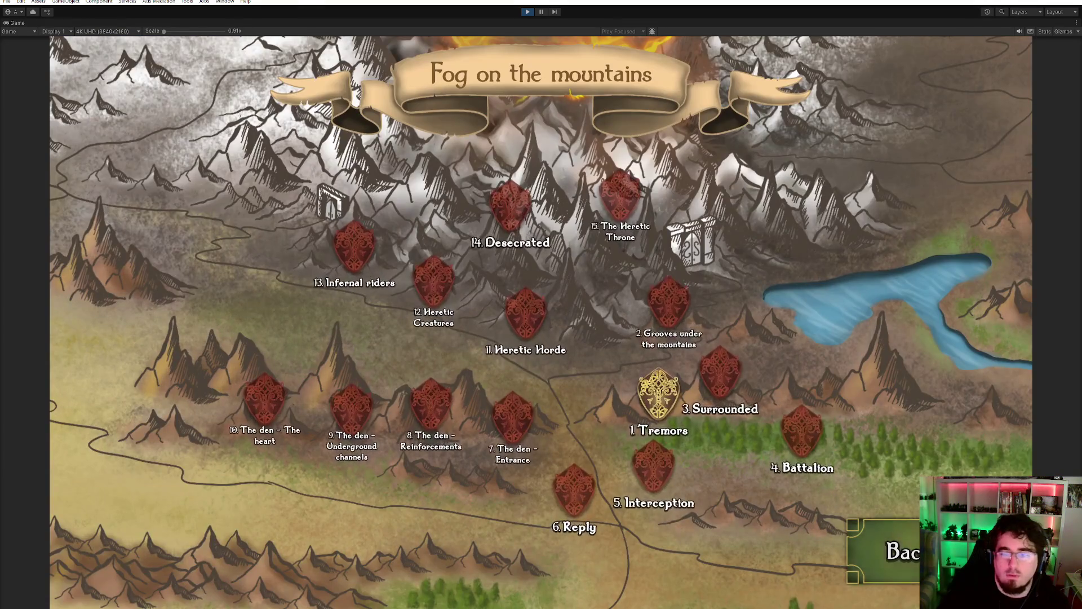
key("Escape")
- Set the game's Music Volume to about half in Settings, then start playing
left_click(555, 476)
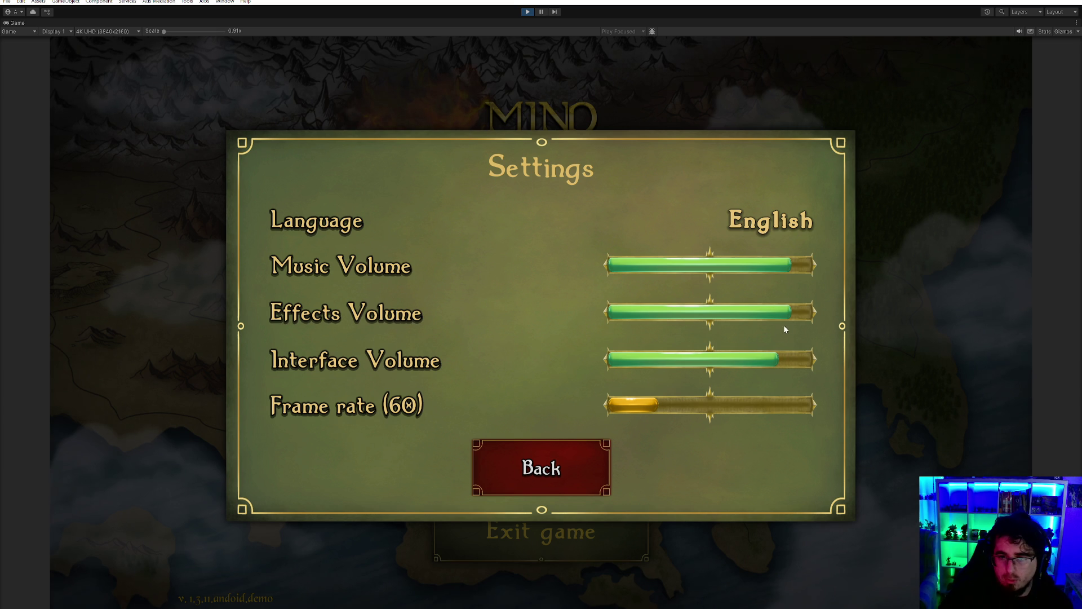
left_click(796, 312)
left_click(706, 271)
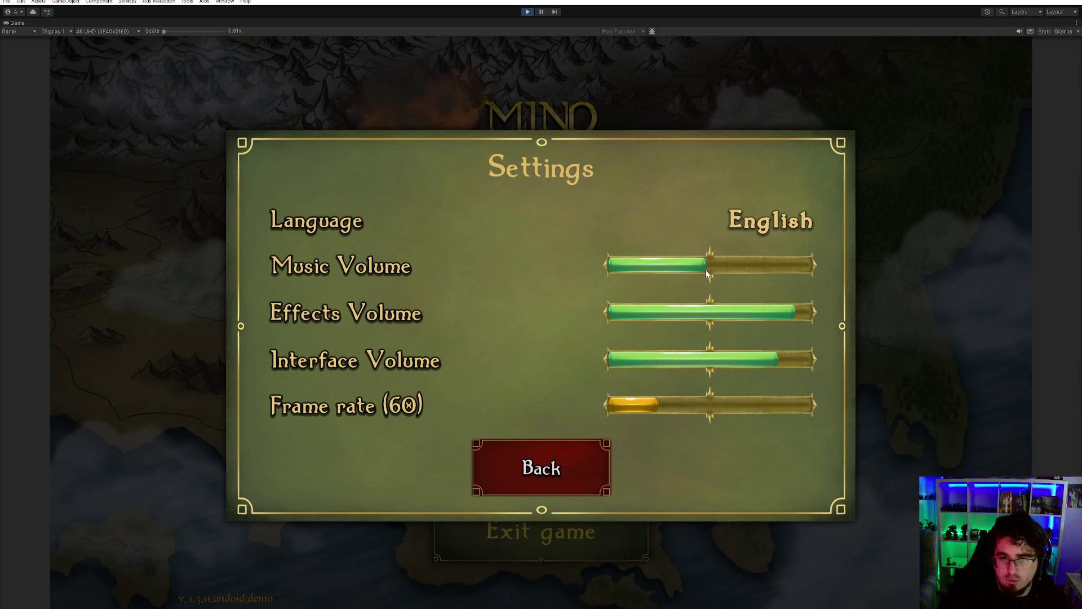
left_click(582, 468)
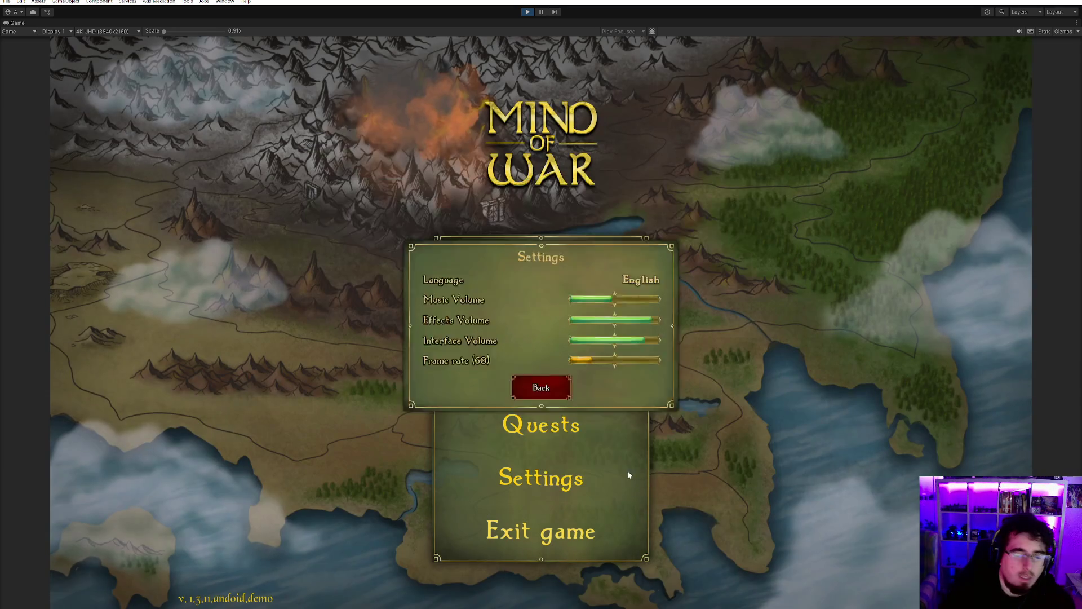
left_click(532, 269)
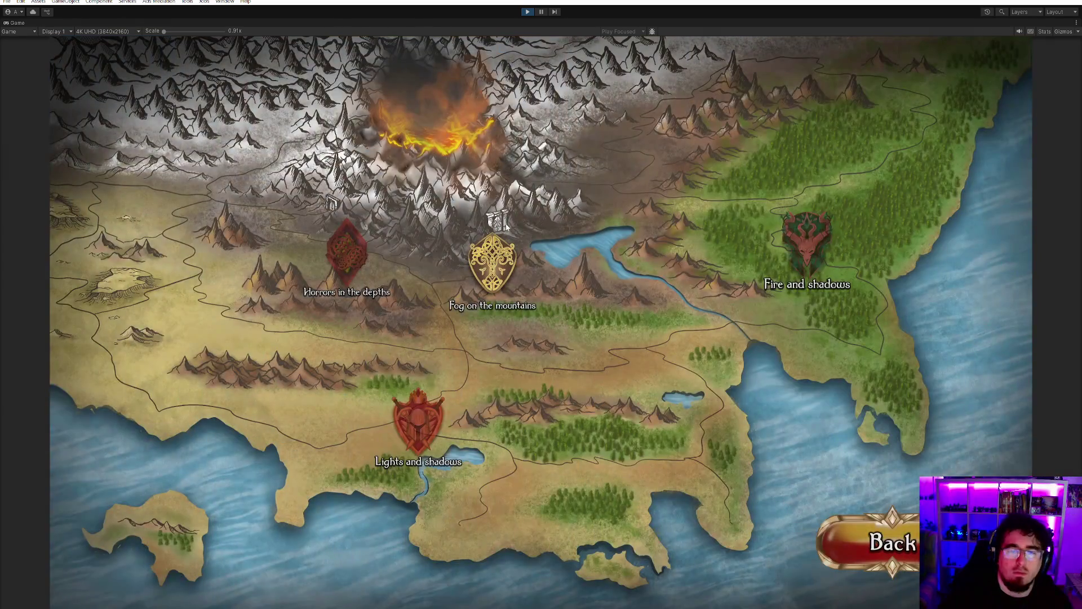
- Enter a Fog on the mountains level, skip the opening dialogue, and lower music volume slightly
left_click(502, 240)
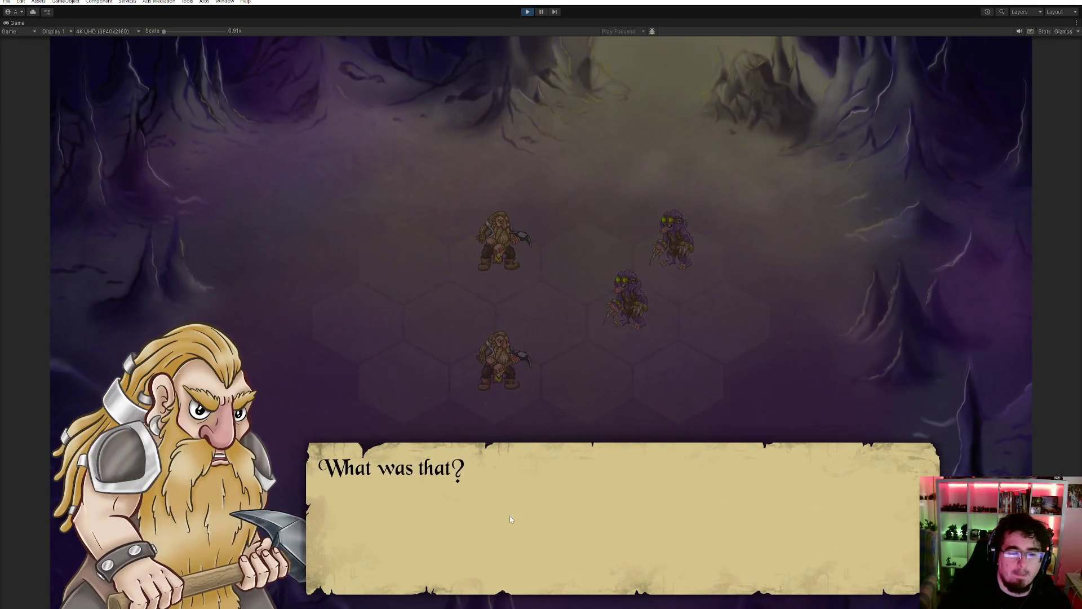
left_click(545, 523)
left_click(546, 523)
left_click(586, 532)
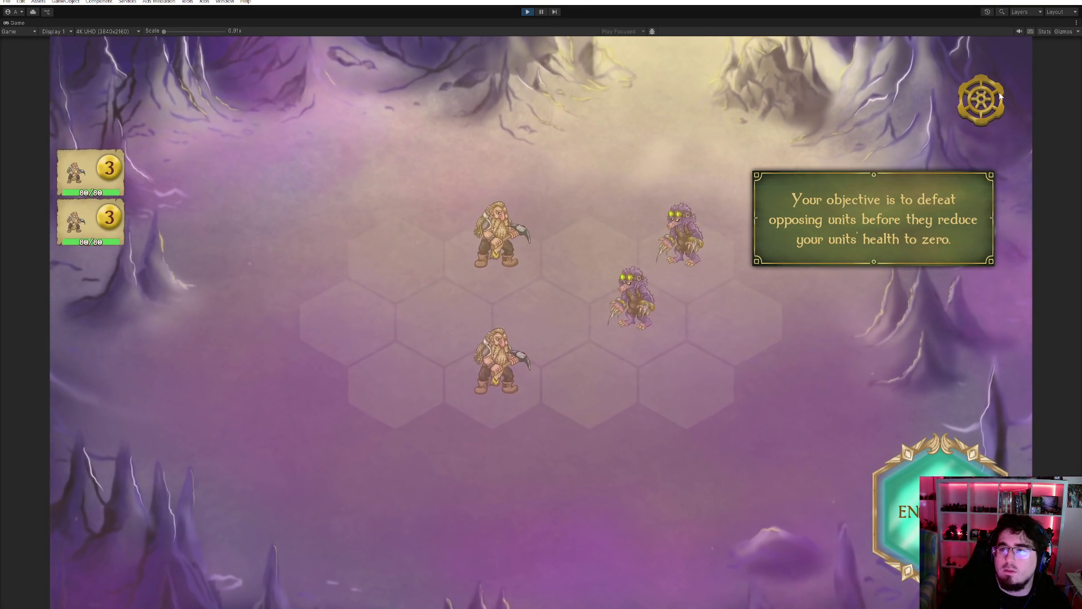
left_click(989, 105)
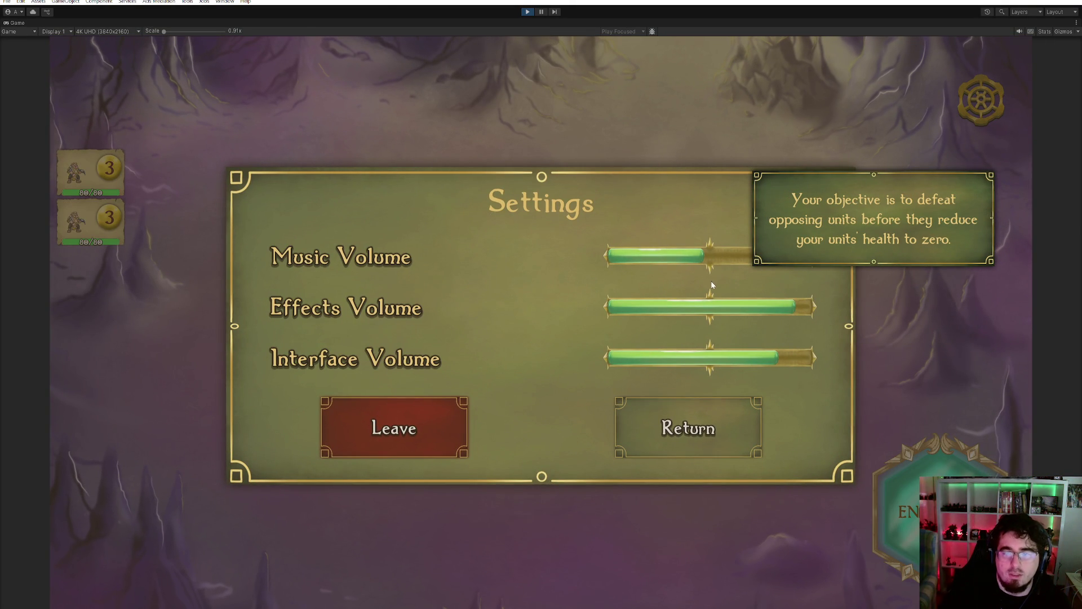
left_click_drag(690, 261, 681, 261)
left_click(716, 475)
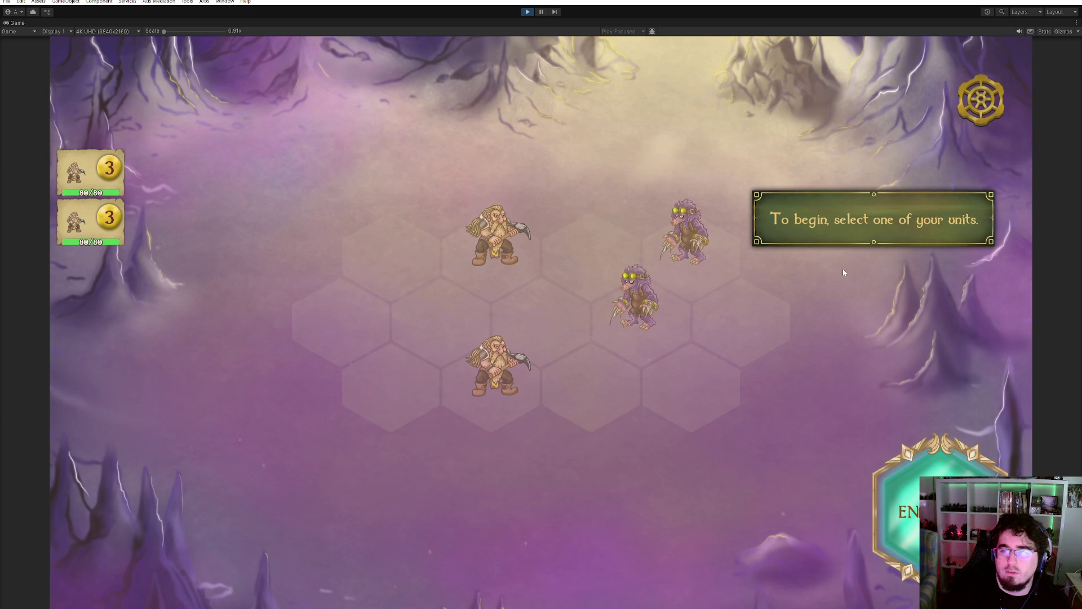
- Move the lower miner to Pick Strike a mole for 34, advance the upper miner, lower effects volume
left_click(504, 352)
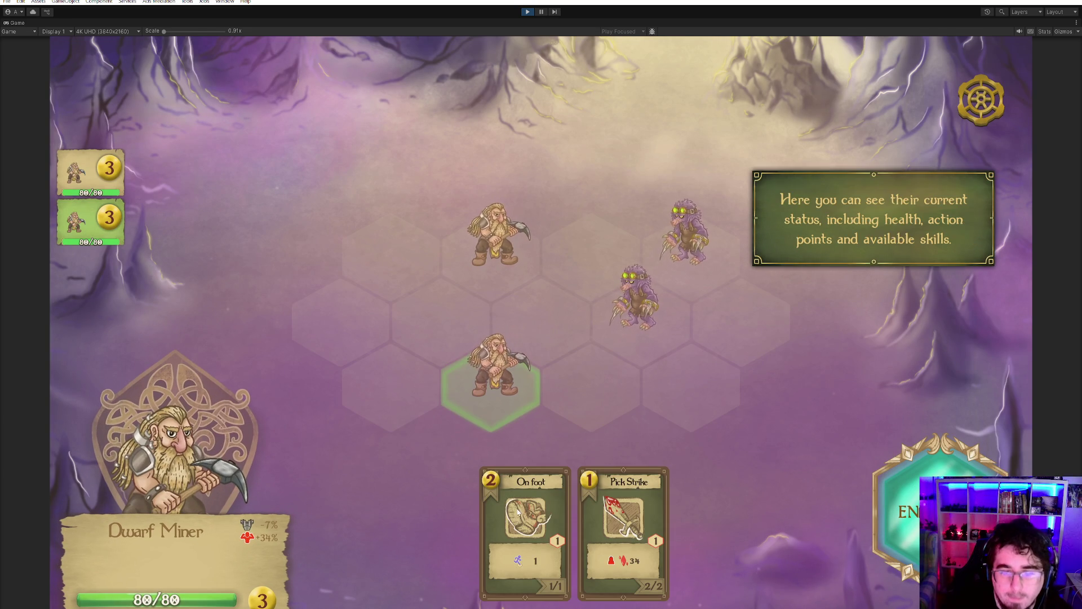
left_click(554, 490)
left_click(548, 322)
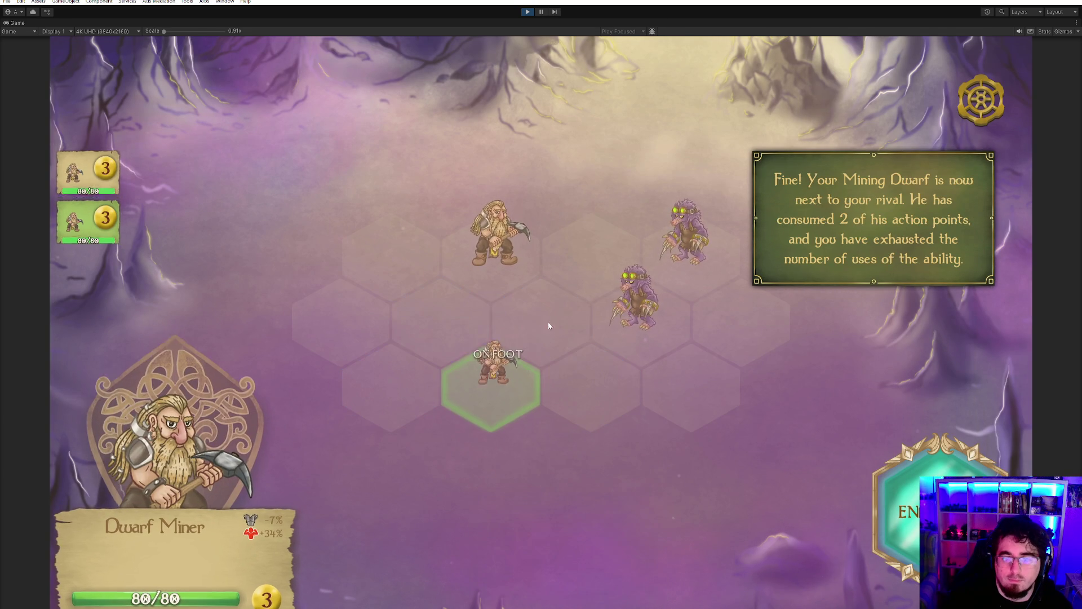
left_click(616, 518)
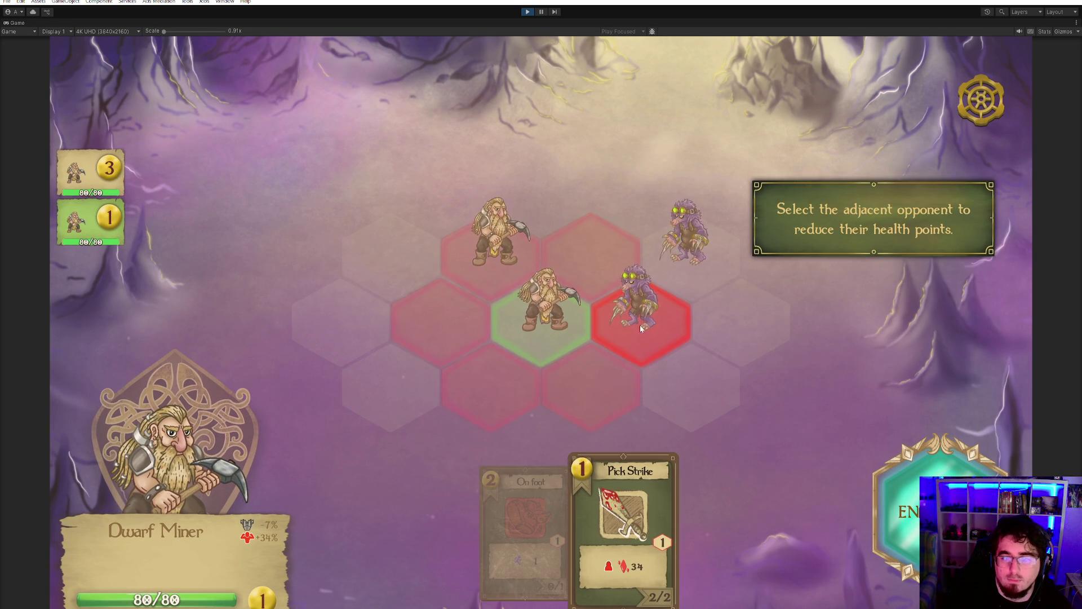
left_click(637, 323)
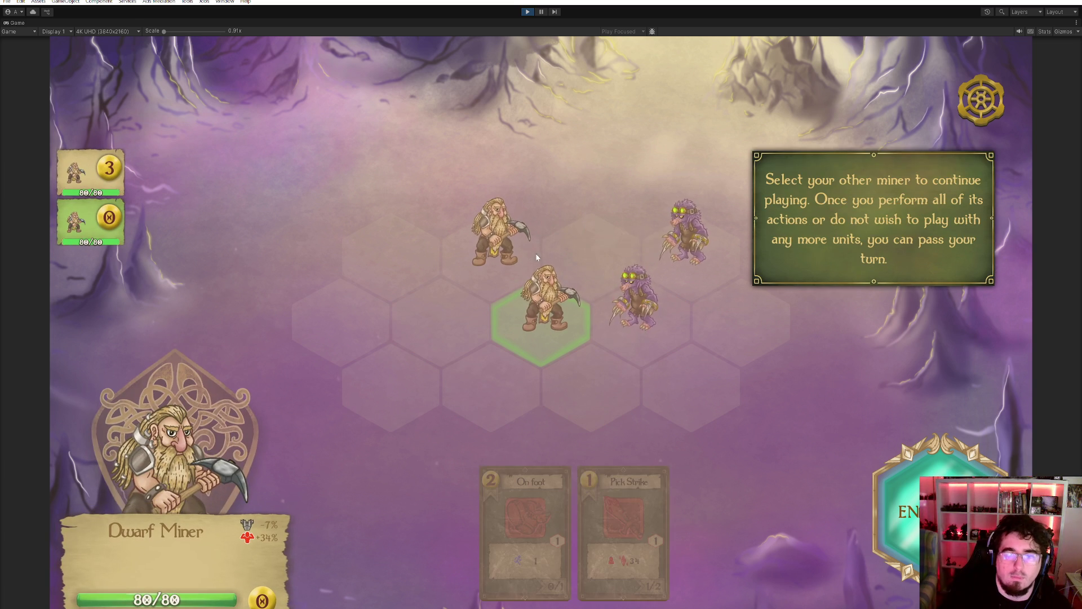
left_click(529, 253)
left_click(529, 524)
left_click(590, 254)
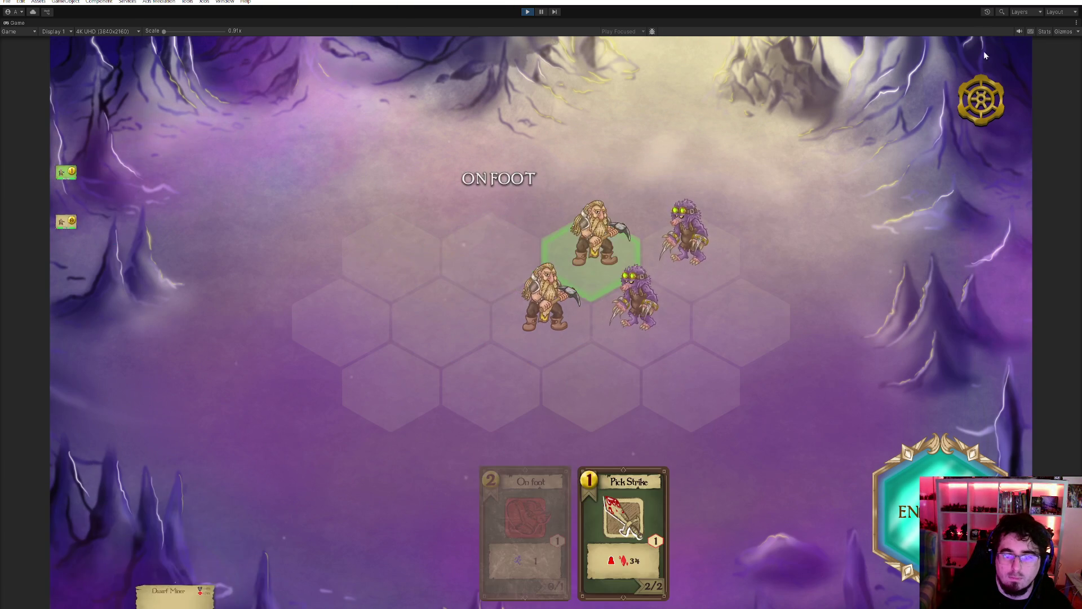
left_click(980, 100)
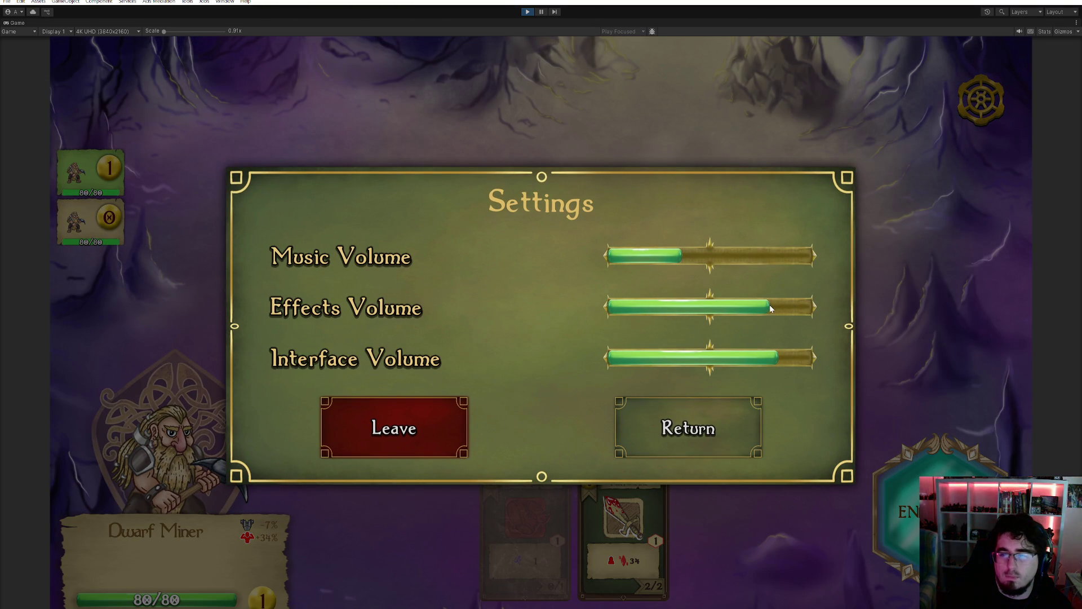
left_click(766, 357)
- Adjust Effects and Interface volumes, settle Music Volume near 40%, and close Settings
left_click(738, 306)
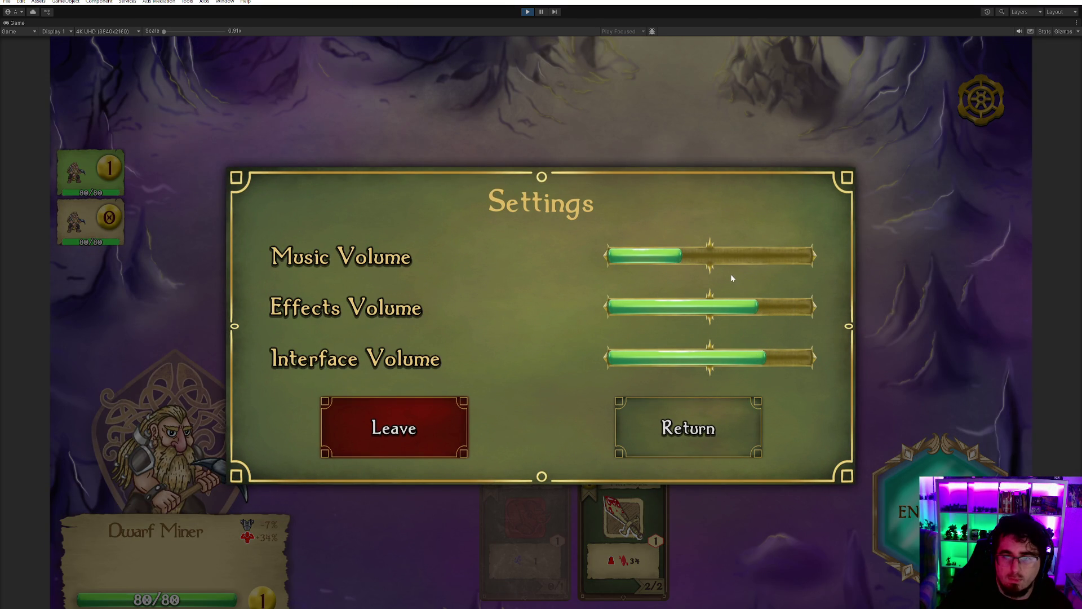
left_click(739, 358)
left_click(763, 307)
left_click_drag(680, 257, 628, 266)
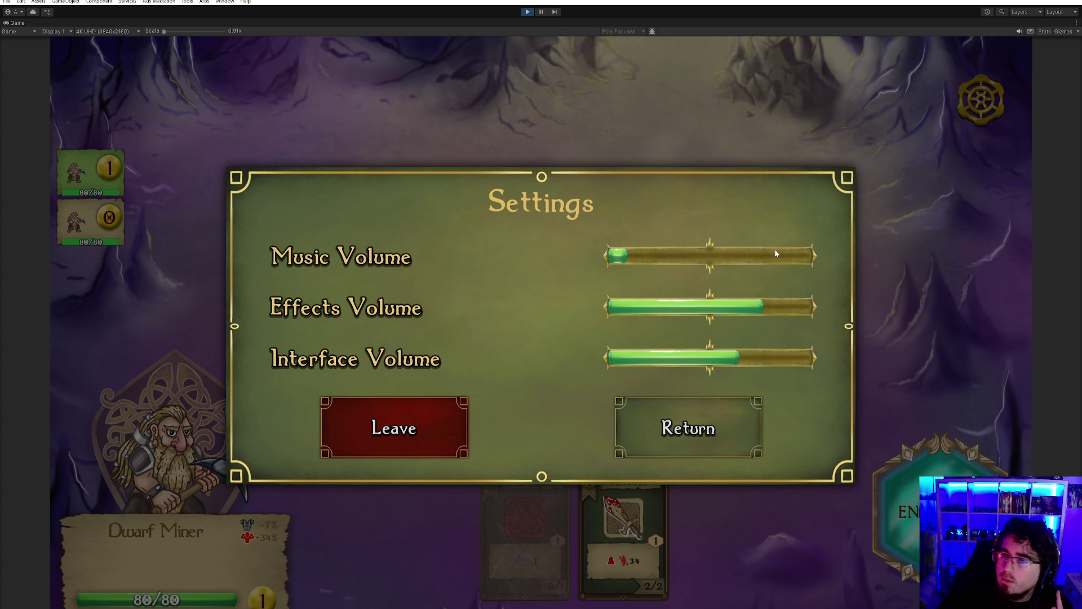
left_click(787, 254)
mouse_move(690, 254)
left_mouse_down()
mouse_move(648, 257)
mouse_move(796, 260)
left_mouse_up()
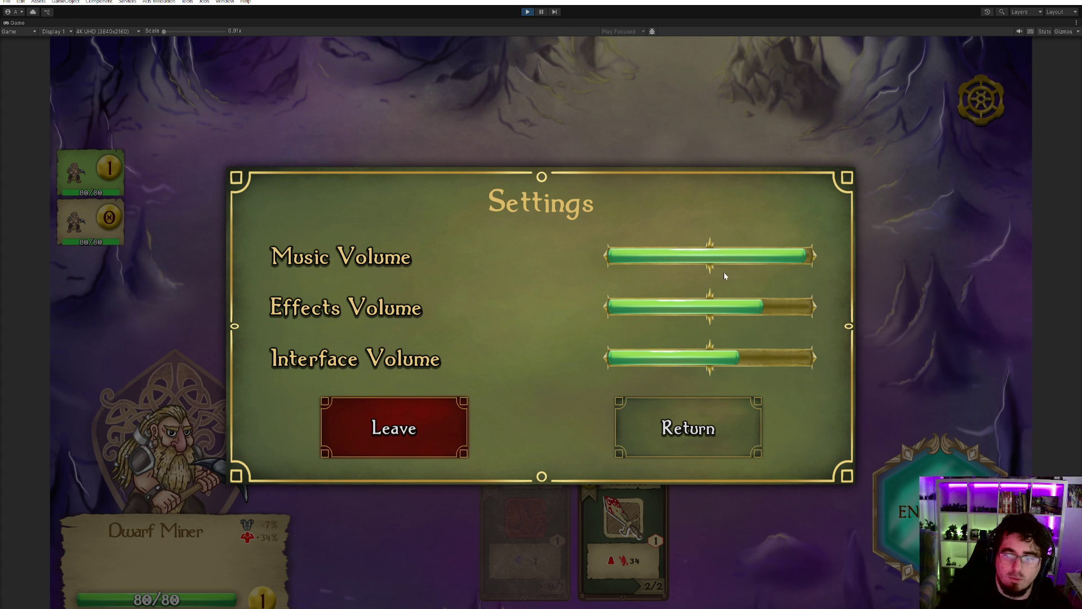
left_click(685, 262)
left_click(709, 406)
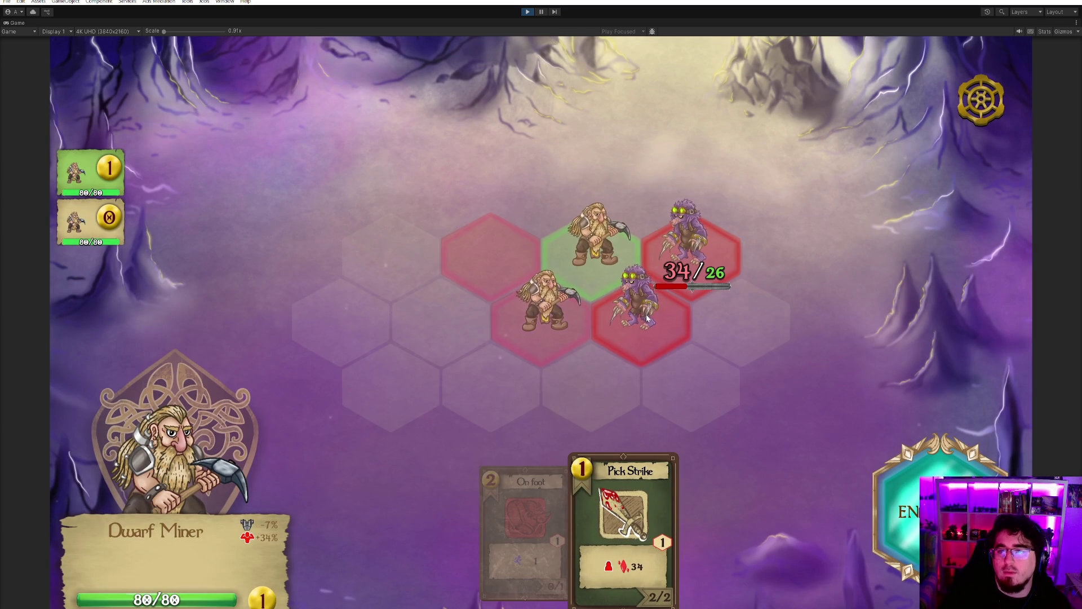
- Win the tutorial battle: end the turn, then both miners Pick Strike the remaining moles
left_click(648, 310)
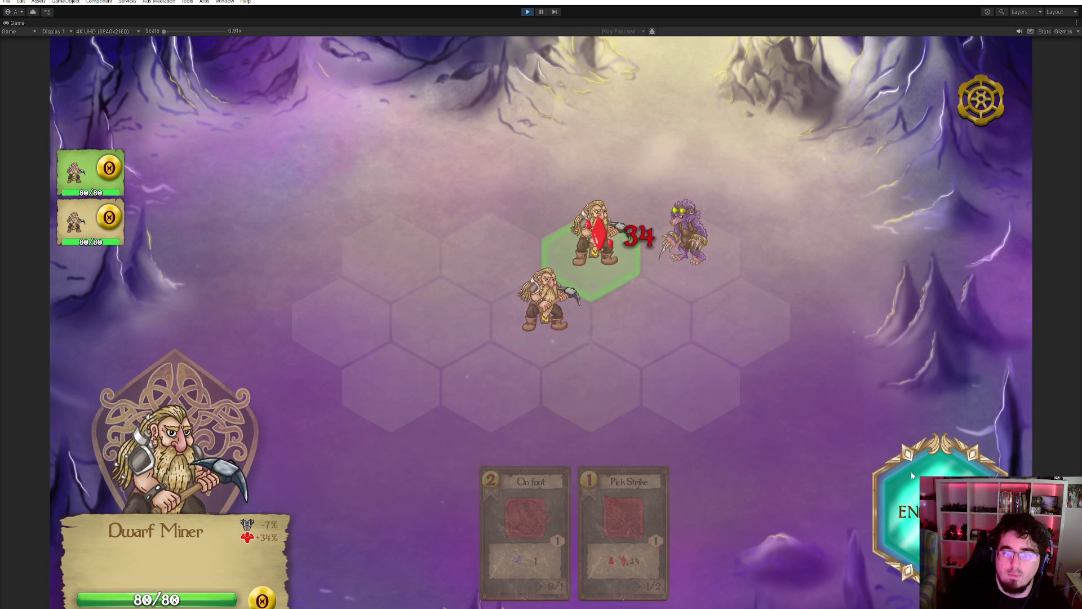
left_click(911, 473)
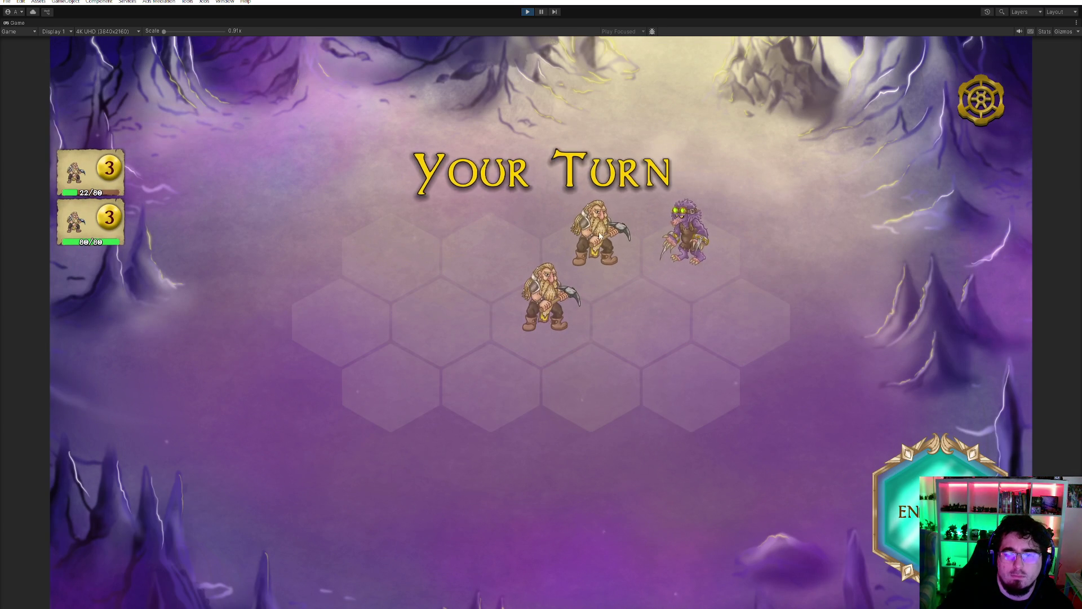
left_click(595, 253)
left_click(623, 518)
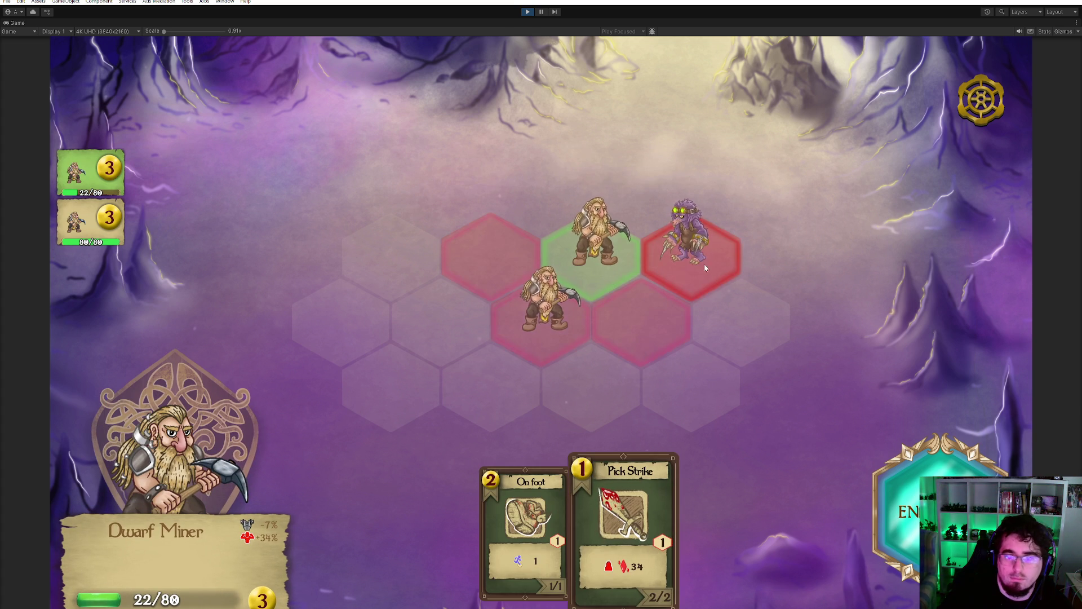
left_click(685, 242)
left_click(574, 297)
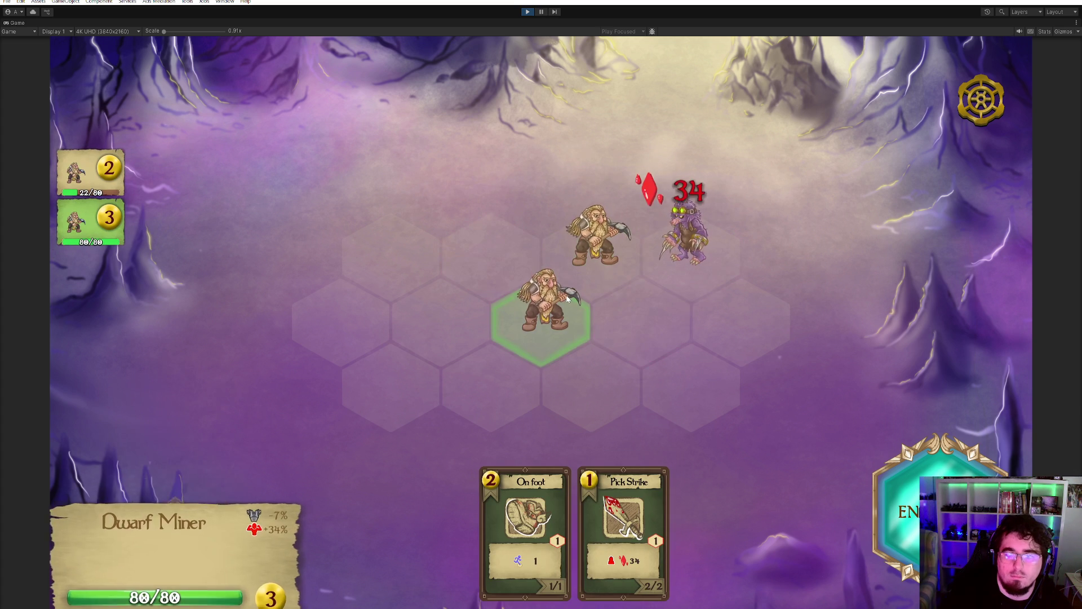
left_click(637, 305)
left_click(623, 518)
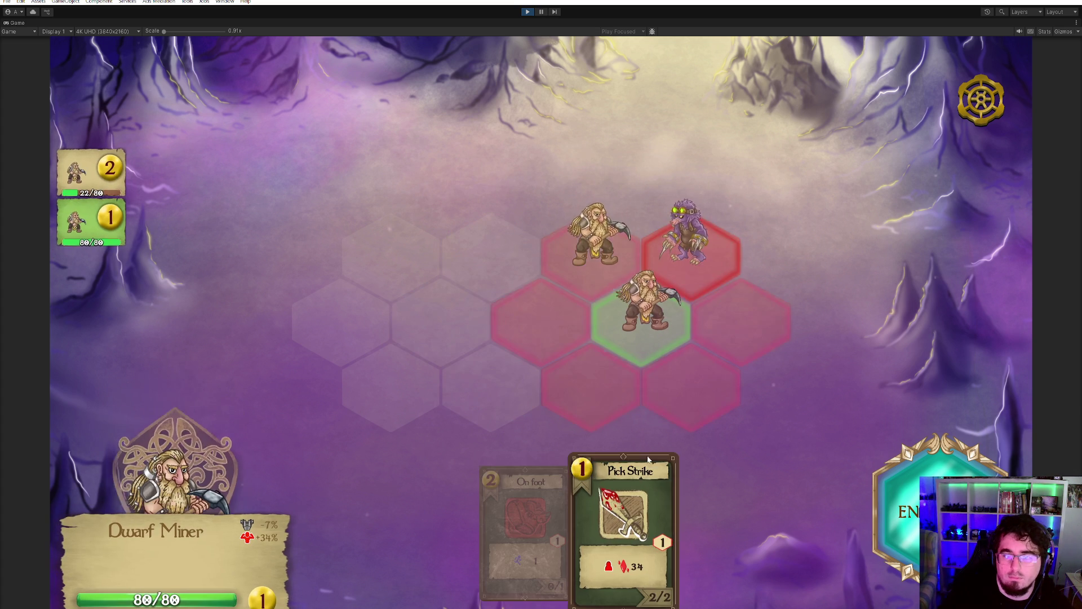
left_click(686, 242)
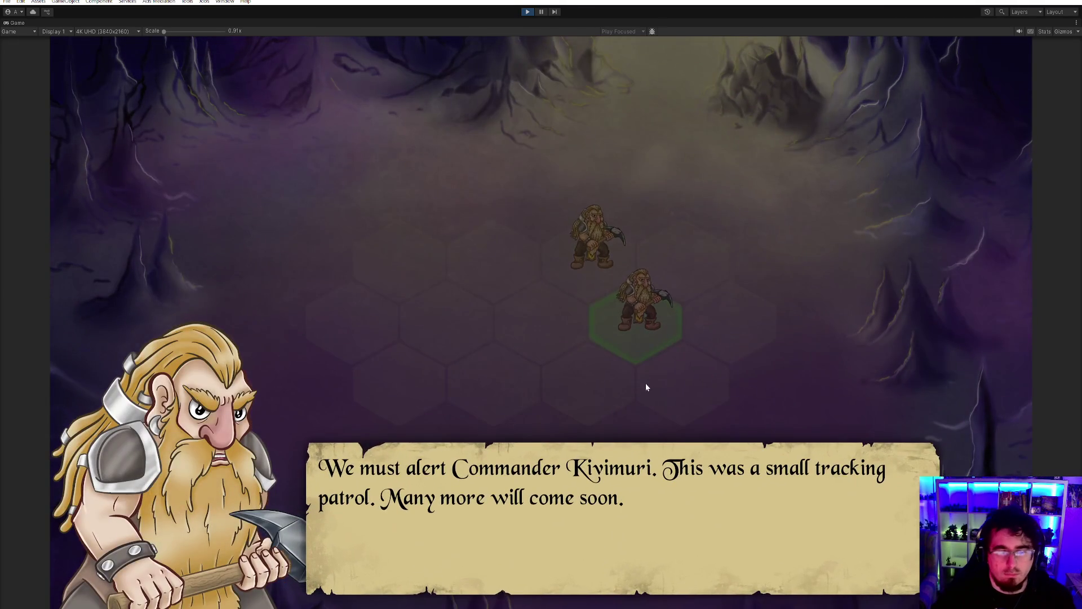
- Return to the Fog on the mountains map, start the next level, and skip its dialogue
left_click(646, 387)
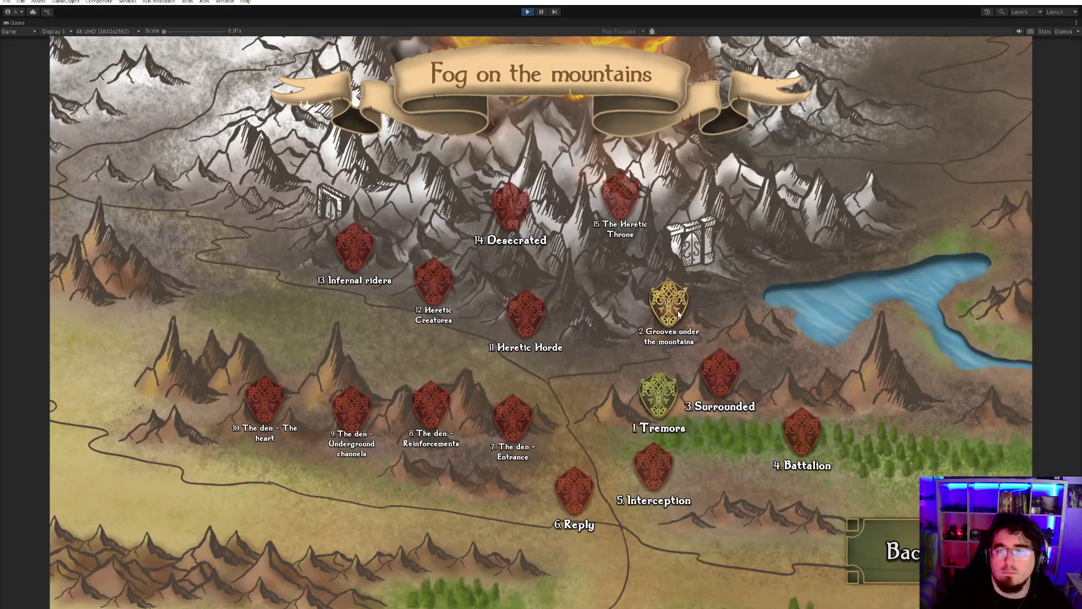
left_click(679, 314)
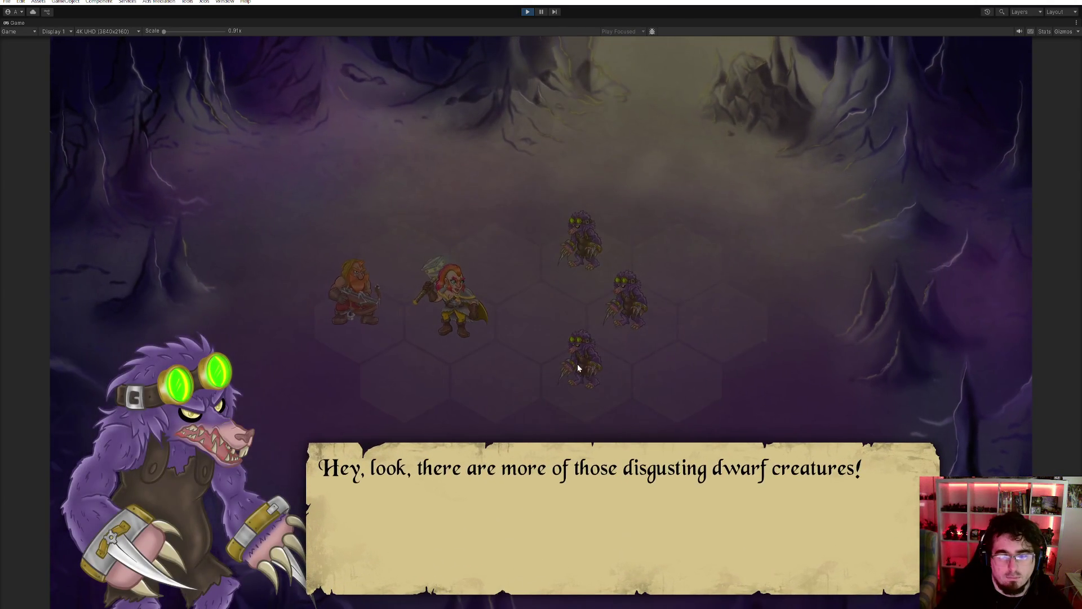
left_click(575, 366)
left_click(542, 354)
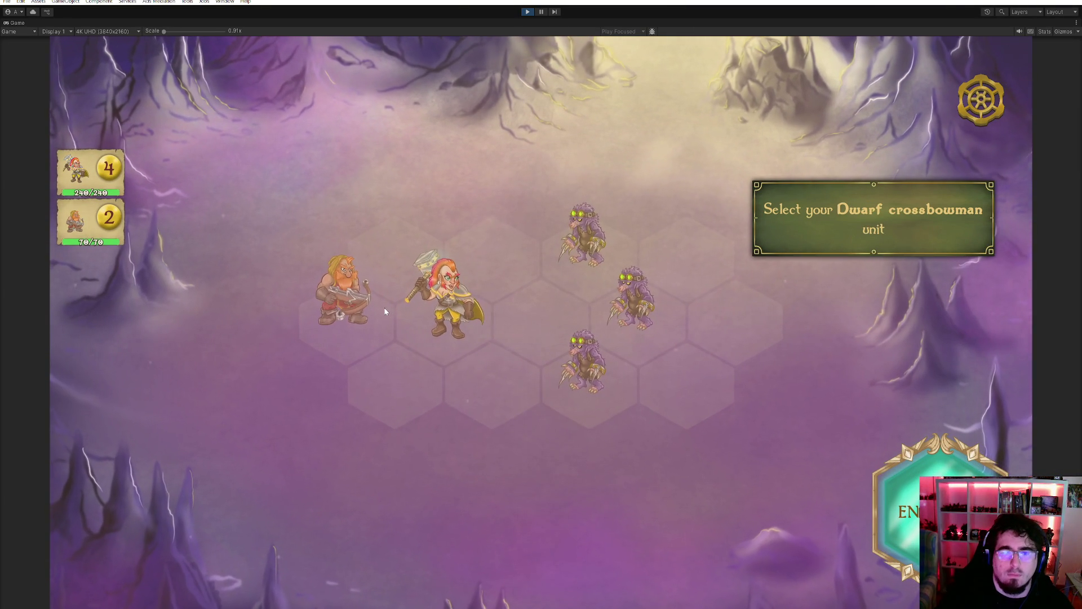
- Have the Dwarf Crossbowman hit the mole with two Arrow Shots
left_click(346, 299)
left_click(622, 518)
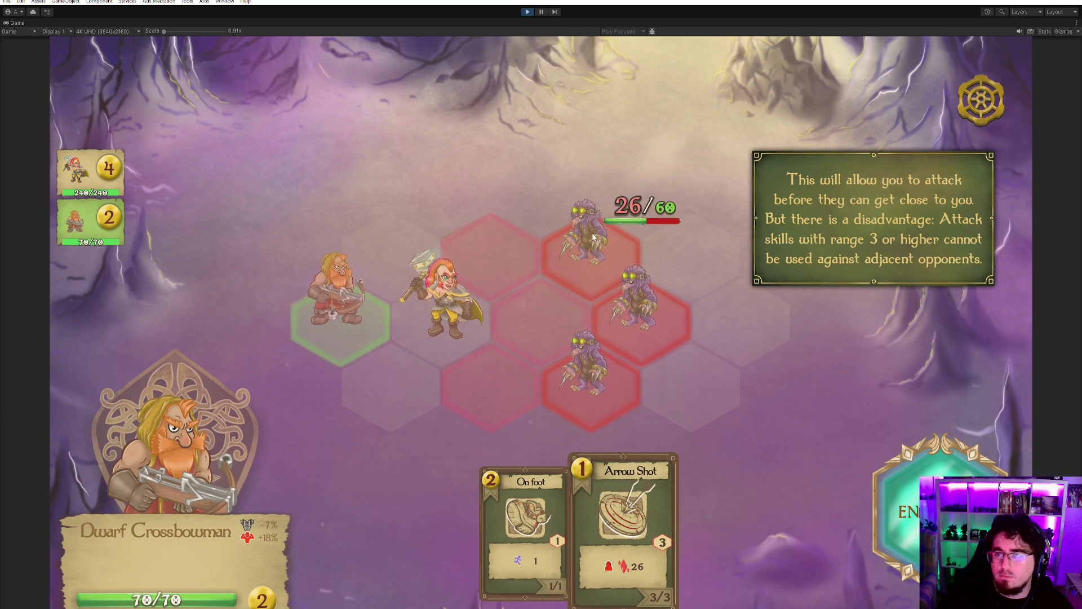
left_click(593, 237)
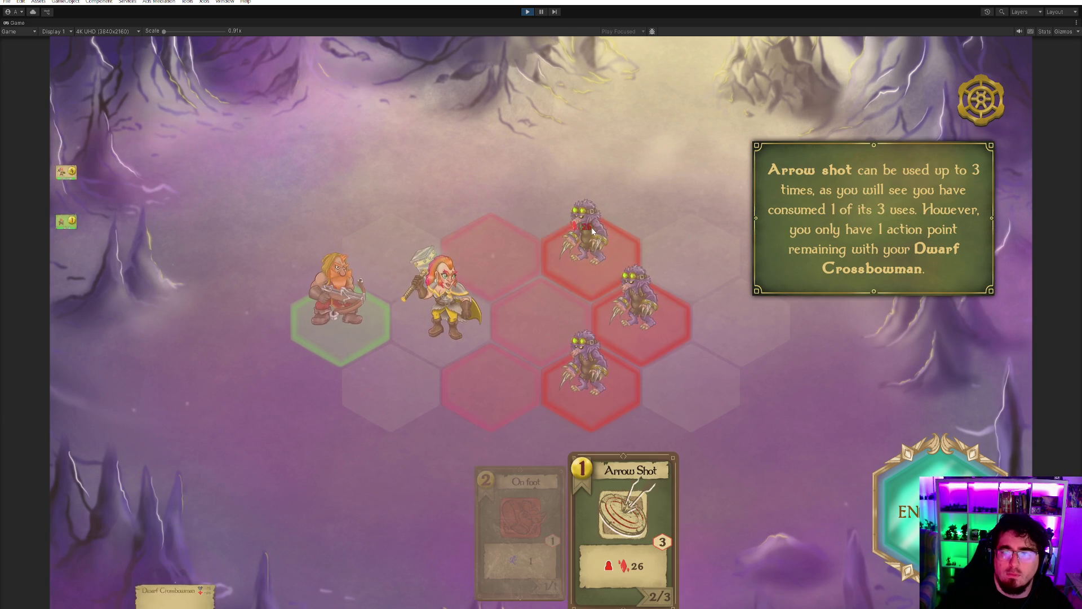
left_click(593, 232)
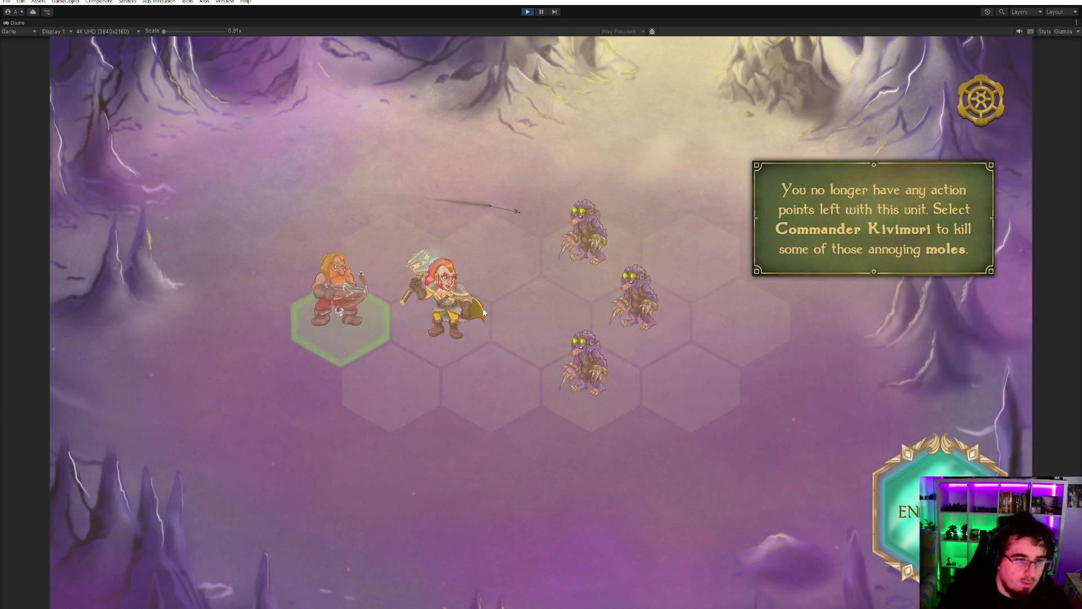
- Move Commander Kivimuri toward the moles, kill both with Hammer Blow, and dismiss the closing dialogue
left_click(484, 313)
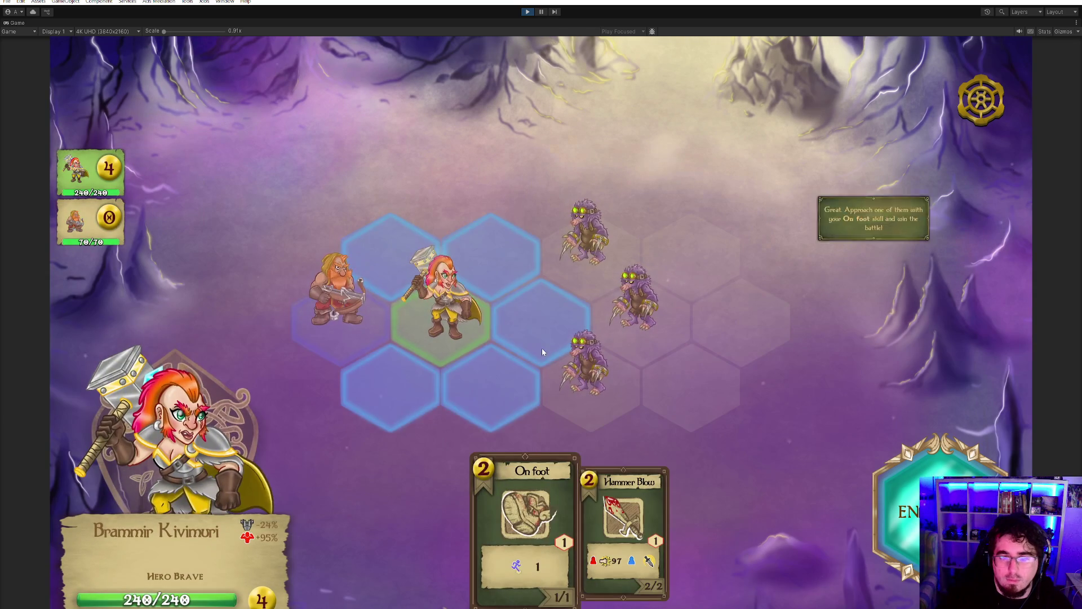
left_click(542, 351)
left_click(589, 363)
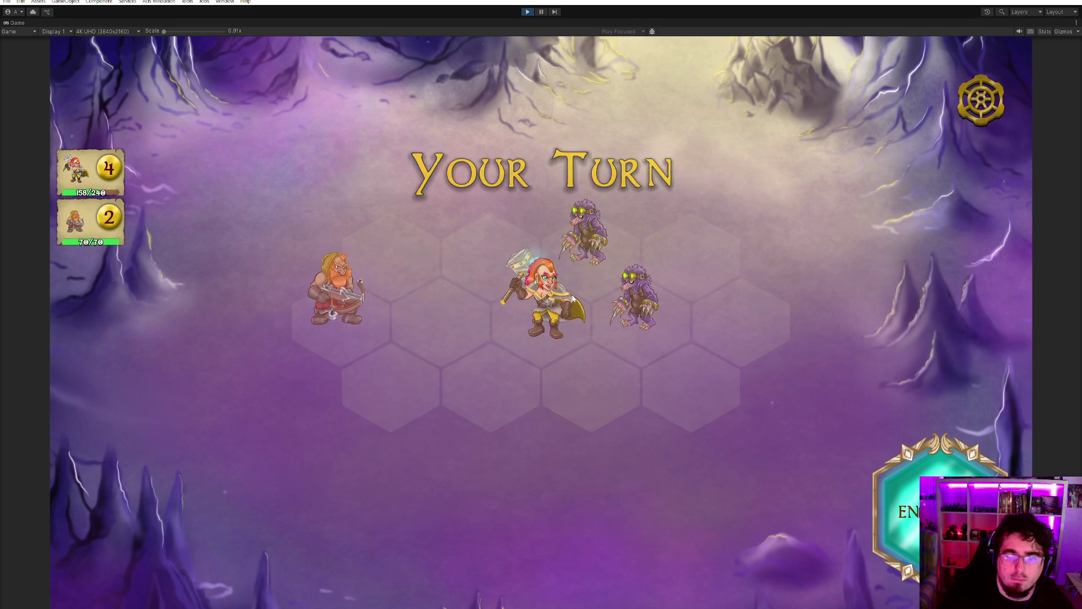
key("2")
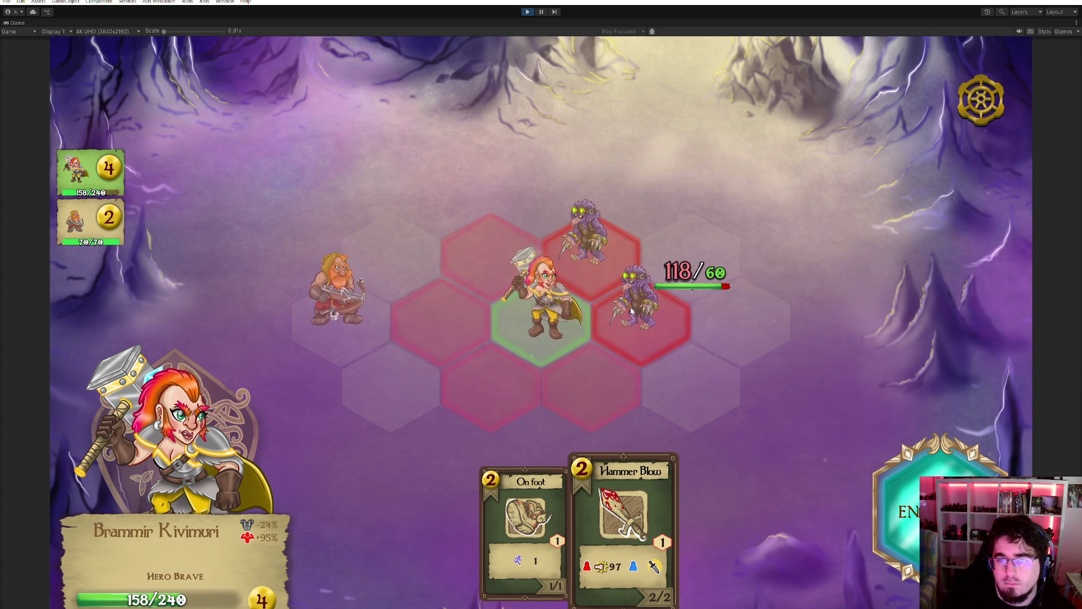
left_click(631, 311)
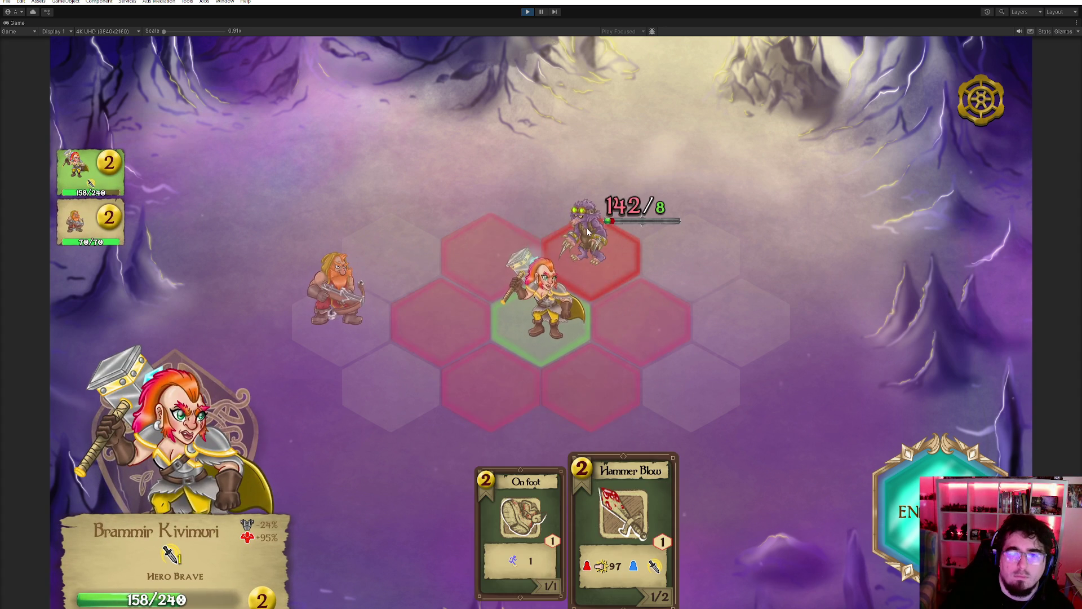
left_click(587, 228)
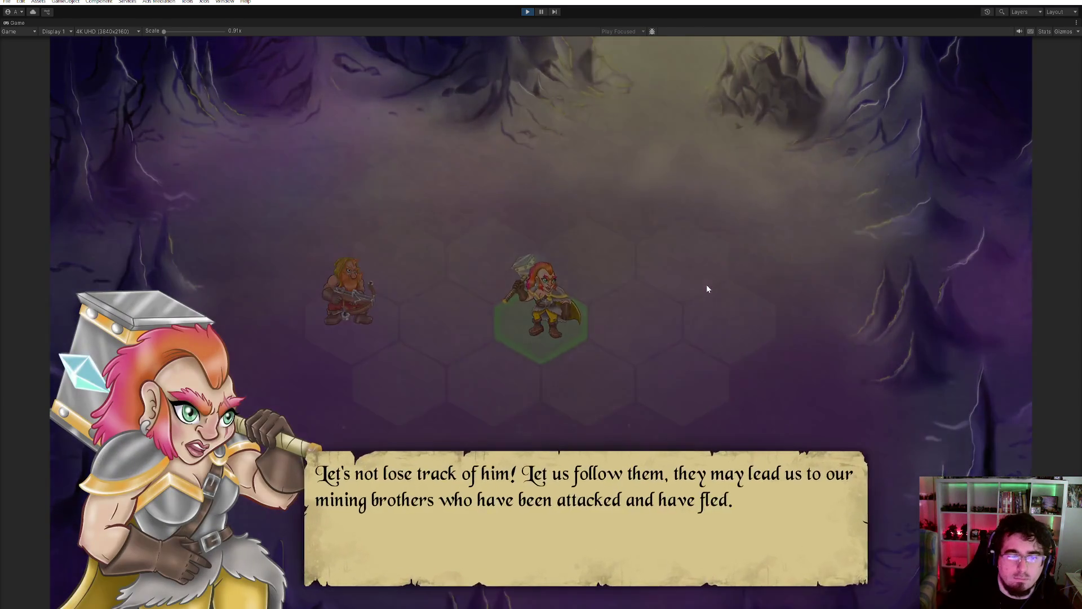
left_click(700, 315)
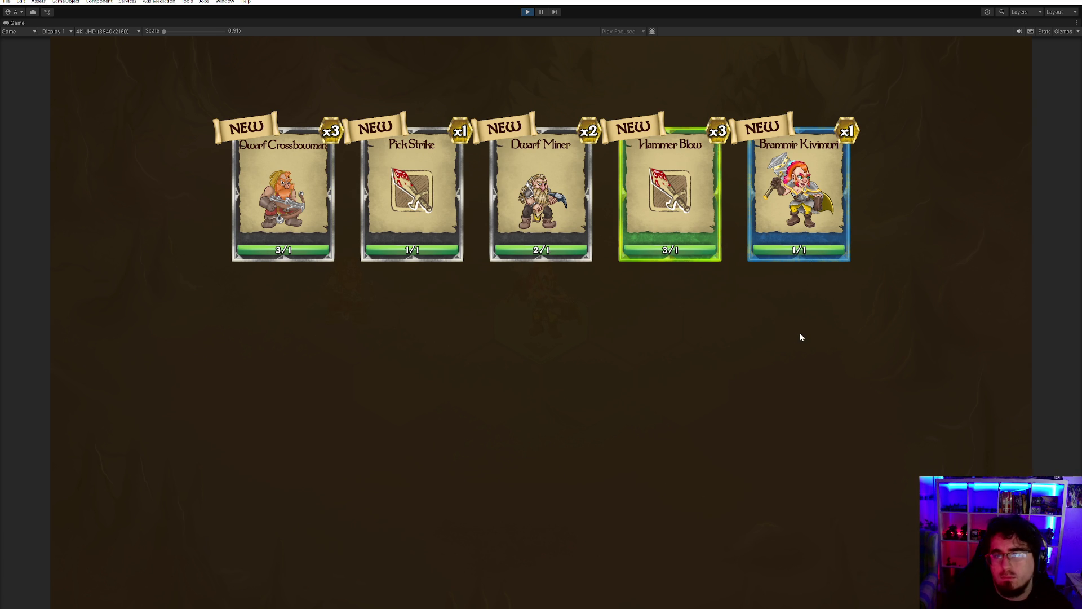
- Leave the five-card reward screen and start the next battle from the level map
left_click(767, 318)
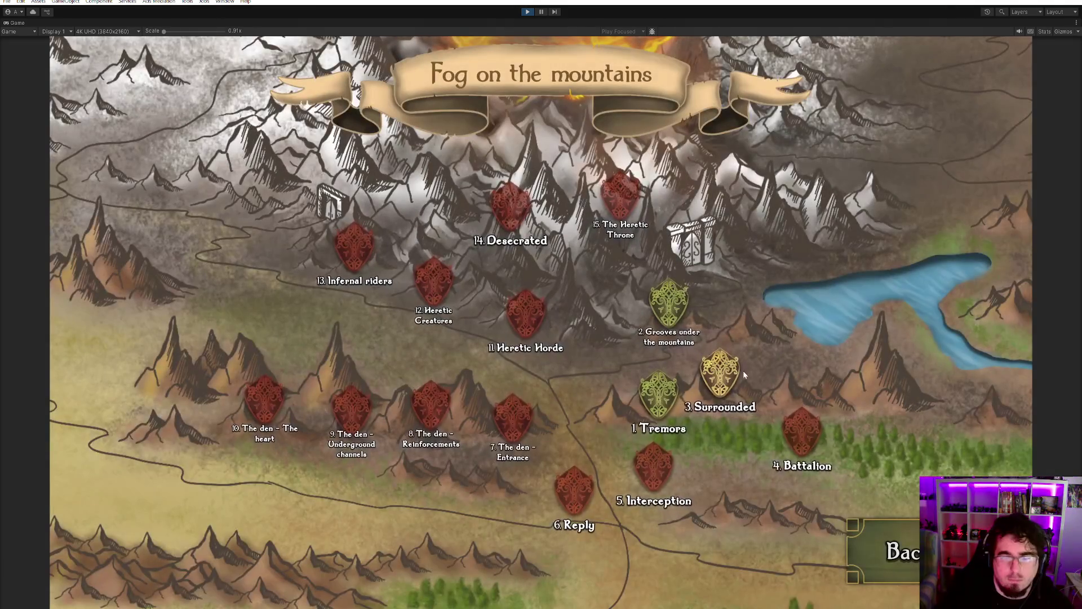
left_click(717, 380)
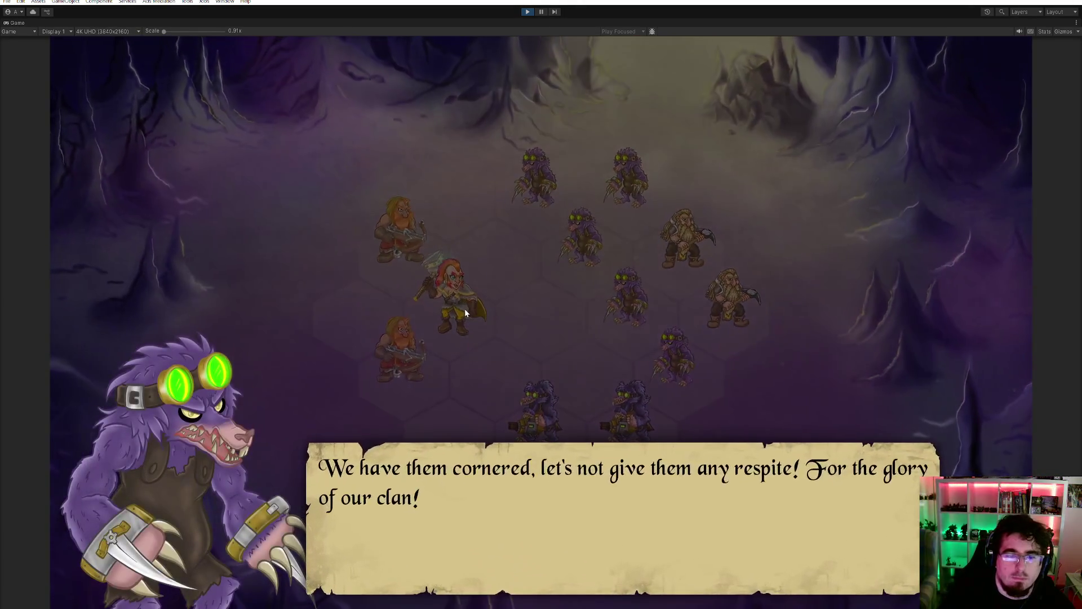
left_click(471, 306)
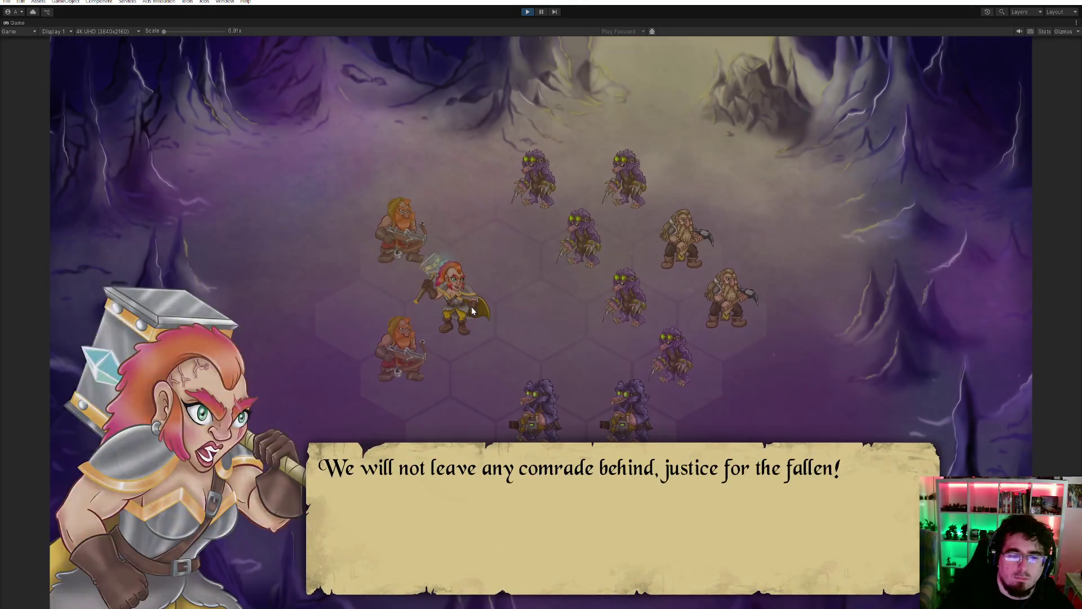
- Move Brammir Kivimuri up beside the moles and Hammer Blow the nearby mole
left_click(467, 309)
left_click(464, 310)
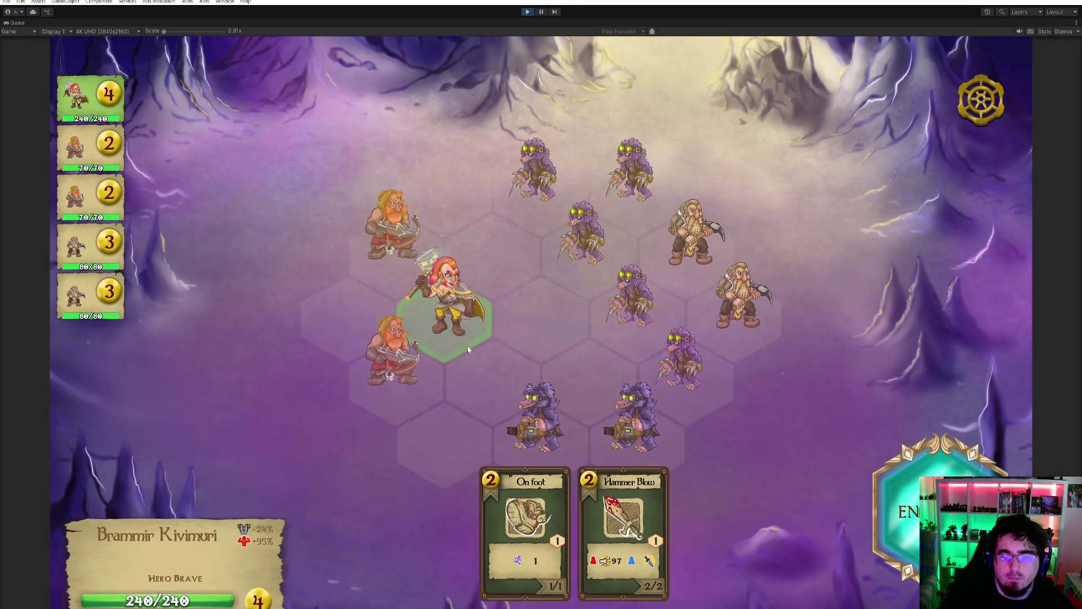
left_click(490, 254)
left_click(617, 507)
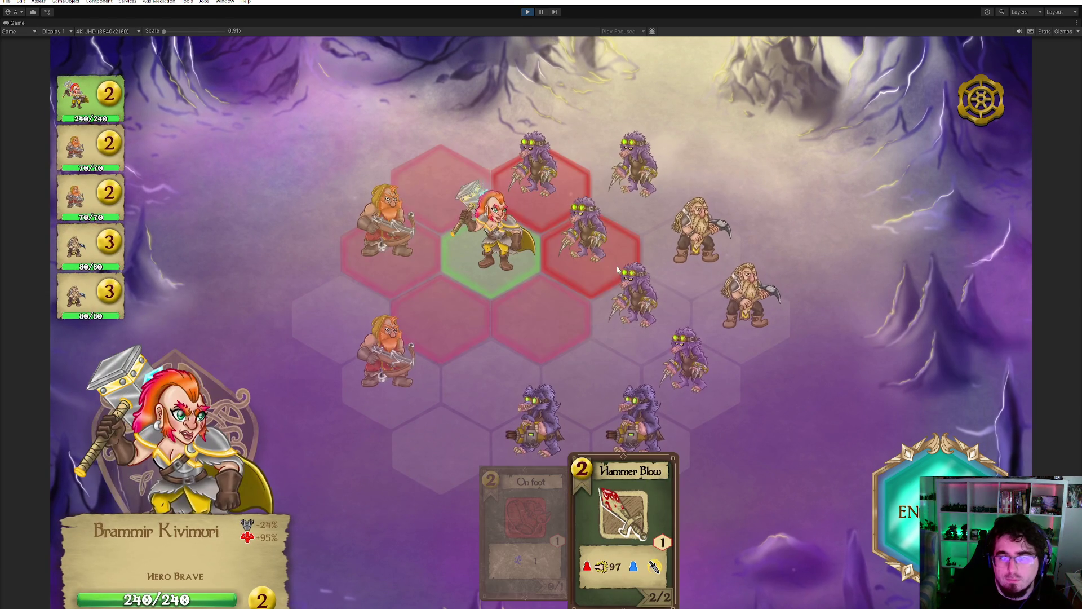
left_click(536, 169)
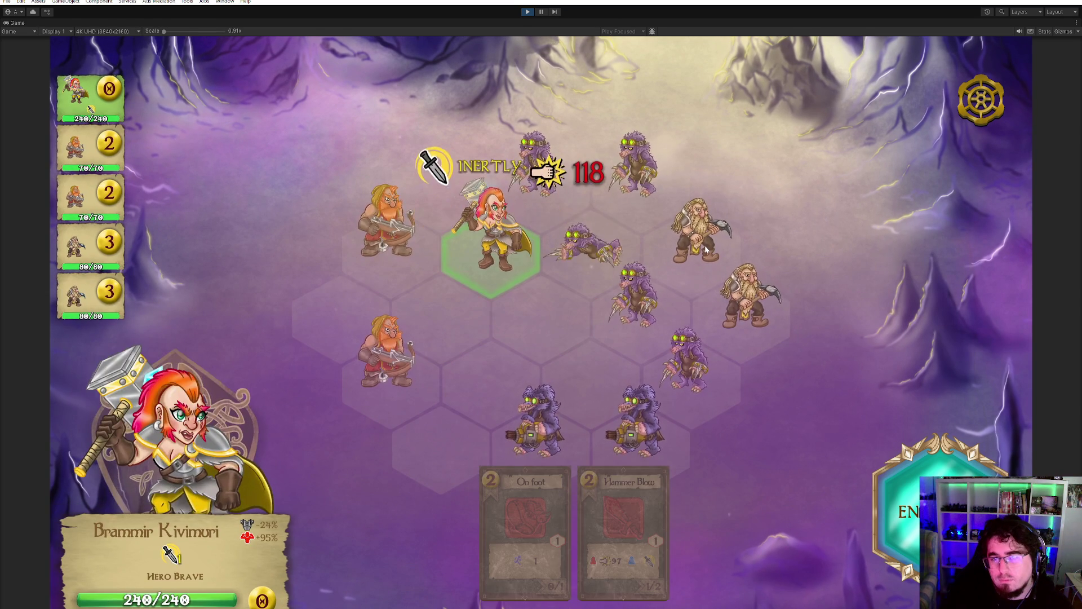
- Have both Dwarf Miners Pick Strike the top and lower moles
left_click(632, 461)
left_click(640, 181)
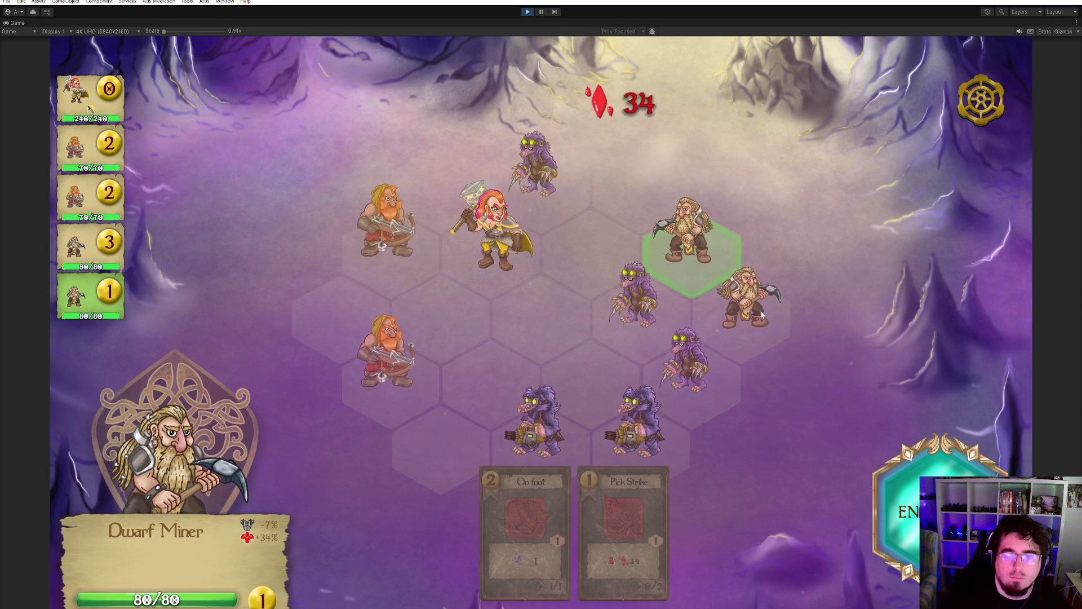
left_click(625, 518)
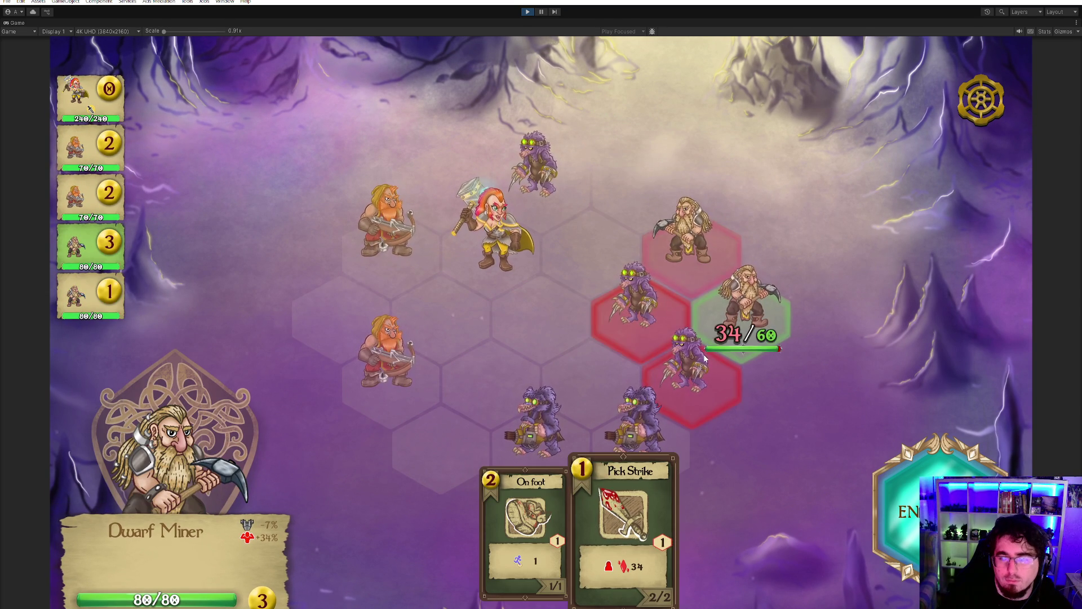
left_click(690, 357)
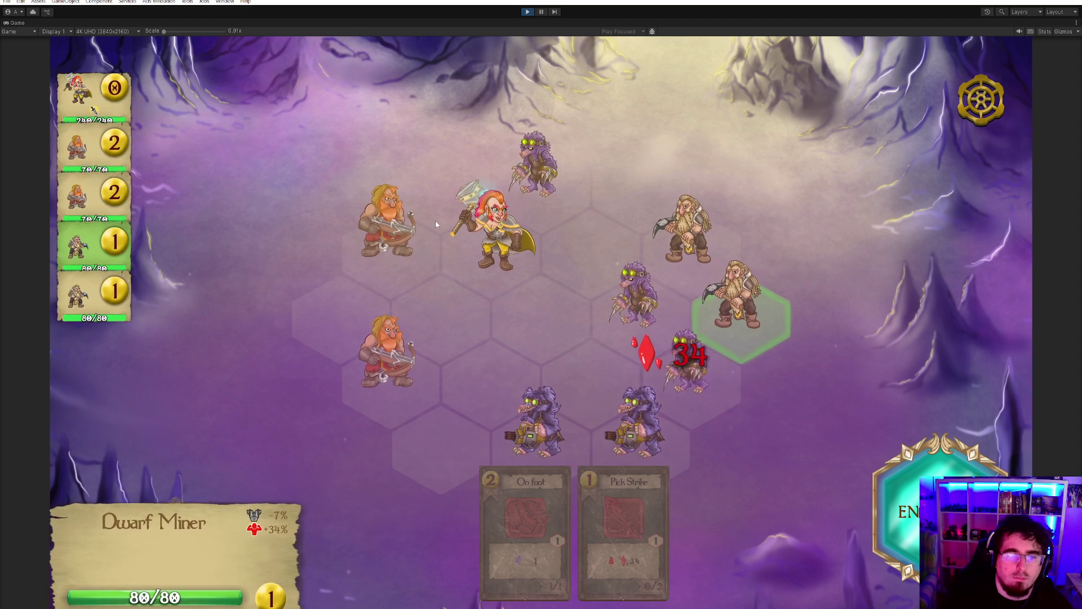
- Have both crossbowmen fire Arrow Shots at the middle mole and the lower-right enemy
left_click(623, 519)
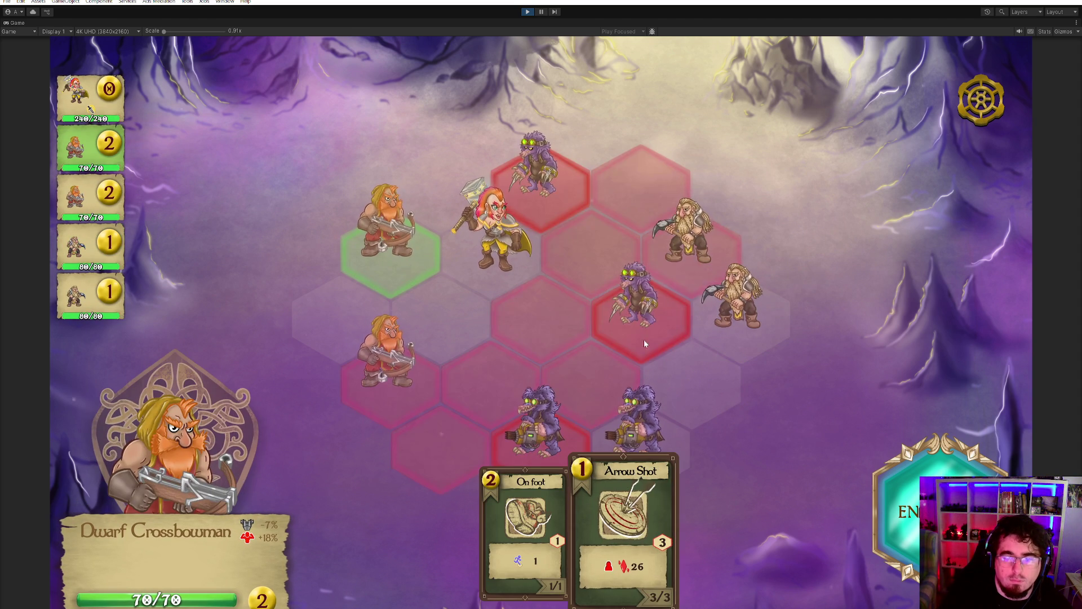
left_click(625, 293)
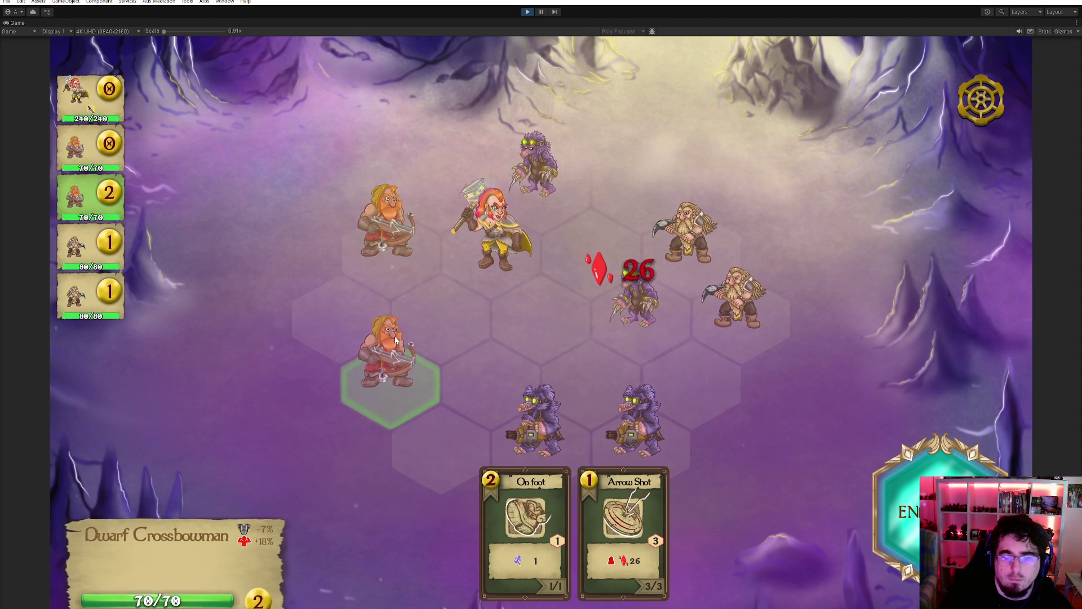
left_click(623, 518)
left_click(647, 323)
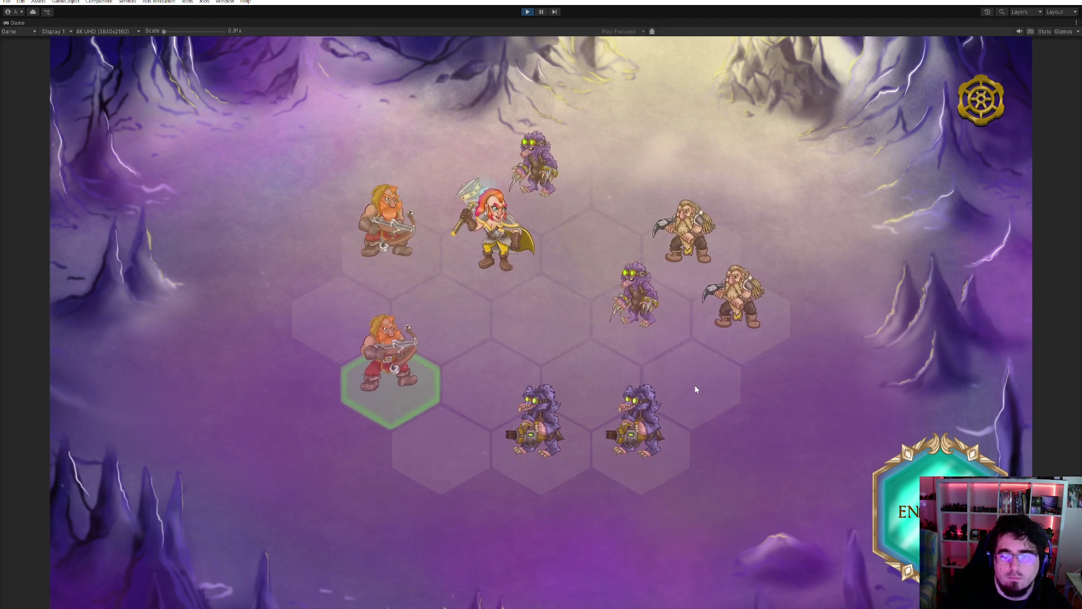
left_click(638, 412)
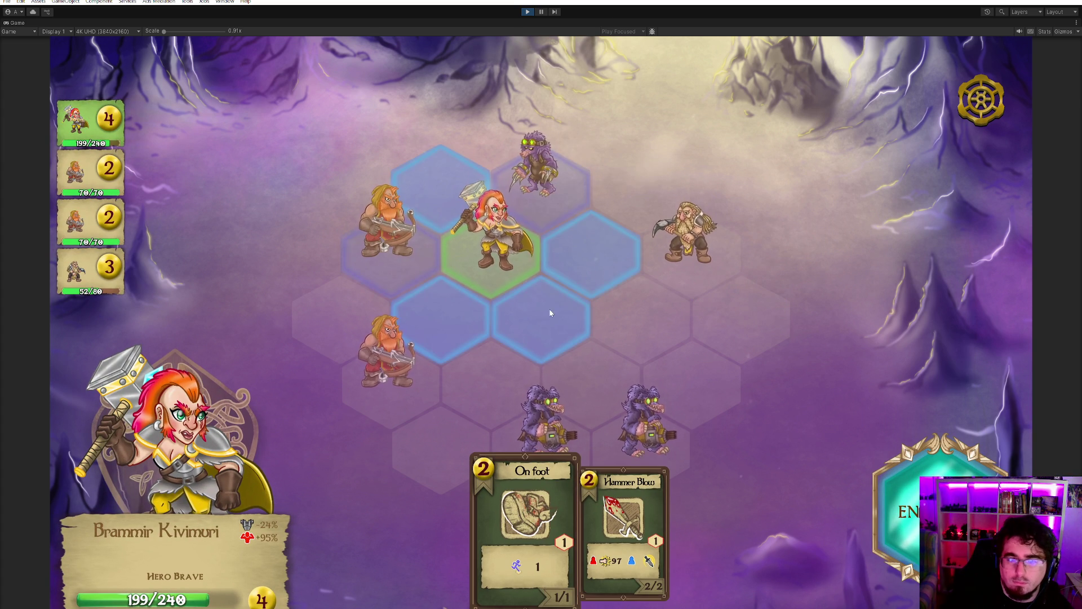
- Hammer Blow the top mole, reposition heroine and miner, Arrow Shot the kobolds, and end the turn
left_click(625, 533)
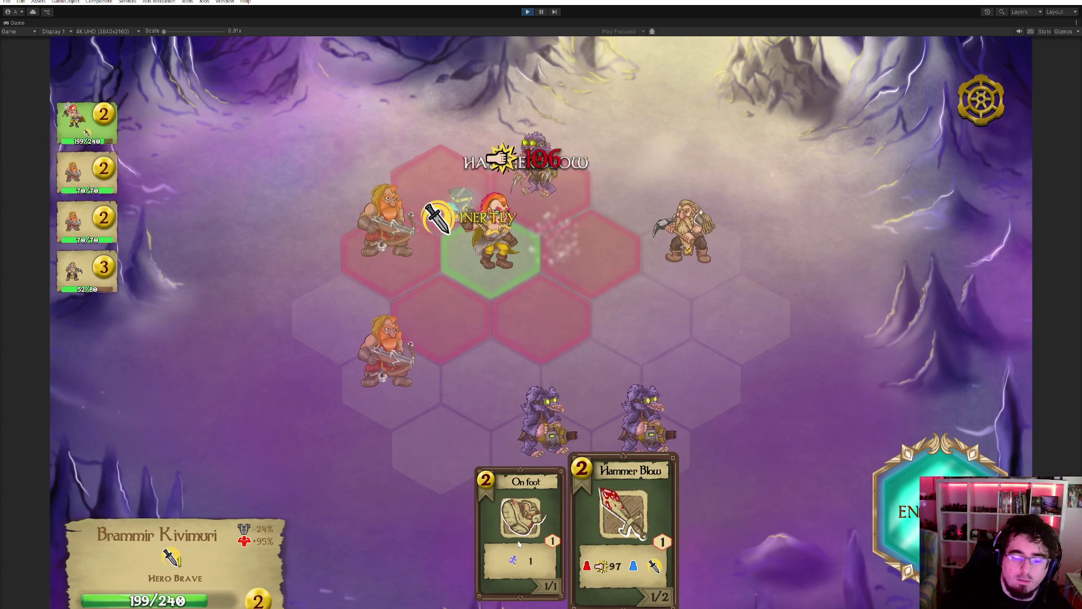
left_click(541, 316)
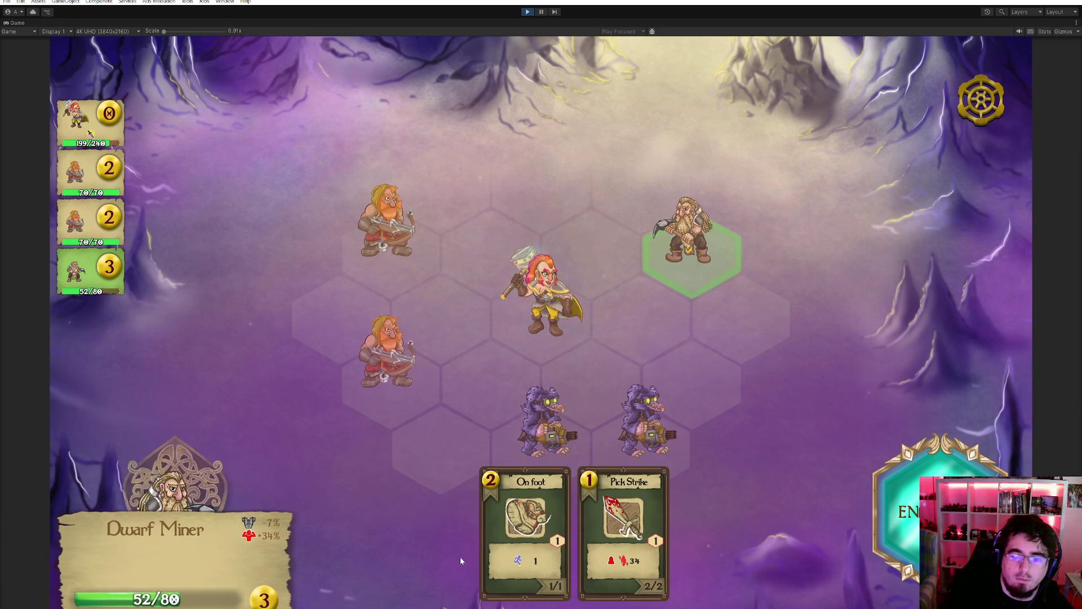
left_click(647, 191)
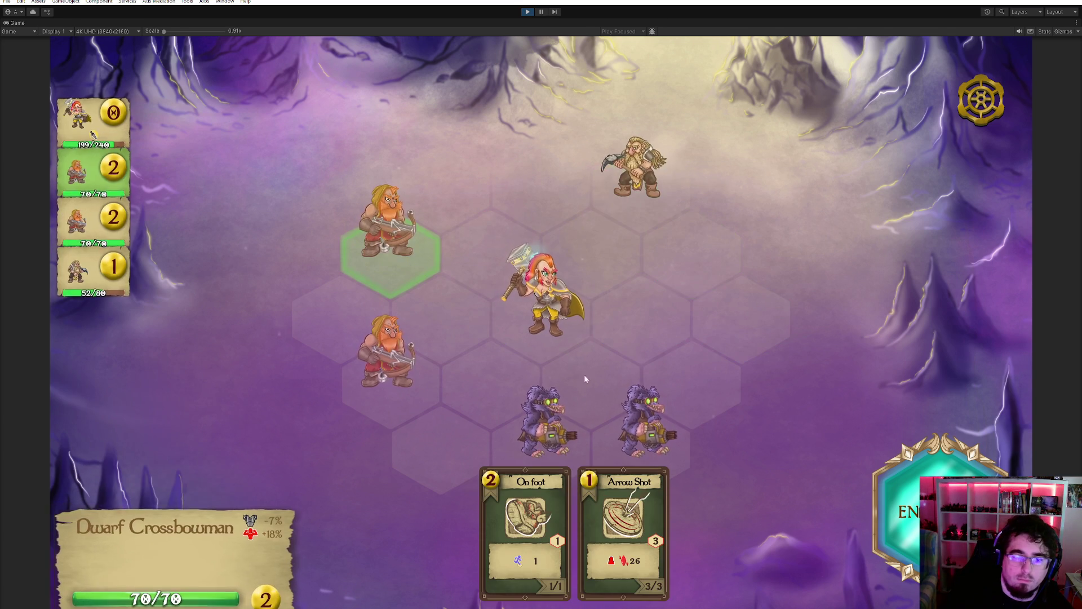
left_click(554, 431)
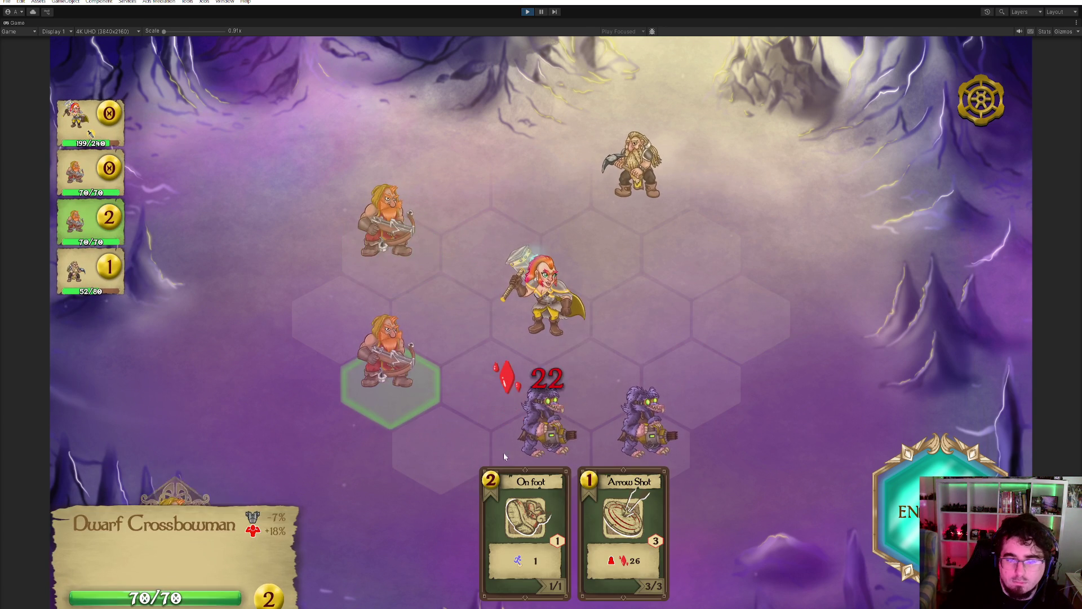
left_click(623, 524)
left_click(624, 406)
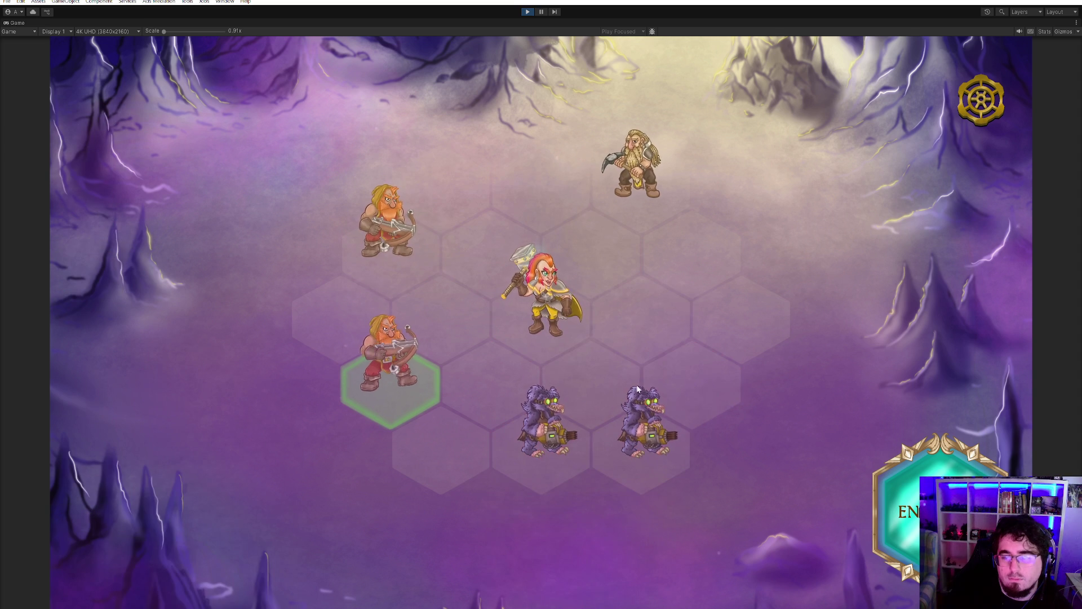
left_click(633, 355)
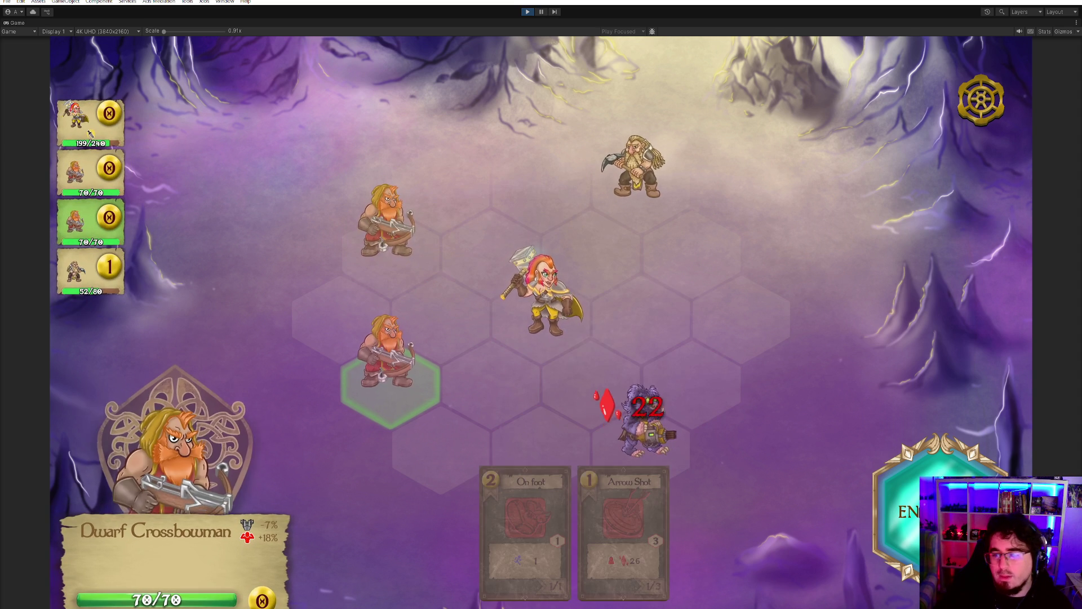
left_click(914, 543)
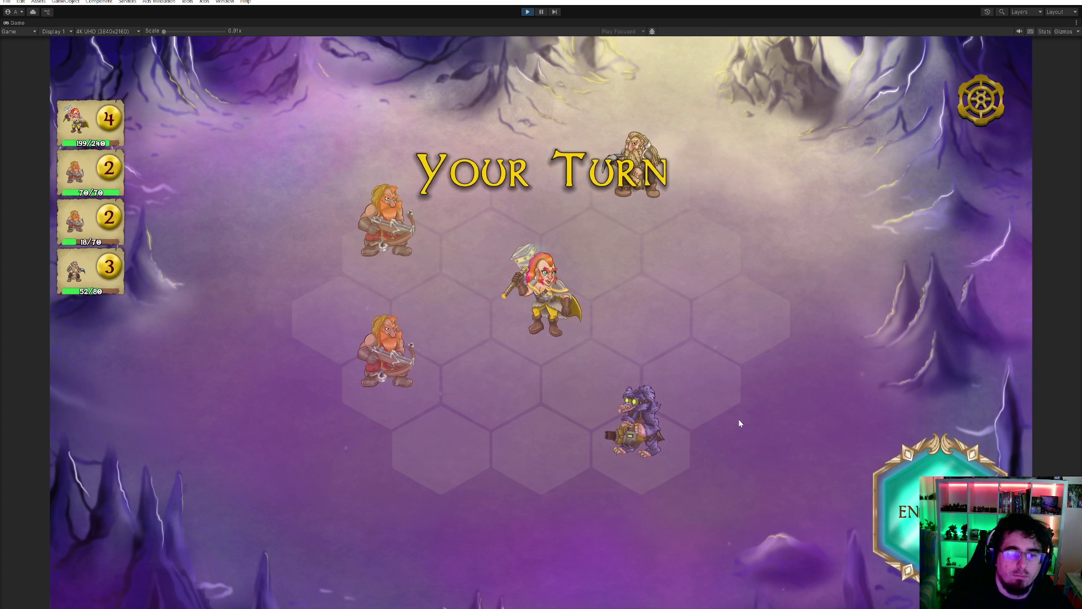
- Move Brammir Kivimuri beside the last kobold and finish it with Hammer Blow
left_click(551, 317)
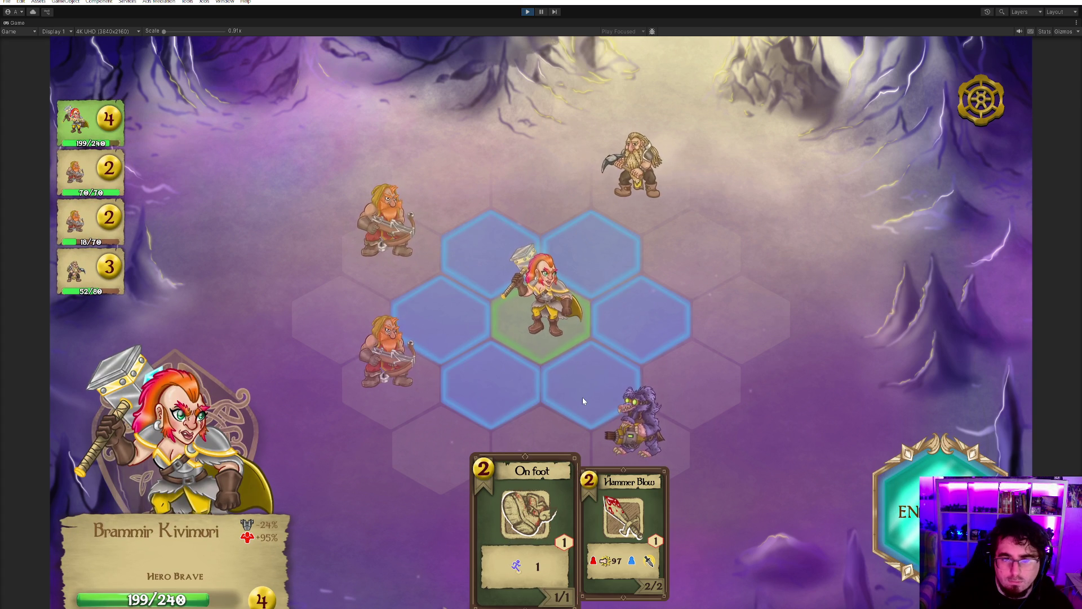
left_click(582, 396)
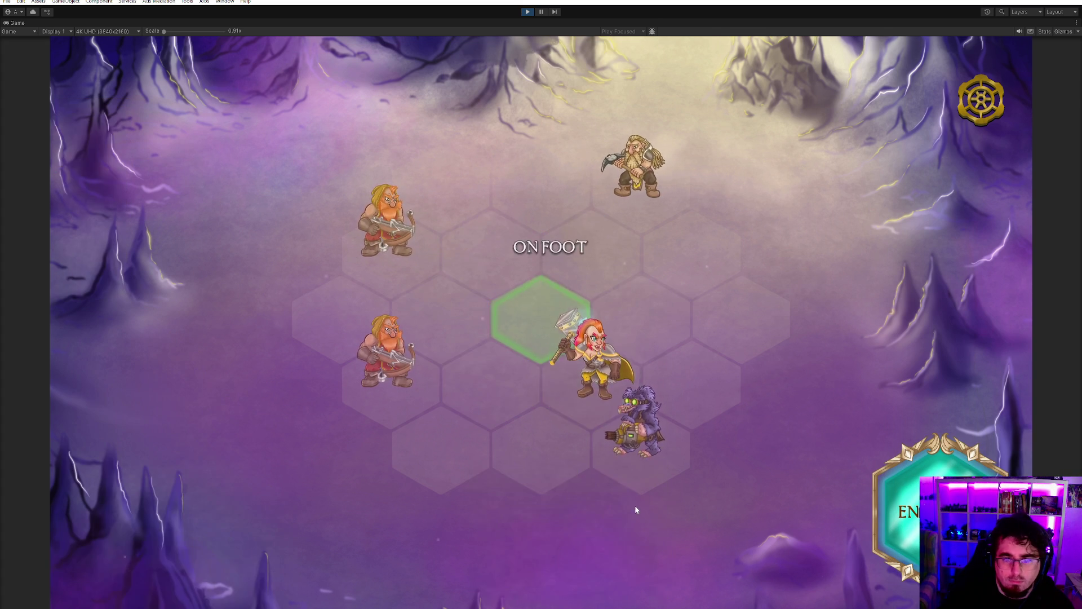
left_click(635, 505)
left_click(643, 407)
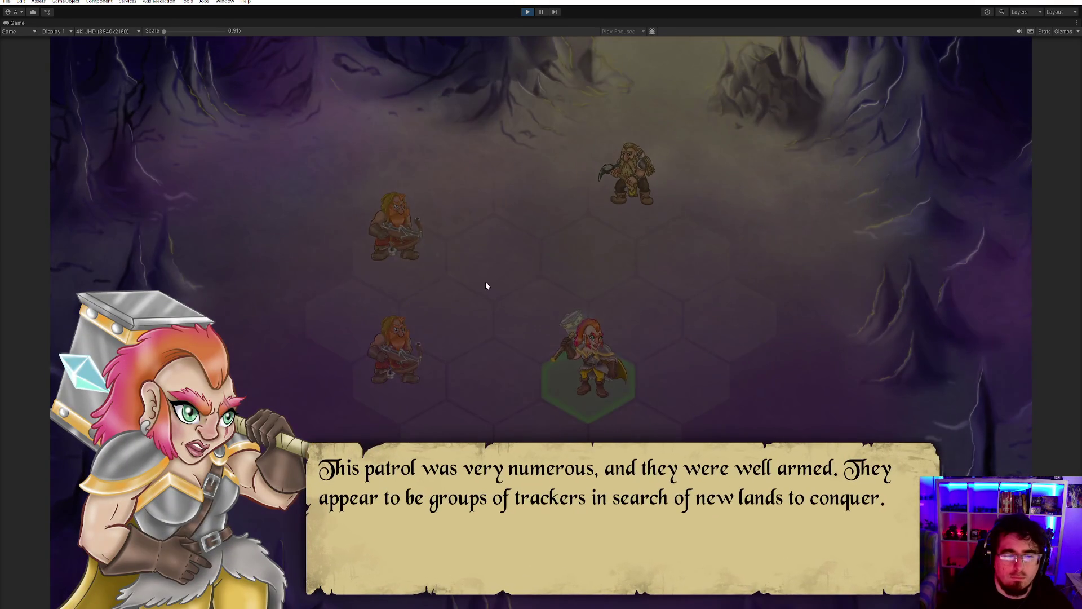
- Finish the cave battle dialogue, collect the Arrow Shot card reward, and start the forest battle
left_click(653, 375)
left_click(722, 493)
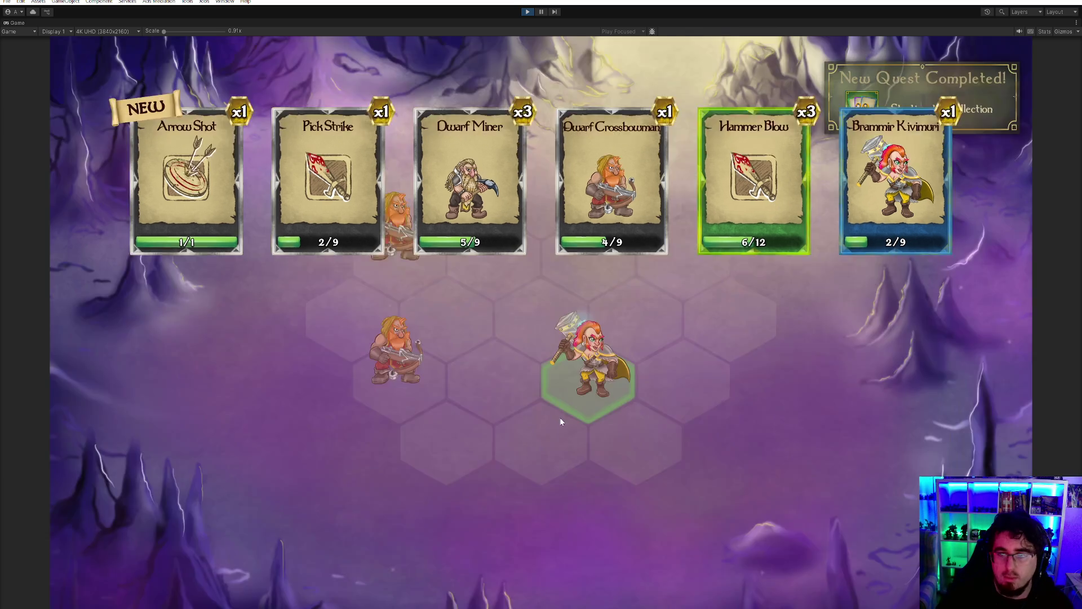
left_click(488, 321)
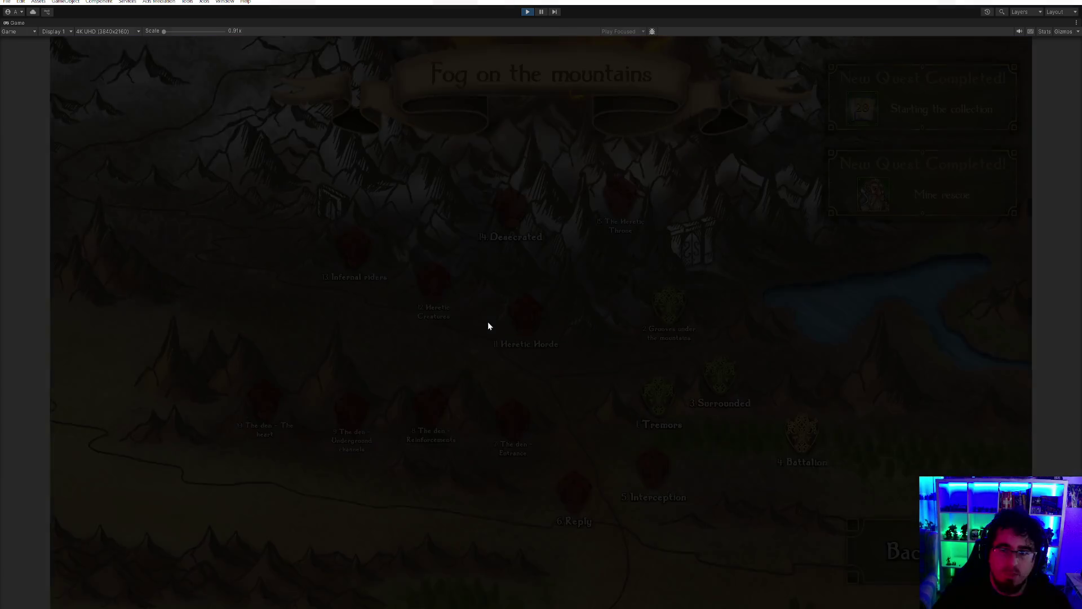
left_click(920, 170)
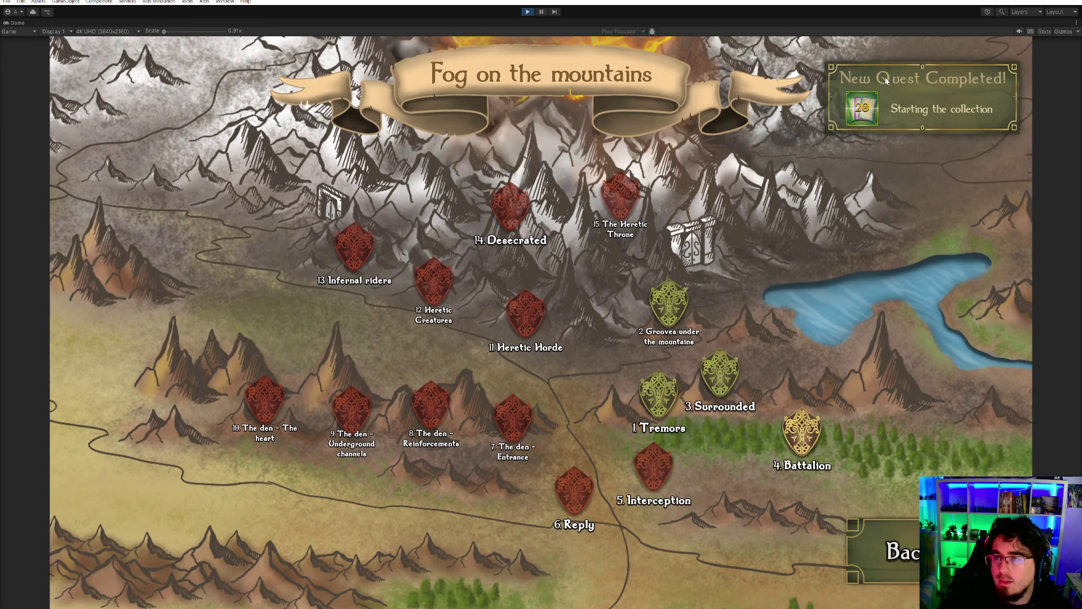
left_click(795, 422)
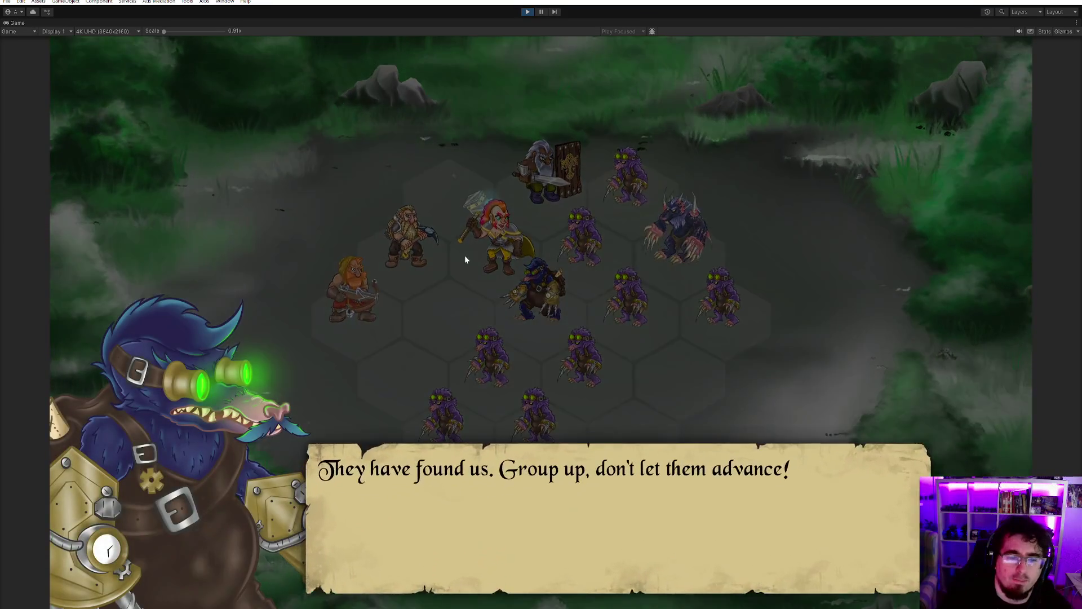
- Skip the opening dialogue and hit the Mole Explorer with Brammir's Thunderous Hammer Blow
left_click(442, 358)
left_click(444, 355)
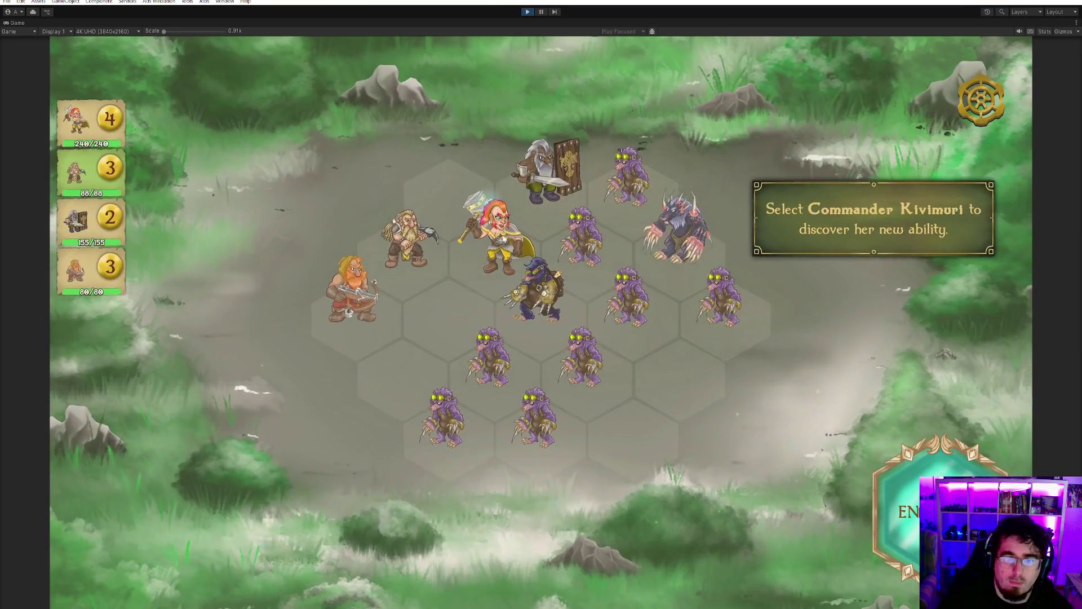
left_click(675, 542)
left_click(539, 293)
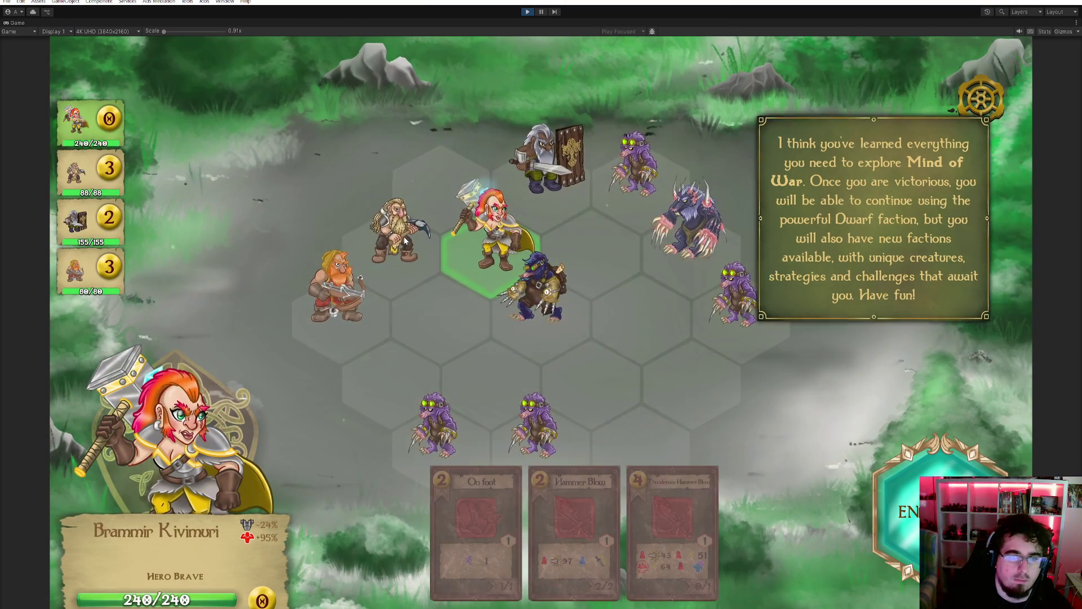
- Move the Dwarf Miner to Pick Strike a mole, then attack with Arrow Shot and Quick Lunge
left_click(405, 240)
left_click(404, 241)
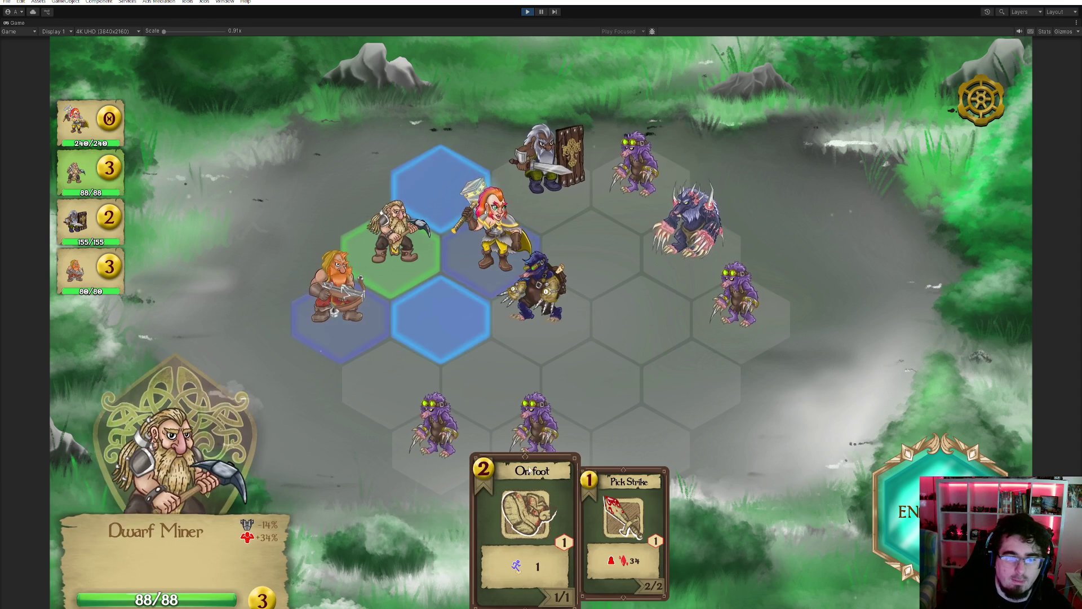
left_click(623, 530)
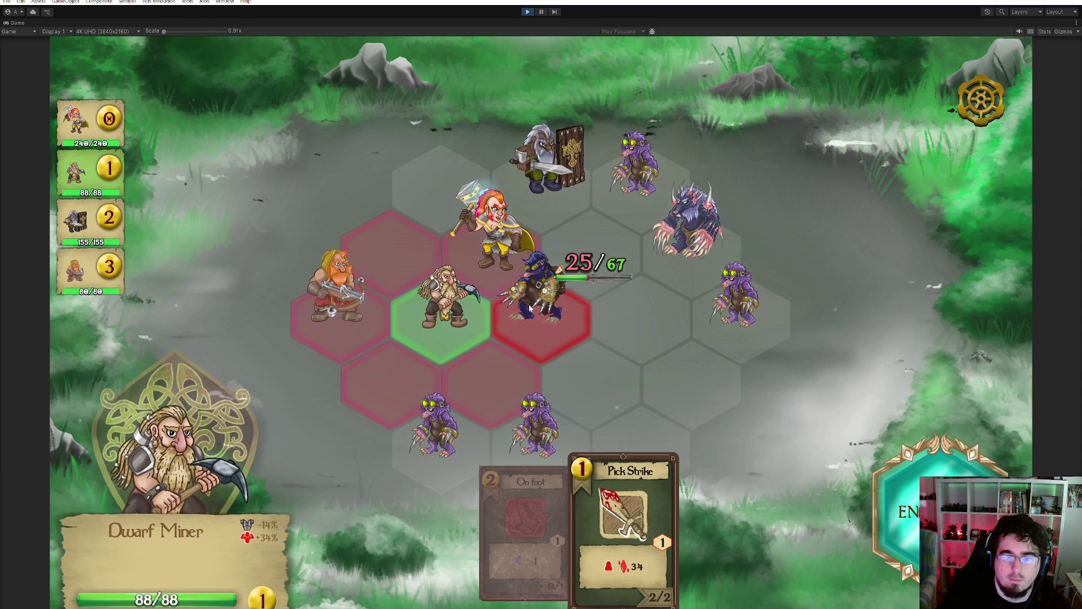
left_click(545, 312)
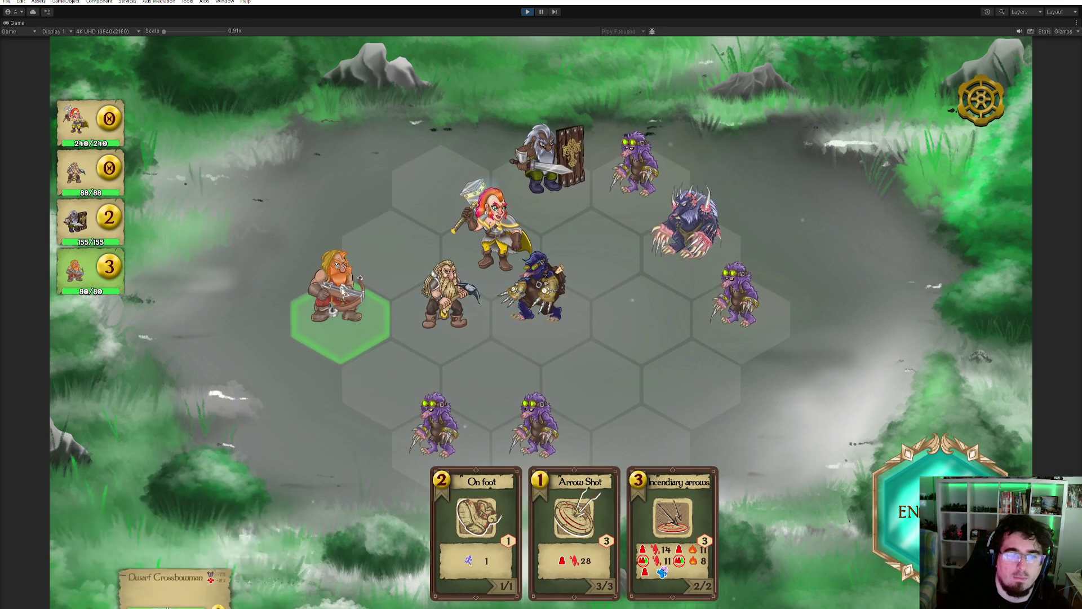
left_click(678, 481)
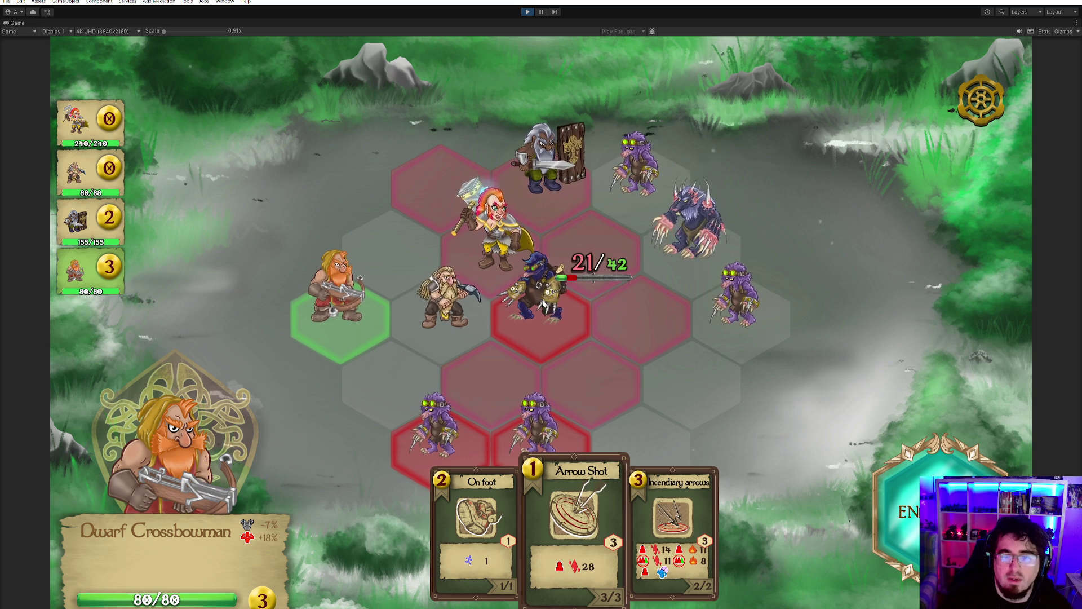
left_click(545, 305)
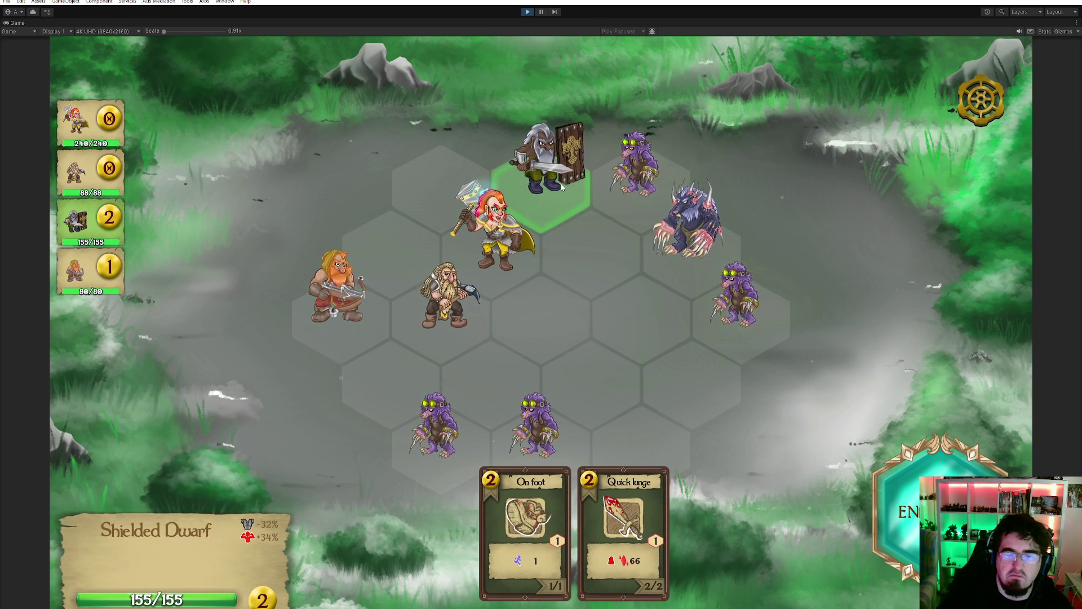
left_click(637, 169)
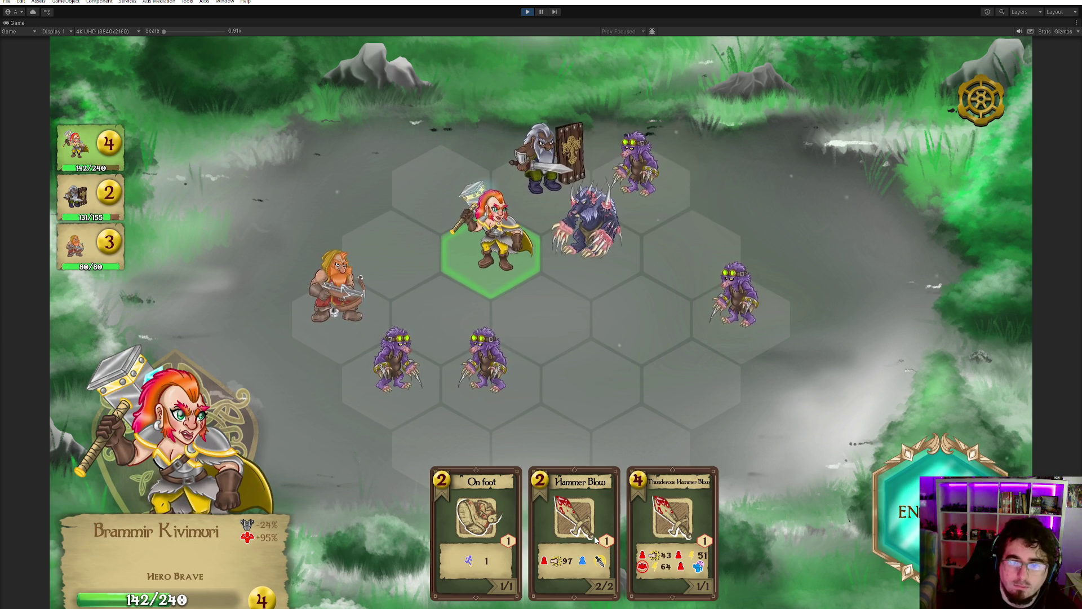
- Hit the spiked beast with Thunderous Hammer Blow, then Quick lunge it with the Shielded Dwarf
left_click(670, 524)
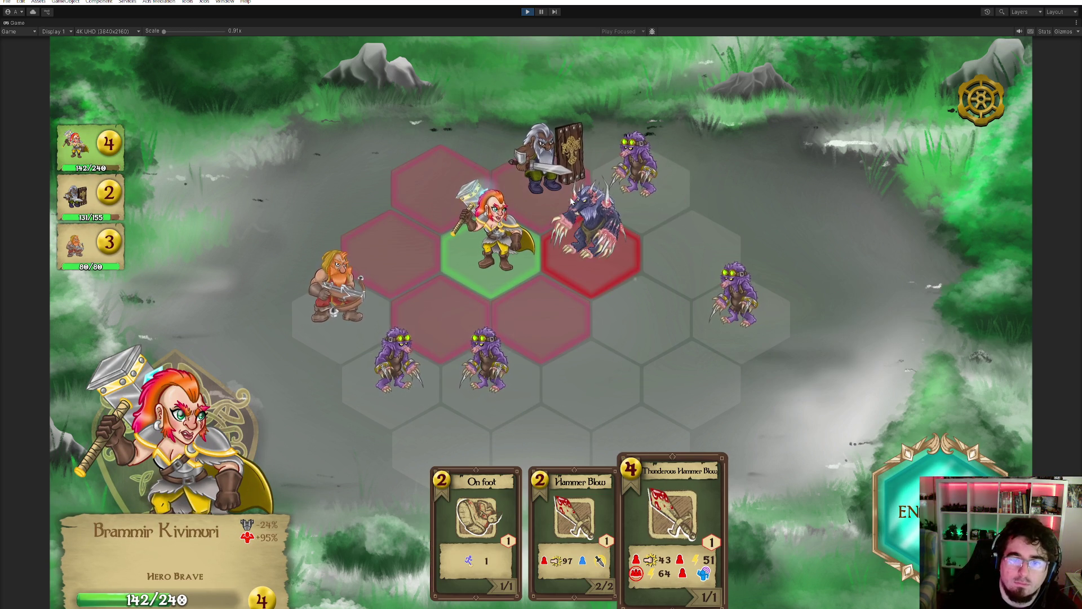
left_click(608, 233)
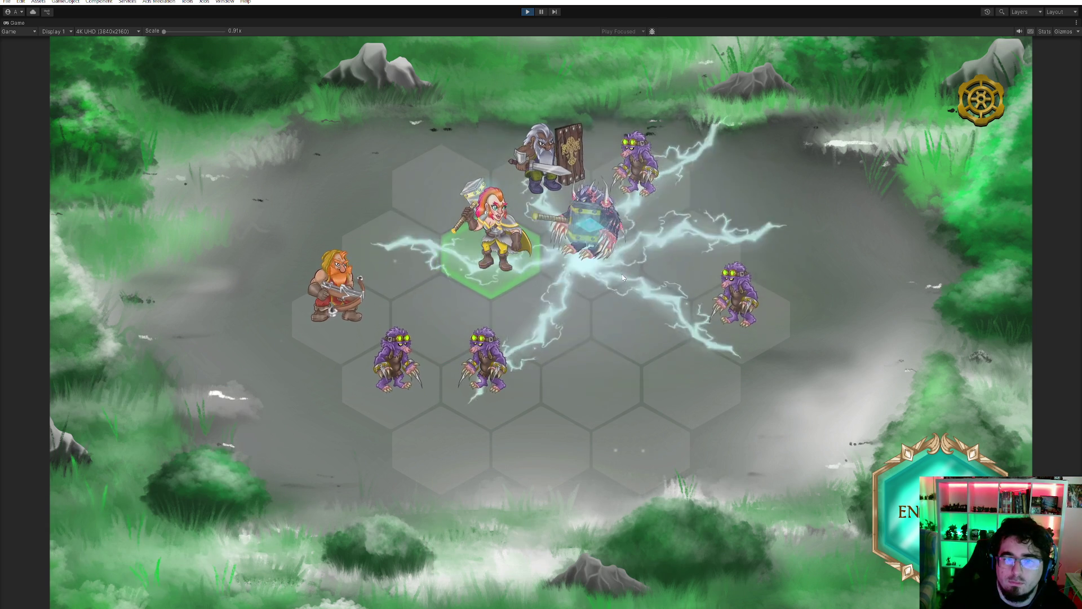
left_click(623, 518)
left_click(589, 242)
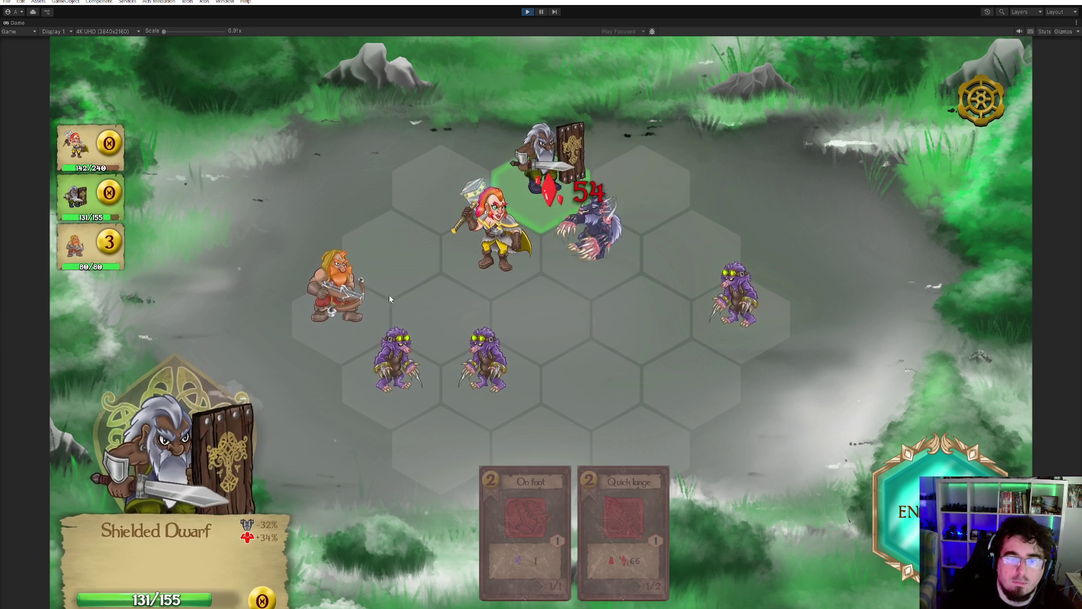
- Move the crossbowman beside Brammir, shoot the nearby mole with Arrow Shot, and end the turn
left_click(584, 540)
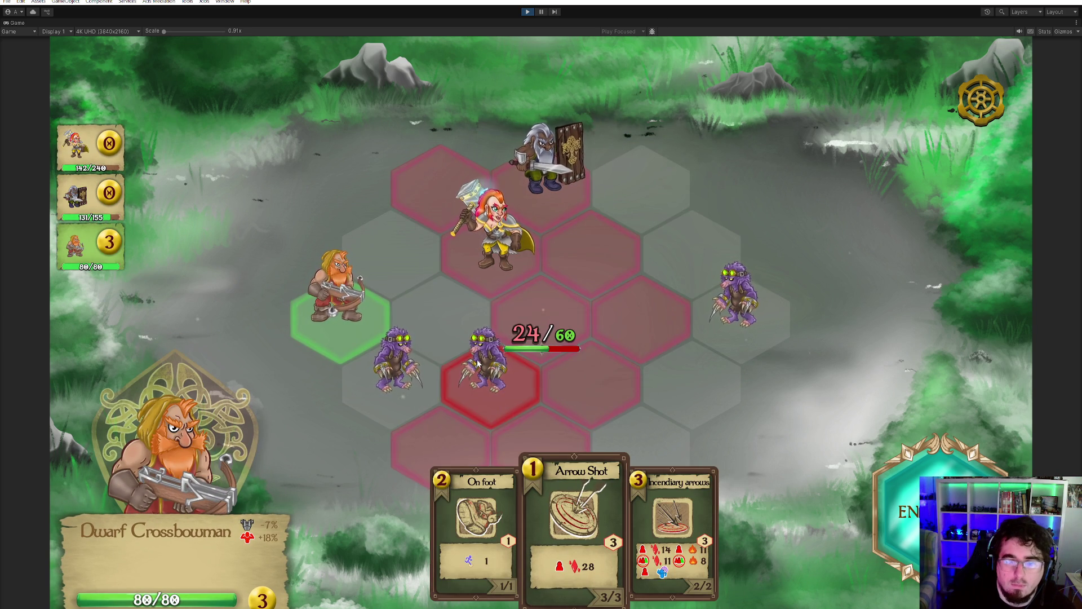
left_click(476, 518)
left_click(388, 250)
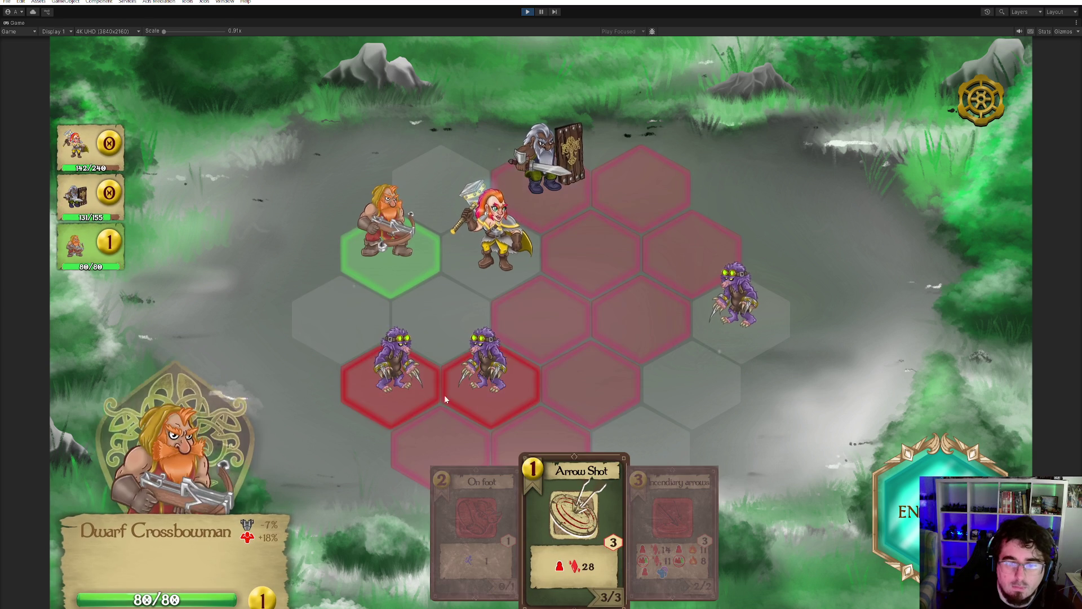
left_click(493, 371)
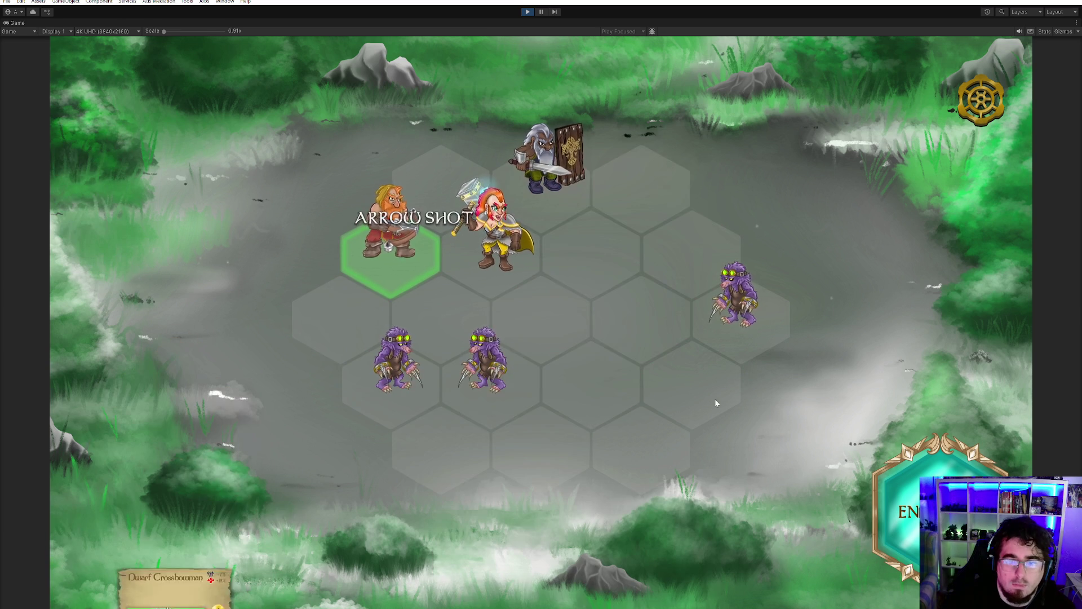
left_click(879, 457)
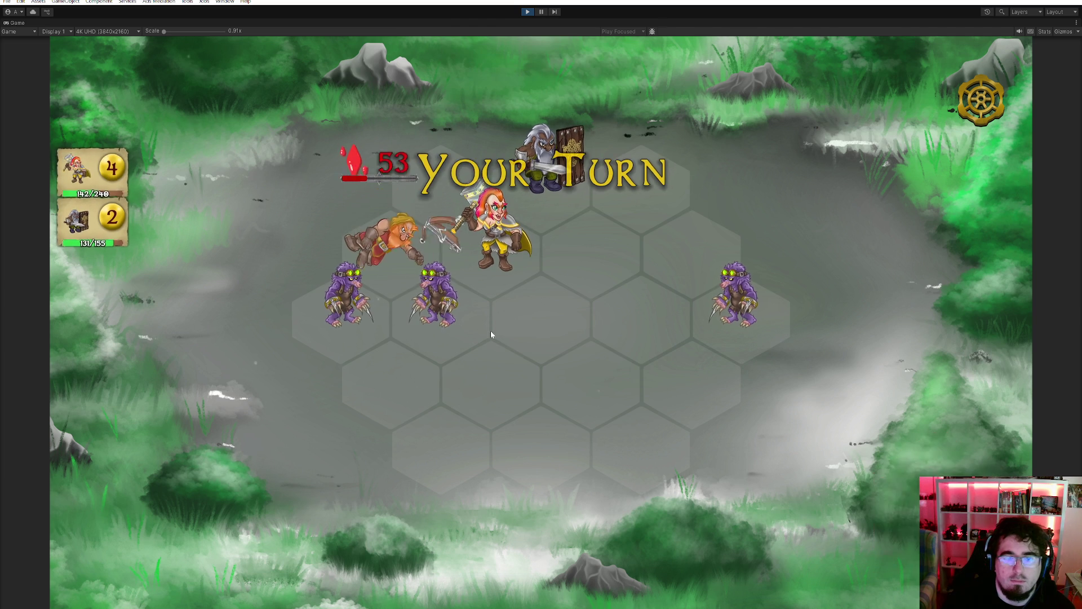
- Strike the adjacent moles with another Thunderous Hammer Blow, then select the Shielded Dwarf
left_click(636, 541)
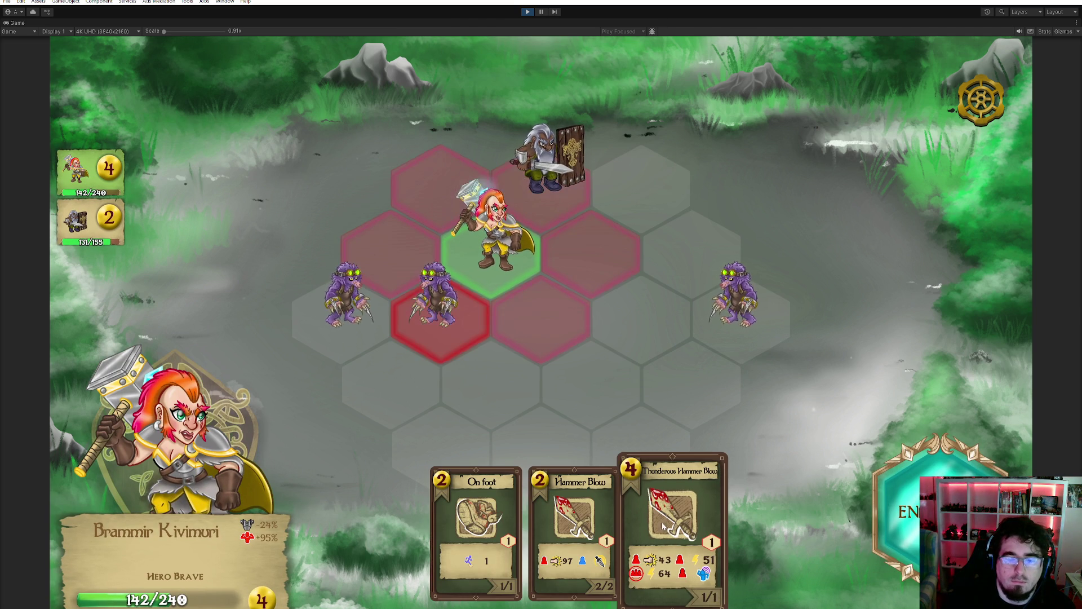
left_click(441, 310)
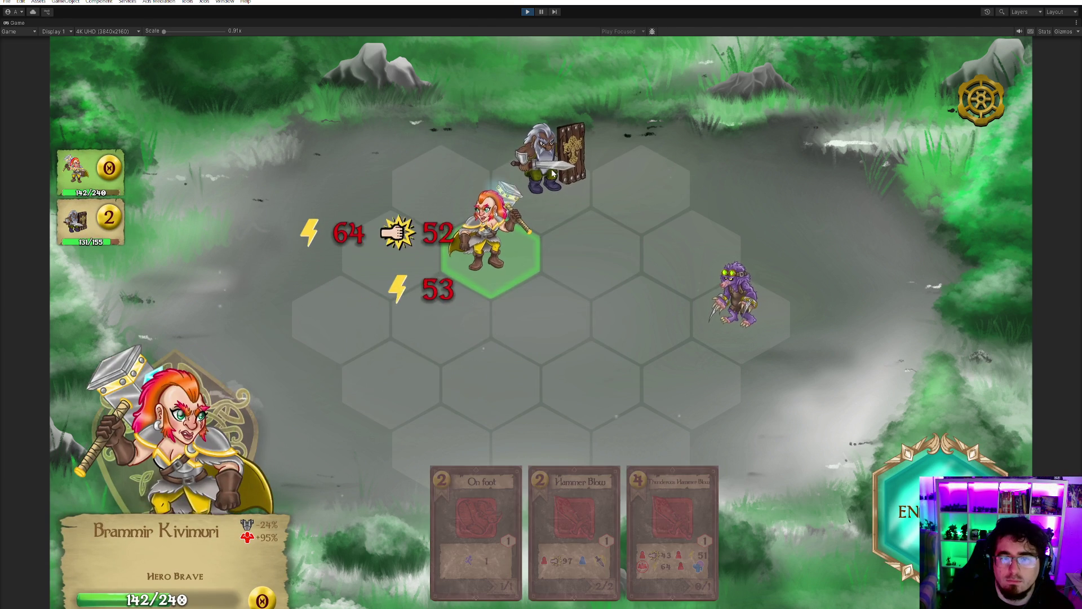
left_click(570, 189)
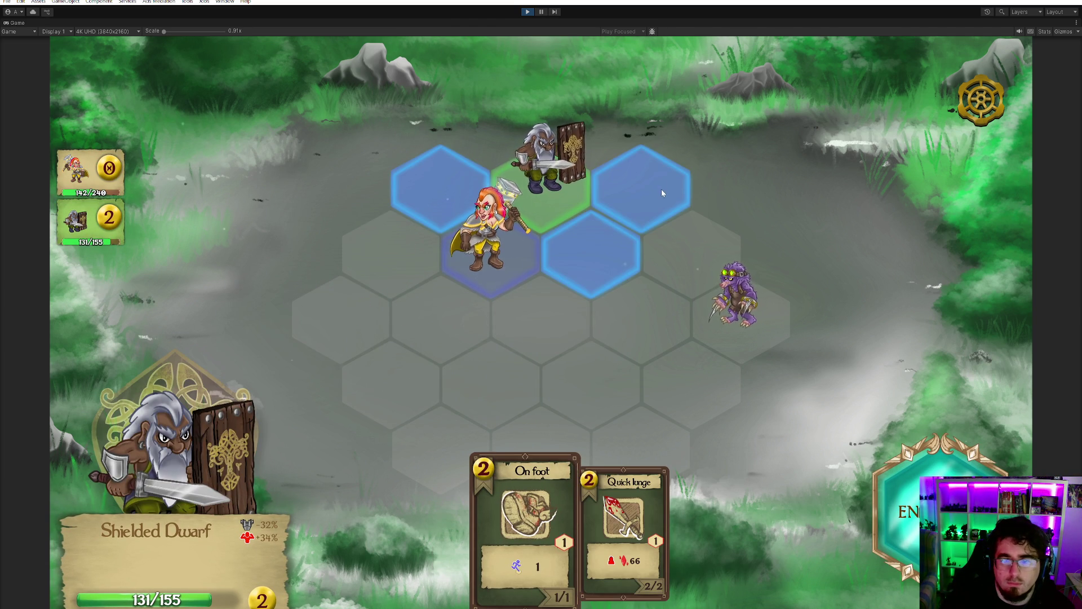
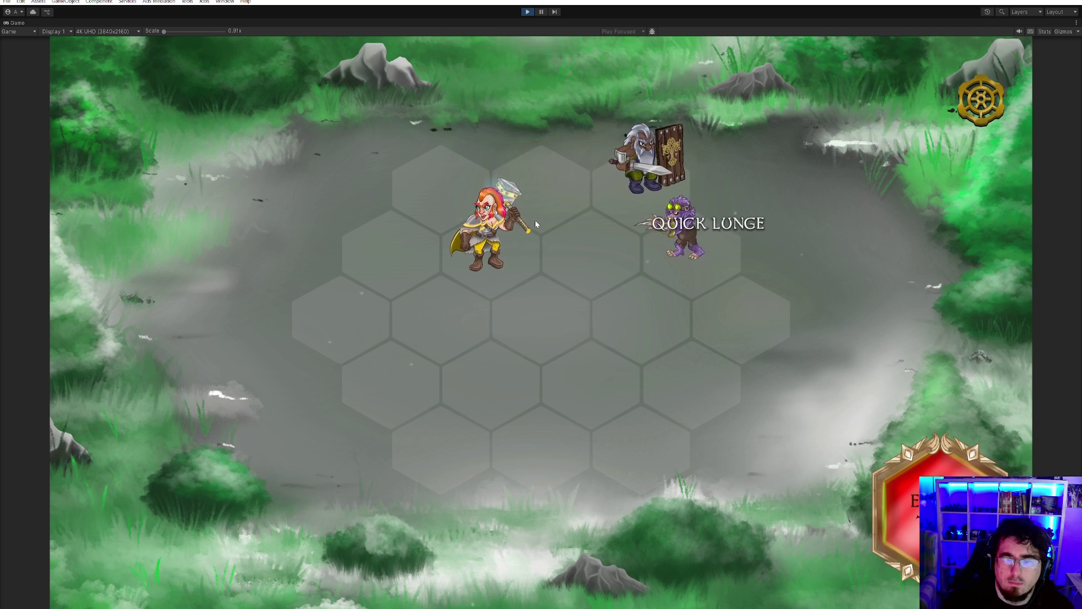
- Play On foot to move Brammir one hex right, then Hammer Blow the purple mole to win
left_click(476, 524)
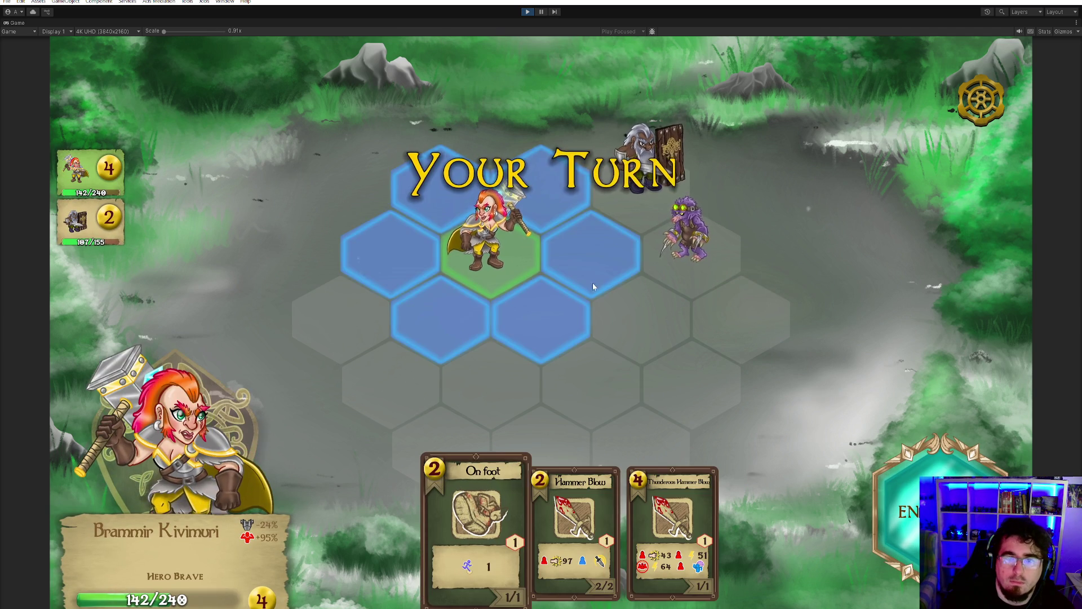
left_click(591, 254)
left_click(574, 524)
left_click(664, 227)
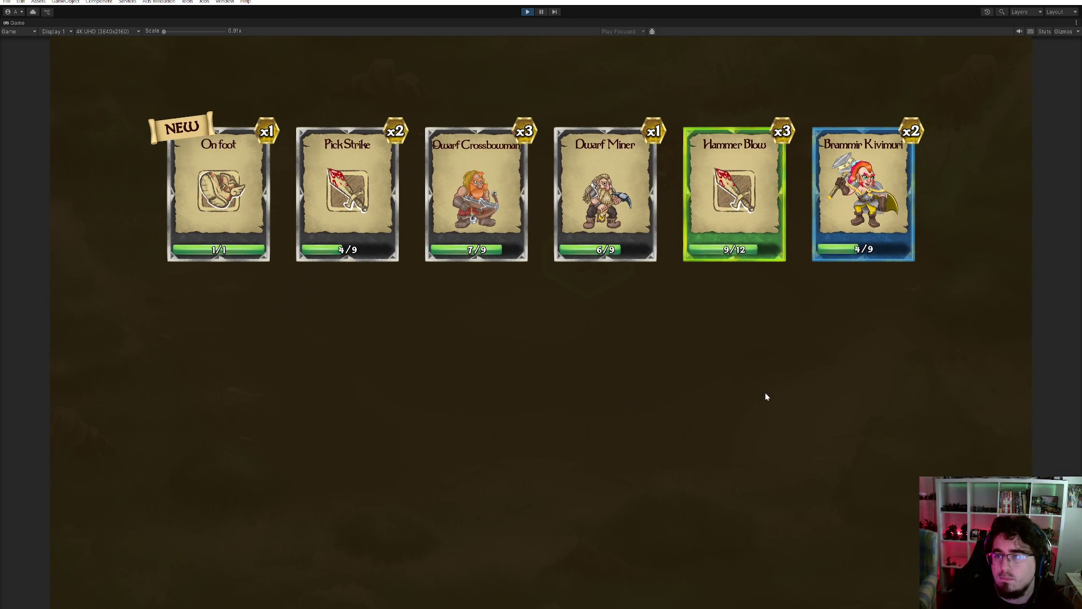
- Return to the campaign map, open the Interception deployment, and try a locked dwarf unit
left_click(664, 356)
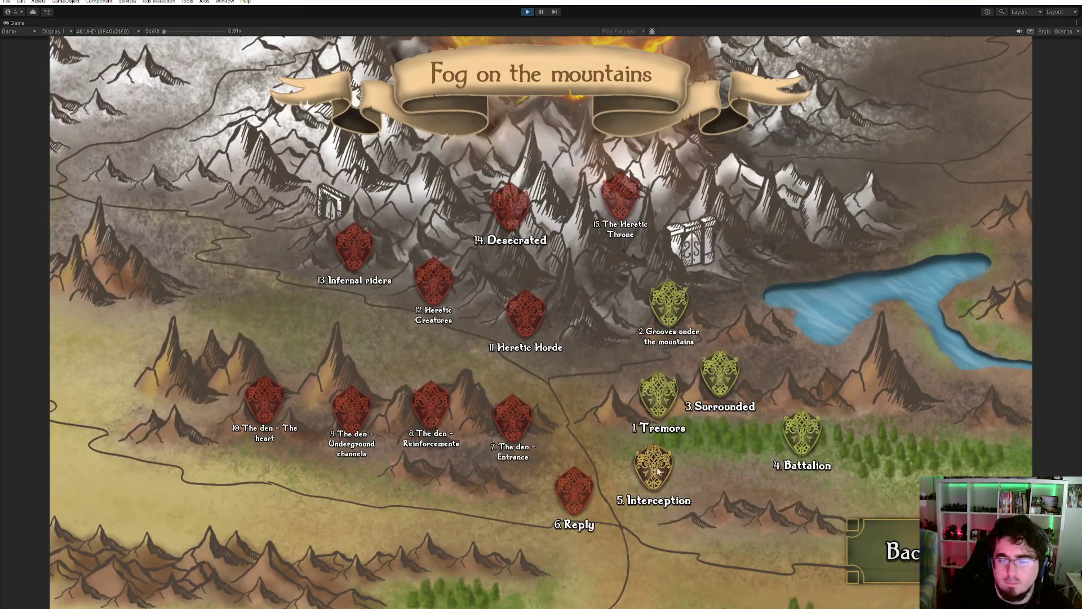
left_click(658, 472)
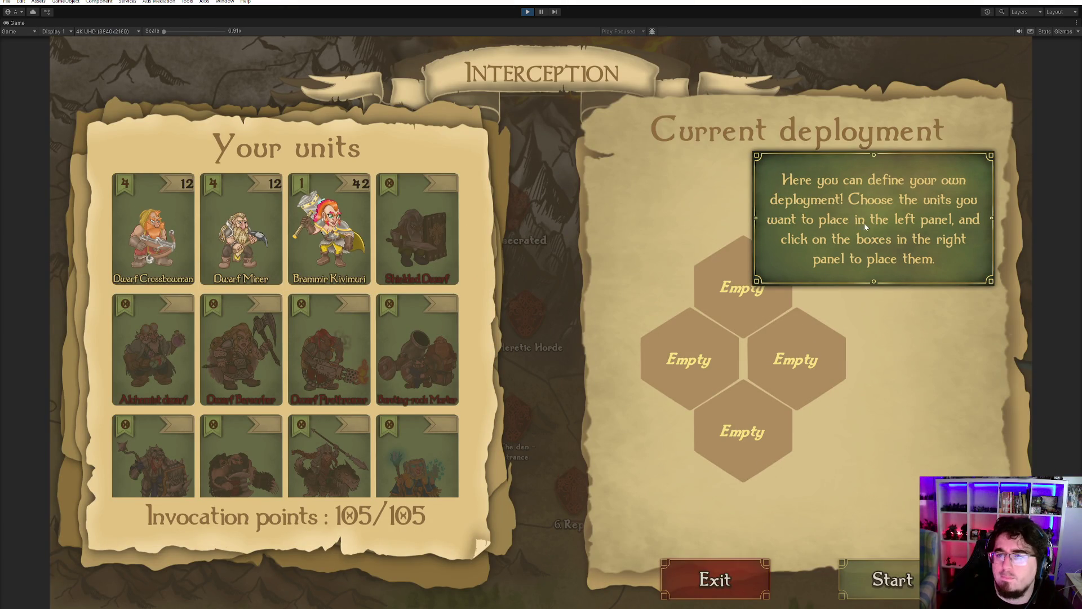
left_click(414, 248)
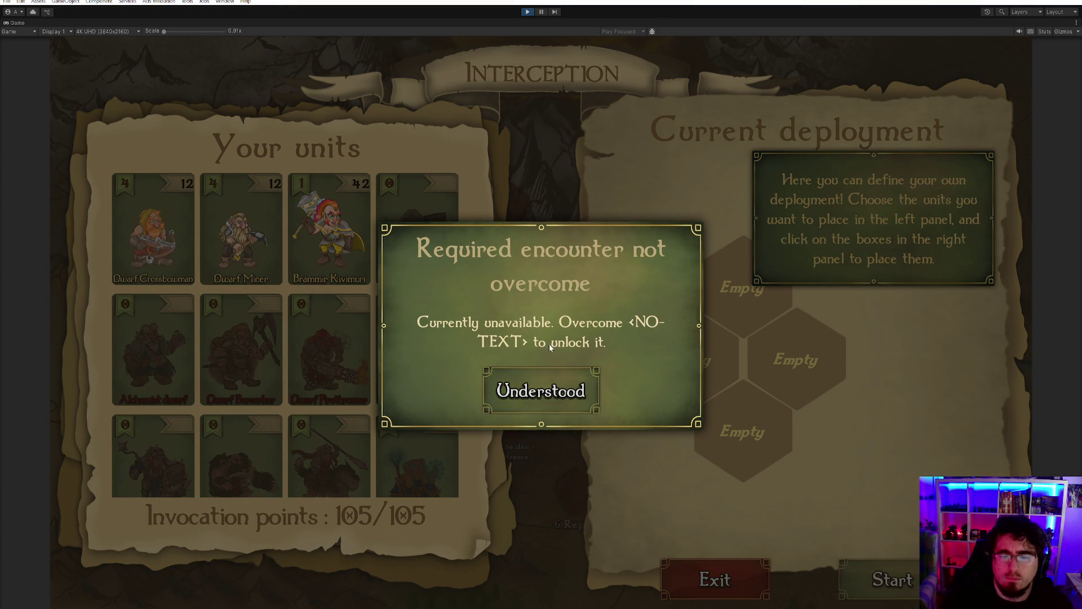
left_click(559, 392)
- Try another locked unit, choose Brammir Kivimuri, and restore the full editor layout
left_click(435, 340)
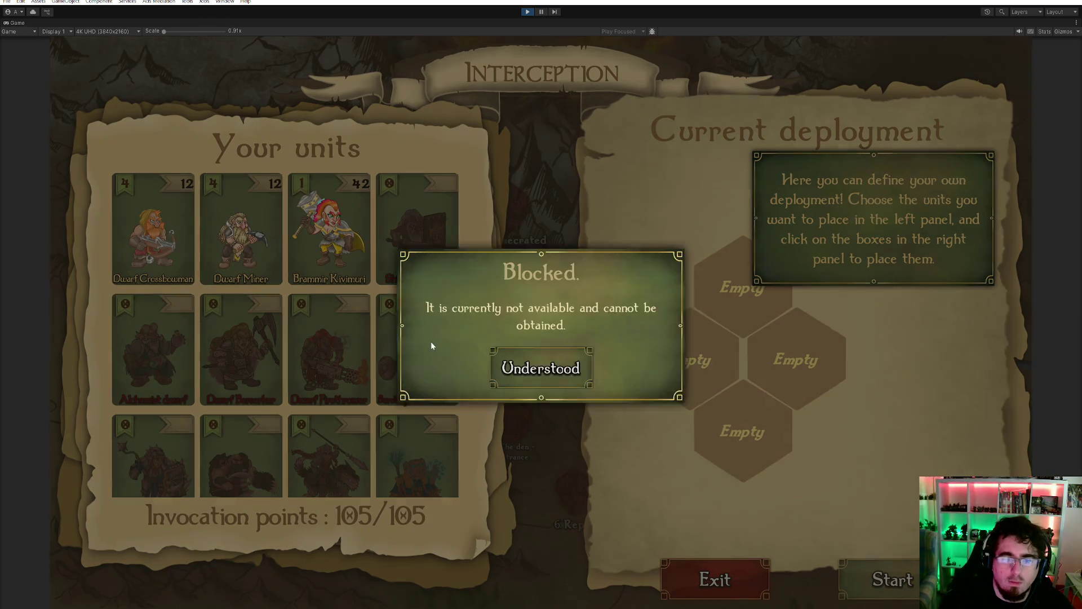
left_click(542, 366)
left_click(436, 227)
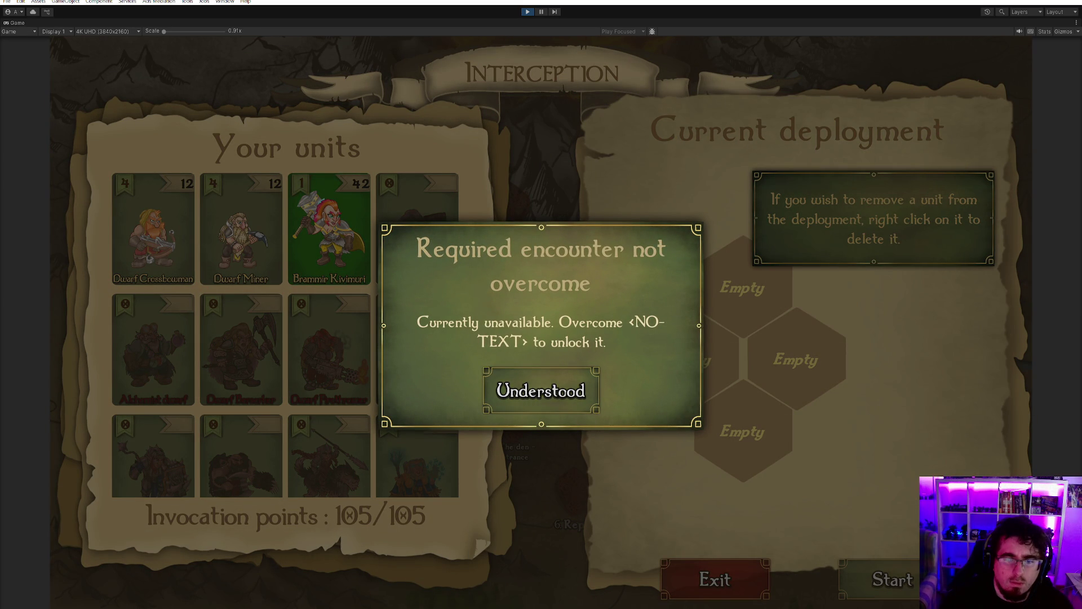
double_click(17, 25)
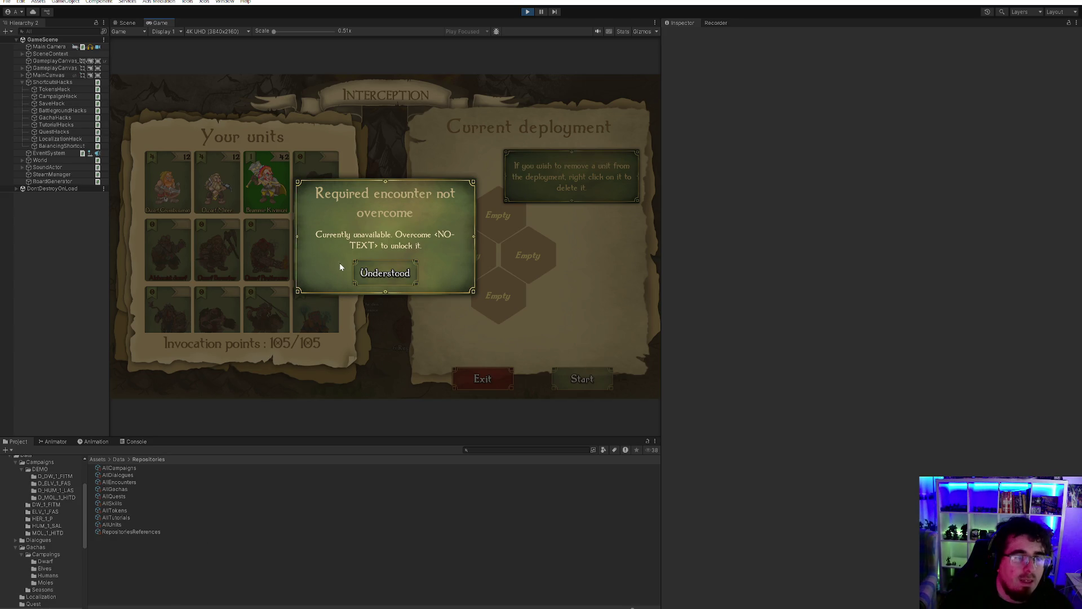
- Glance at the Console and Project browser, then stop play mode
left_click(124, 444)
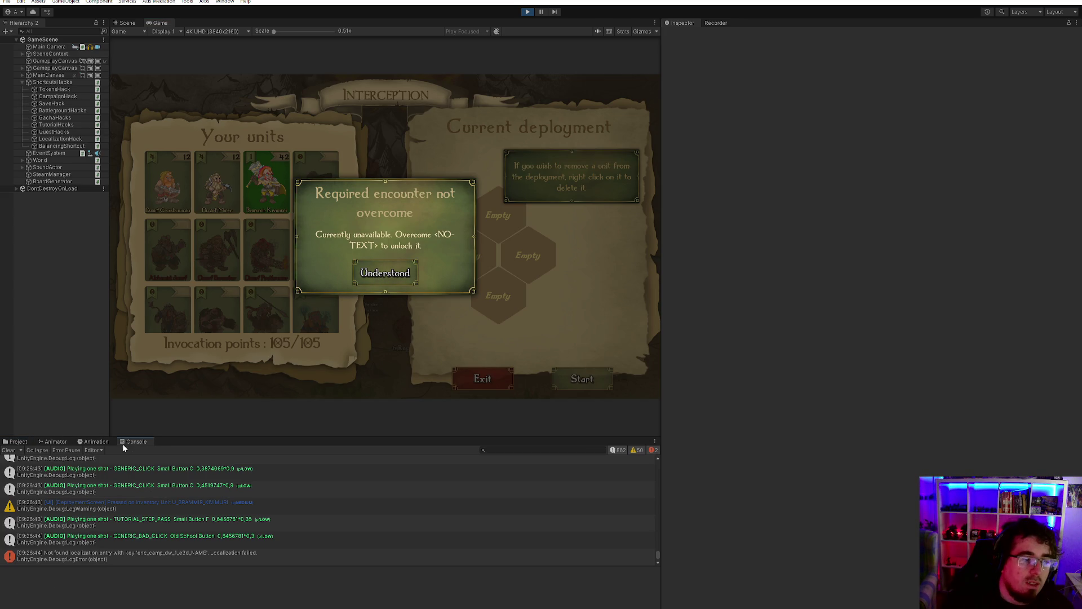
left_click(19, 442)
scroll(33, 473, "up", 5)
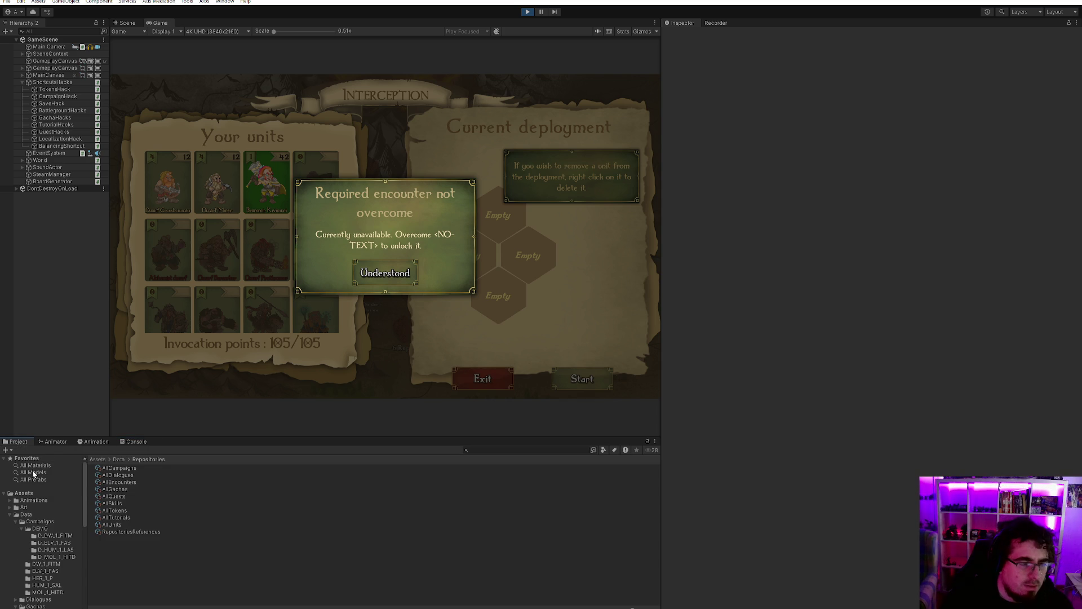
left_click(527, 12)
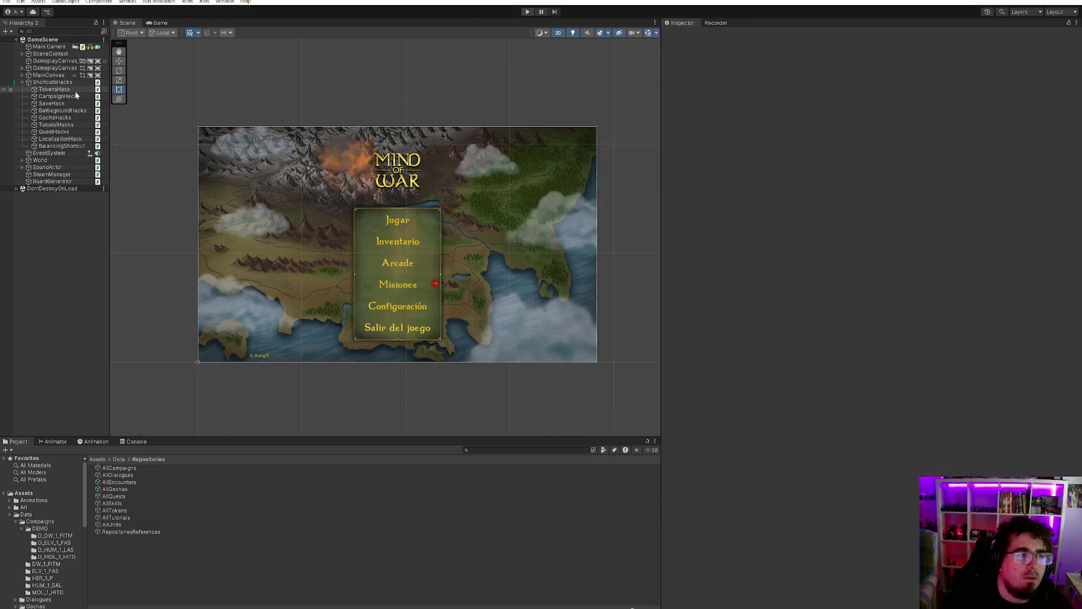
- Run Check tokens assignment on TokensHack and open the NullReferenceException's failing line in code
left_click(59, 97)
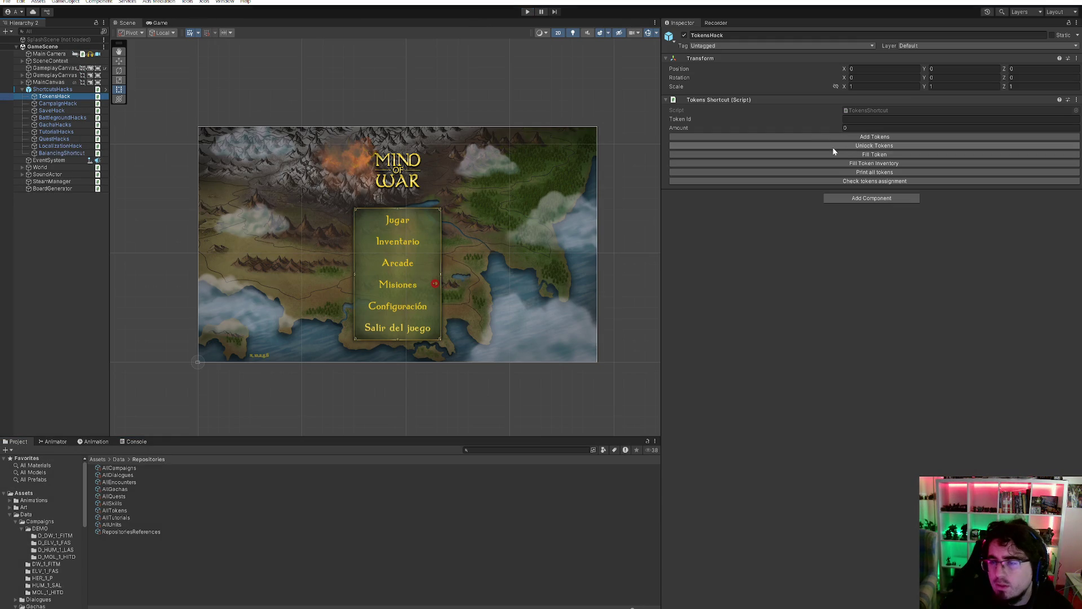
left_click(883, 181)
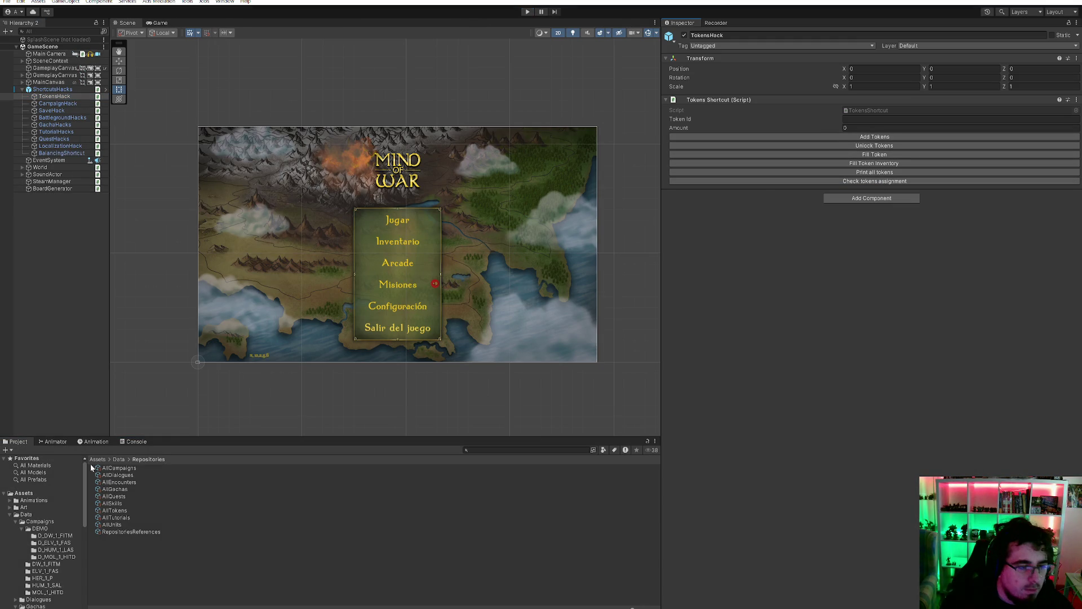
left_click(145, 441)
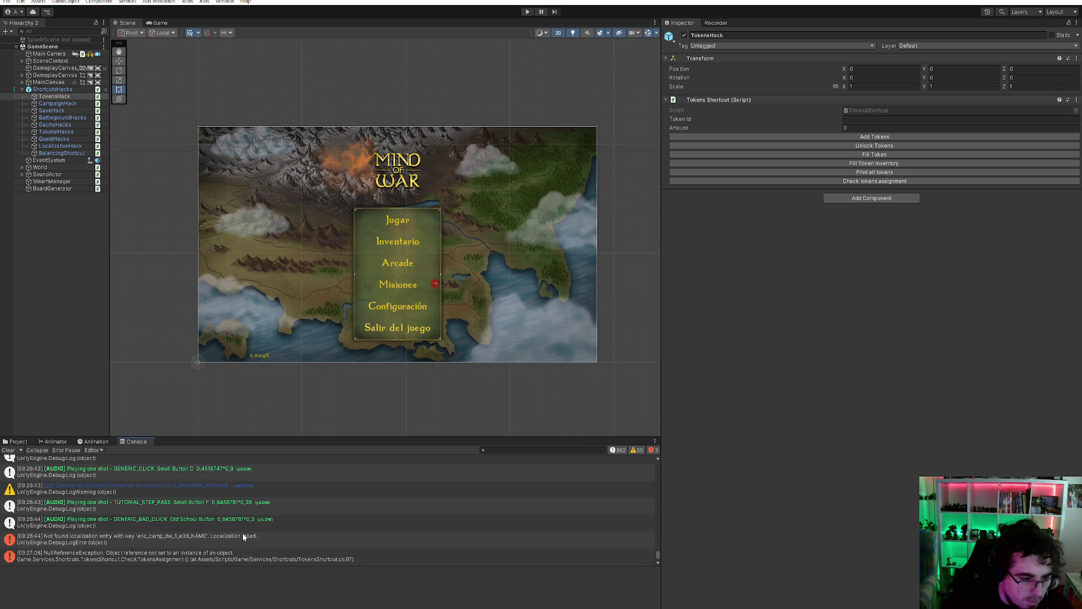
left_click(169, 556)
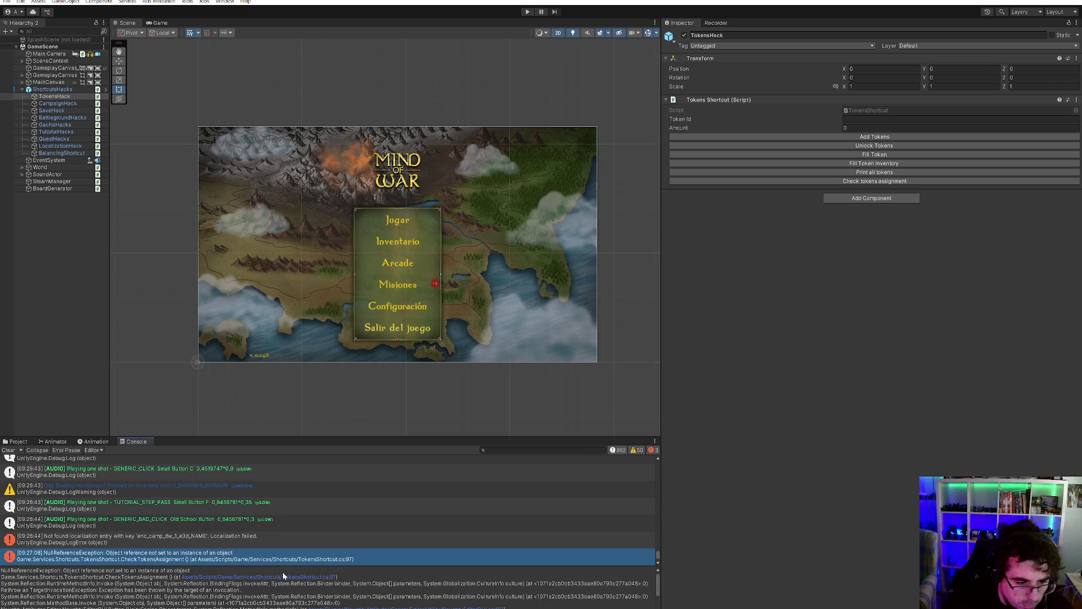
left_click(312, 579)
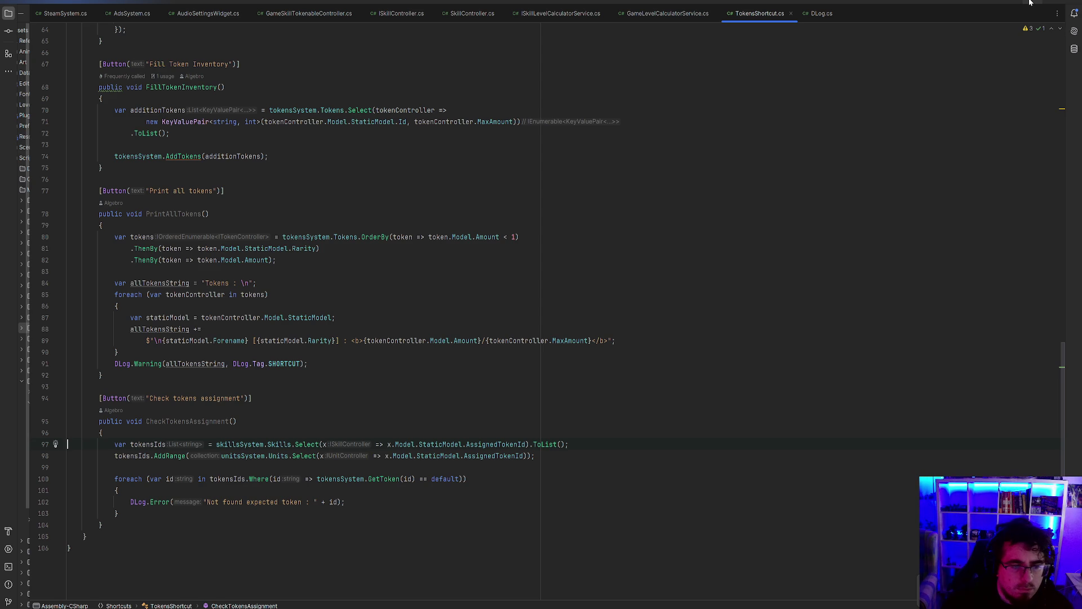
left_click(1029, 3)
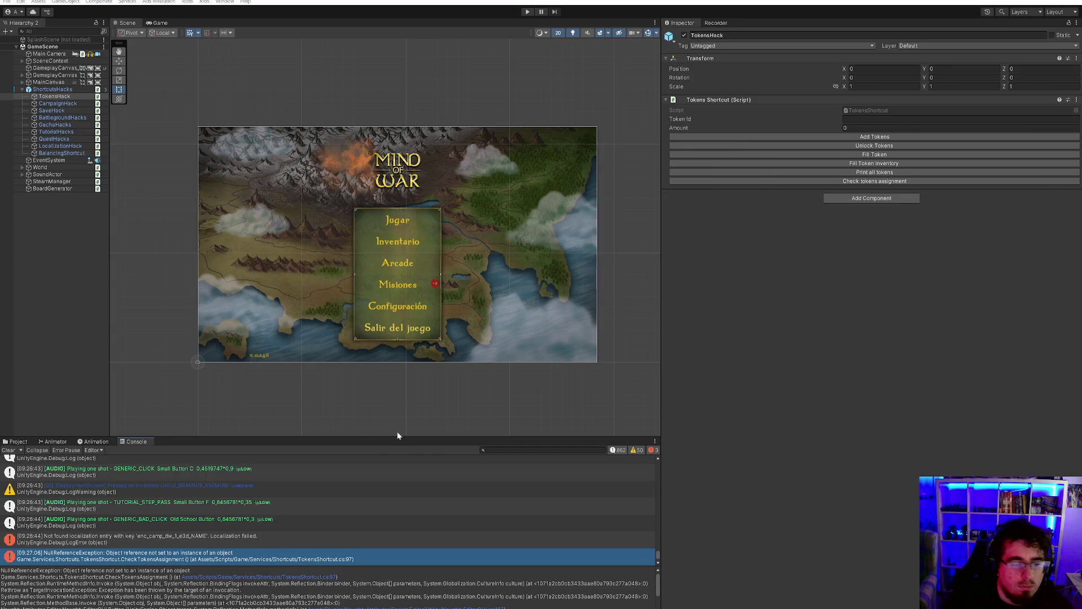
- Check the missing localization entry error, then browse the Project window to the Tokens data folder
left_click(268, 539)
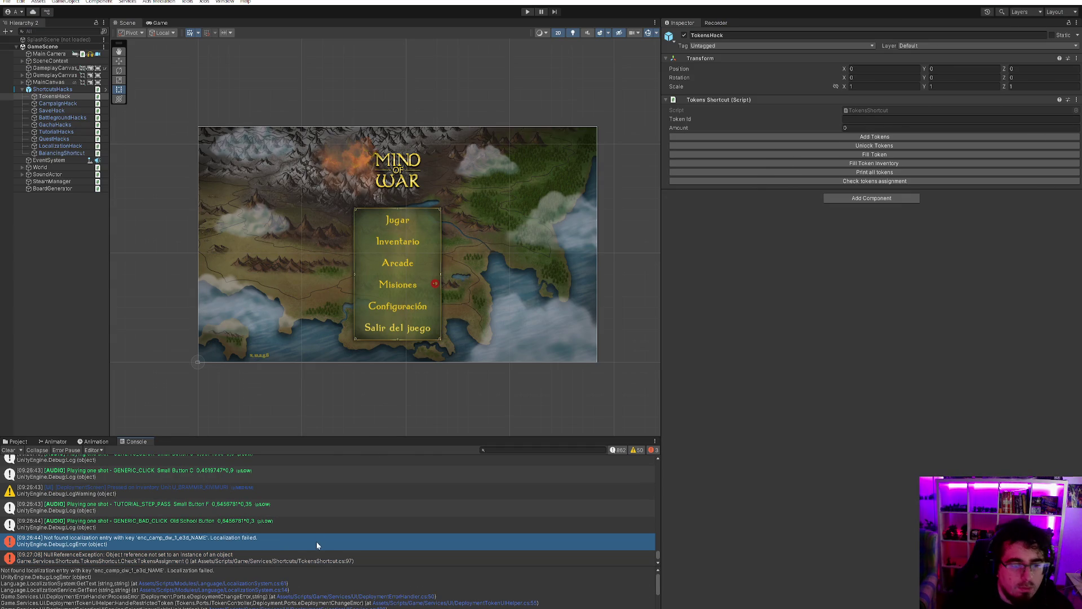
scroll(317, 541, "down", 1)
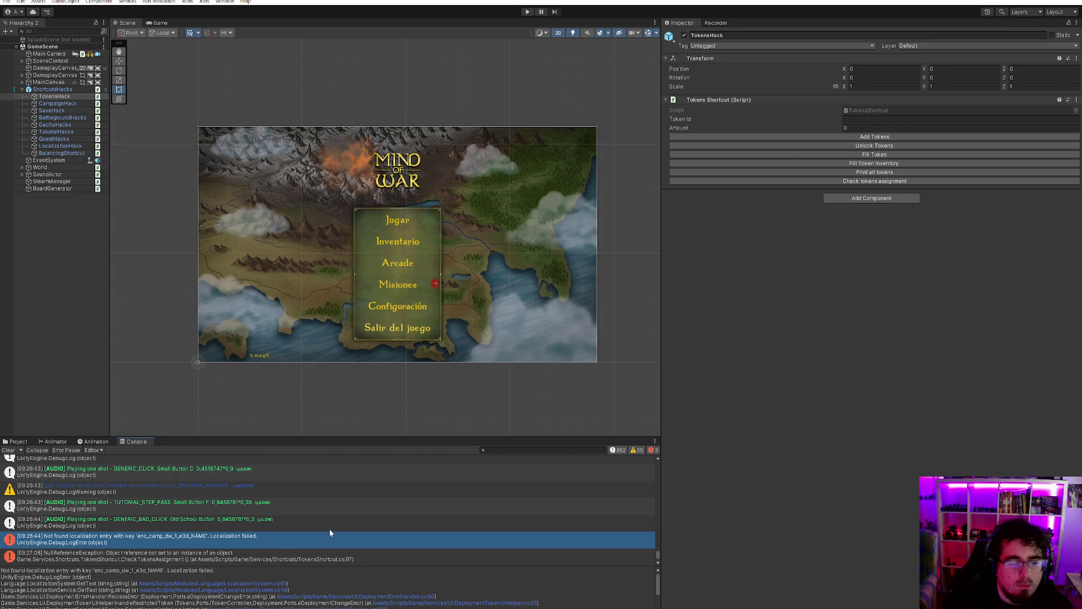
left_click(24, 442)
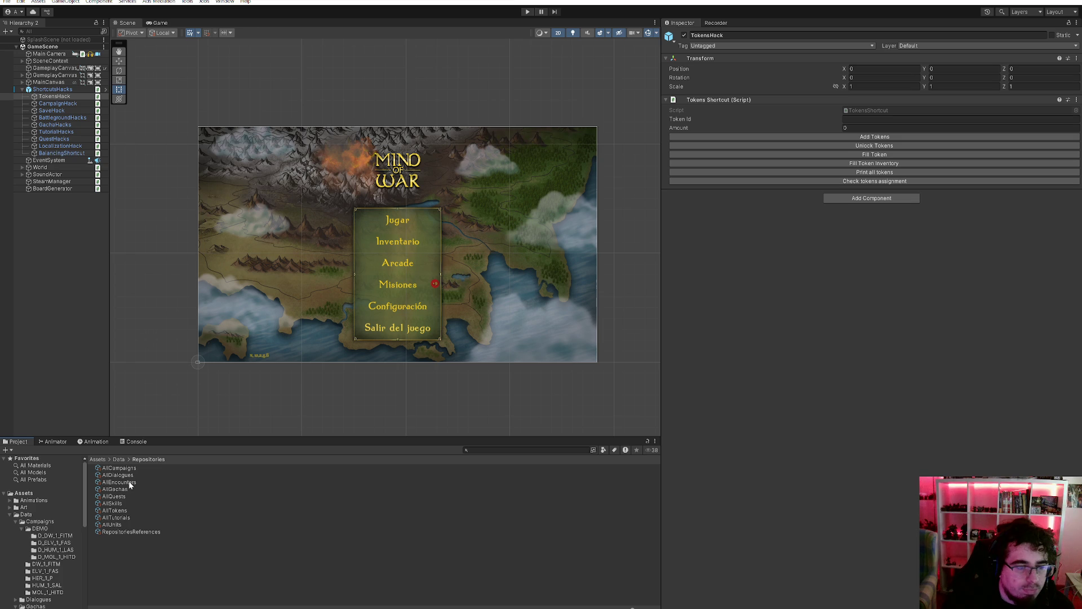
scroll(46, 532, "down", 3)
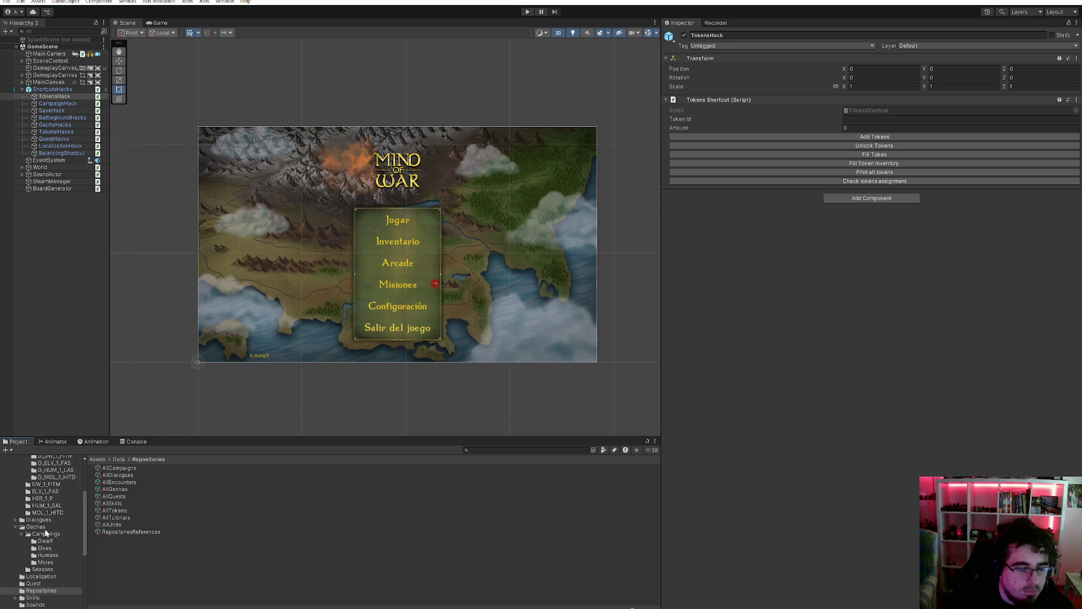
scroll(45, 533, "down", 1)
left_click(39, 583)
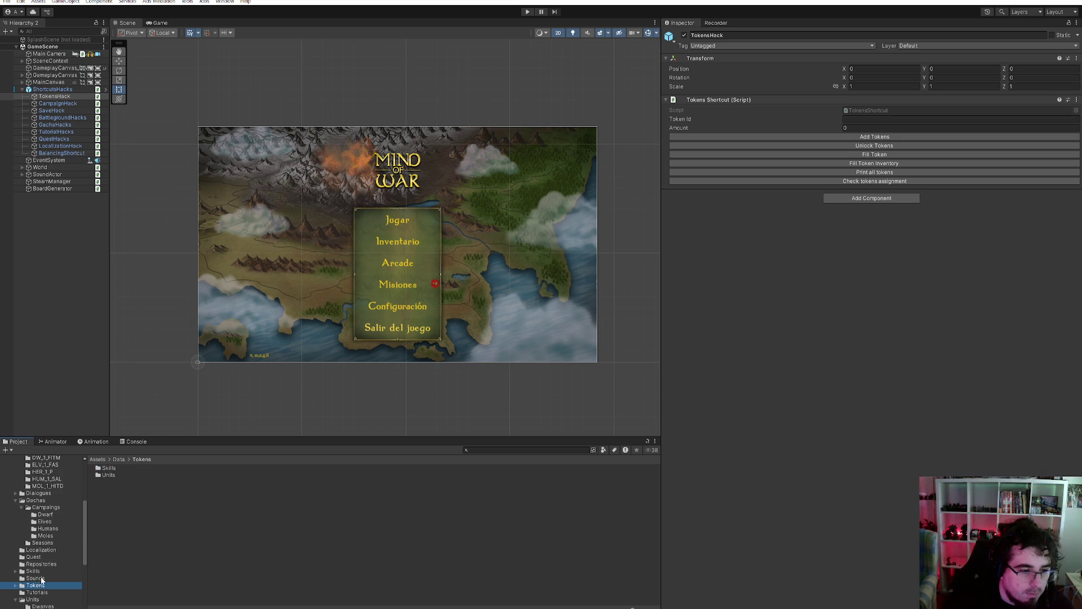
scroll(48, 592, "down", 2)
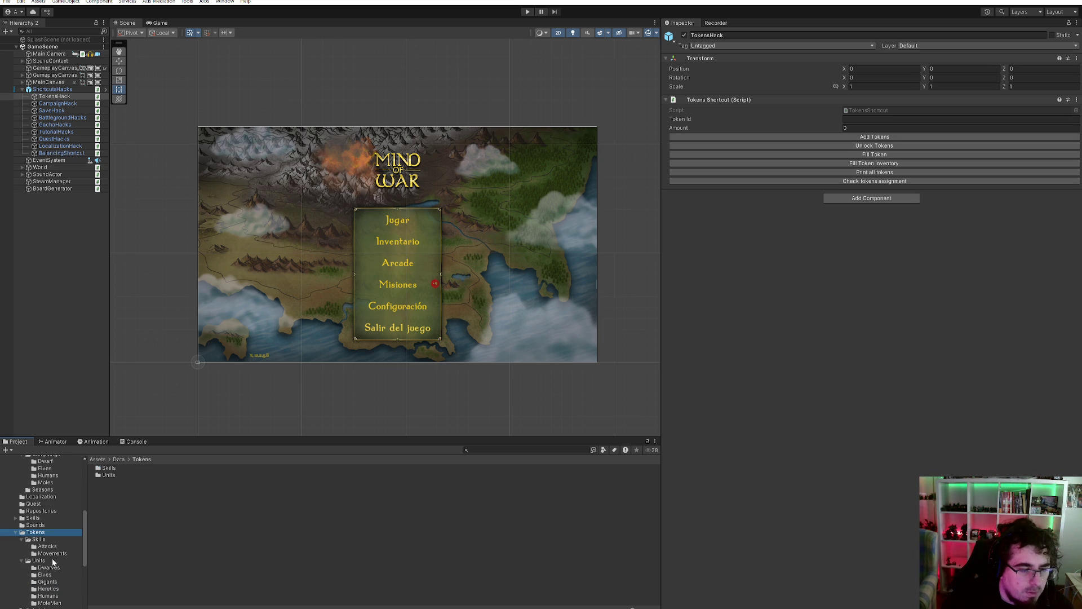
- Inspect Attacks tokens from T_HAB_ACID_VOMITING to T_HAB_AXE_OF_RIGHTEOUSNESS, then bring up the Tokens folder's options
left_click(48, 547)
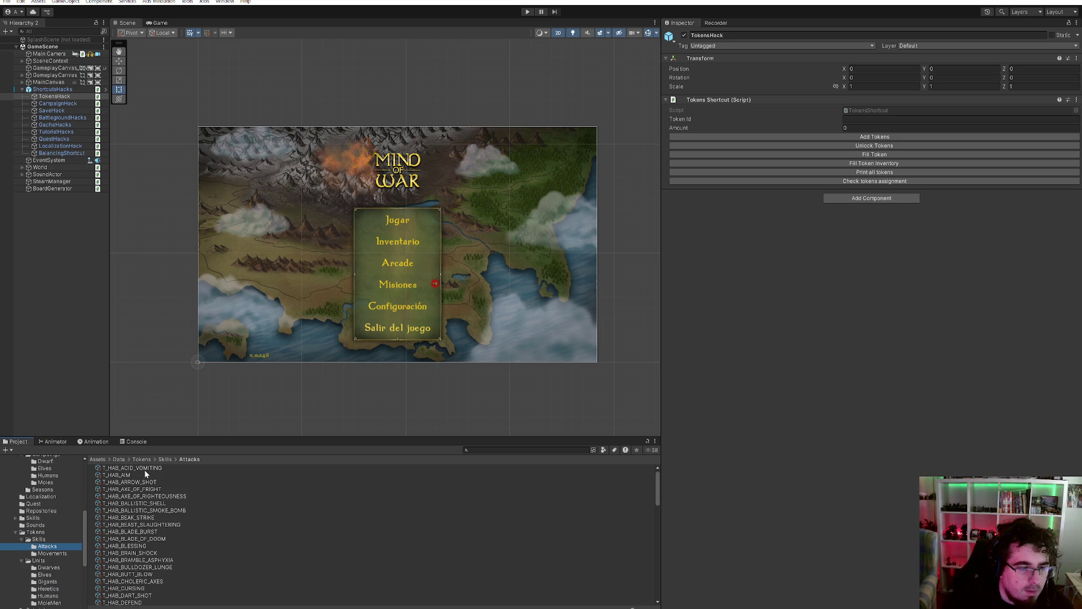
scroll(144, 478, "down", 15)
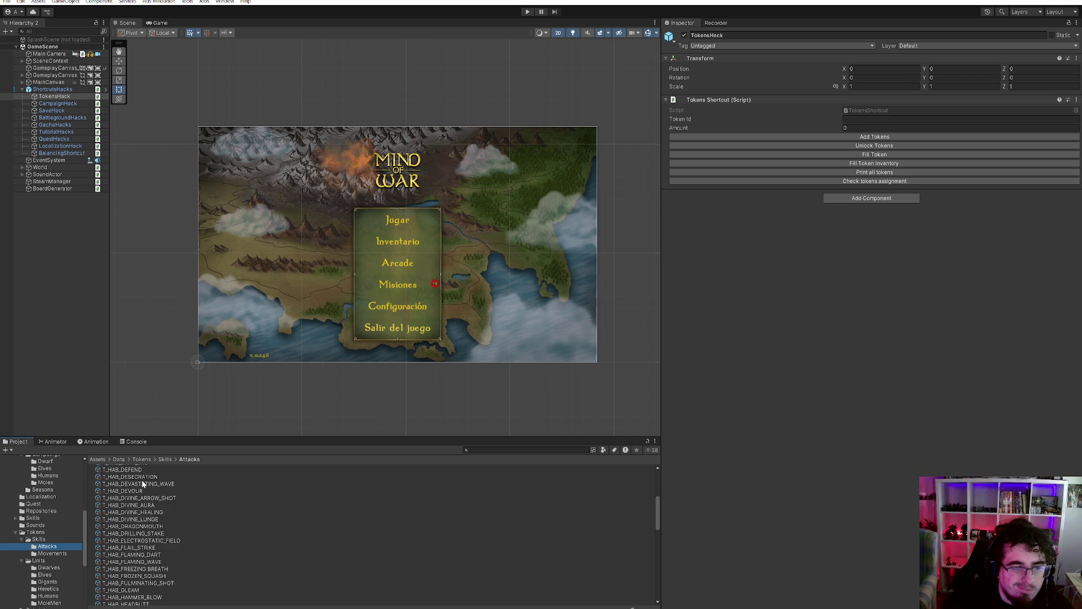
scroll(161, 532, "up", 15)
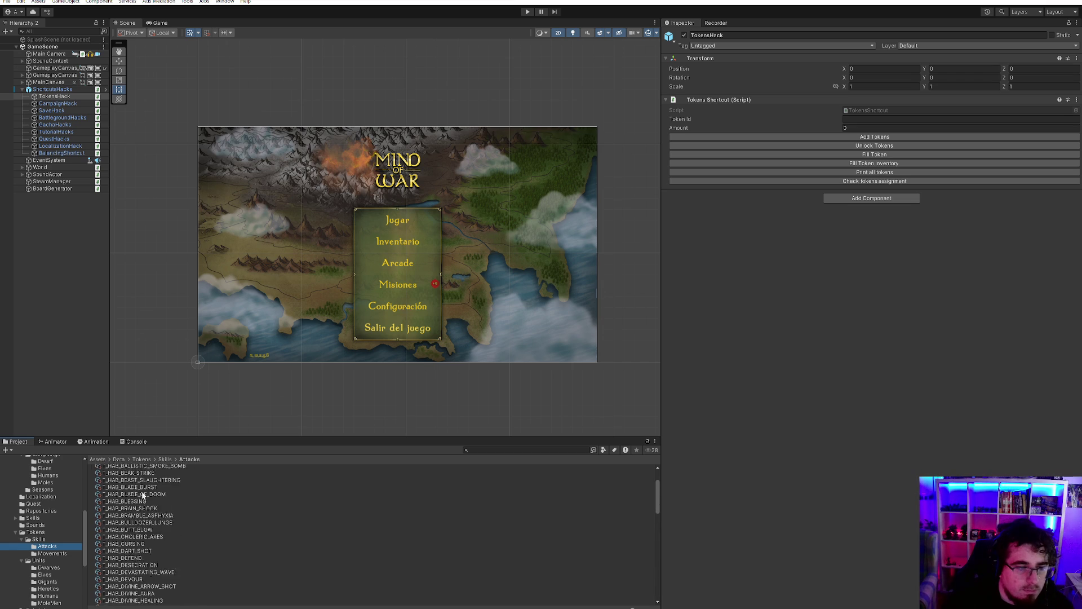
left_click(144, 469)
key("Down")
key("Down")
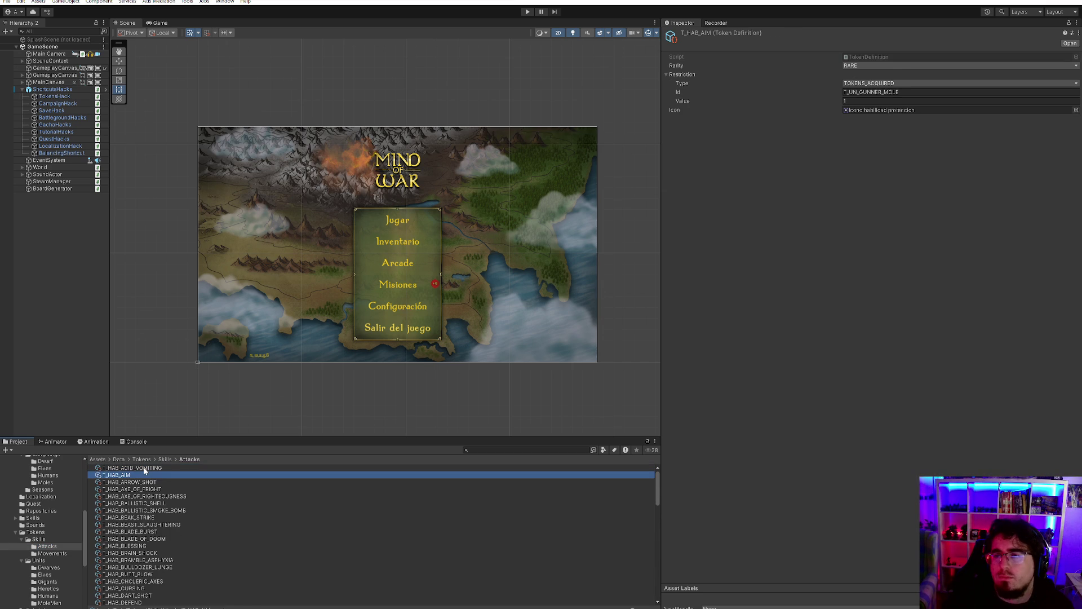
key("Up")
key("Up")
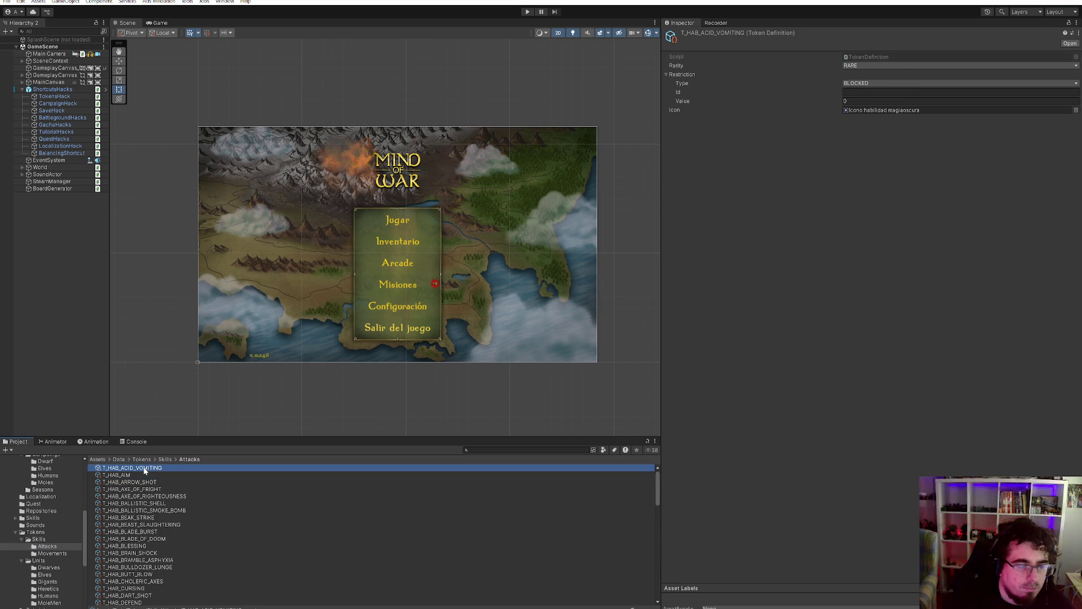
key("Down")
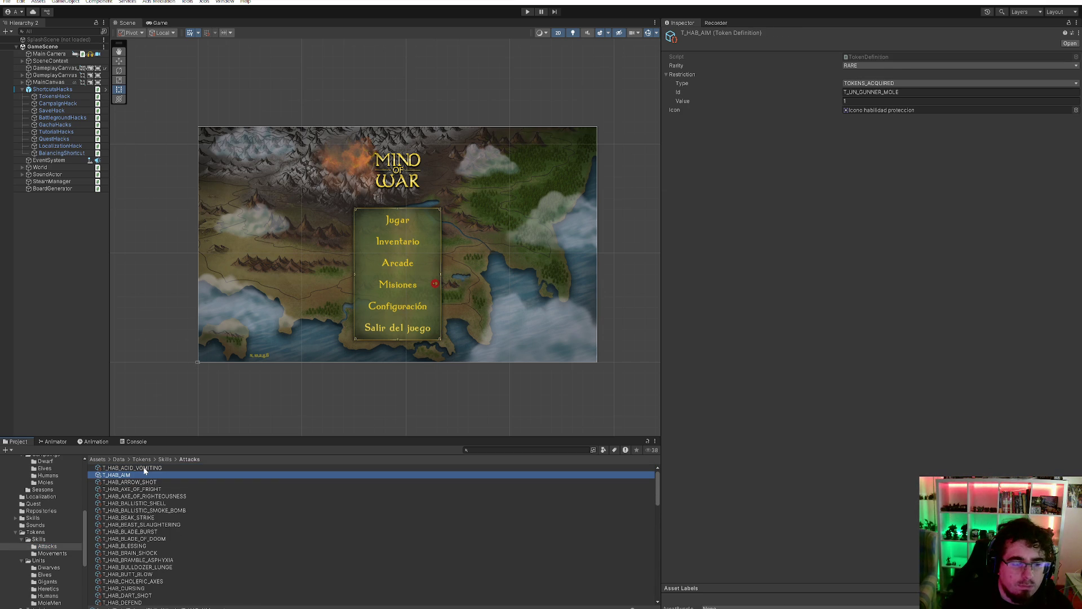
key("Down")
key("Up")
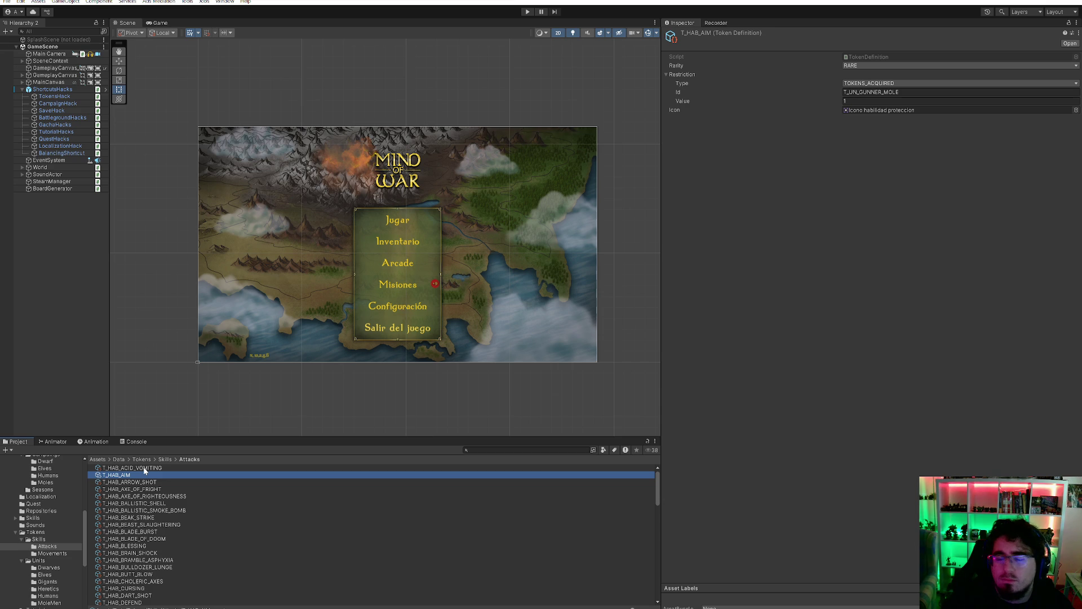
key("Down")
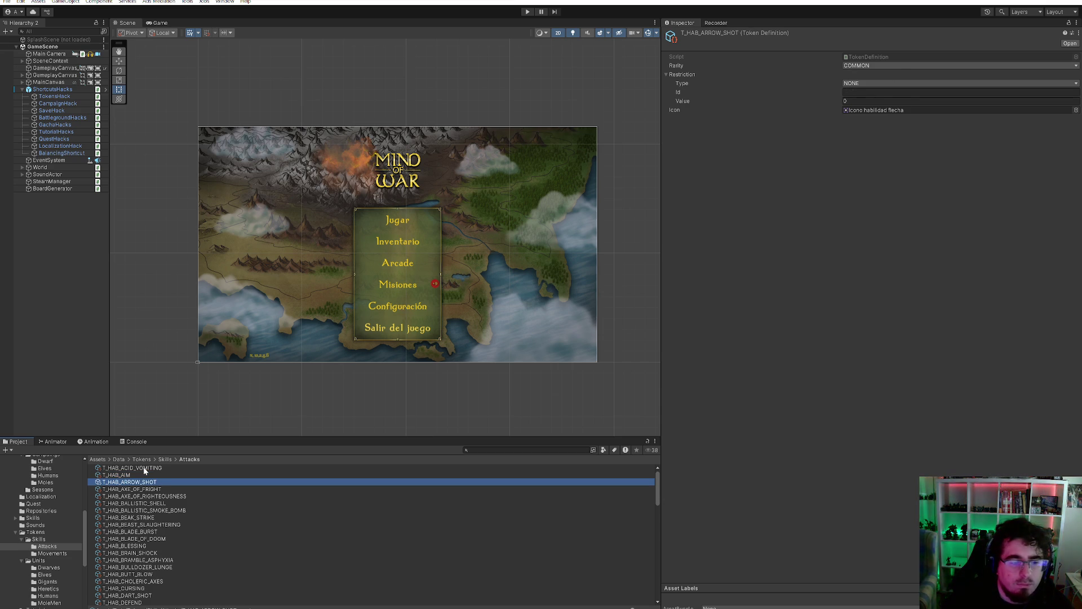
key("Down")
key("Down")
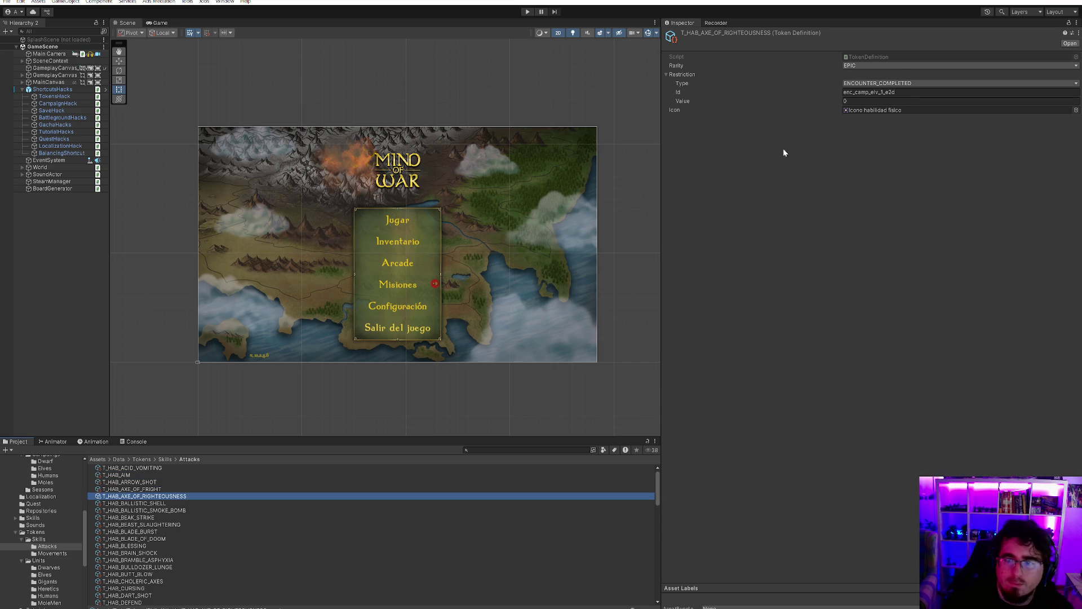
left_click(50, 532)
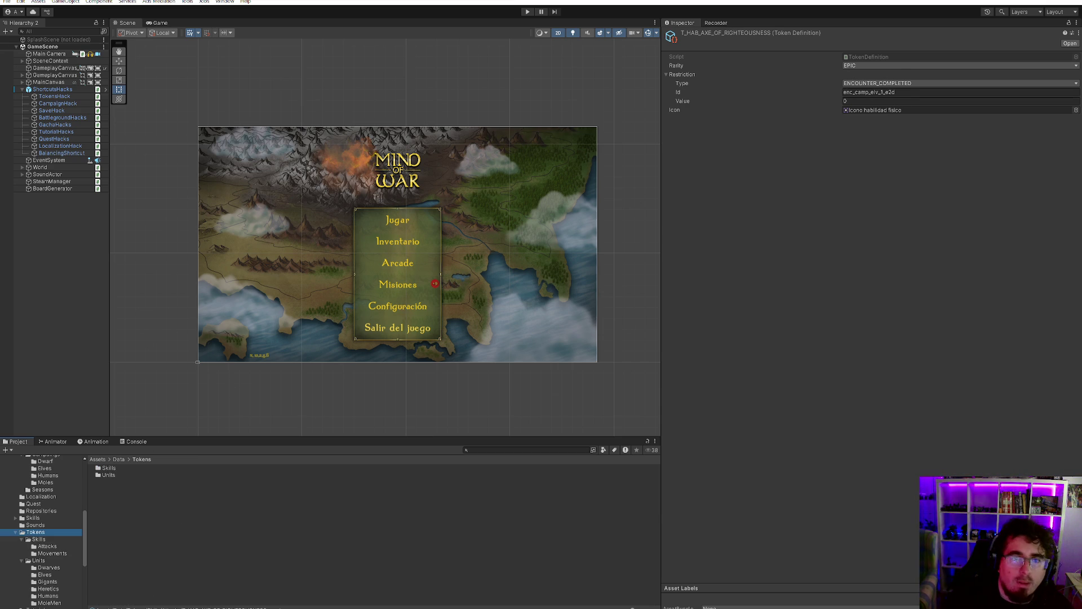
right_click(40, 535)
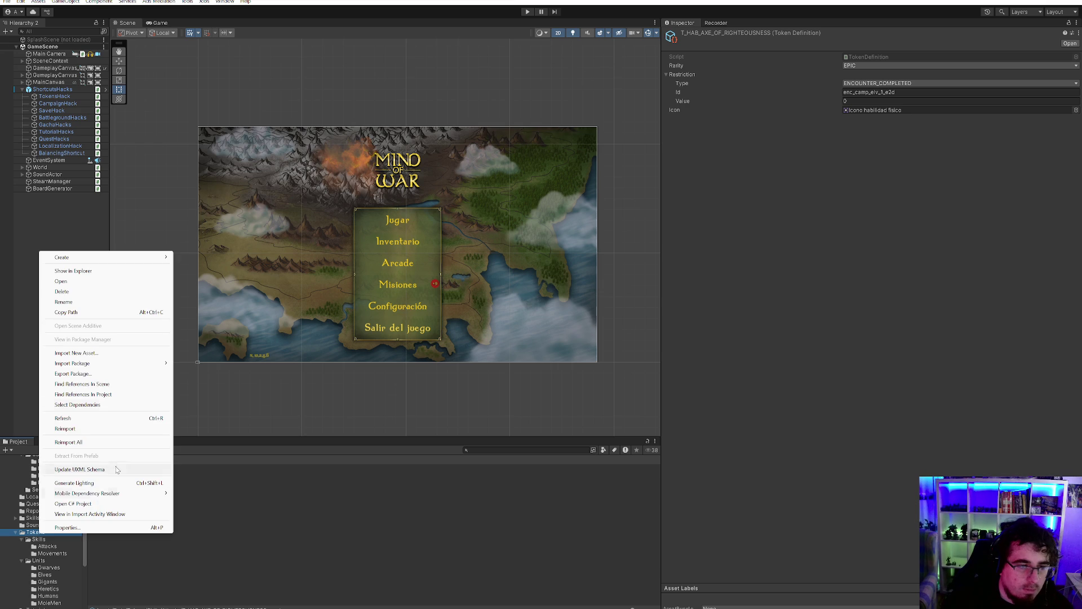
- Show Tokens in Explorer, minimize other windows, and review AllGachas.asset among GitHub Desktop's changes
left_click(85, 272)
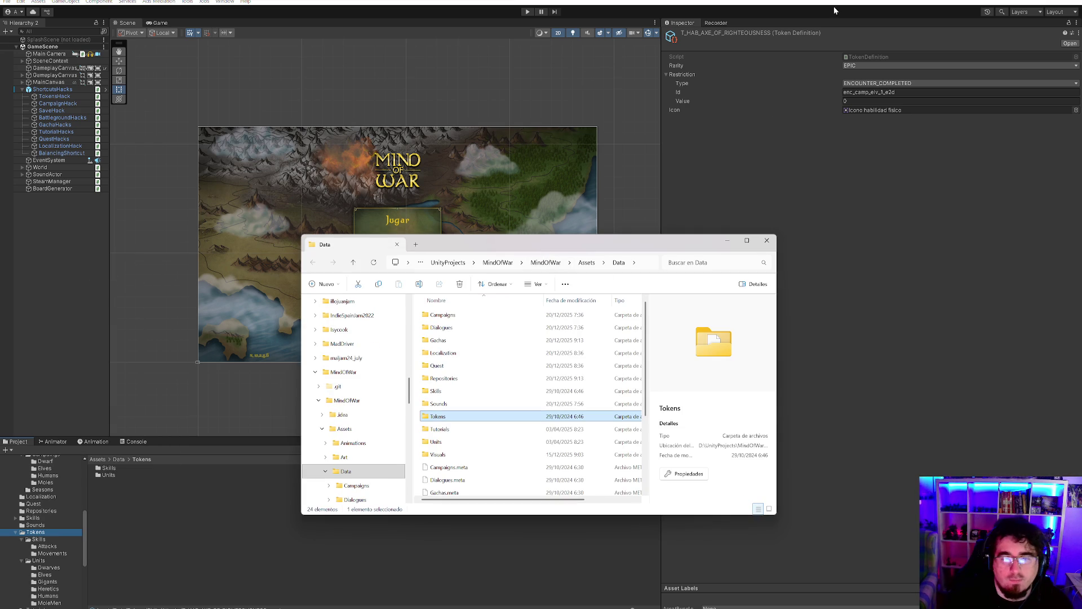
left_click_drag(648, 242, 655, 244)
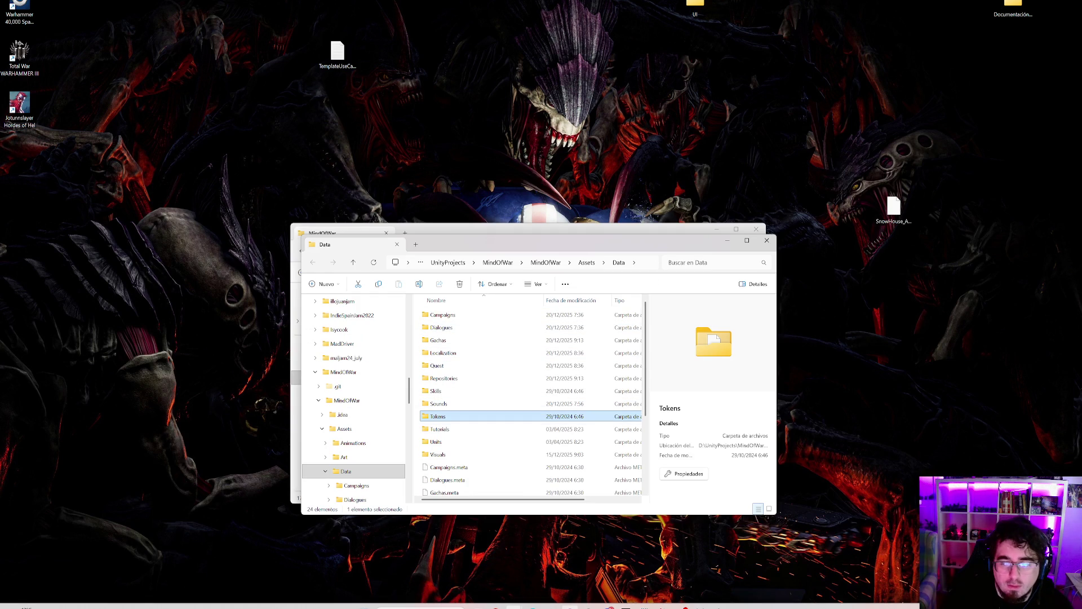
left_click(533, 606)
key("Down")
key("Down")
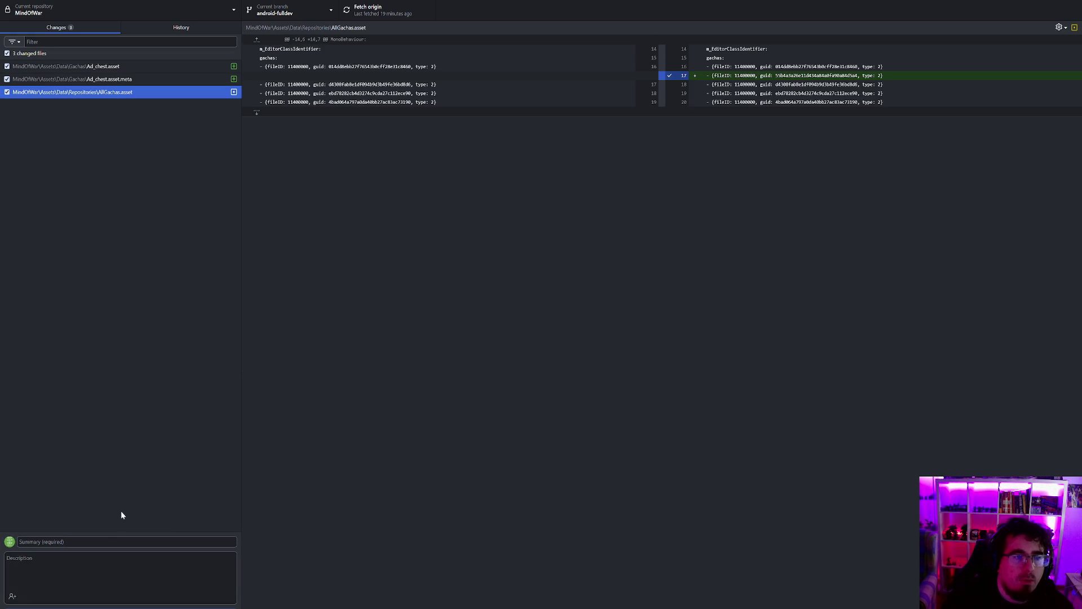
- Commit the three files as 'Added ad chest to gachas', push to origin, and check out main
left_click(90, 544)
type("dded ")
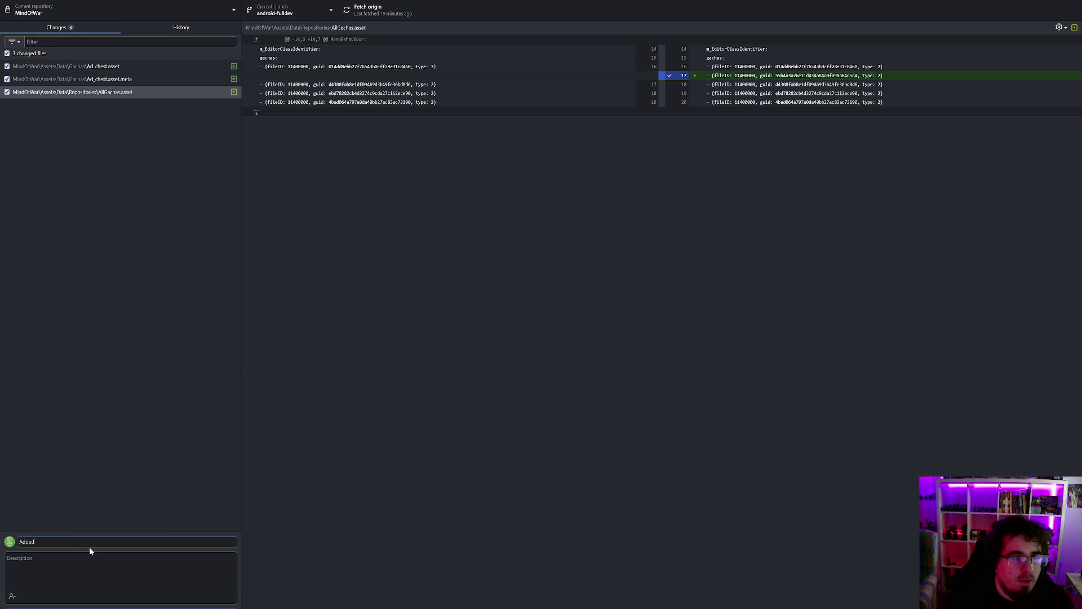
type("ad chest to")
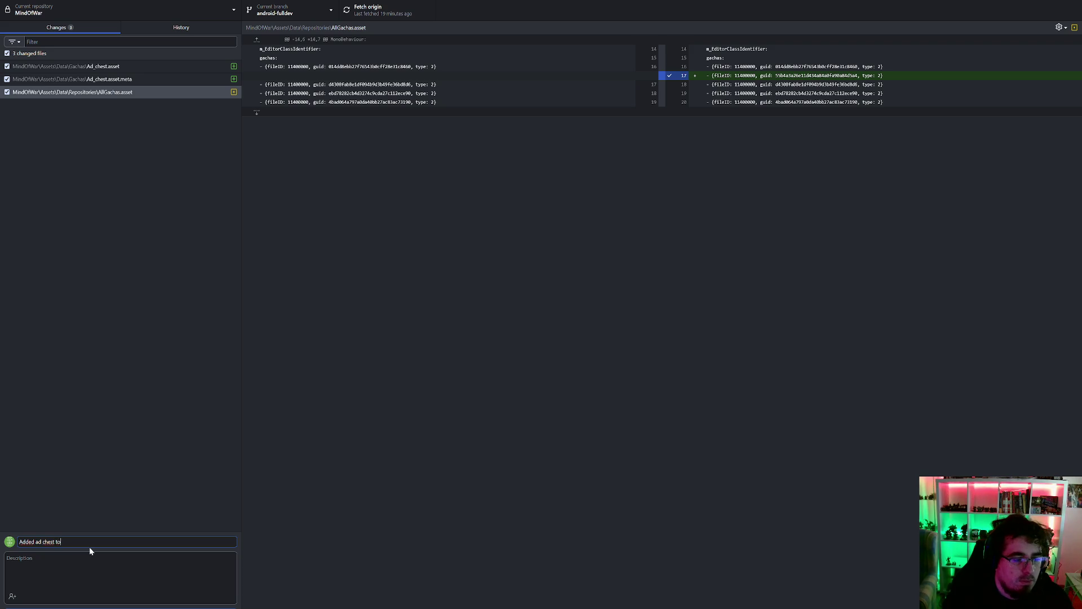
left_click(91, 605)
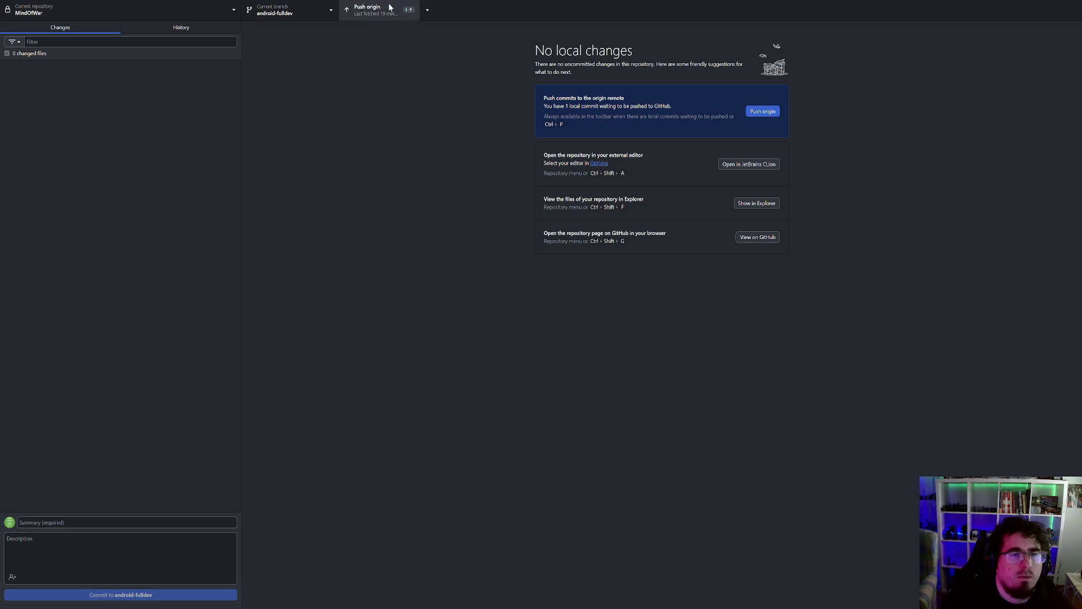
left_click(388, 8)
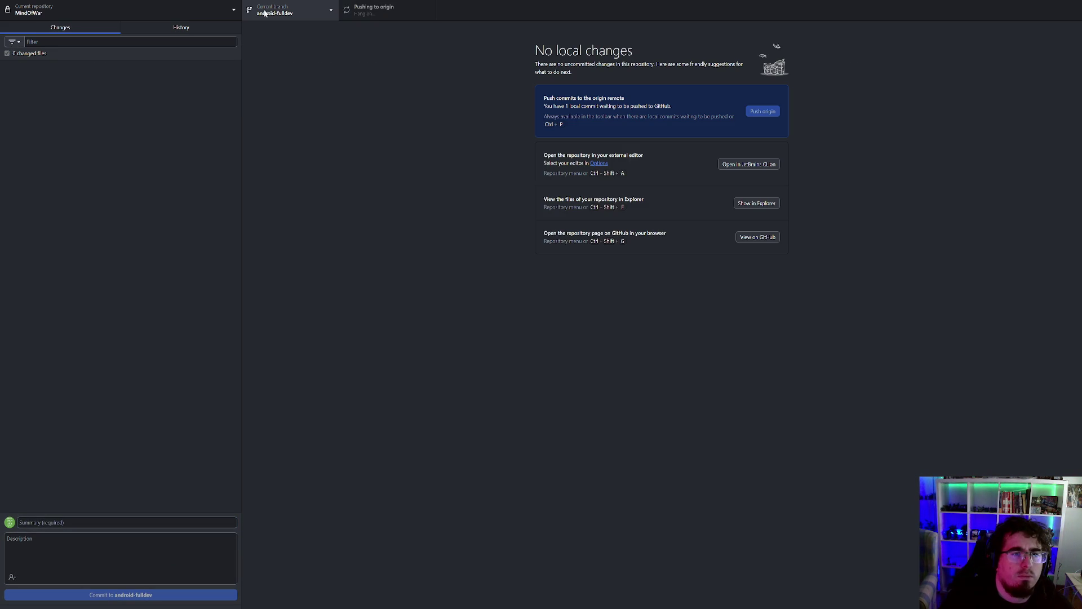
left_click(299, 15)
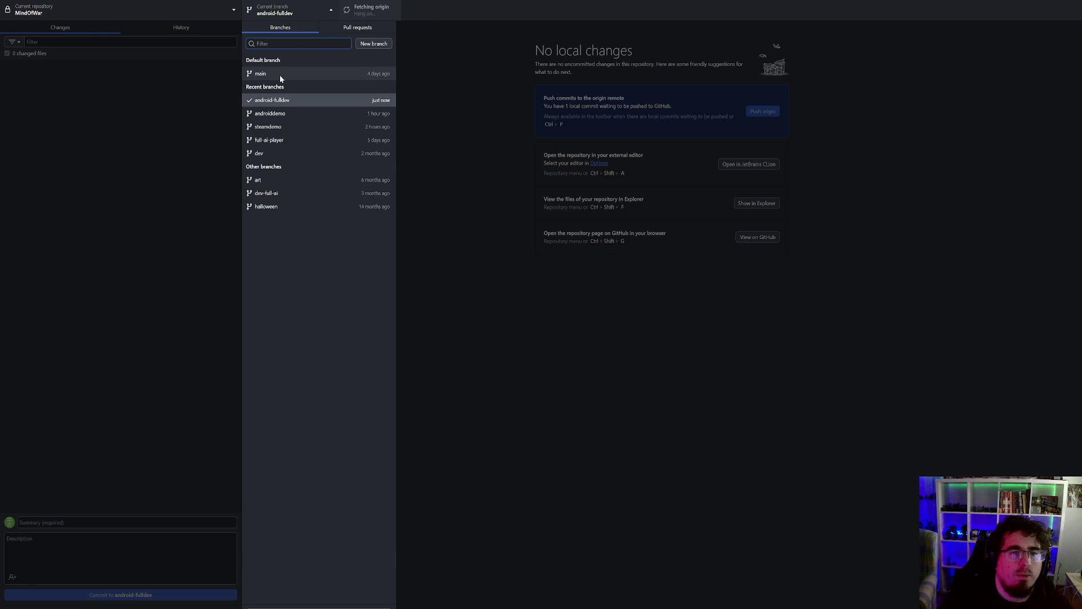
left_click(280, 76)
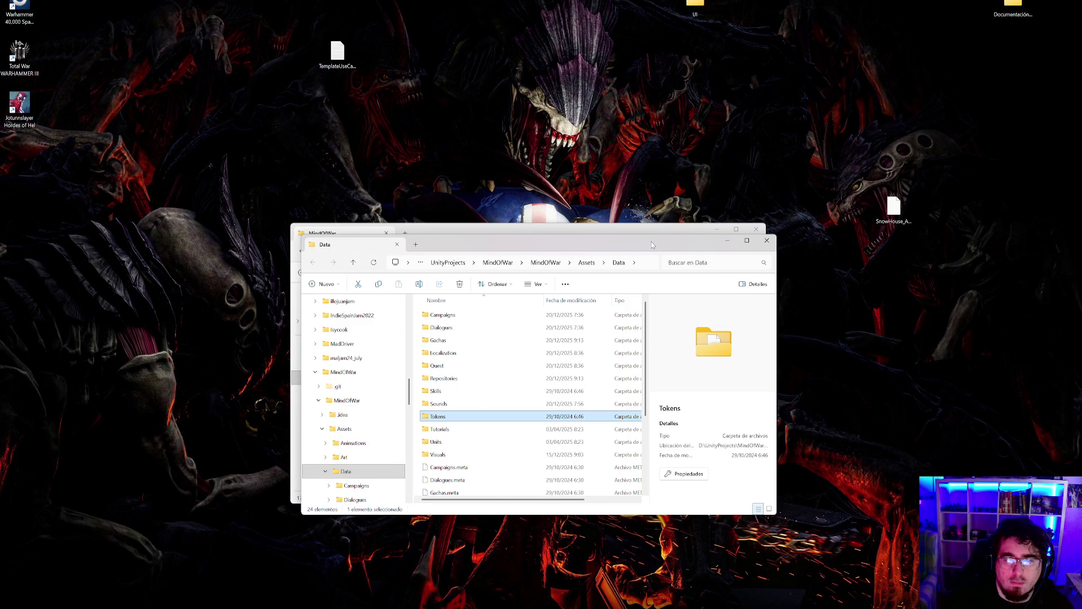
- Select the Tokens folder in Data and move the Explorer windows aside
left_click(524, 404)
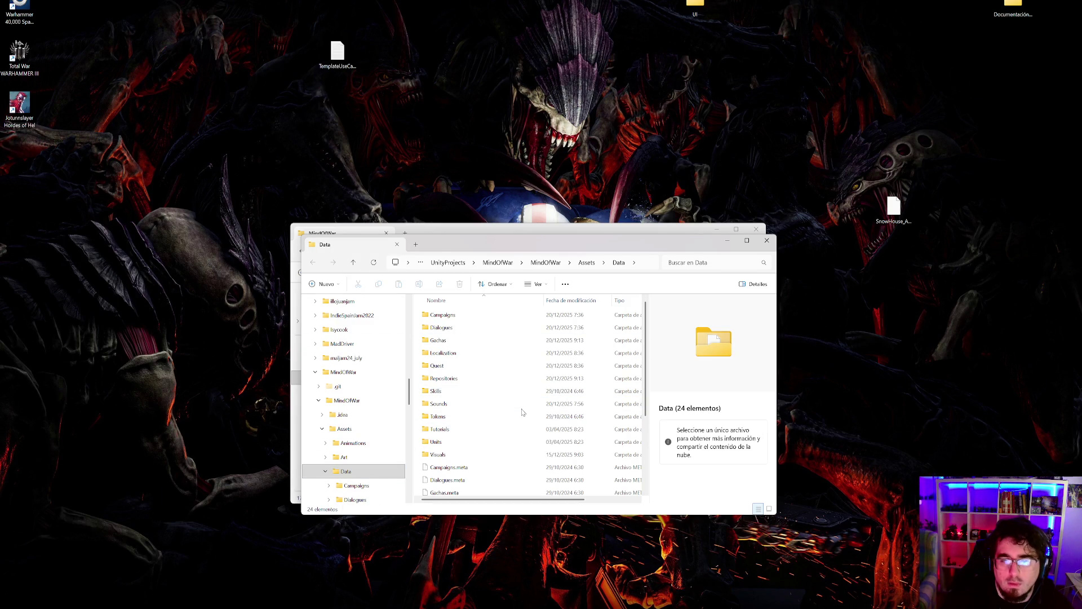
left_click(520, 416)
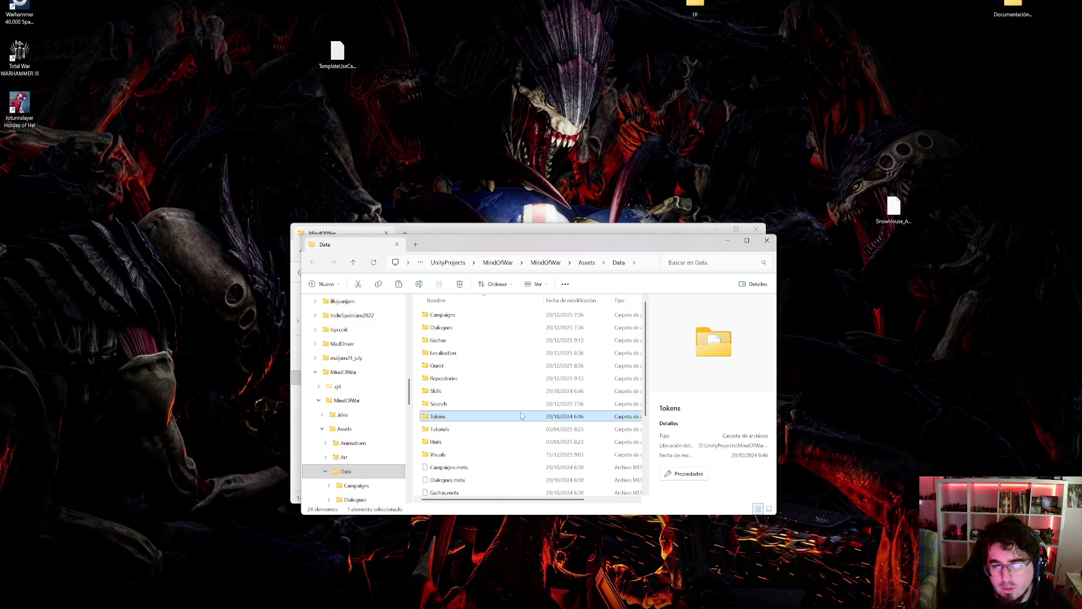
left_click(445, 130)
mouse_move(629, 244)
left_mouse_down()
mouse_move(648, 406)
mouse_move(423, 315)
mouse_move(413, 288)
mouse_move(681, 559)
mouse_move(597, 135)
mouse_move(604, 207)
mouse_move(644, 216)
left_mouse_up()
left_click(716, 229)
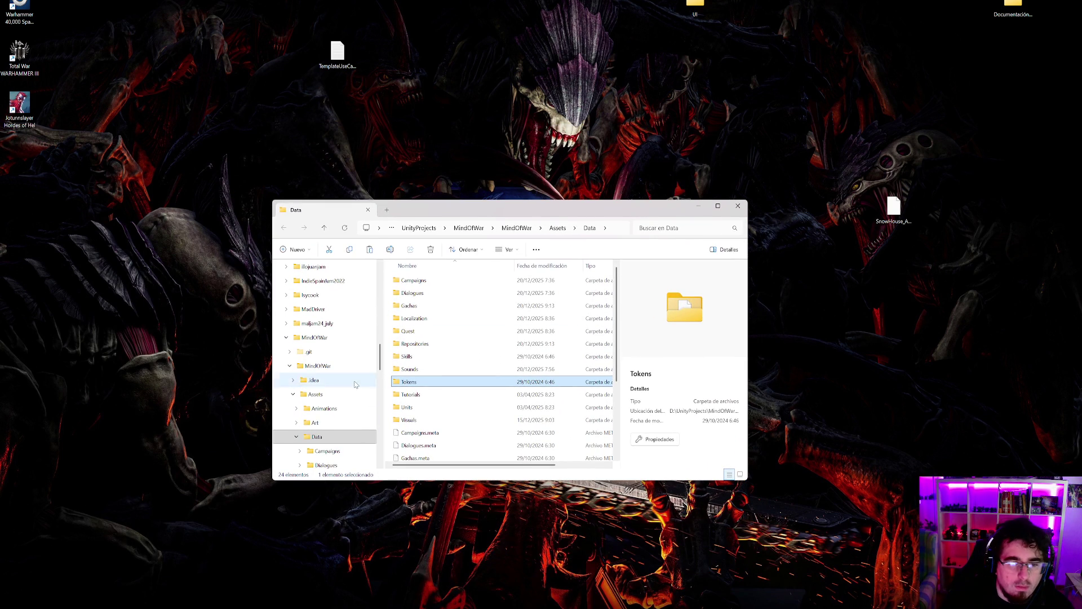
scroll(324, 375, "up", 5)
- Create a new desktop folder, Nueva carpeta, and paste a copy of Tokens into it
right_click(837, 297)
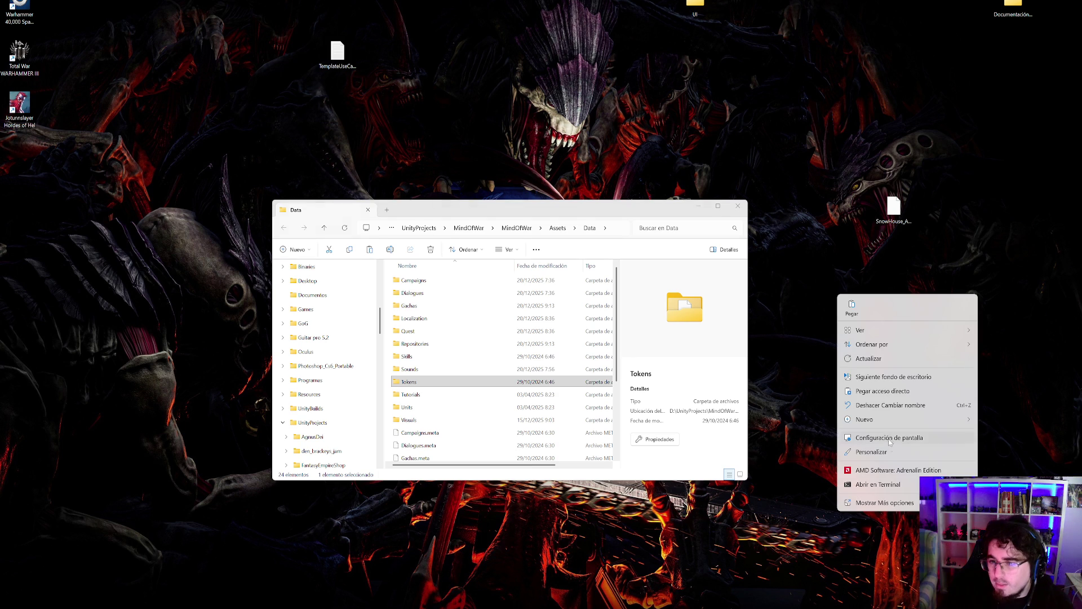
left_click(884, 503)
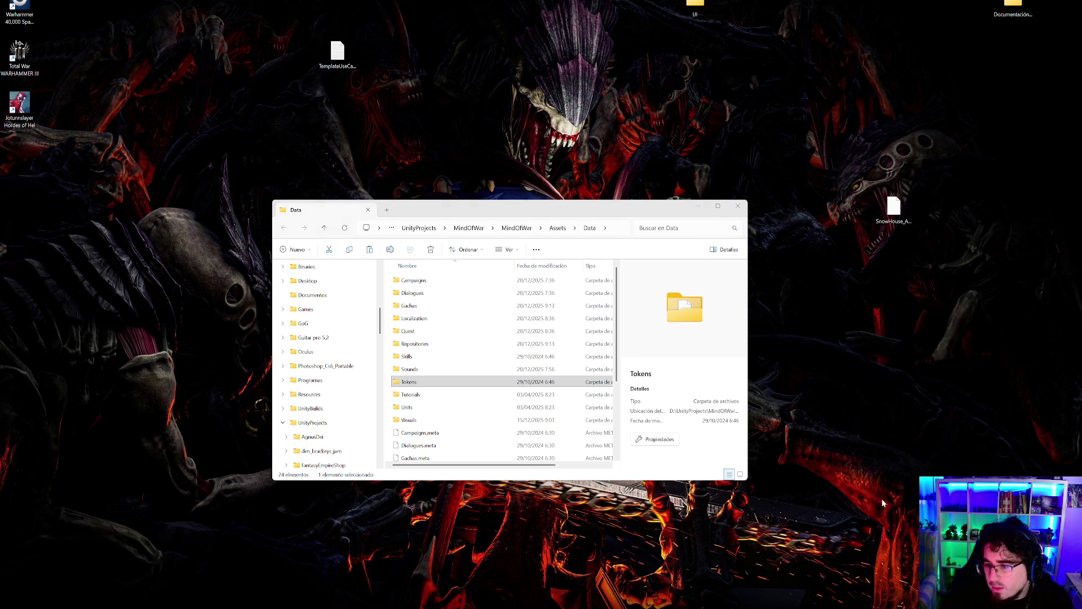
mouse_move(877, 432)
left_click(979, 431)
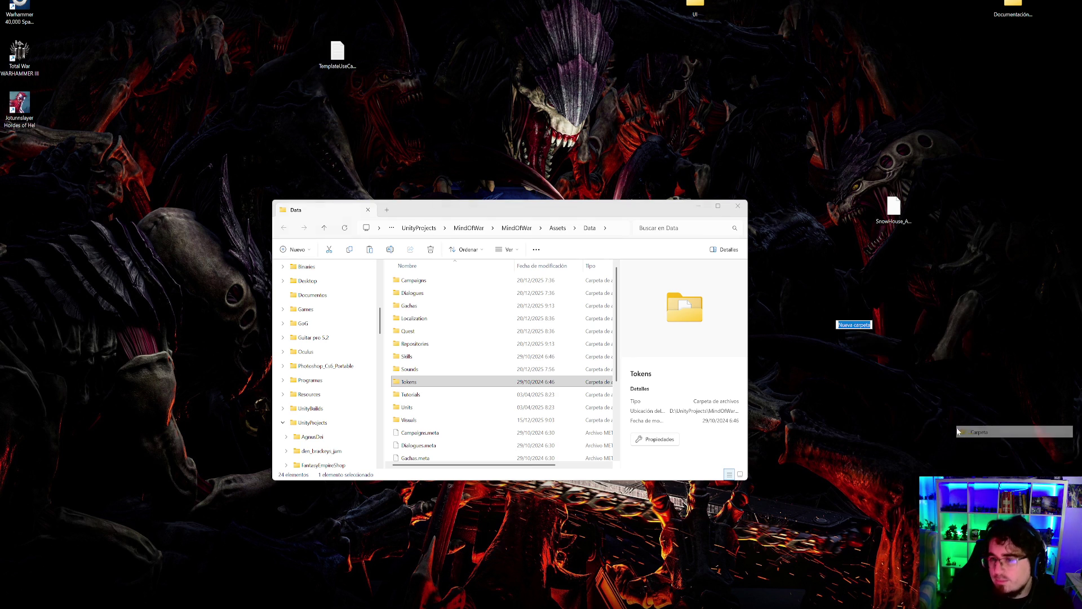
double_click(854, 309)
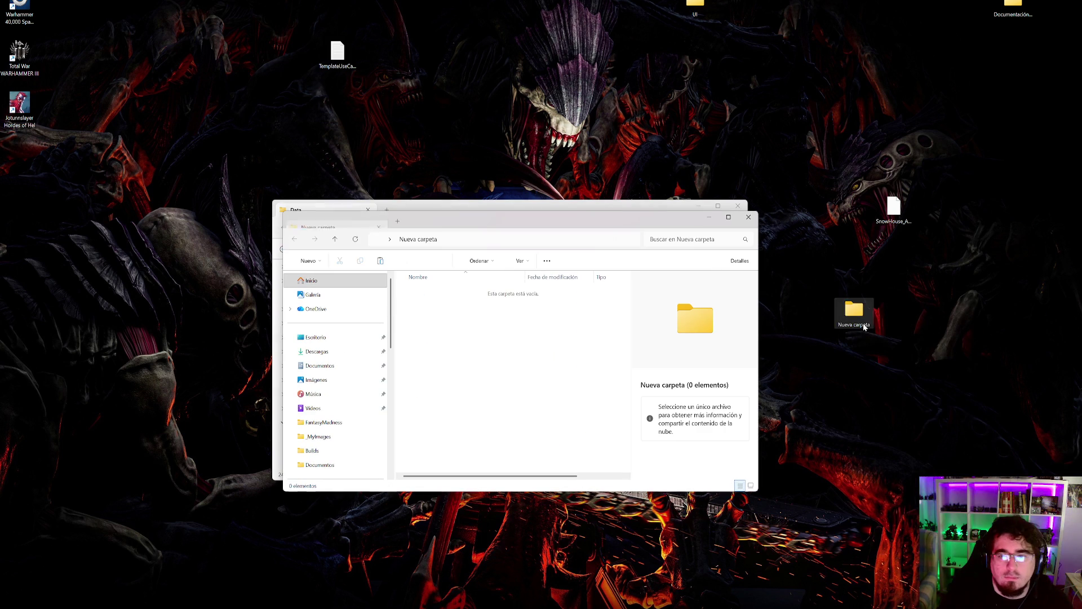
key("ctrl+v")
mouse_move(482, 222)
left_mouse_down()
mouse_move(730, 340)
mouse_move(774, 258)
left_mouse_up()
left_click(510, 220)
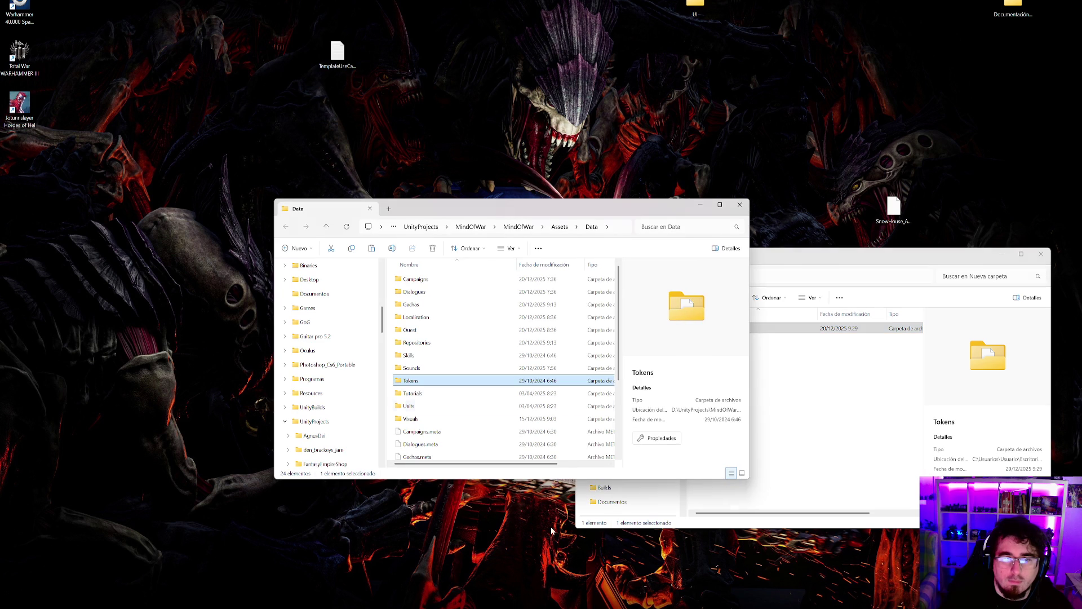
left_click(585, 599)
- Check out android-fulldev again from the Current branch list, leaving main
left_click(265, 10)
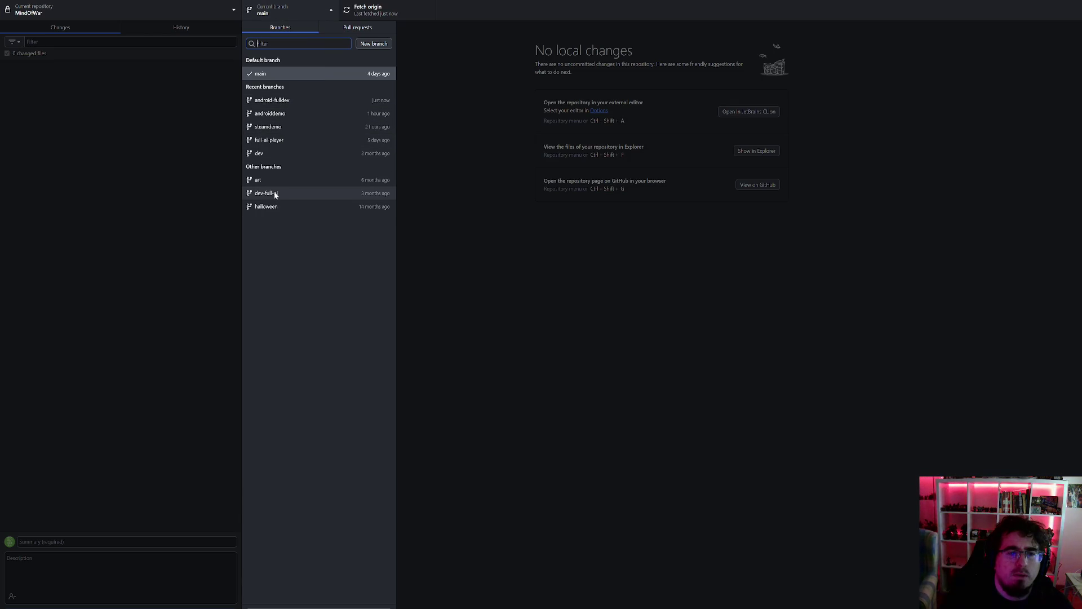
left_click(277, 100)
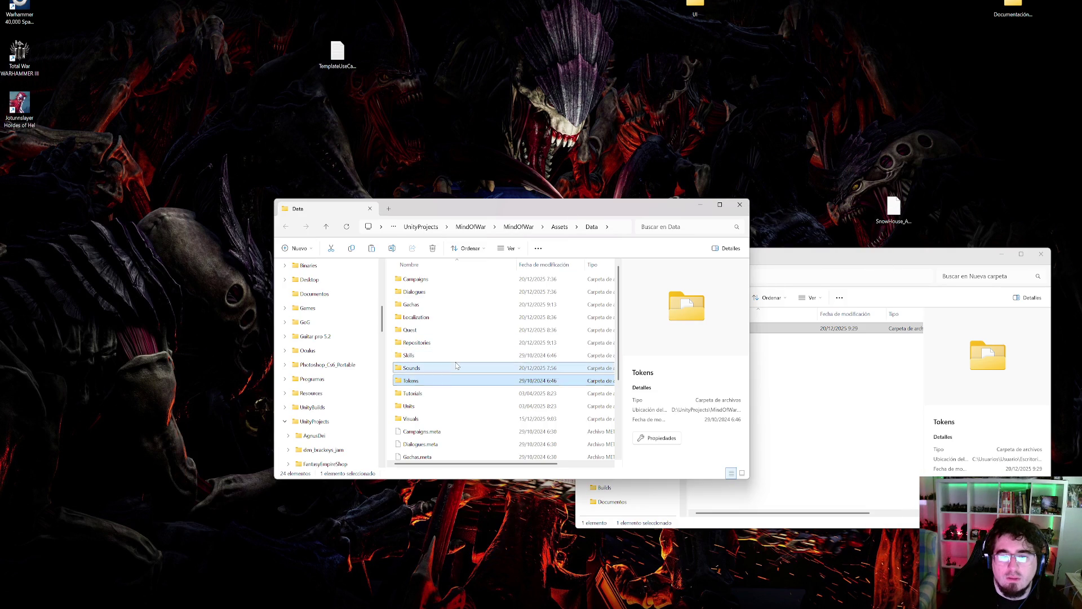
- Paste the backed-up Tokens folder from Nueva carpeta into Data, replacing the existing files
left_click(467, 367)
left_click(811, 394)
left_click(713, 328)
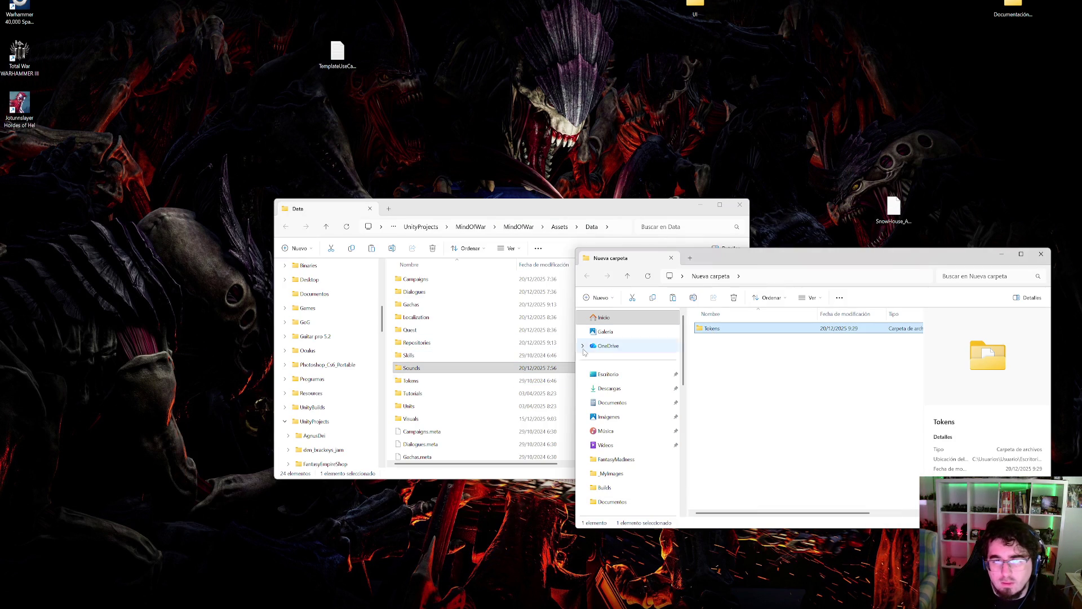
left_click(484, 371)
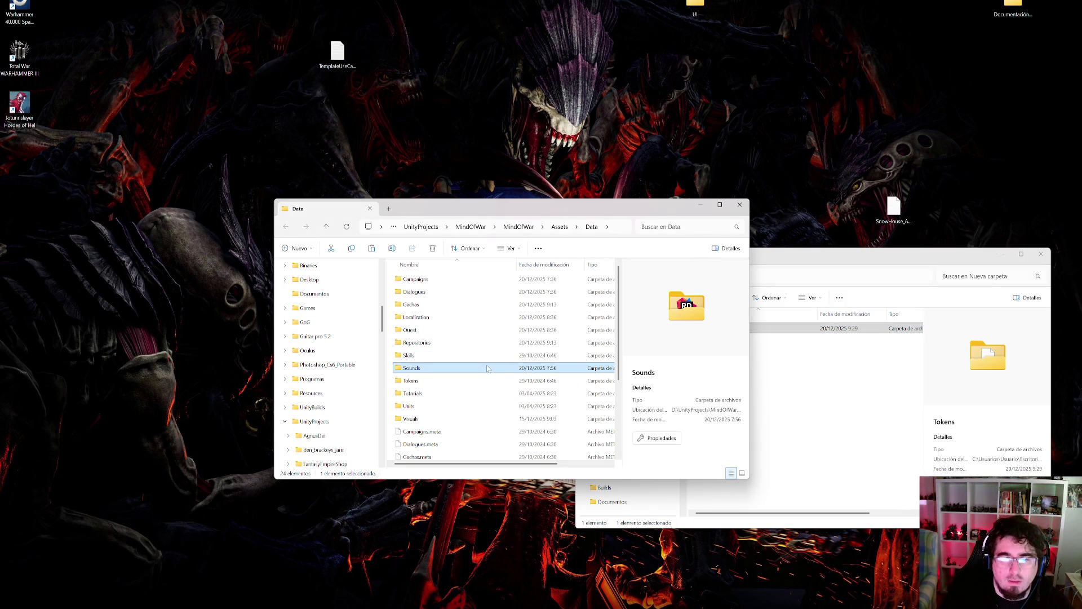
key("ctrl+v")
key("Return")
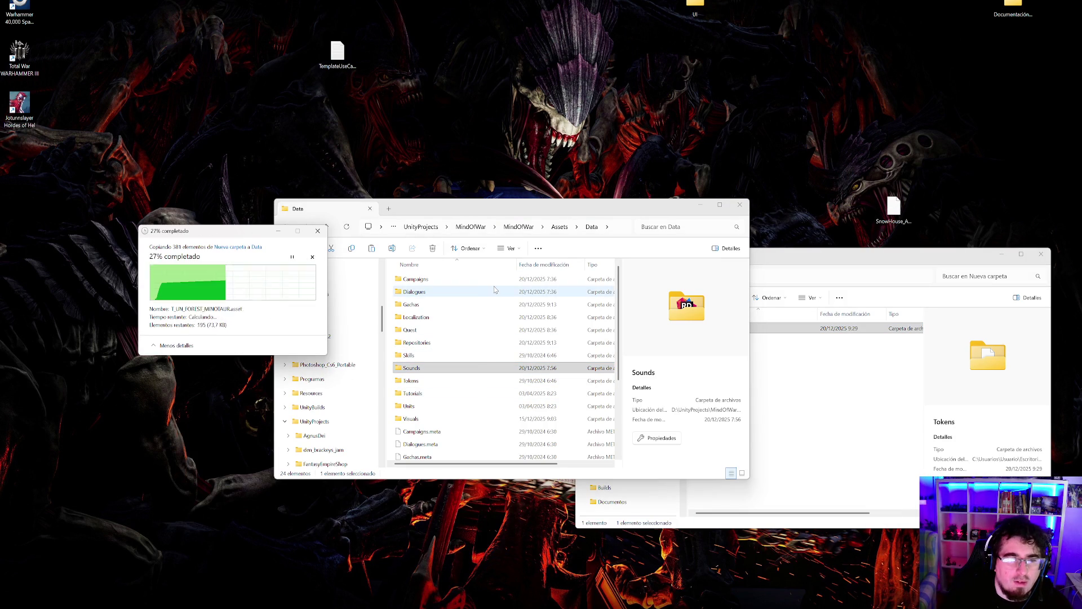
left_click(811, 394)
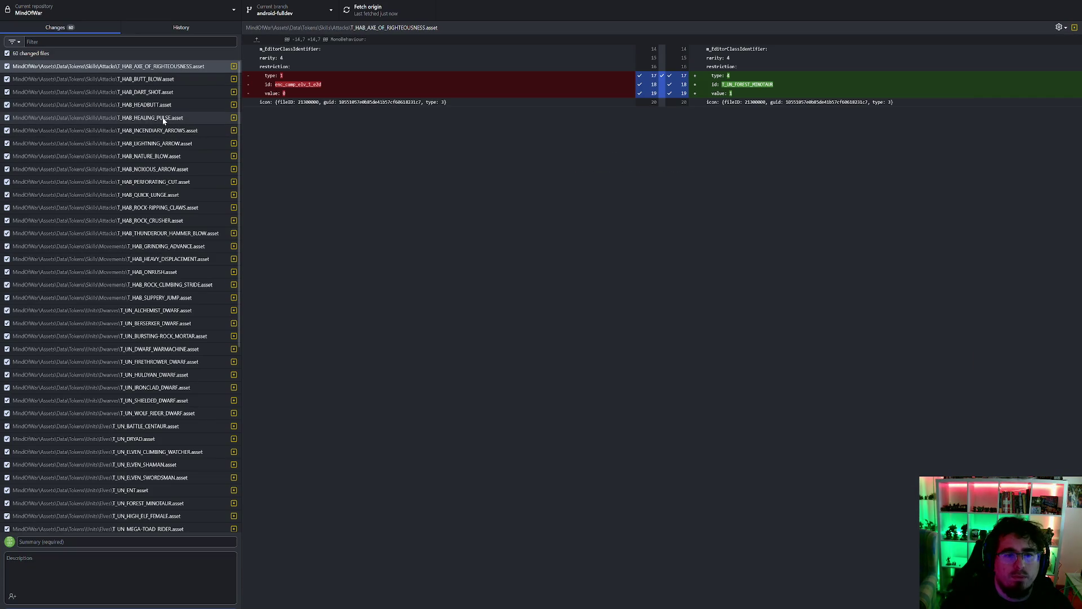
- Review the skill token diffs from T_HAB_AXE_OF_RIGHTEOUSNESS through T_HAB_SLIPPERY_JUMP
left_click(156, 67)
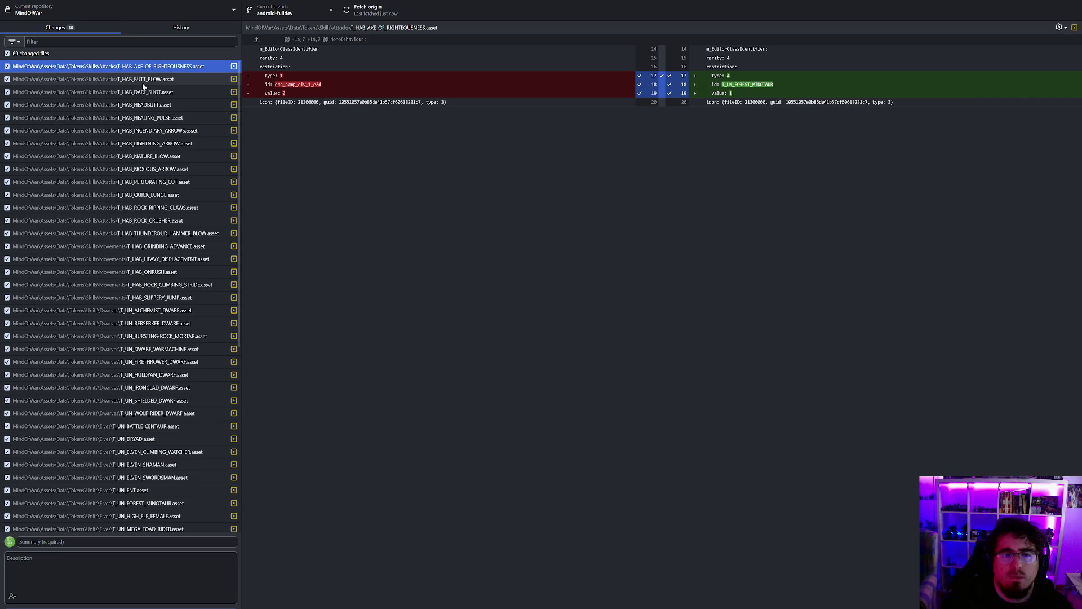
left_click(133, 82)
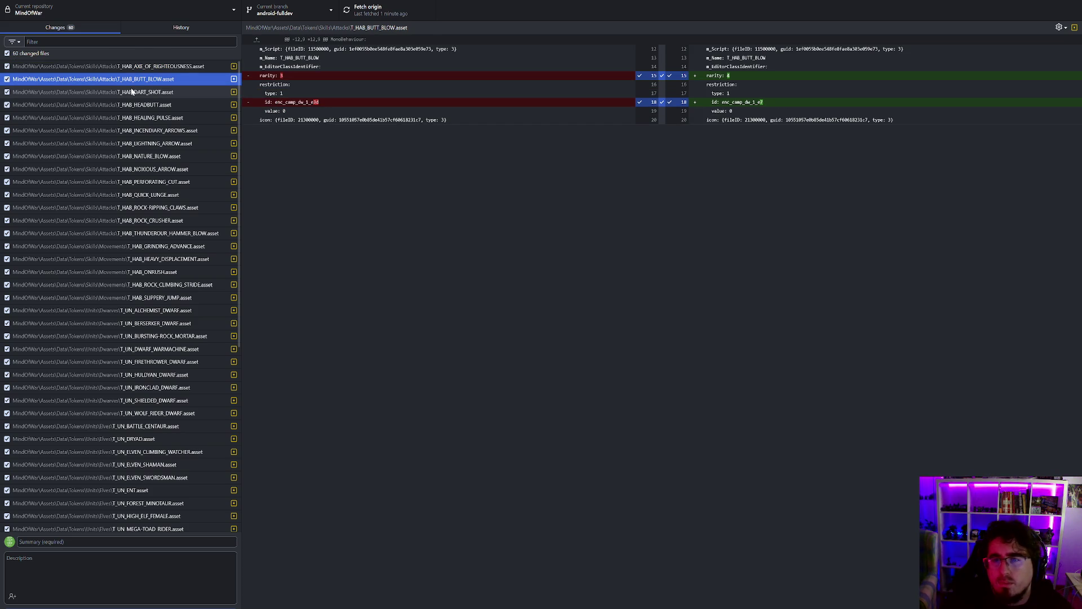
left_click(132, 91)
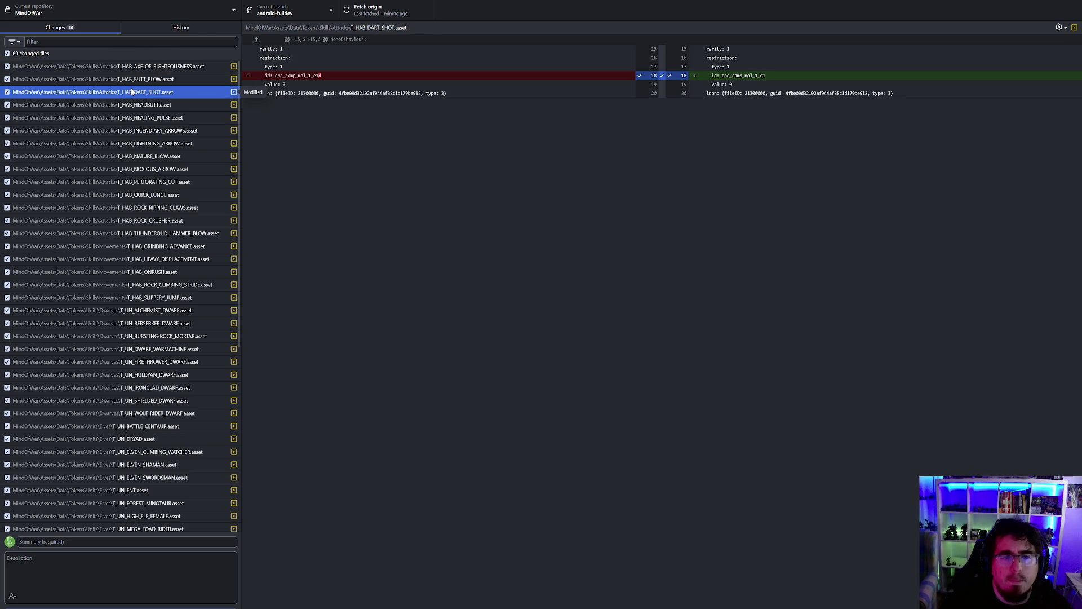
key("Down")
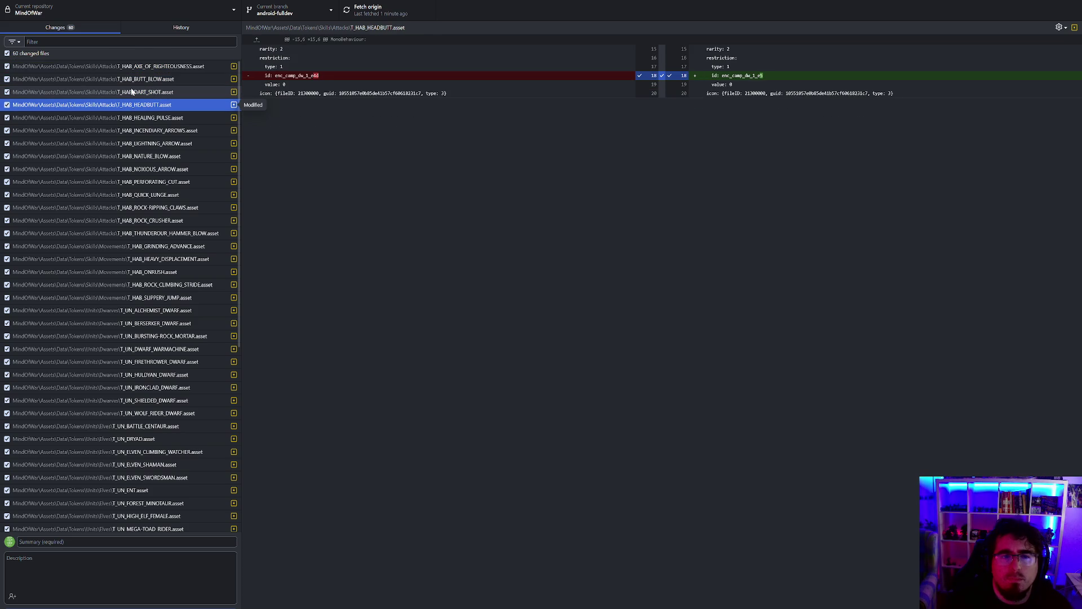
key("Down")
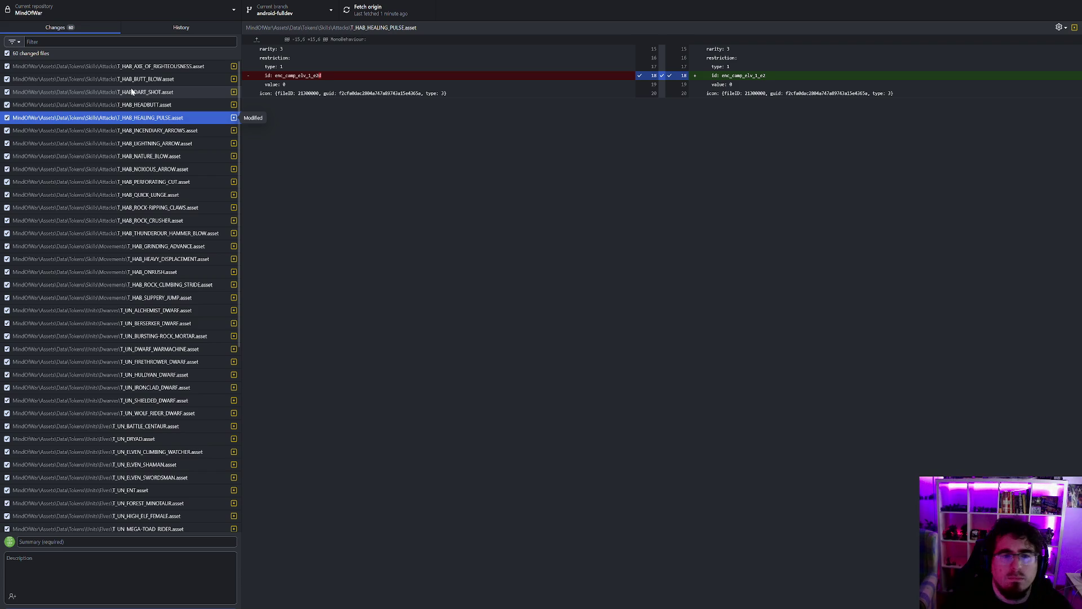
key("Down")
key("Down")
key("Down")
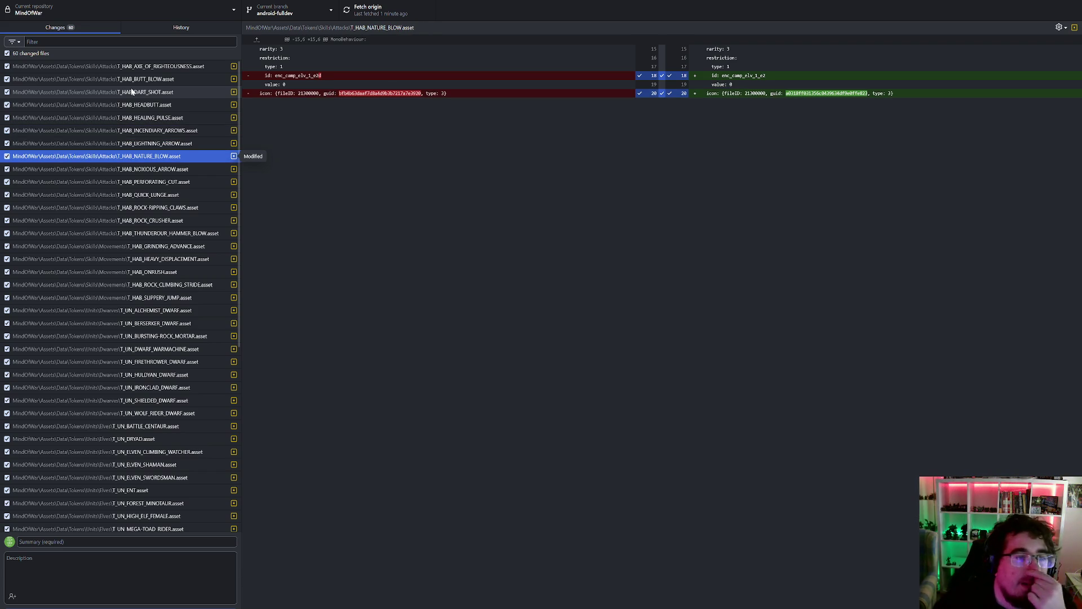
key("Down")
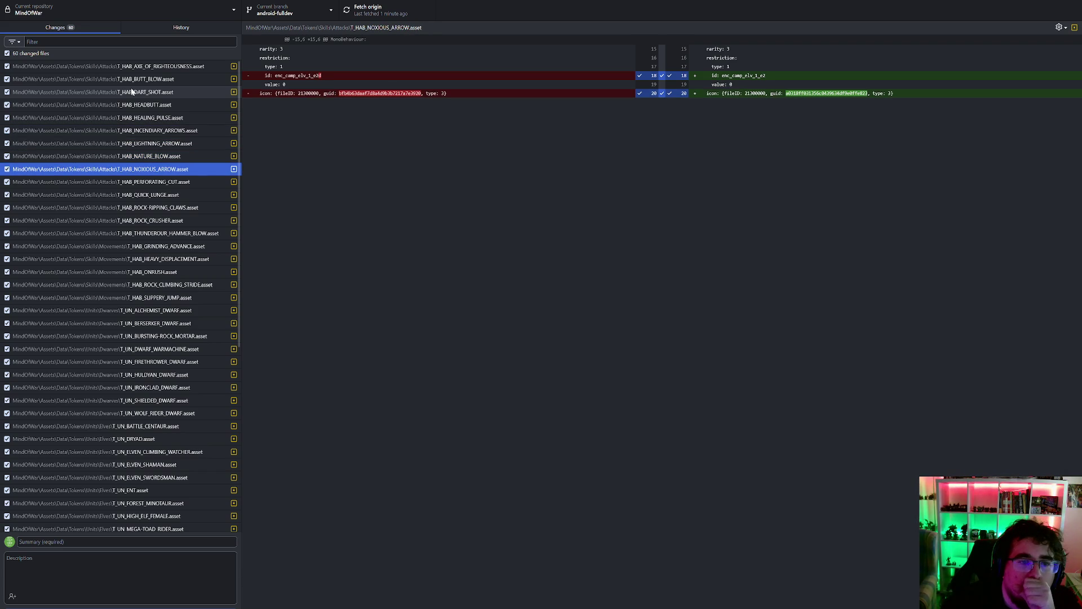
key("Down")
key("Down")
key("Down")
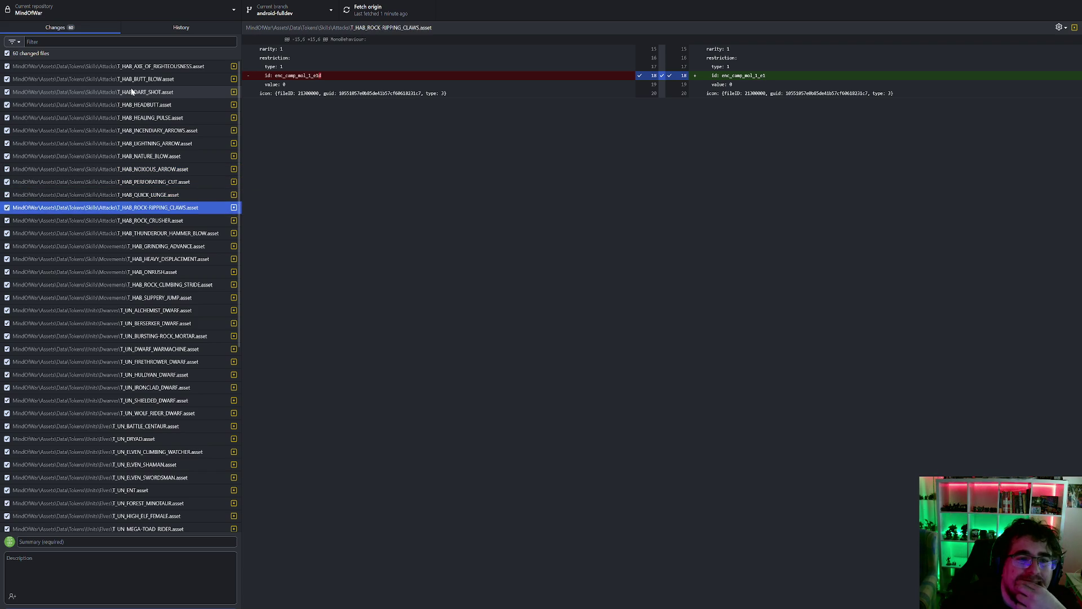
key("Down")
key("Down")
key("Up")
key("Up")
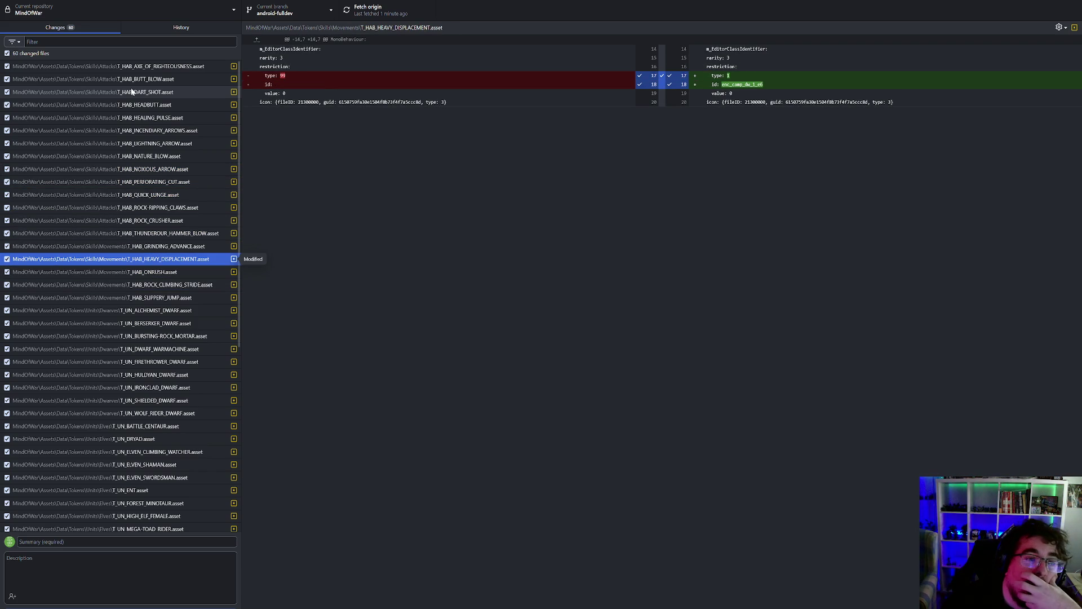
key("Down")
key("Down")
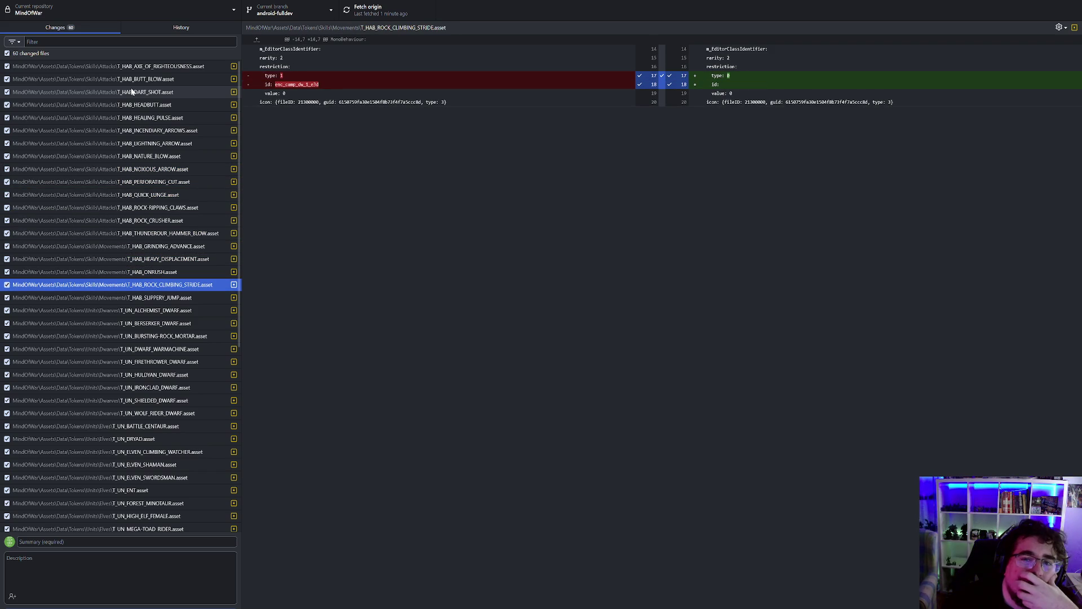
key("Up")
key("Up")
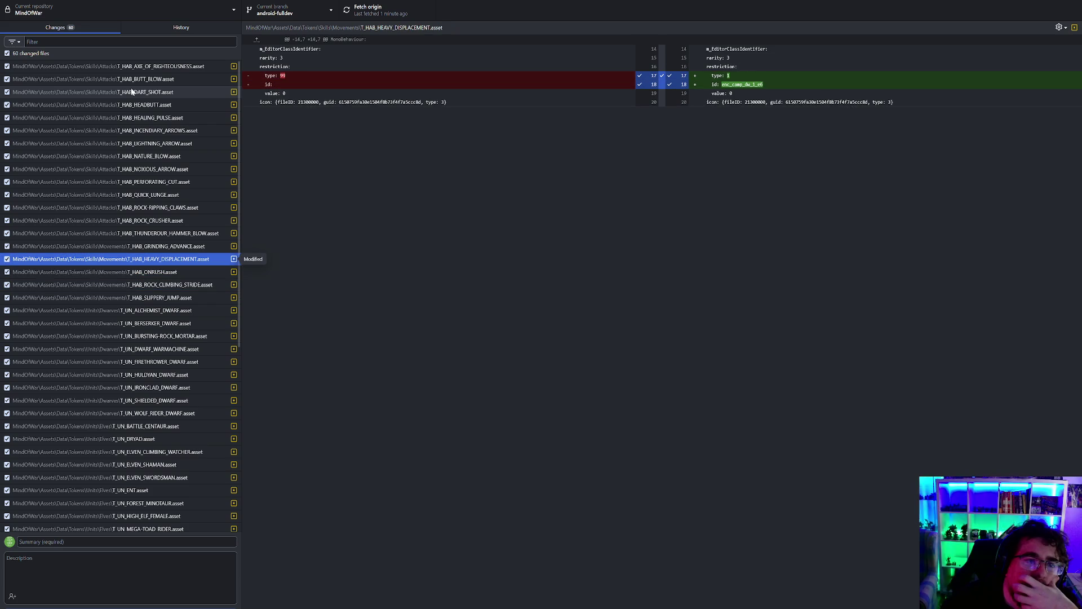
key("Down")
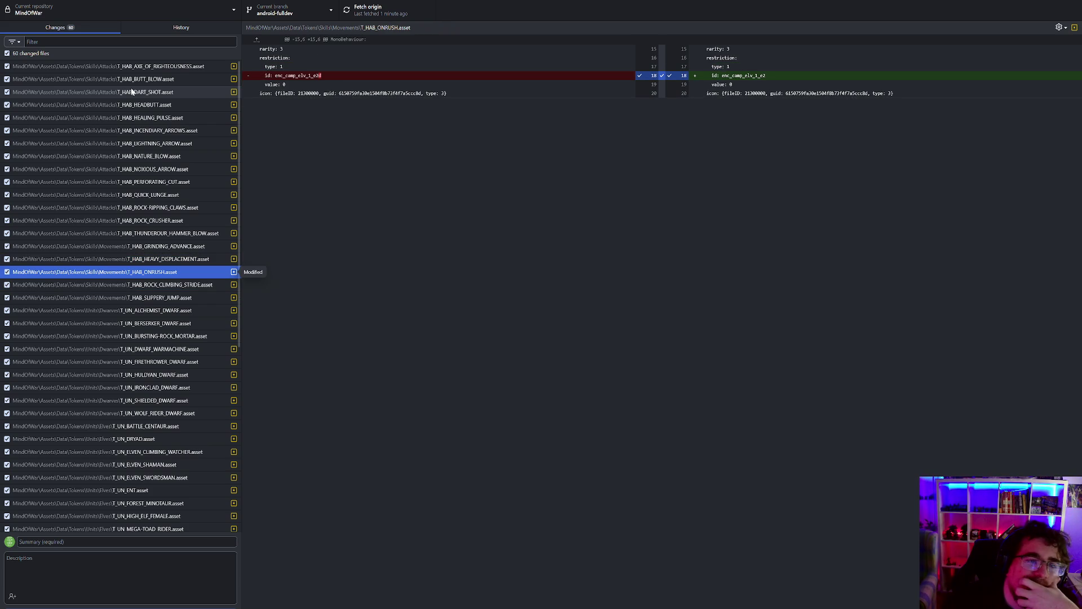
key("Down")
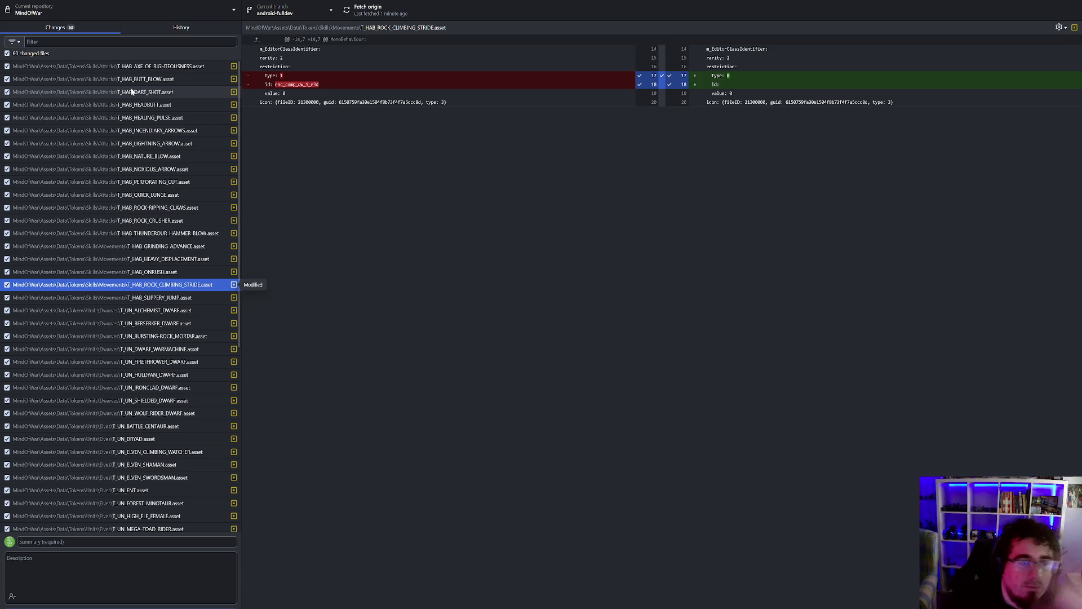
key("Down")
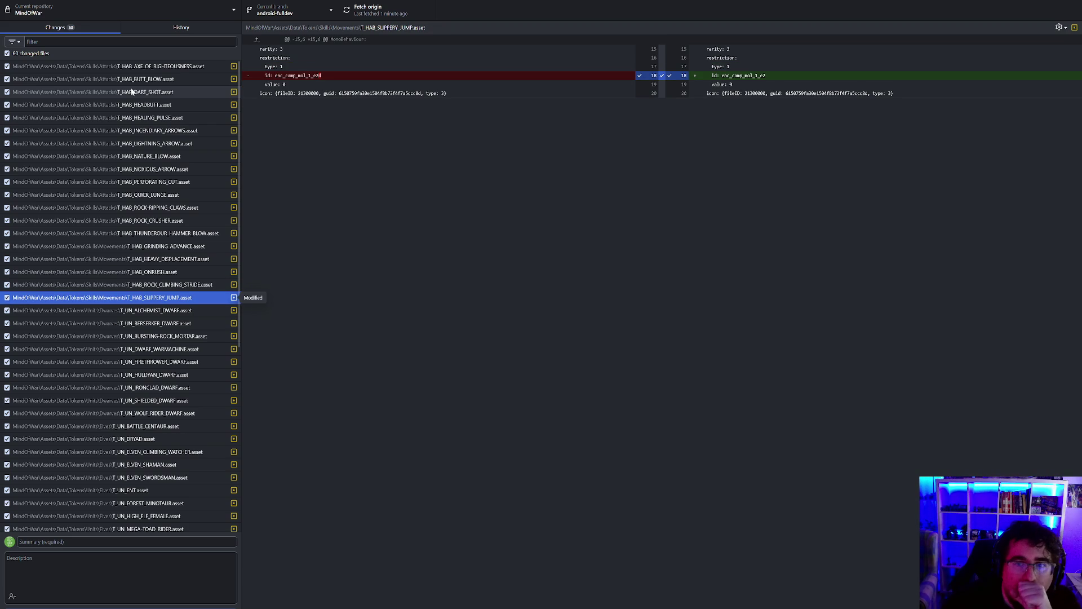
- Review the unit token diffs from T_UN_ALCHEMIST_DWARF through the elven unit files
key("Down")
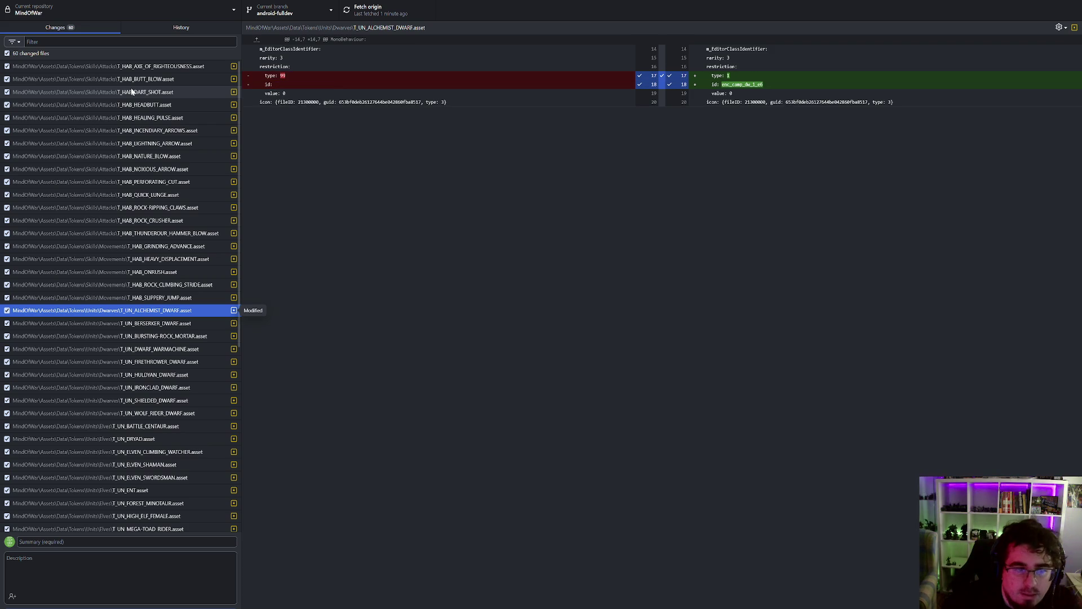
key("Down")
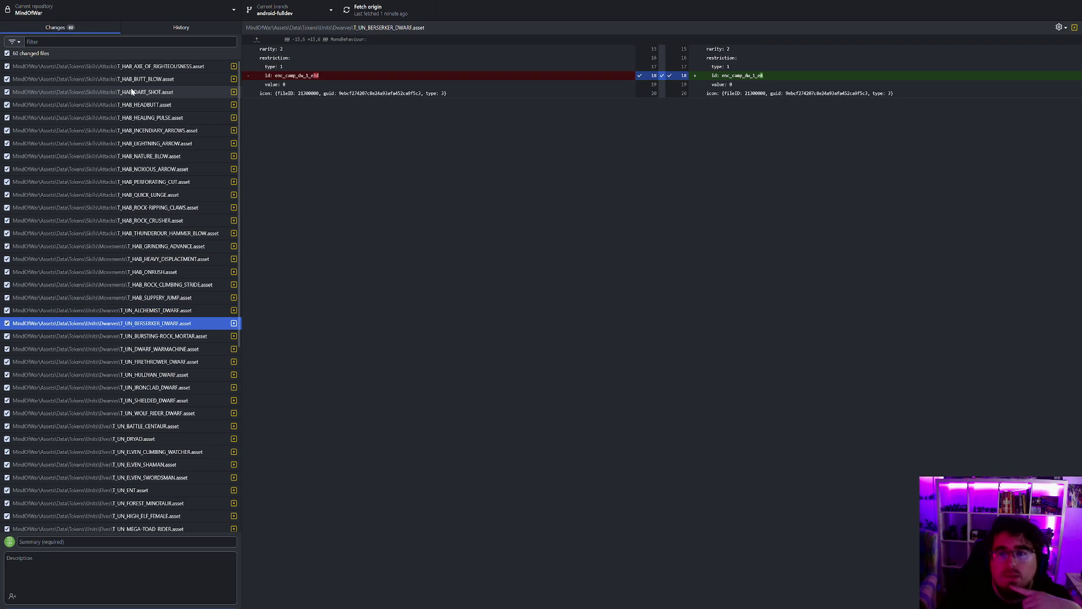
key("Down")
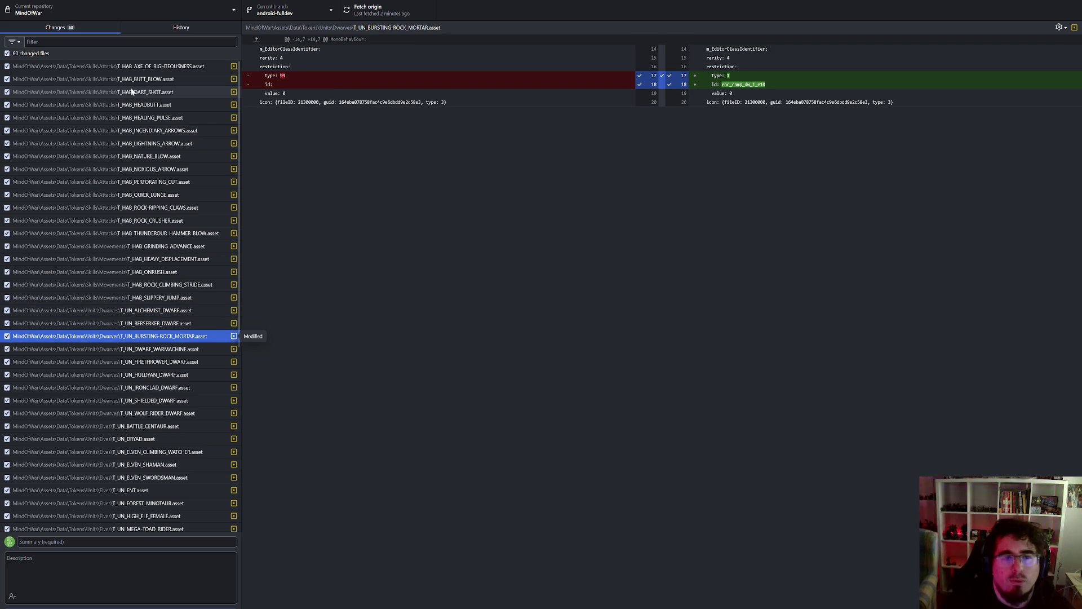
key("Down")
key("Down")
key("Up")
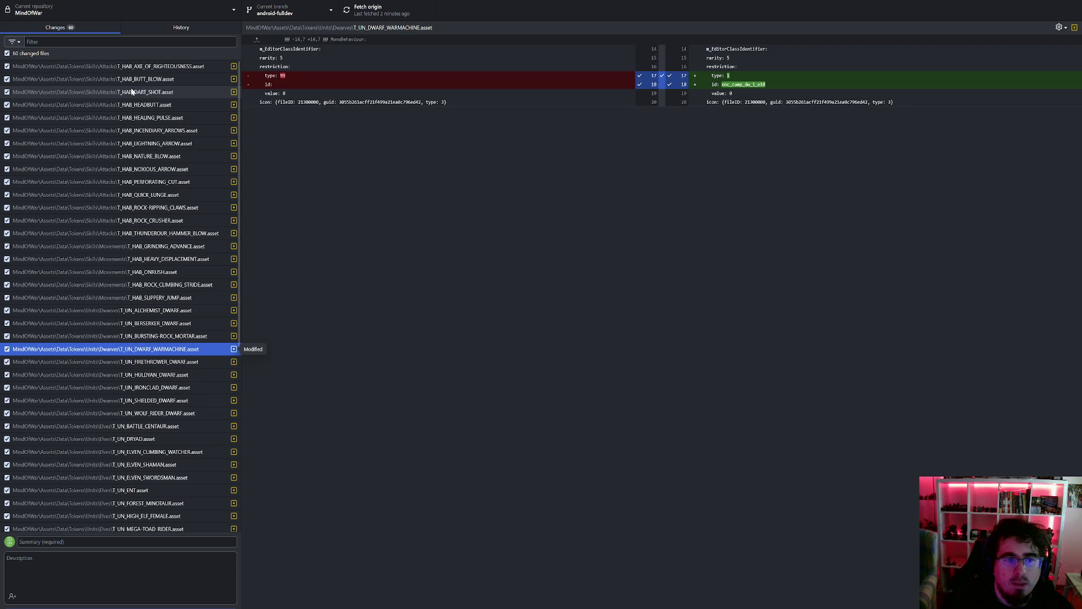
key("Down")
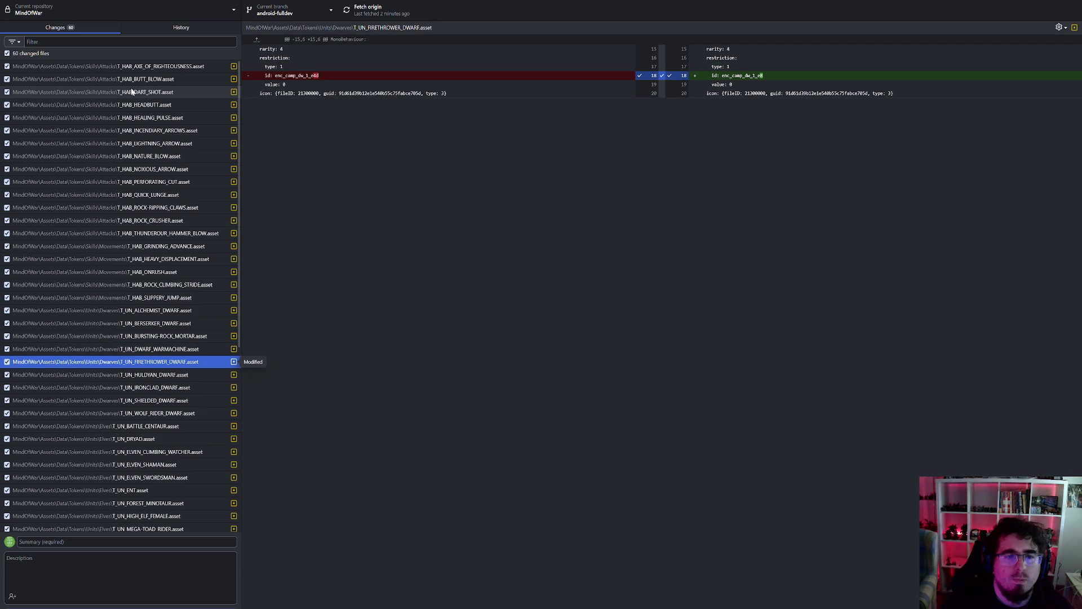
key("Down")
key("Down")
key("Down")
key("Down")
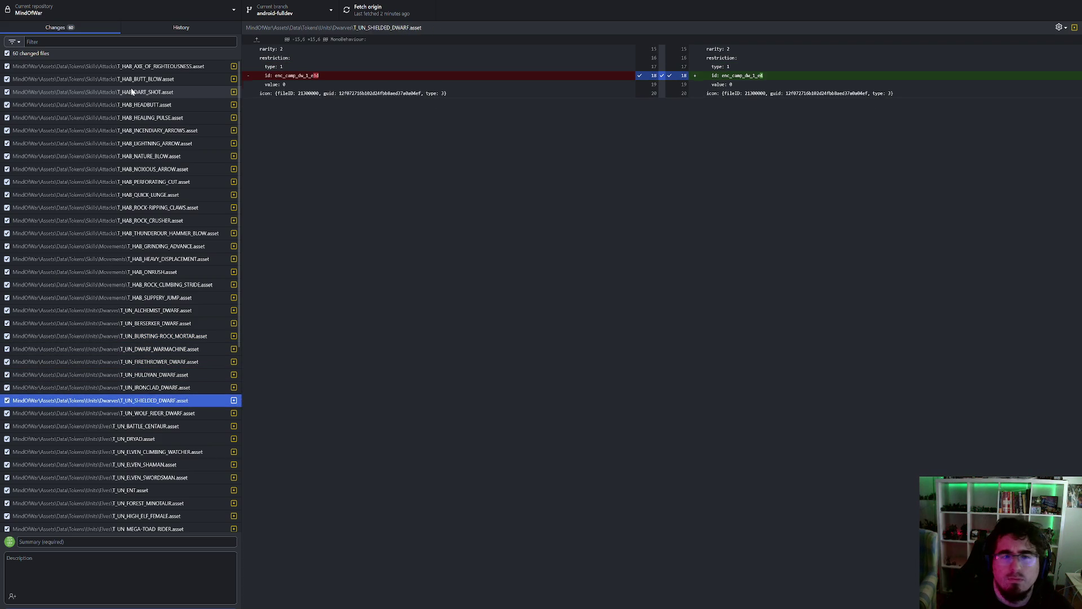
key("Down")
key("Down")
key("Down")
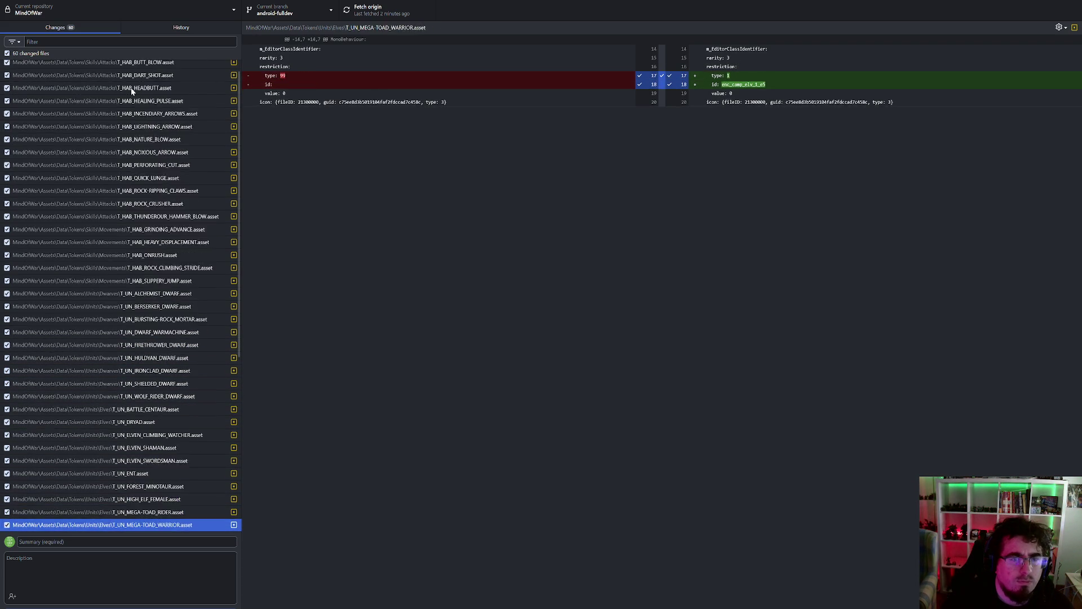
key("Up")
key("Up")
key("Up")
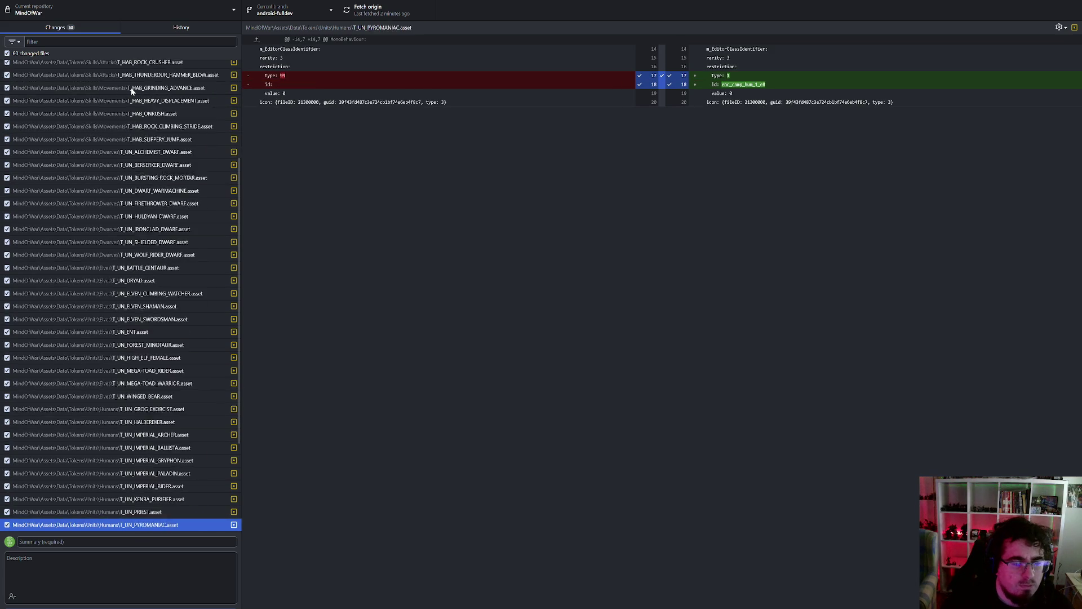
key("Down")
key("Down")
key("Down")
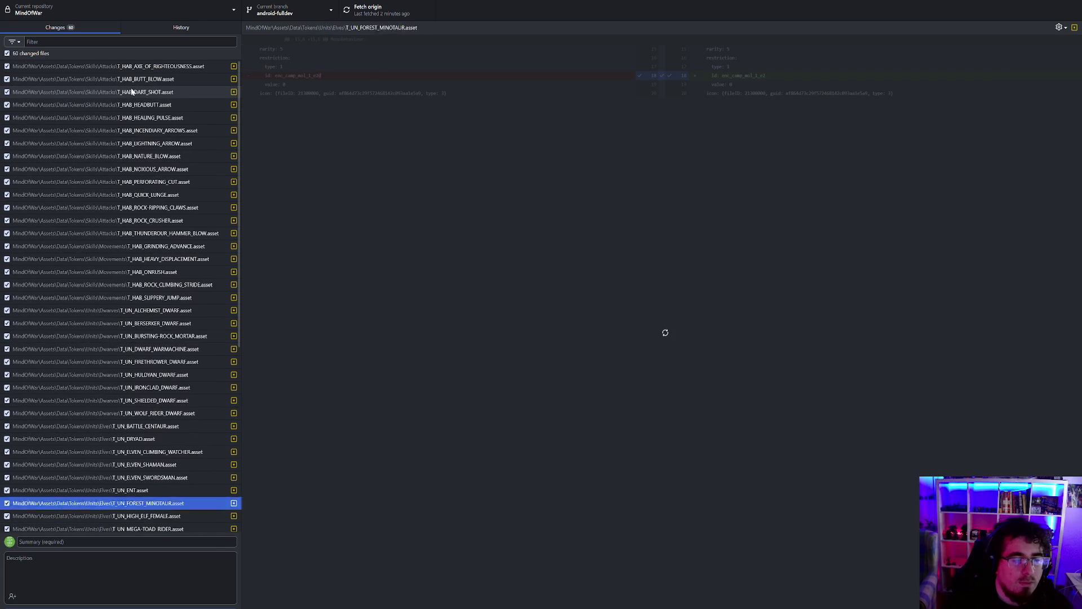
- Go back to the top to show T_HAB_BUTT_BLOW's rarity and id changes, then focus the commit summary
key("Home")
key("Down")
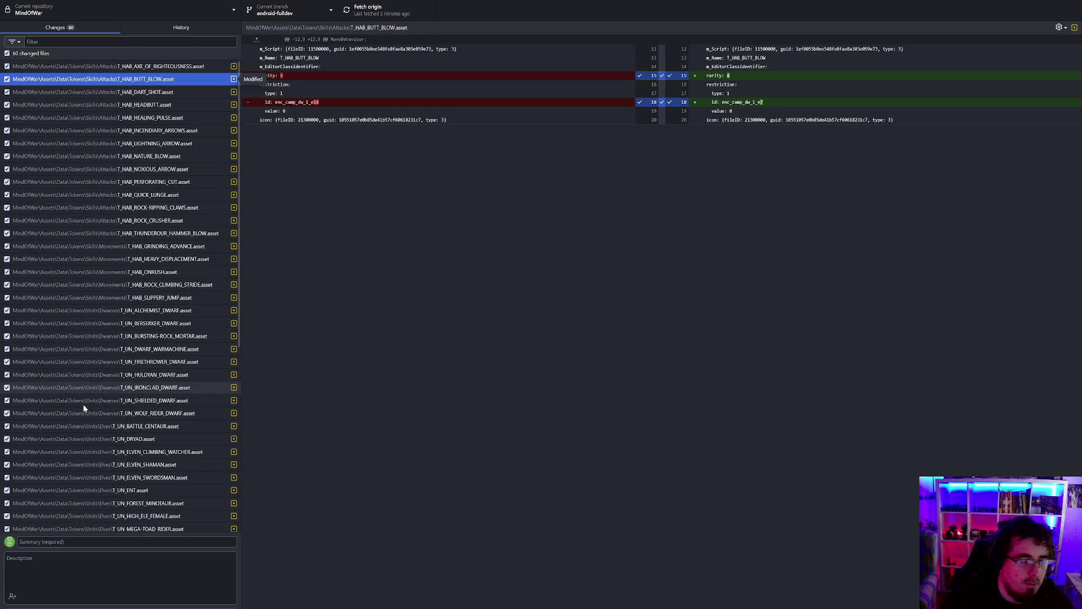
left_click(83, 543)
- Commit all 60 changes as 'Unlocked demo restricted token and updated without demo encounter references' and push to origin
type("Unlocked ")
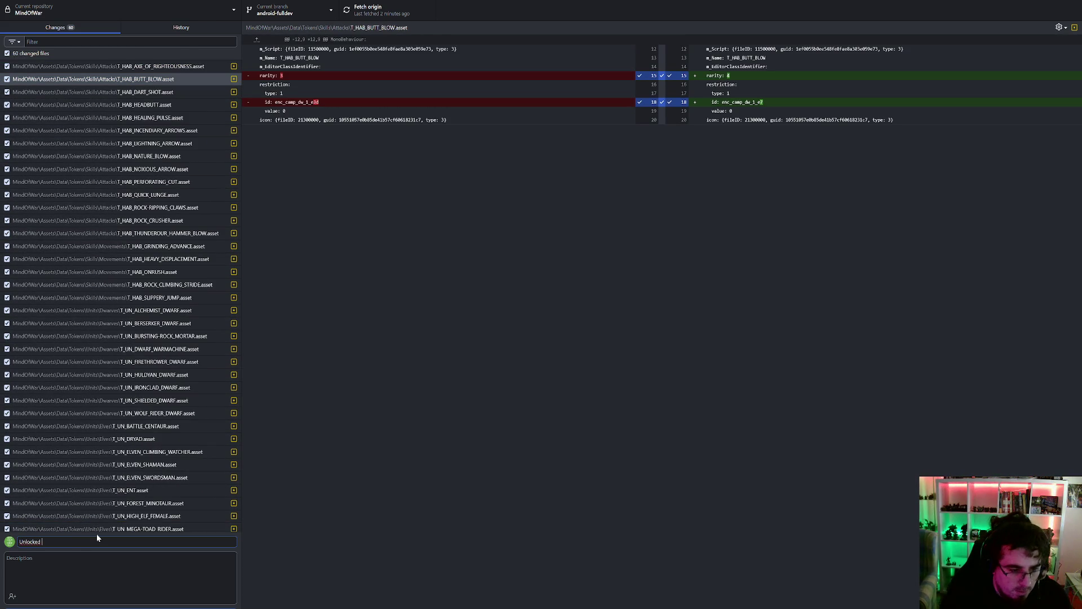
type("demo restricted token and updated without demo encounter references")
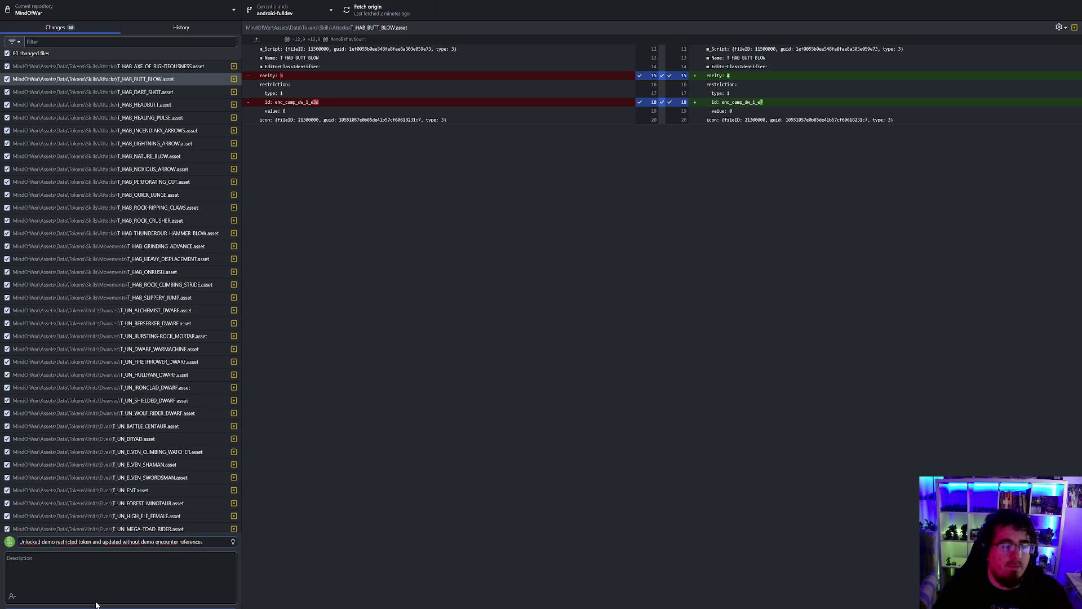
left_click(96, 606)
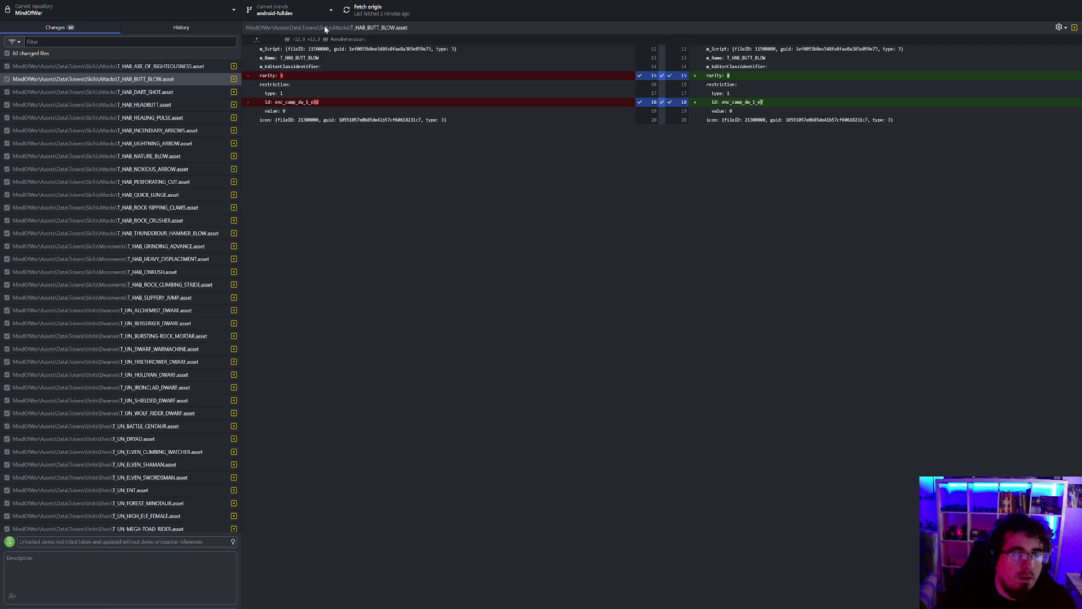
left_click(372, 10)
key("super+Down")
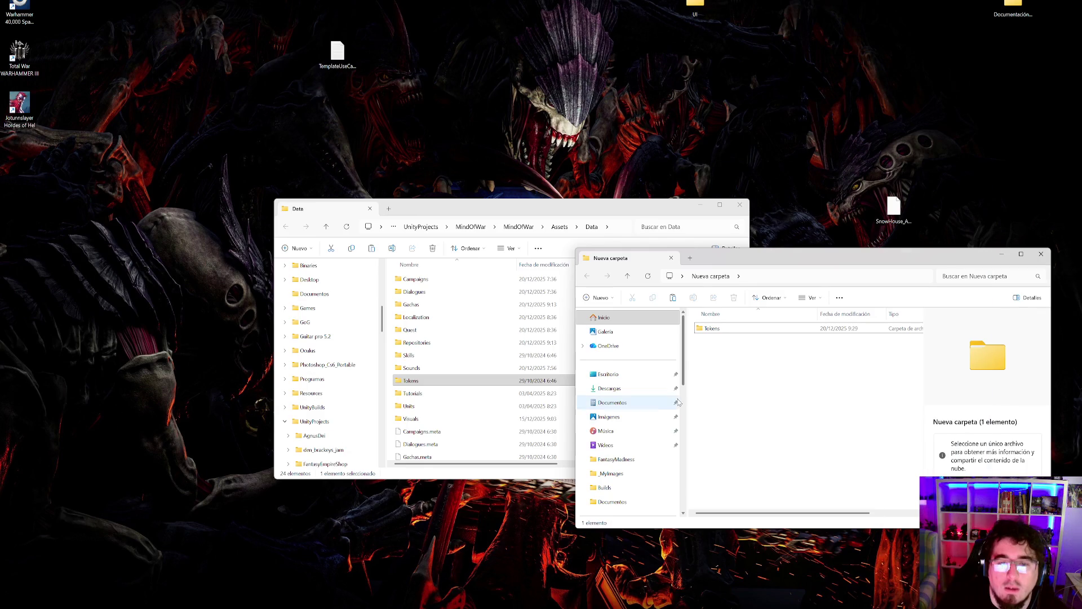
- Close the Nueva carpeta folder window and tuck away the Data folder window
mouse_move(607, 607)
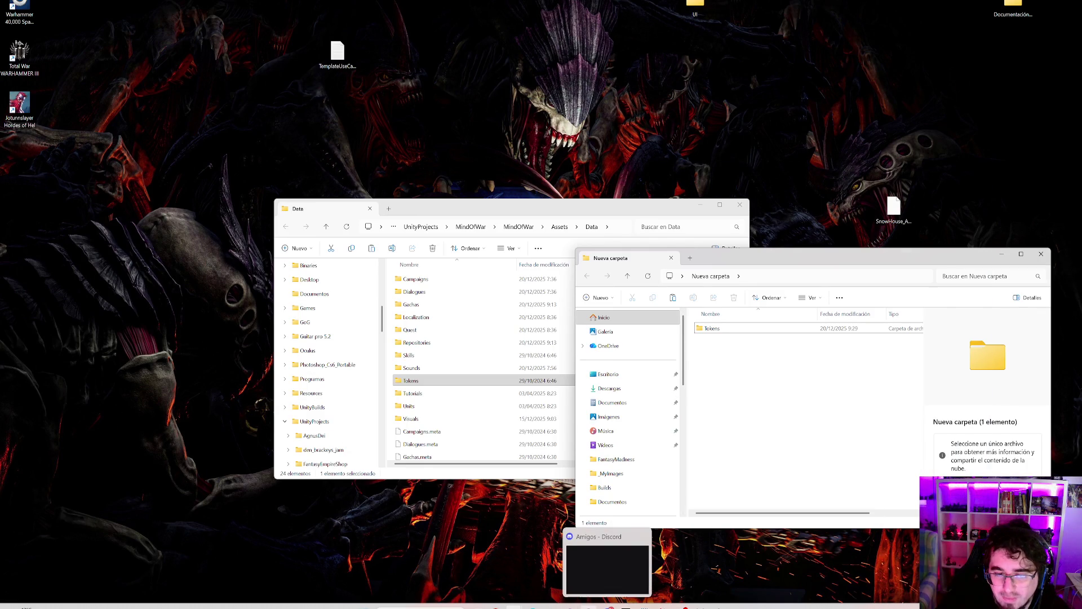
left_click(600, 572)
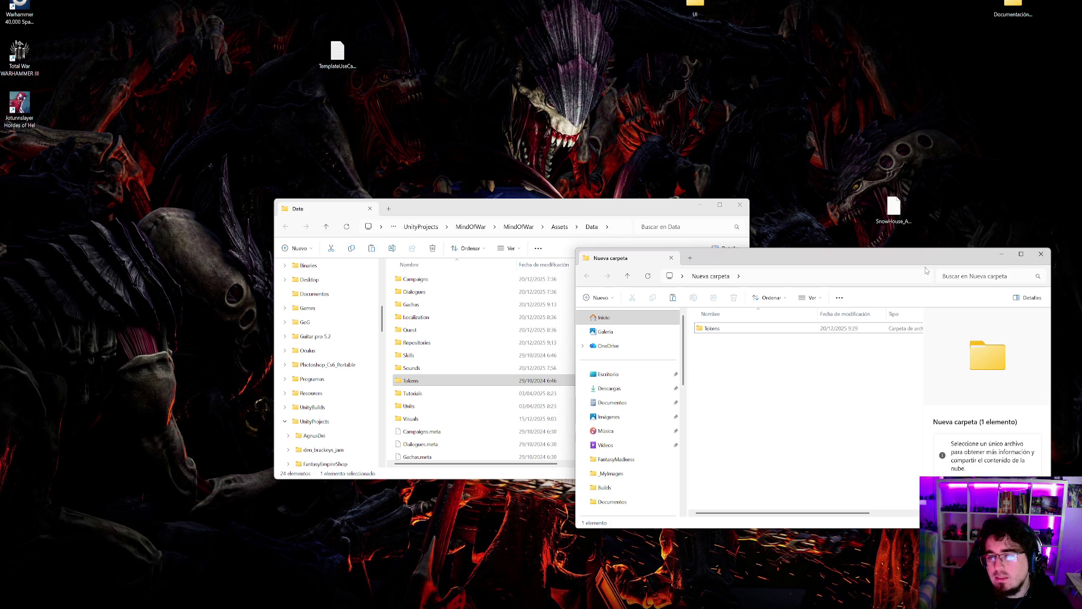
left_click(1041, 254)
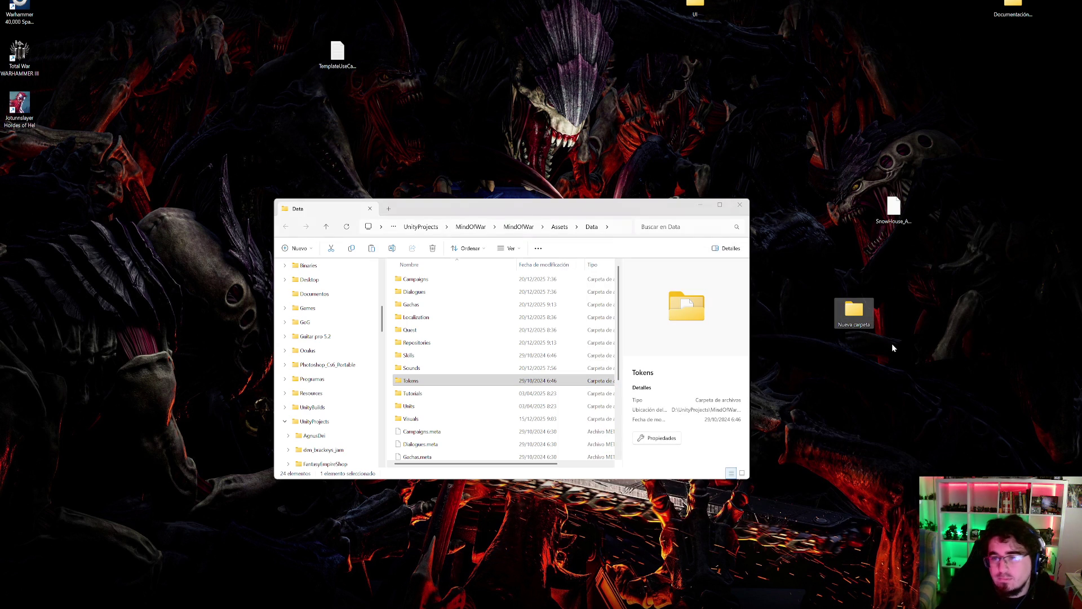
left_click(700, 205)
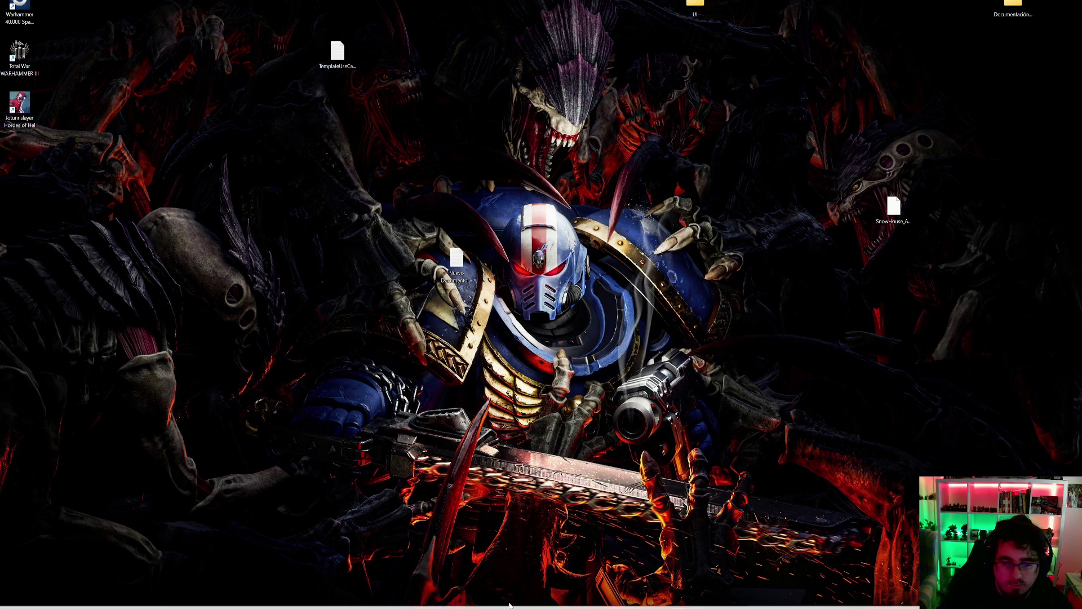
- Delete the SF_MOWD_1.1.demo save file from the MindOfWar save folder, leaving 16 items
mouse_move(514, 607)
left_click(559, 564)
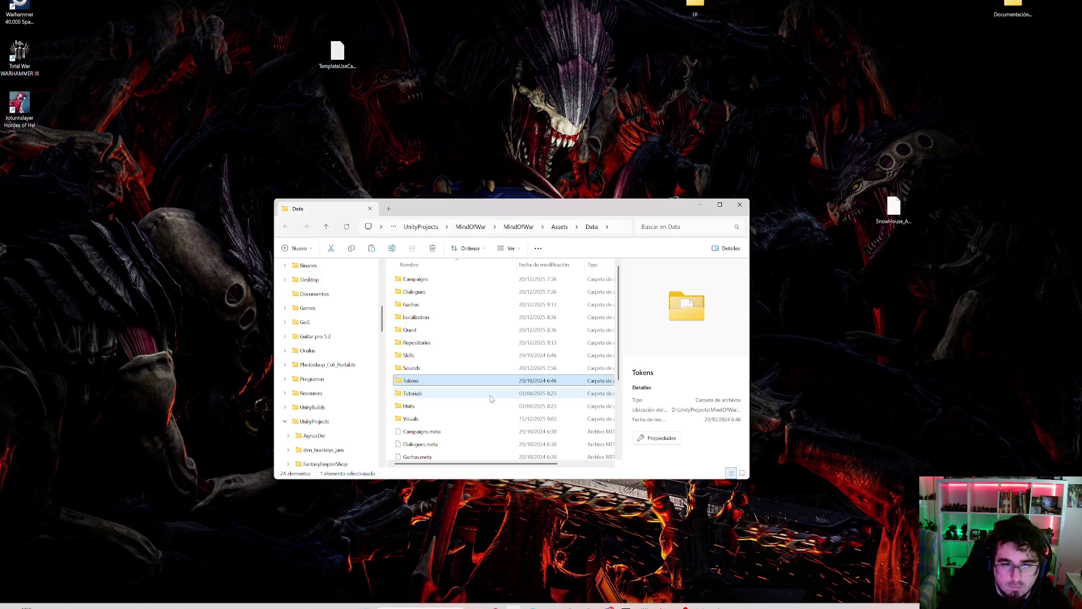
left_click(470, 564)
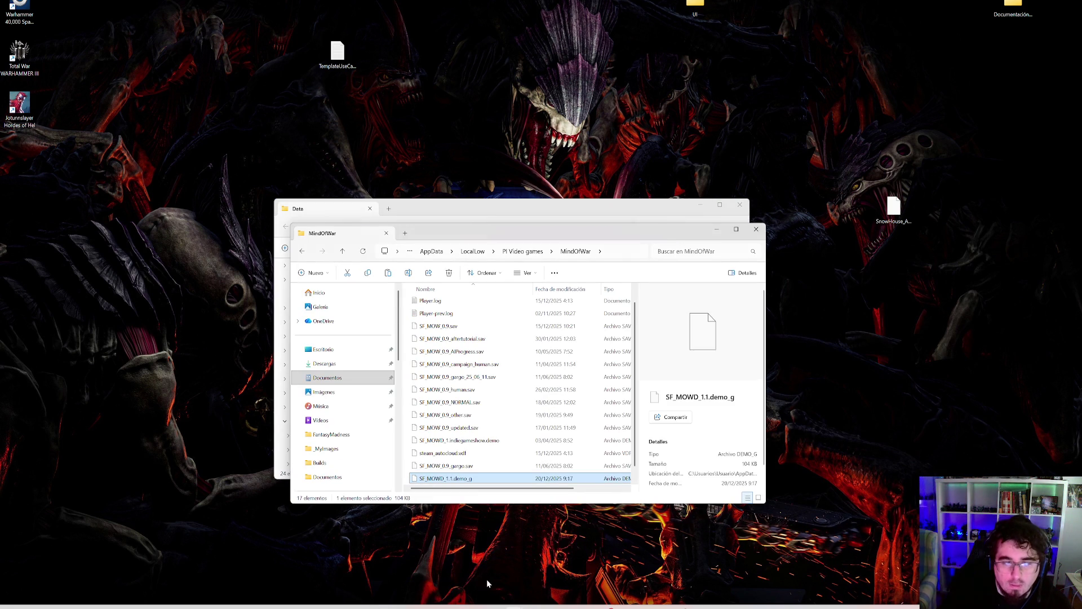
left_click(479, 464)
scroll(490, 468, "down", 1)
left_click(491, 478)
key("Delete")
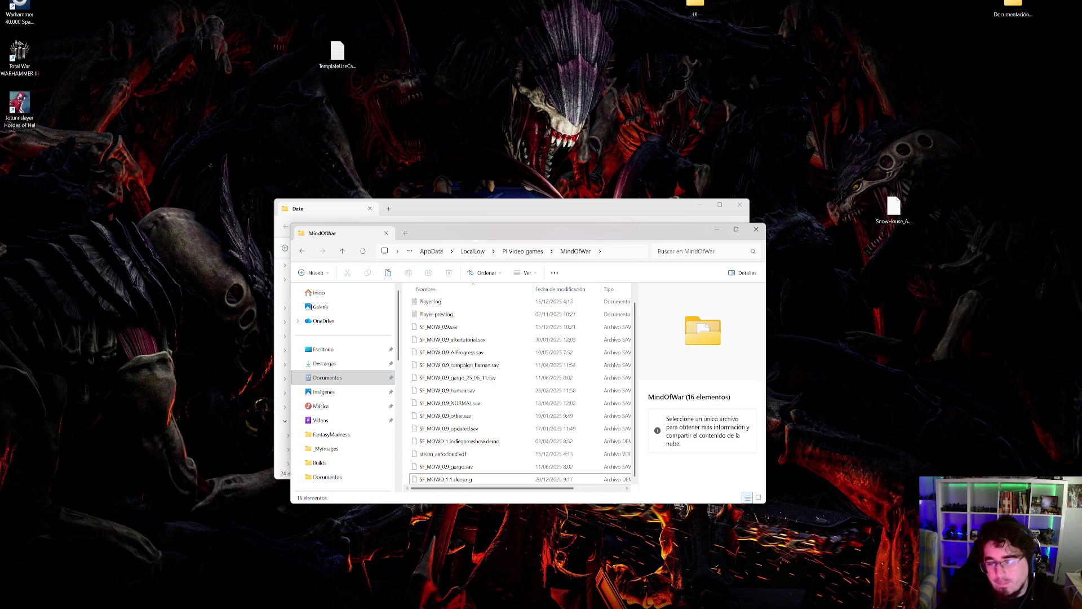
left_click(719, 607)
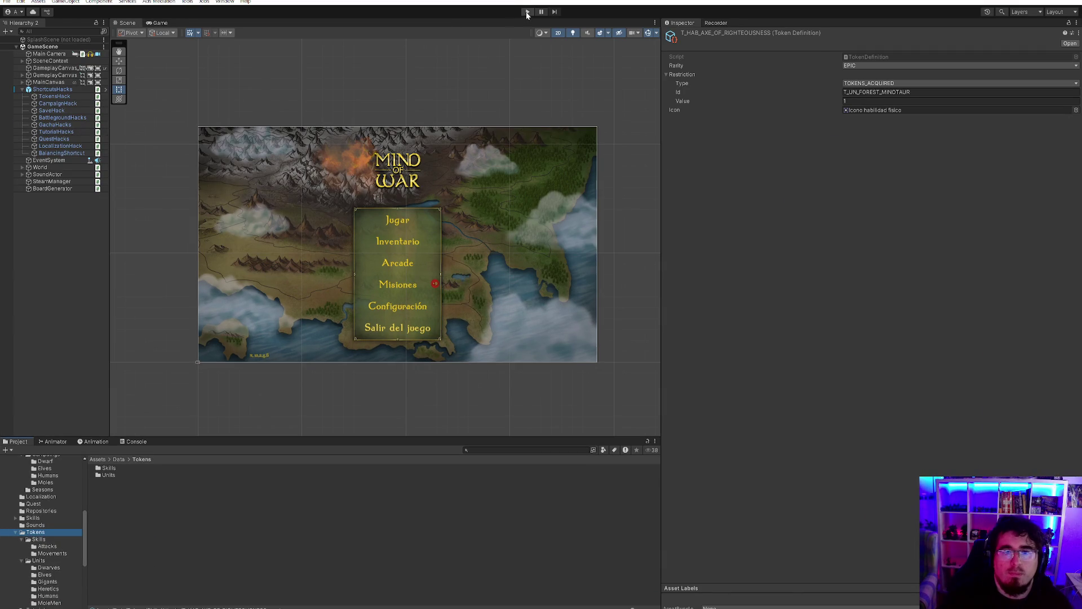
- Playtest and instantly win the purple cave battle with Black Death, then collect its card rewards
left_click(526, 13)
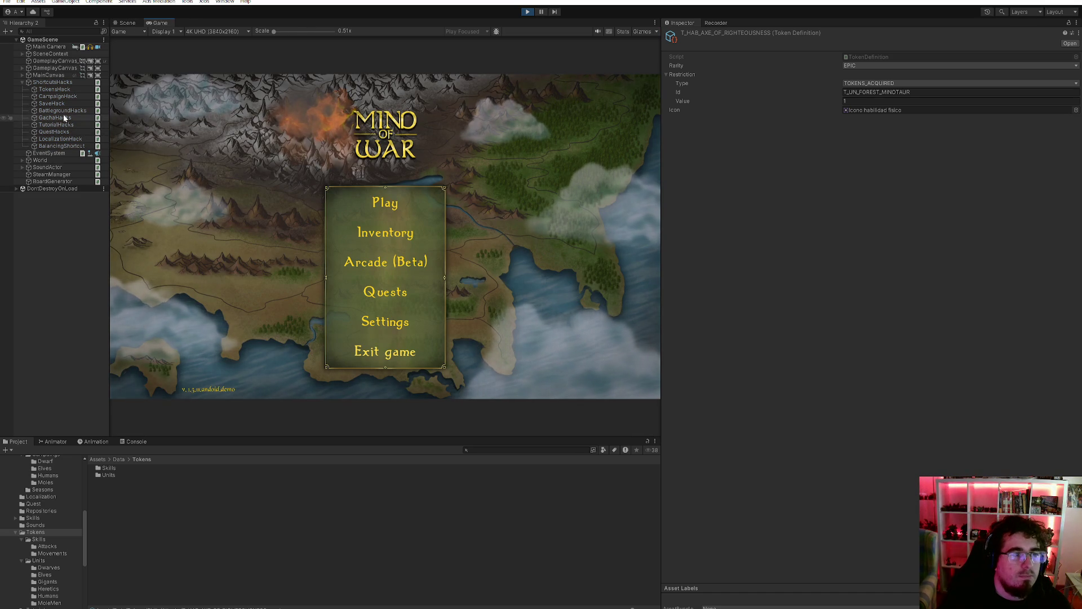
left_click(59, 88)
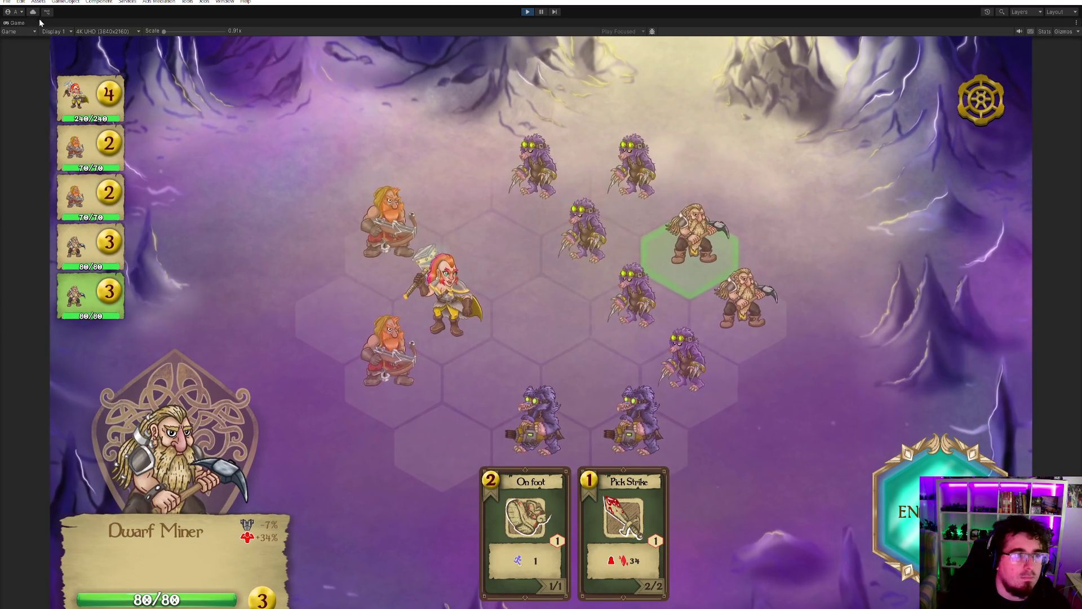
double_click(20, 23)
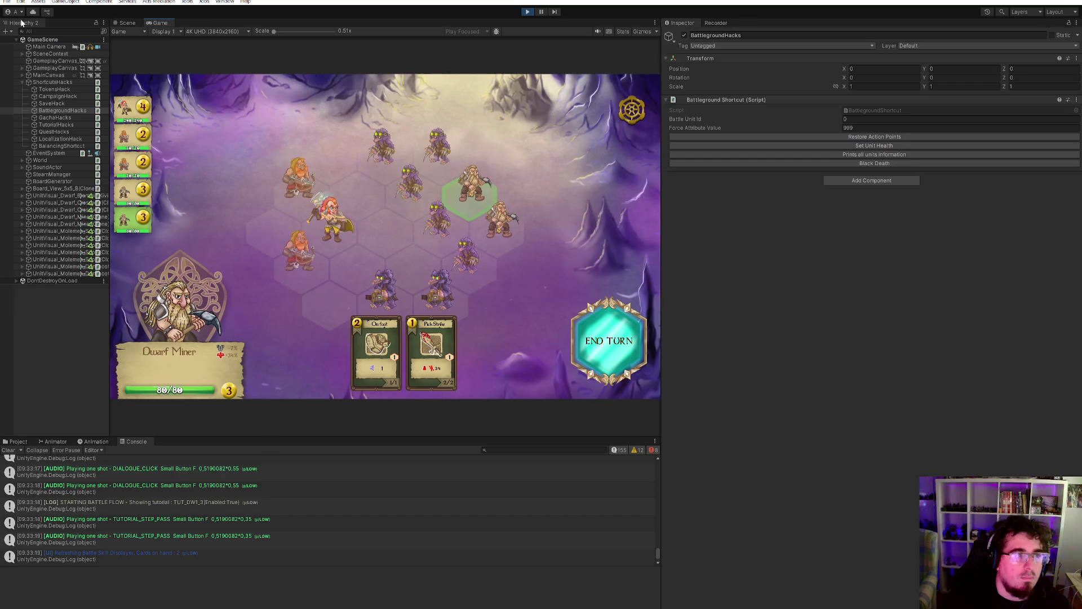
left_click(907, 164)
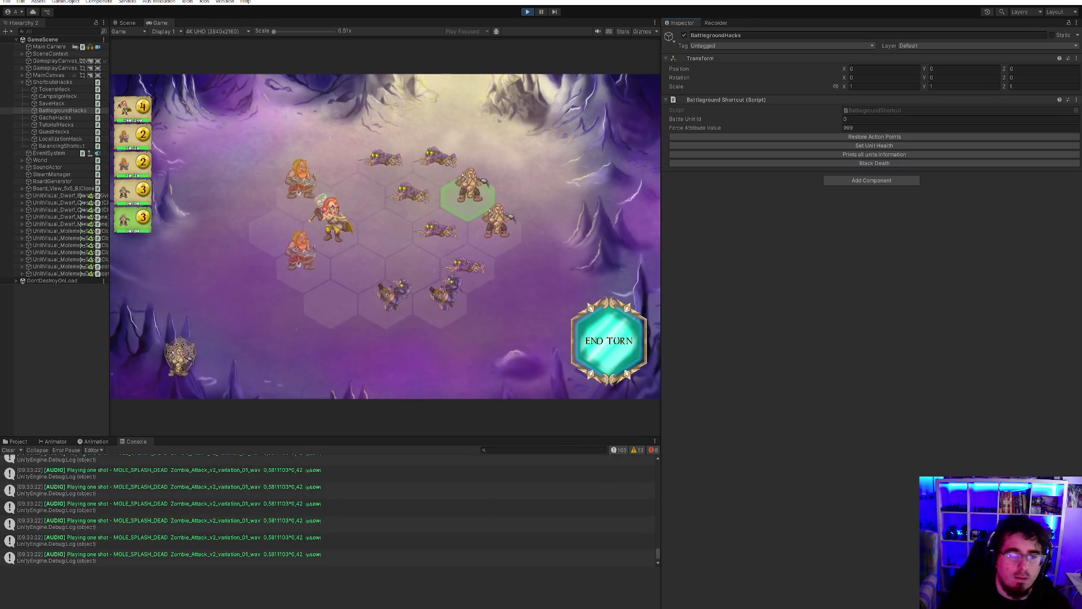
double_click(161, 23)
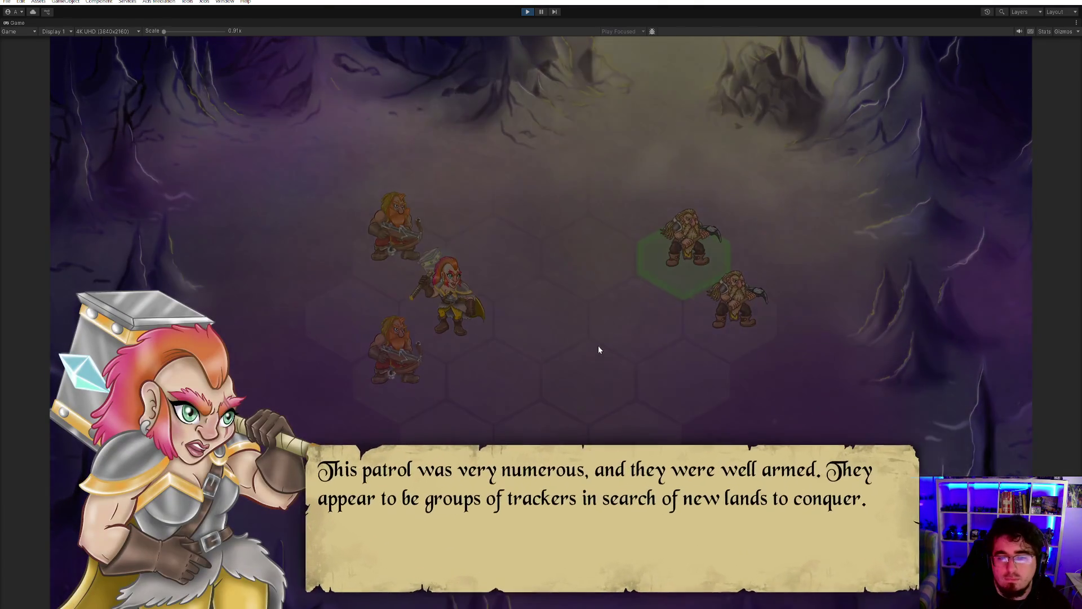
left_click(598, 347)
left_click(598, 363)
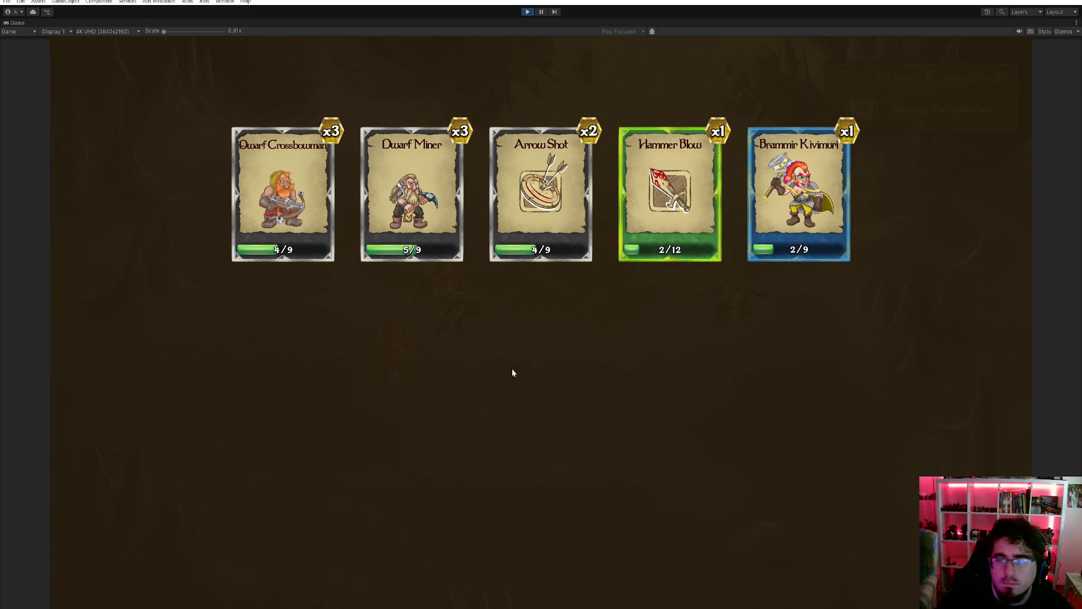
left_click(732, 354)
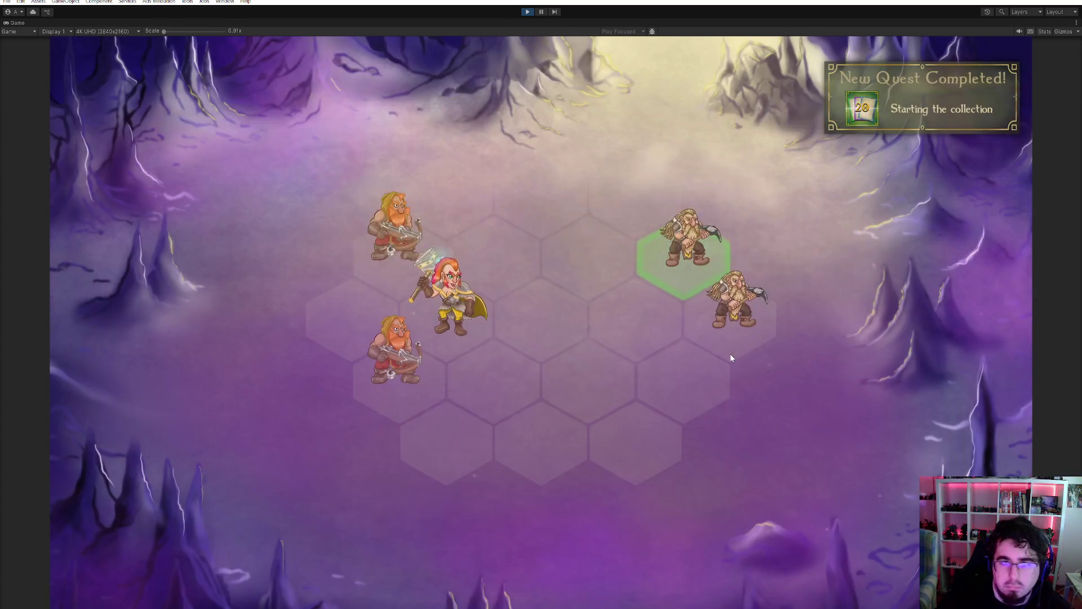
- Start the Battalion fog battle, win it instantly with Black Death, and return to the world map
left_click(805, 442)
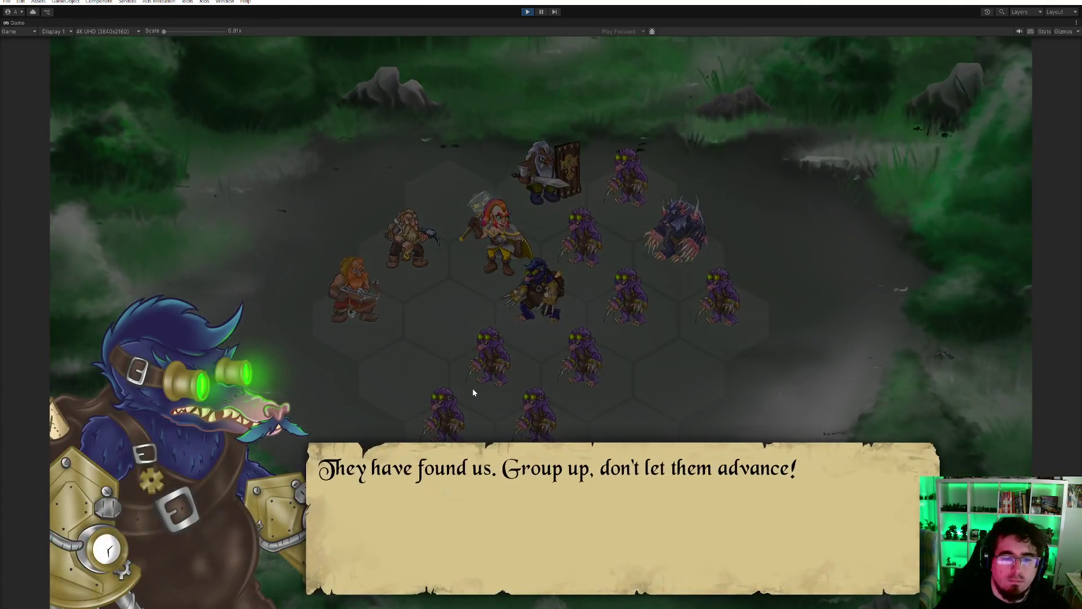
left_click(473, 392)
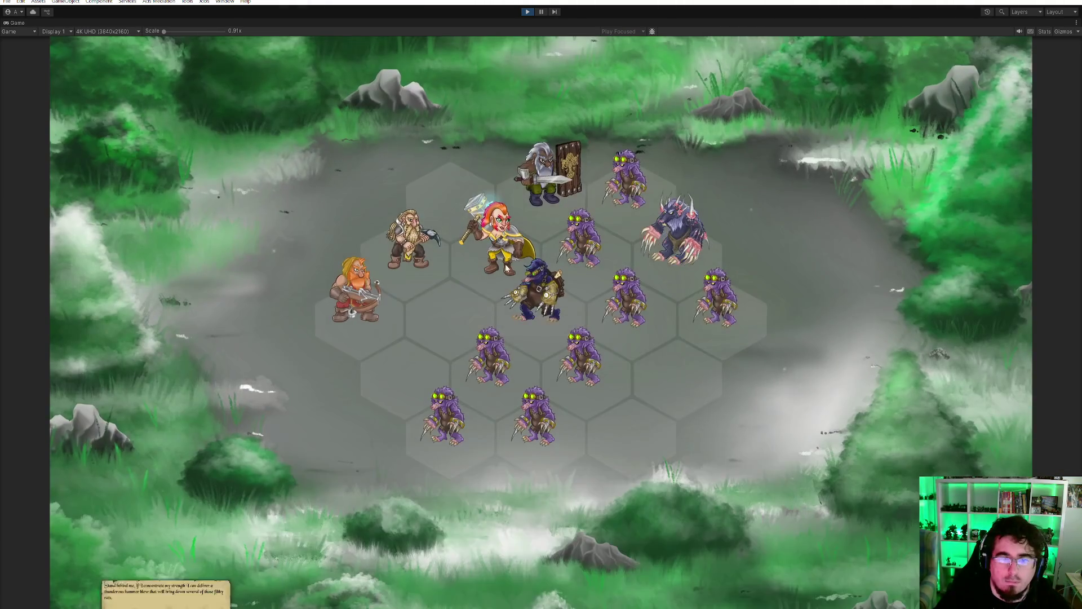
left_click(610, 413)
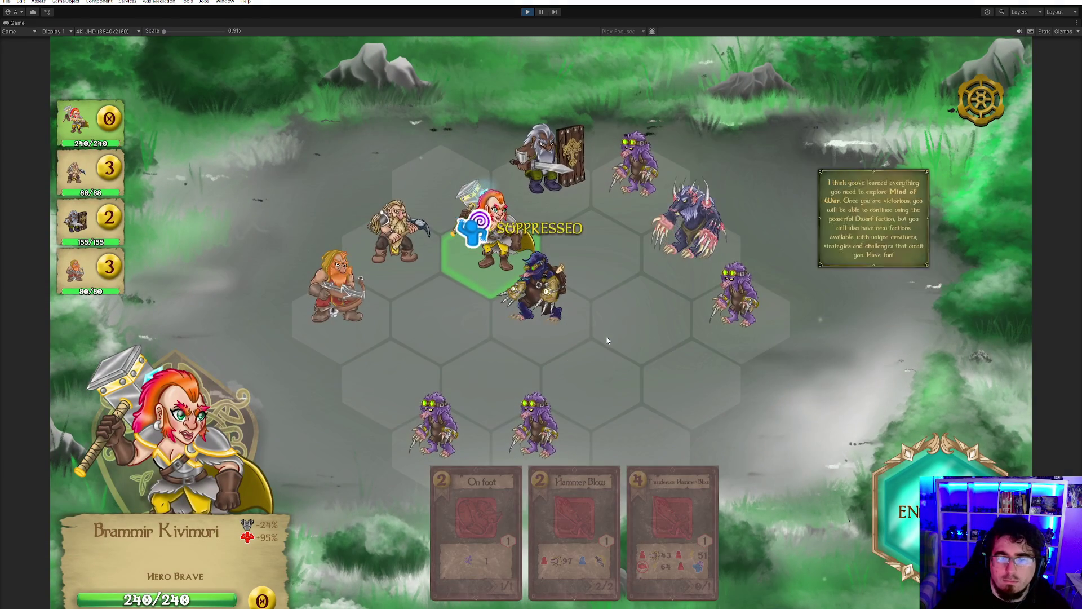
left_click(607, 336)
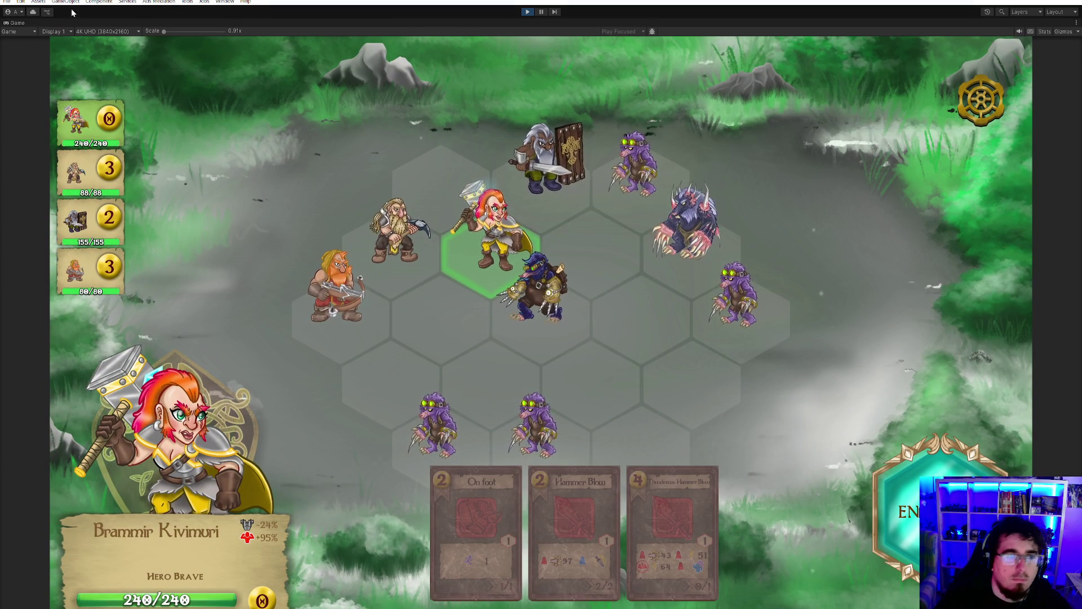
double_click(20, 23)
left_click(852, 162)
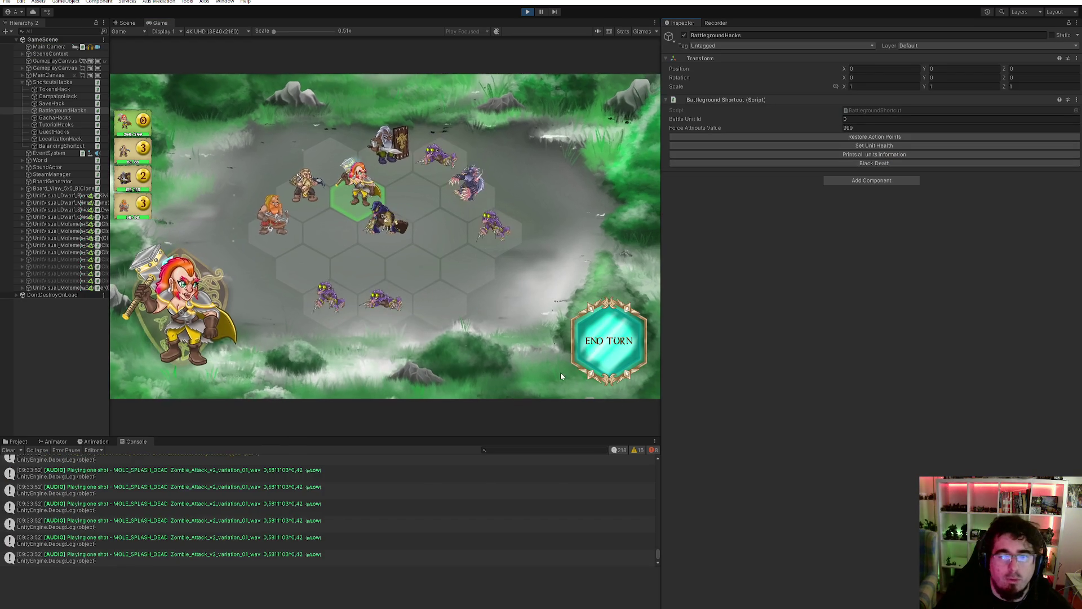
double_click(157, 24)
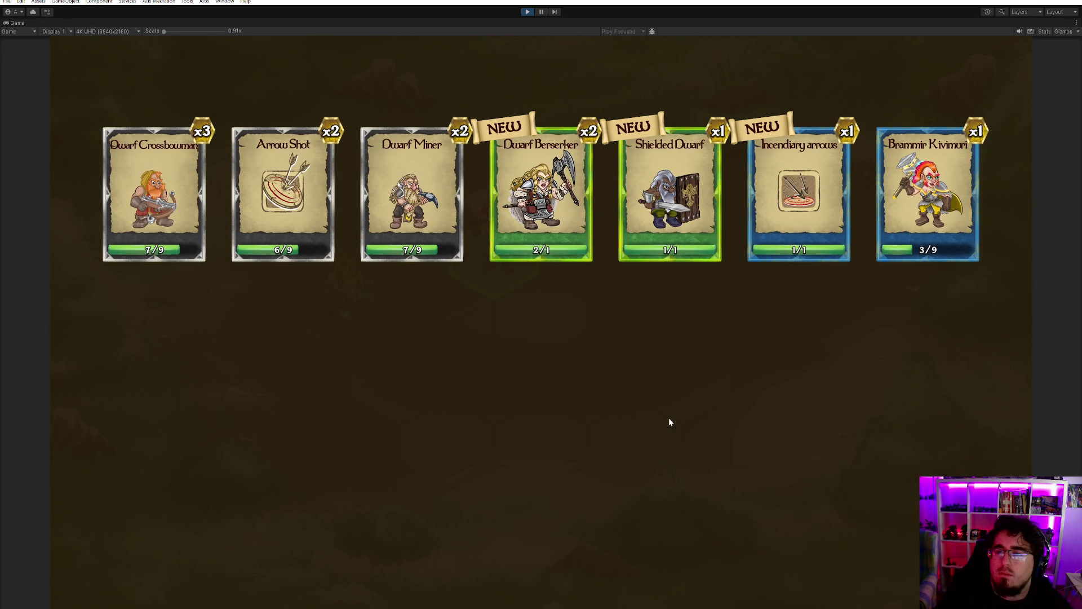
left_click(582, 165)
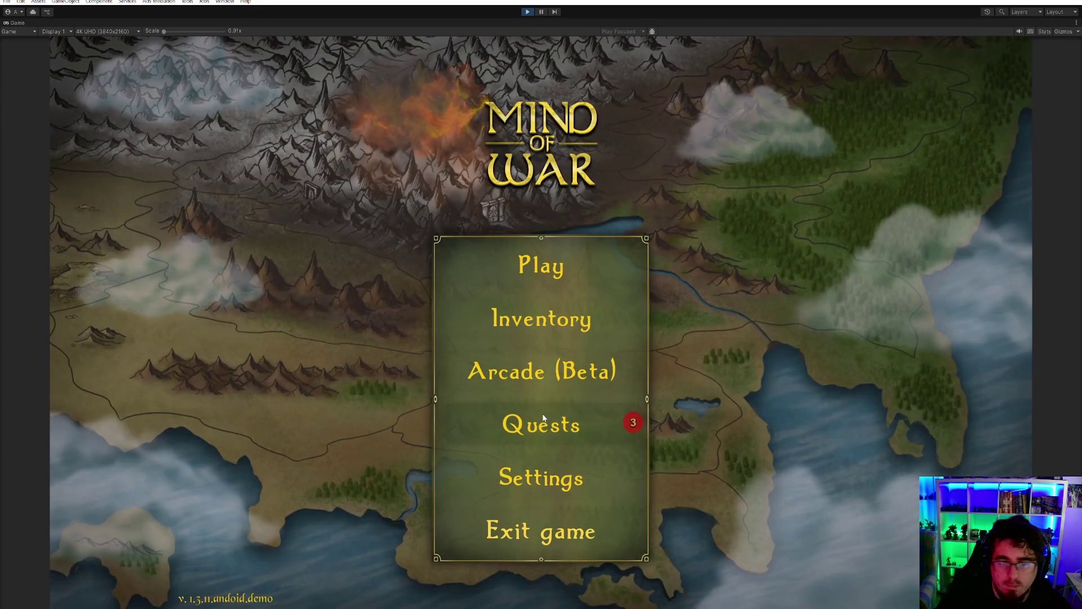
- Collect the Mine rescue quest reward, then go to the Fog on the mountains level map
left_click(544, 419)
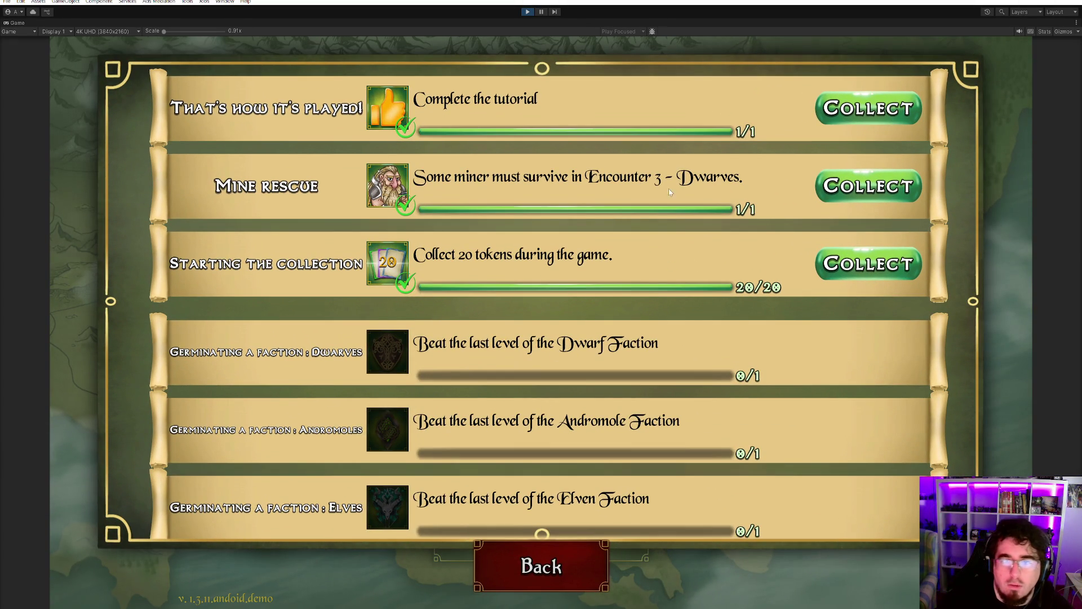
left_click(868, 189)
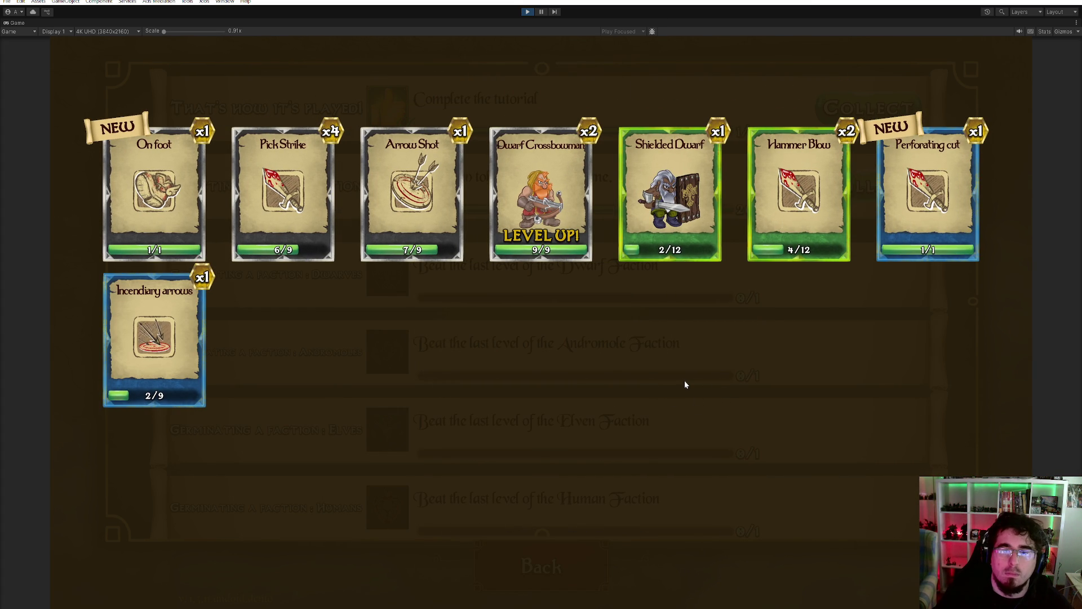
left_click(610, 341)
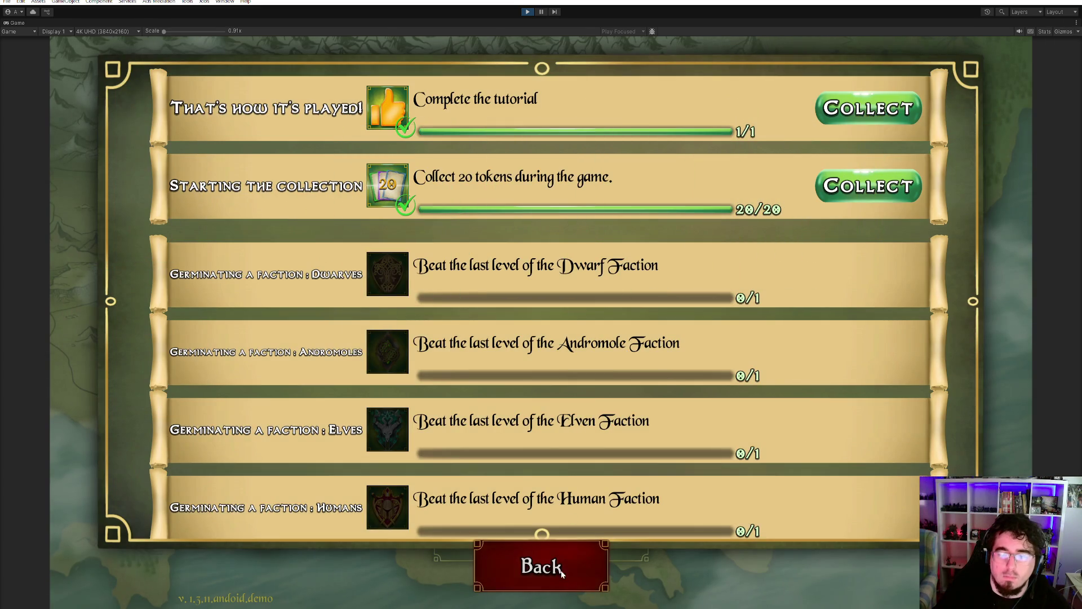
left_click(560, 572)
left_click(566, 275)
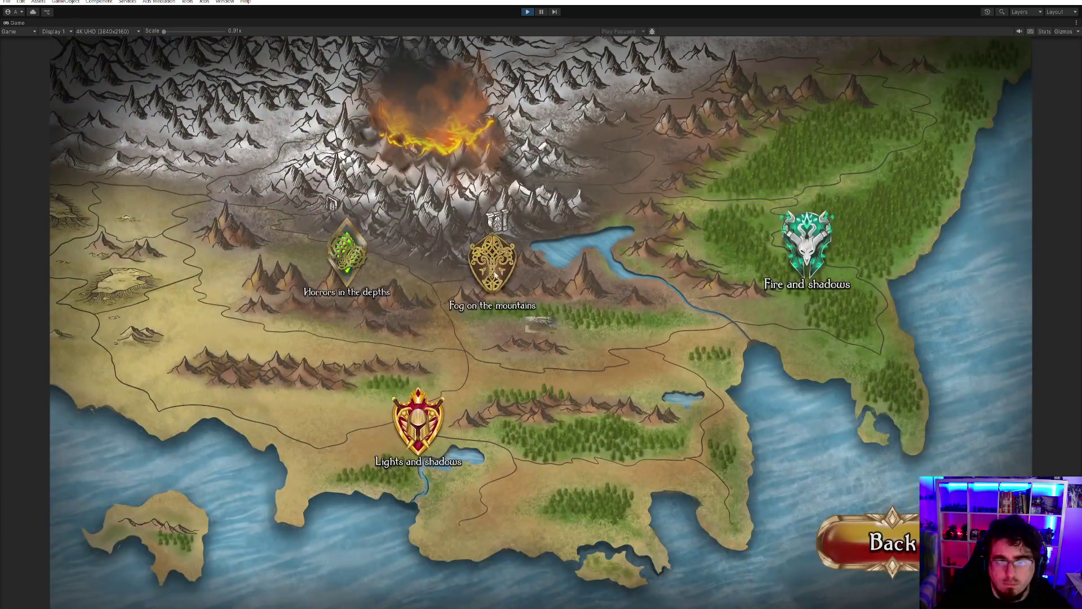
left_click(495, 274)
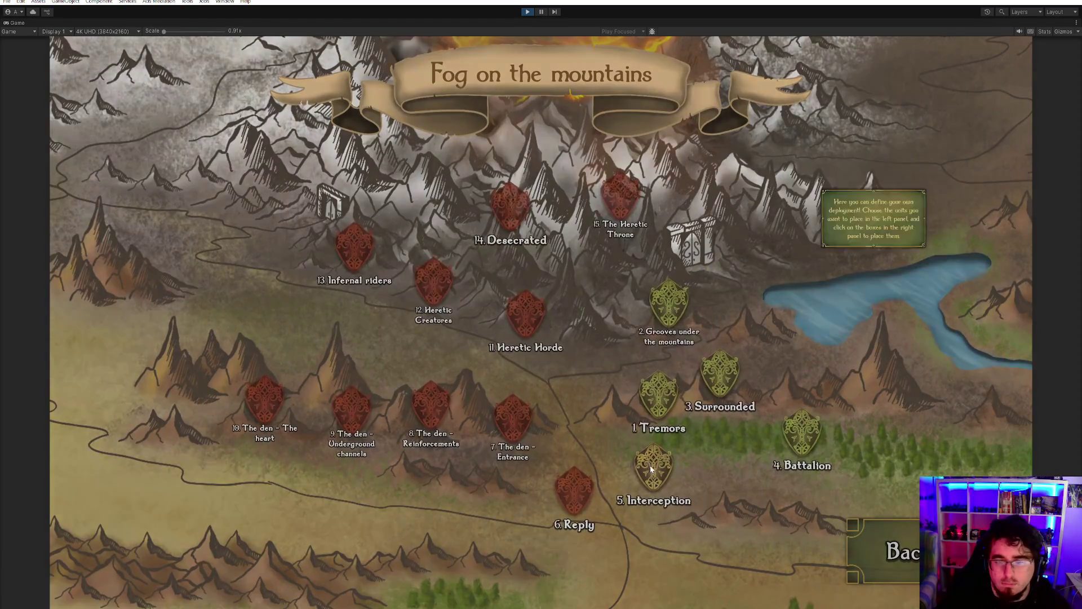
- Open the Interception deployment screen and check the unlock requirements of the locked units, including Mortar and Ironclad Dwarf
left_click(651, 465)
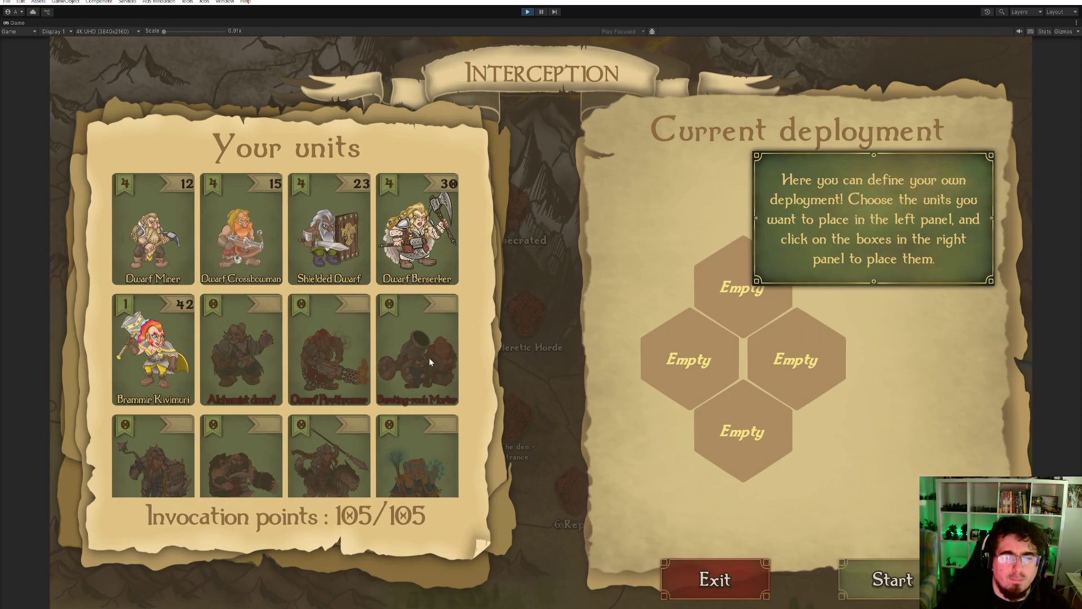
left_click(428, 358)
left_click(541, 387)
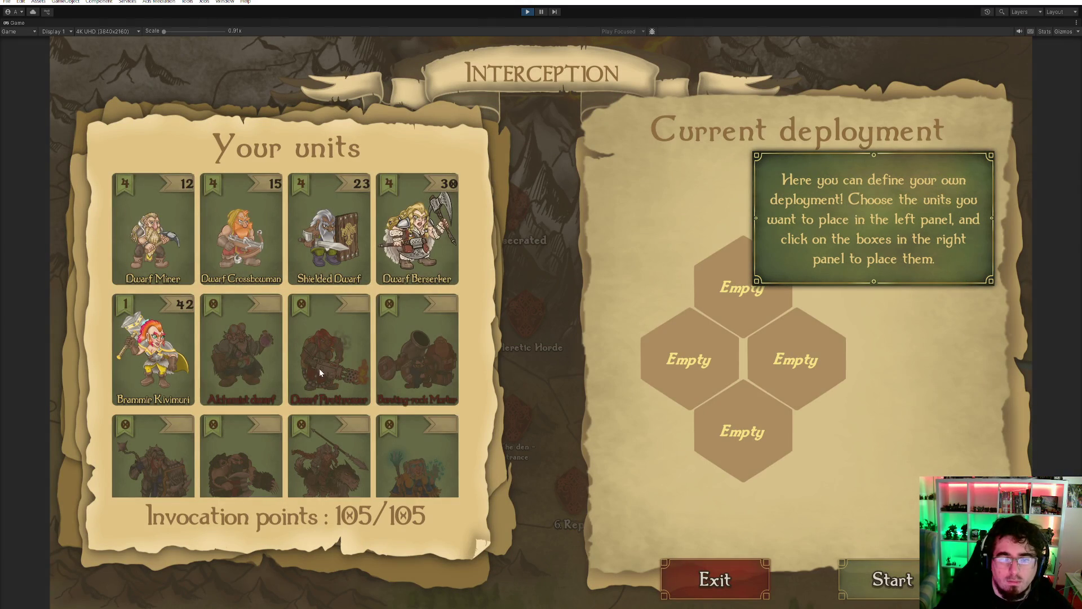
scroll(319, 372, "down", 3)
left_click(157, 326)
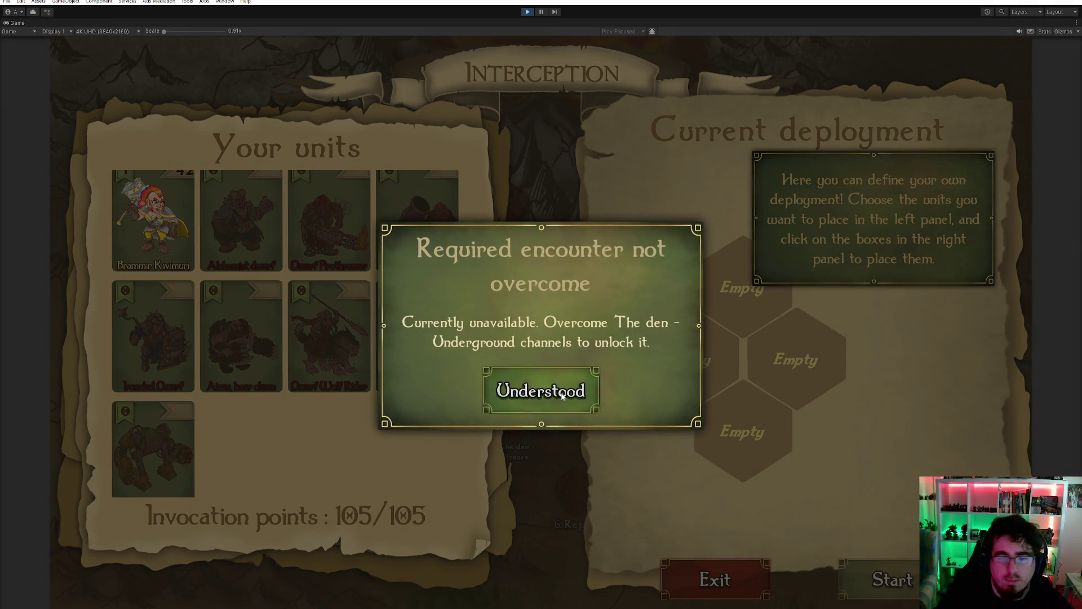
left_click(541, 388)
left_click(159, 449)
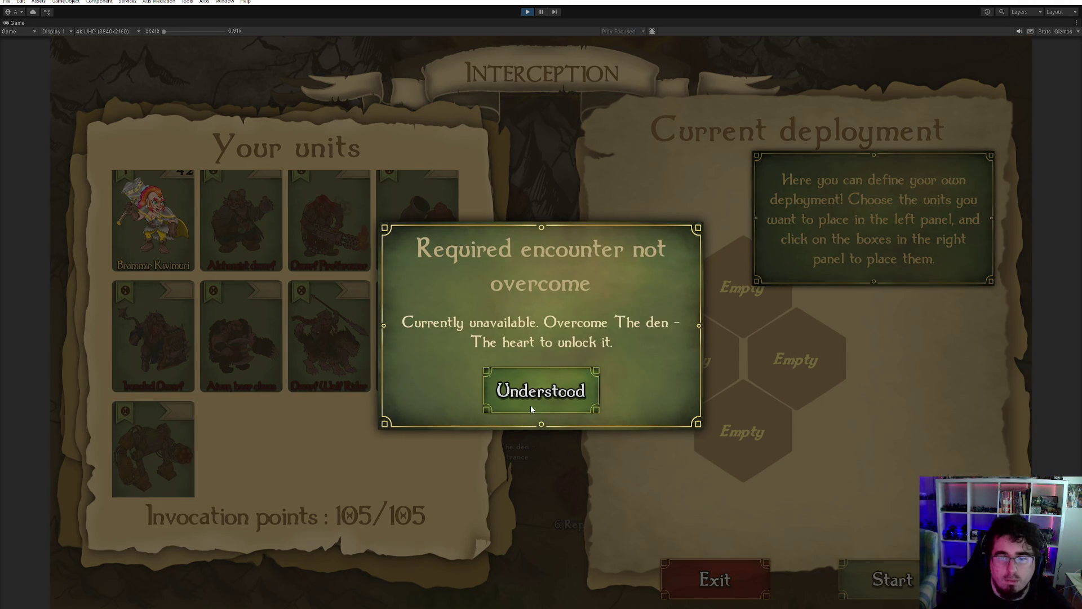
left_click(552, 391)
left_click(155, 357)
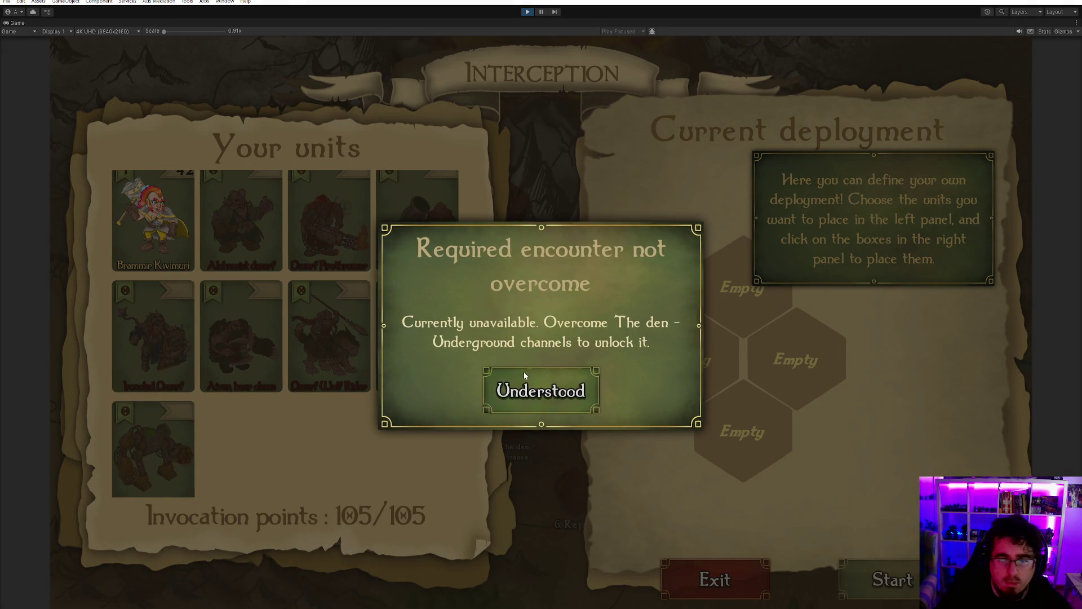
left_click(524, 375)
left_click(387, 254)
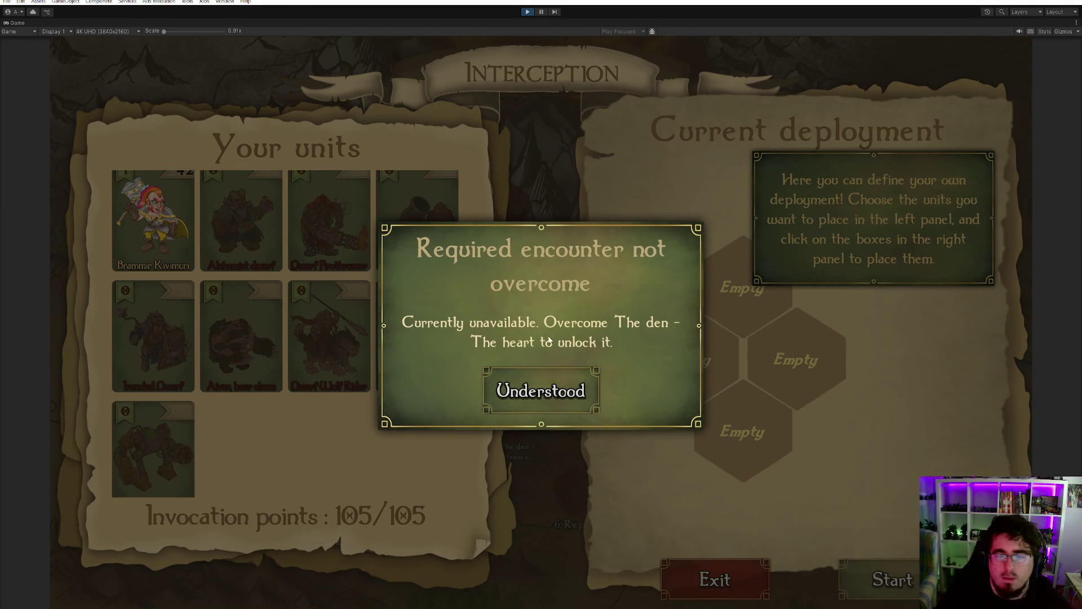
left_click(530, 377)
left_click(320, 224)
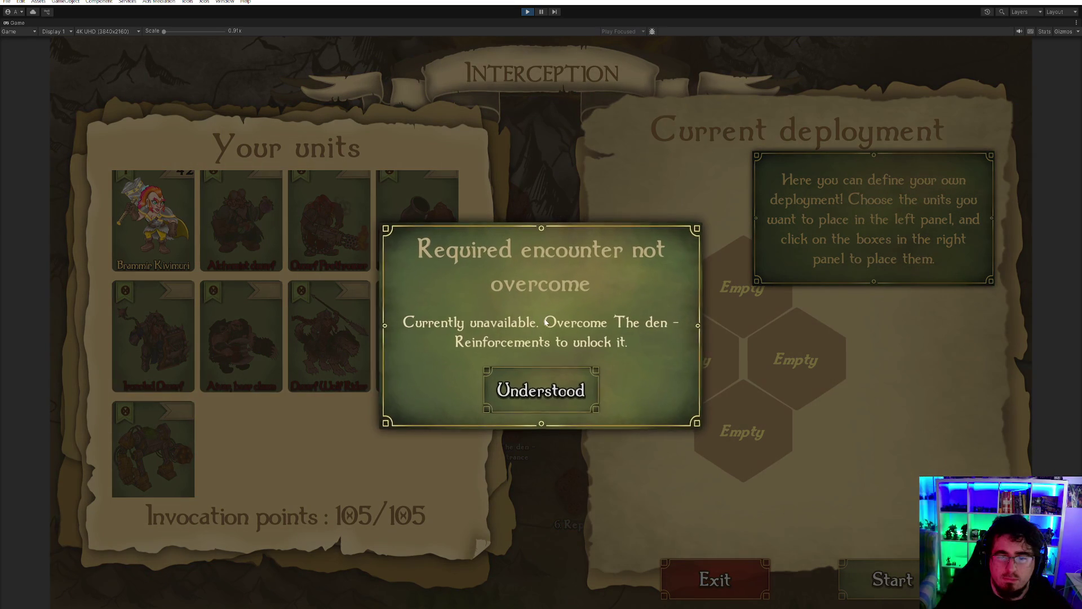
left_click(549, 405)
scroll(181, 333, "up", 2)
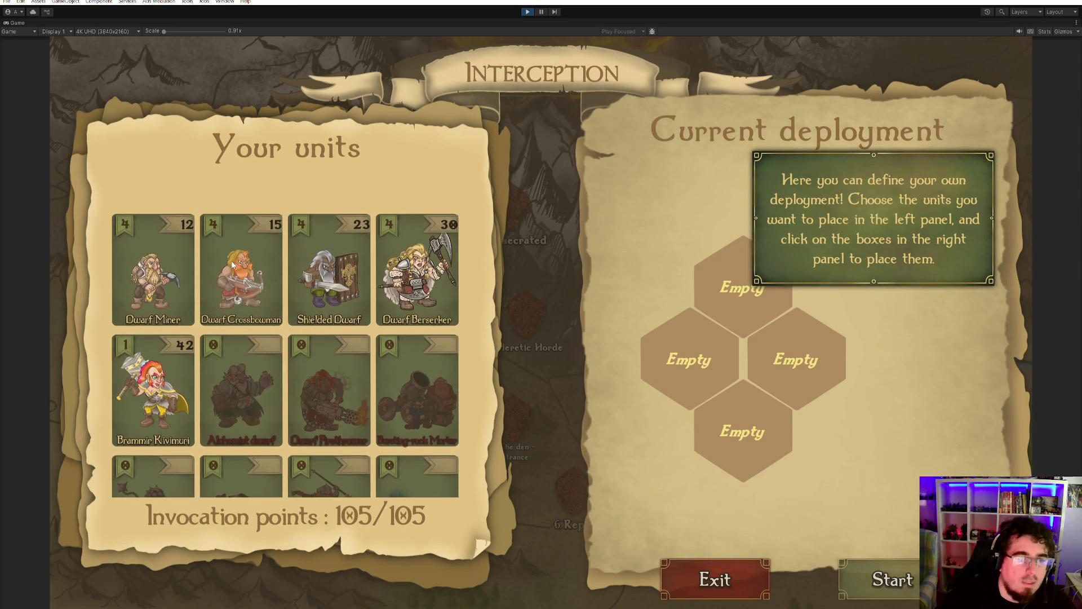
left_click(854, 282)
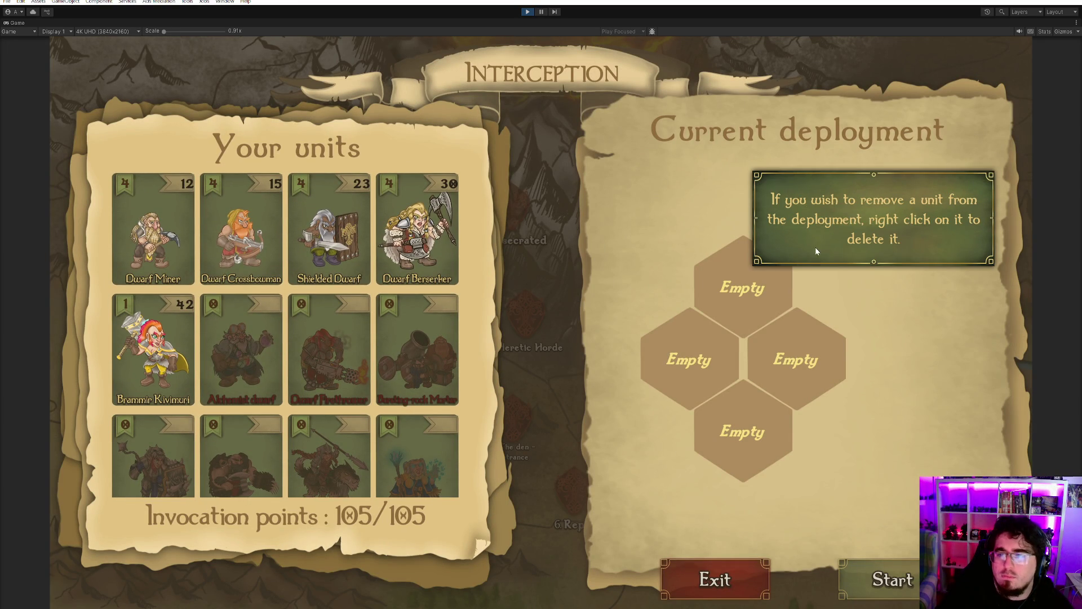
- Deploy Brammir Kivimuri on the right hex and Dwarf Crossbowmen on the top, bottom and left hexes
left_click(155, 363)
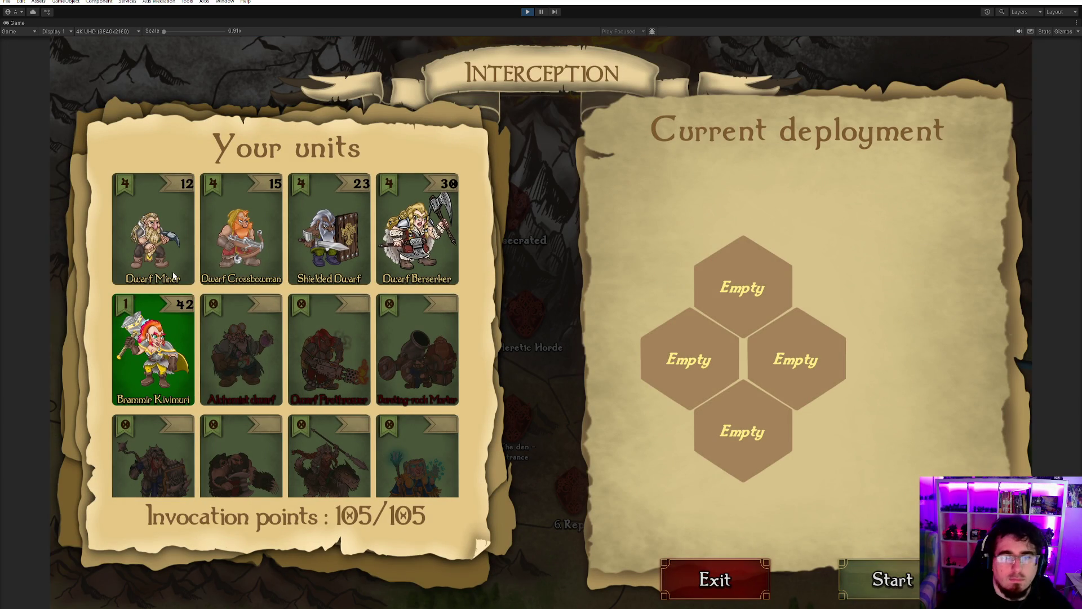
left_click(797, 356)
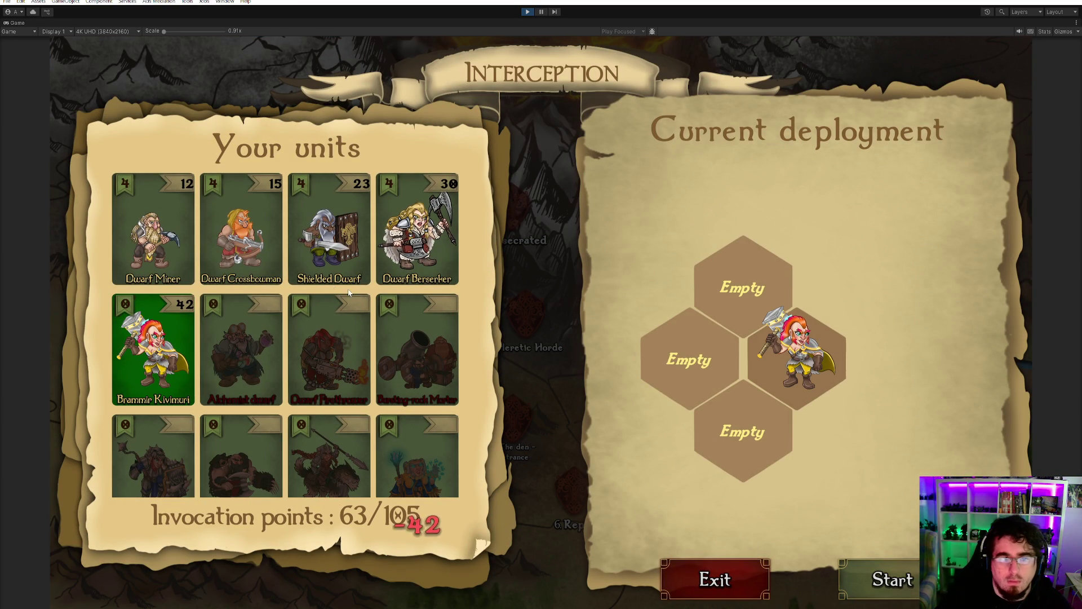
left_click(257, 244)
left_click(740, 297)
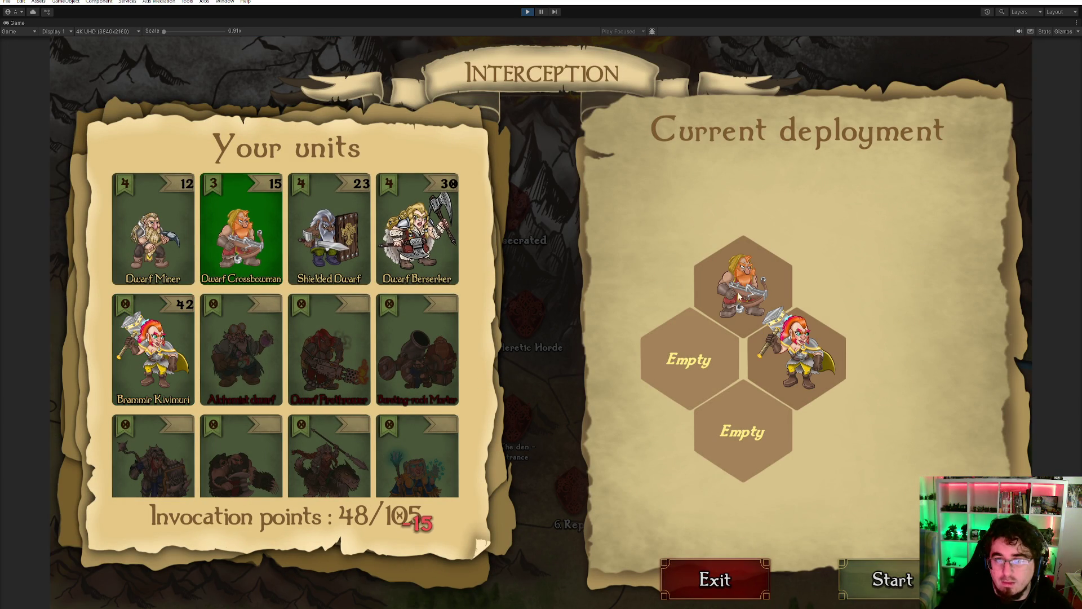
left_click(734, 422)
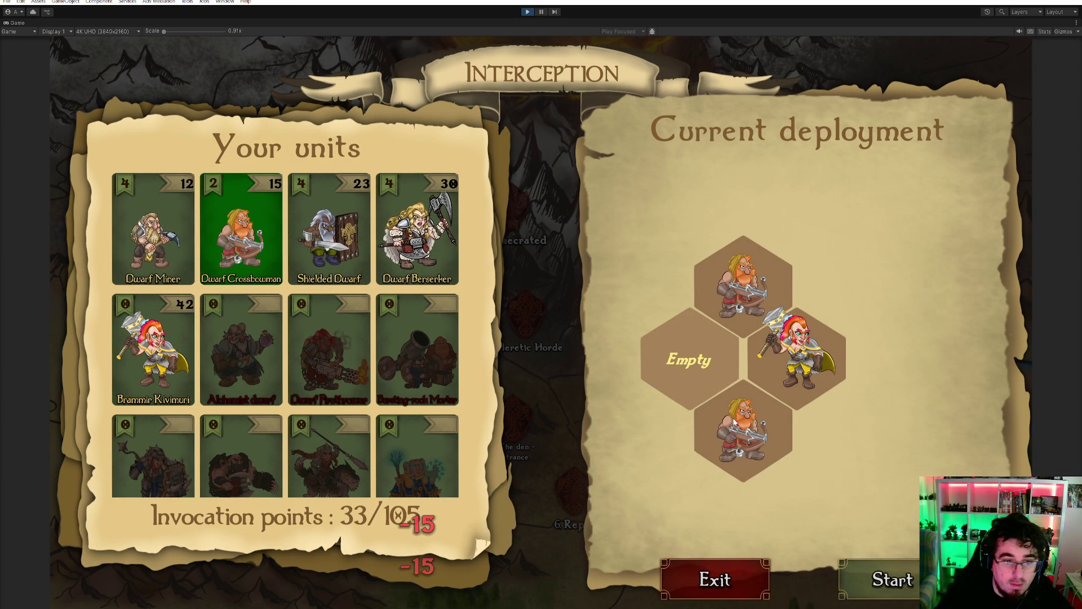
left_click(727, 361)
- Give the crossbowmen Incendiary arrows and the hero Rock climbing stride, then start the battle
mouse_move(746, 307)
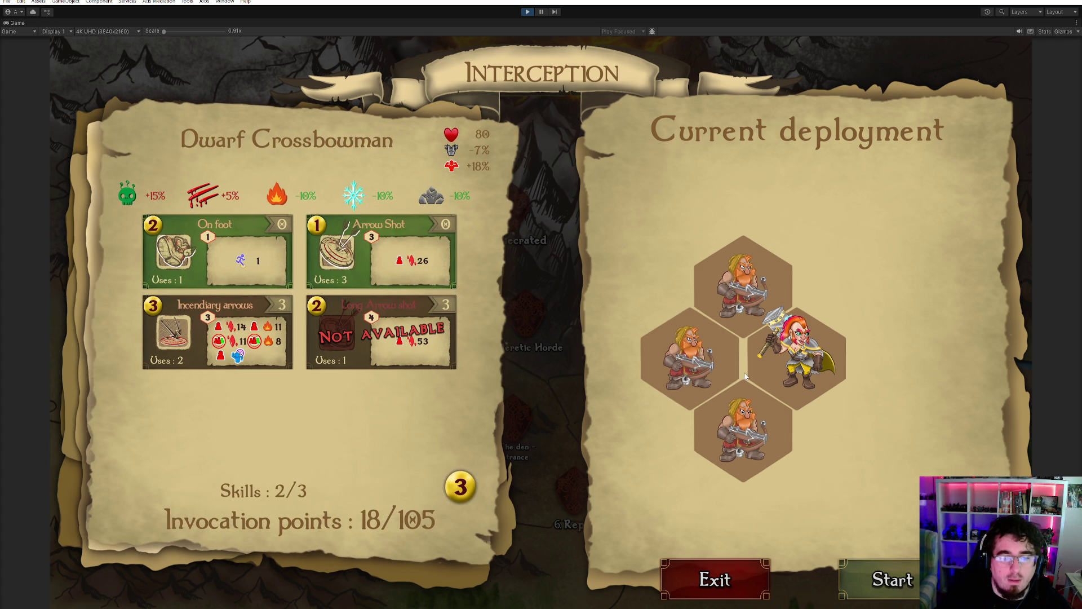
left_click(216, 332)
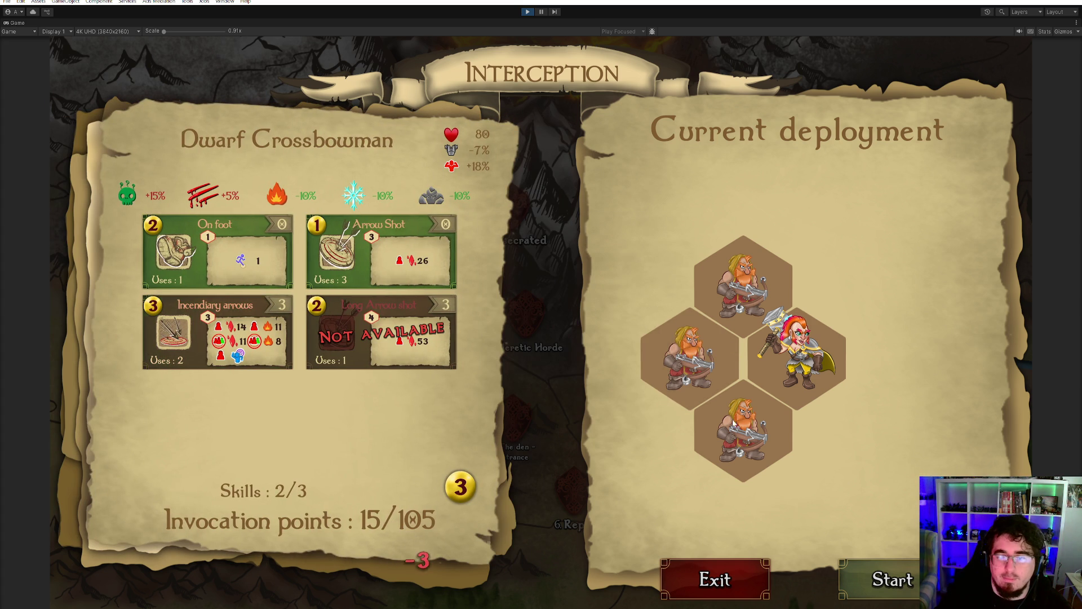
left_click(225, 334)
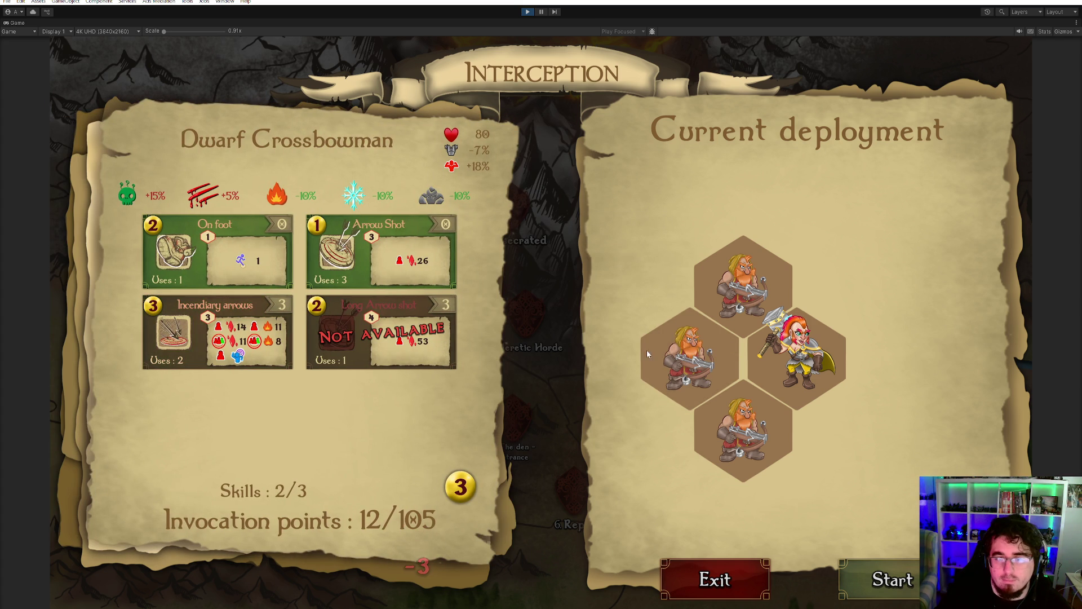
left_click(227, 334)
left_click(821, 353)
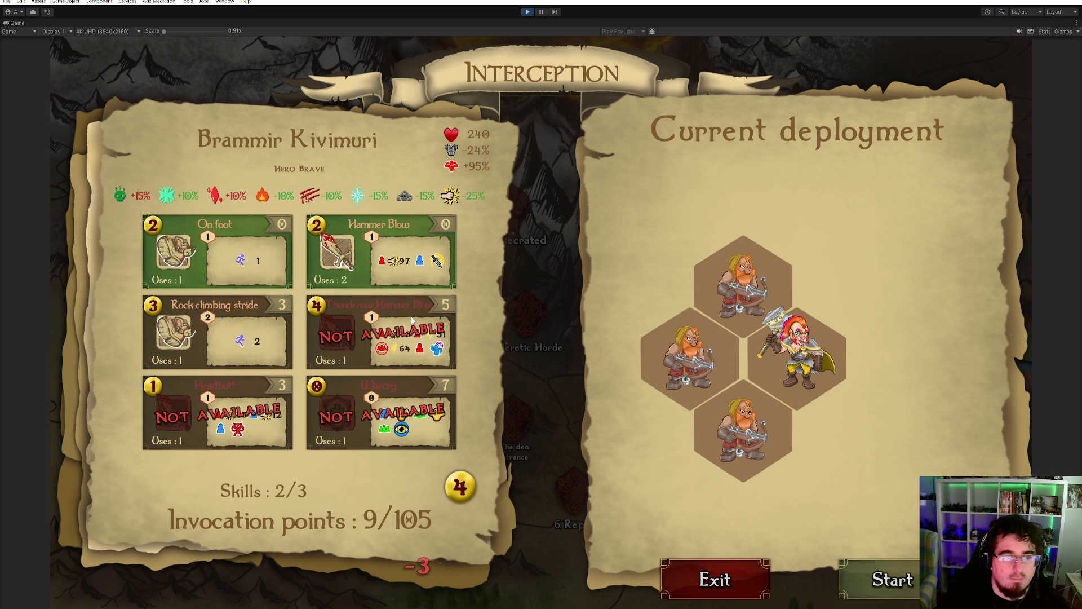
left_click(249, 323)
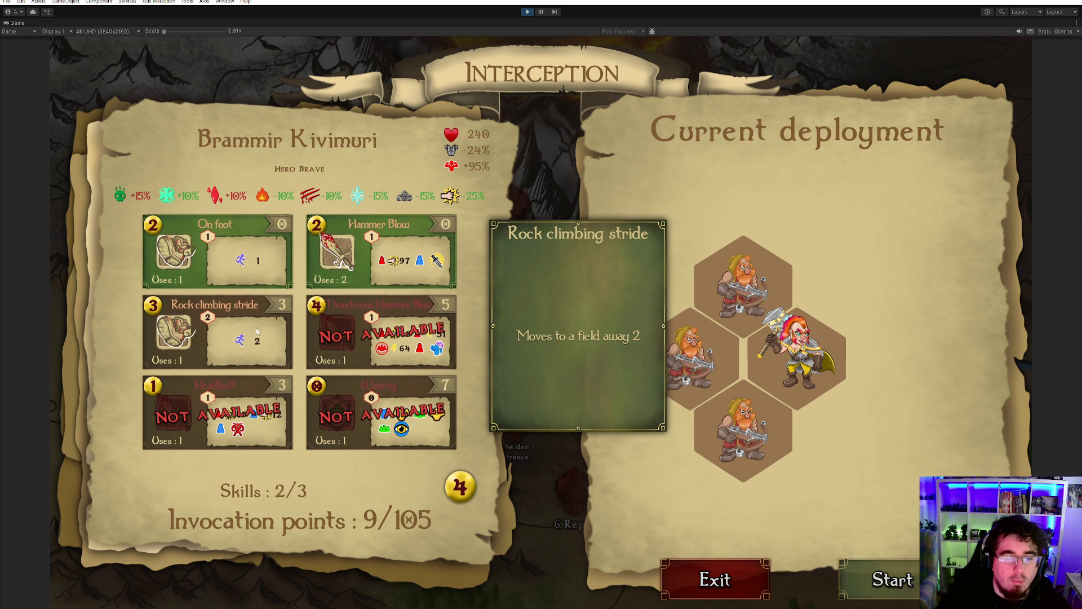
left_click(878, 569)
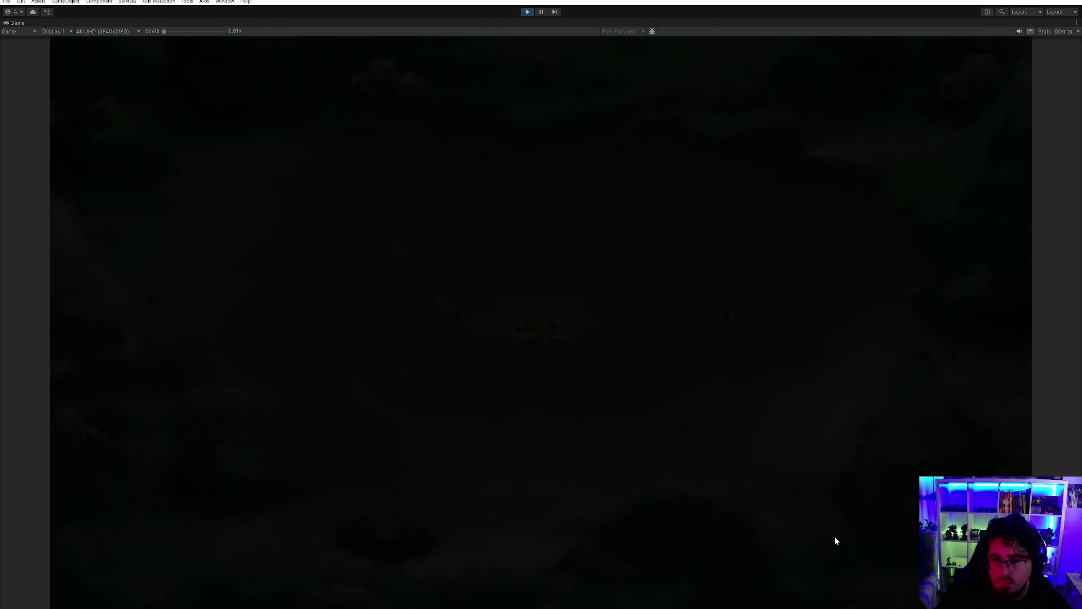
- Cancel the hero's Rock climbing stride and shoot the lower mole with three Arrow Shots
left_click(672, 513)
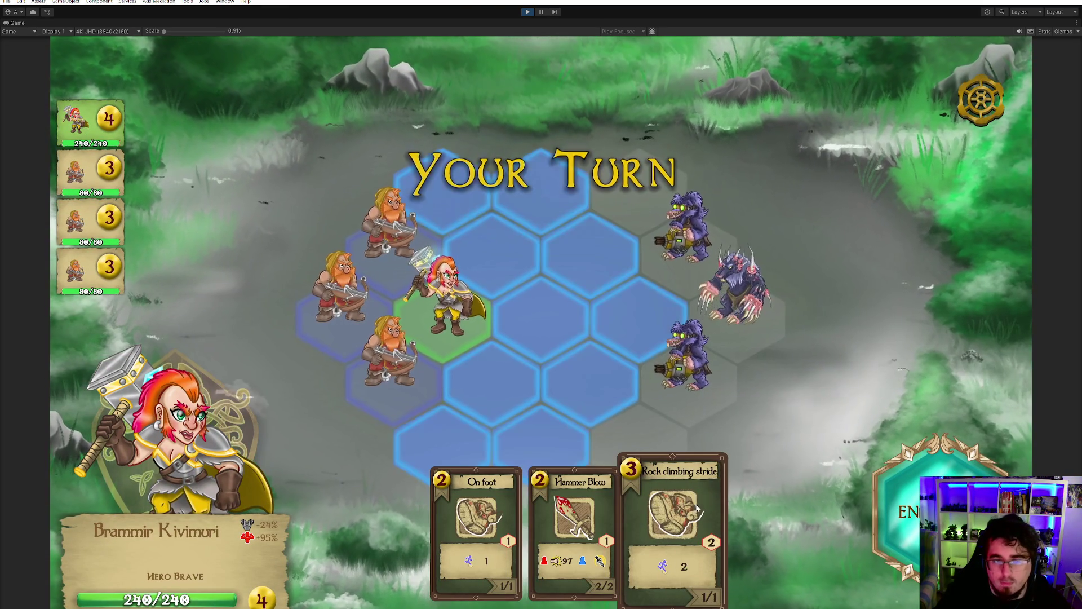
left_click(500, 501)
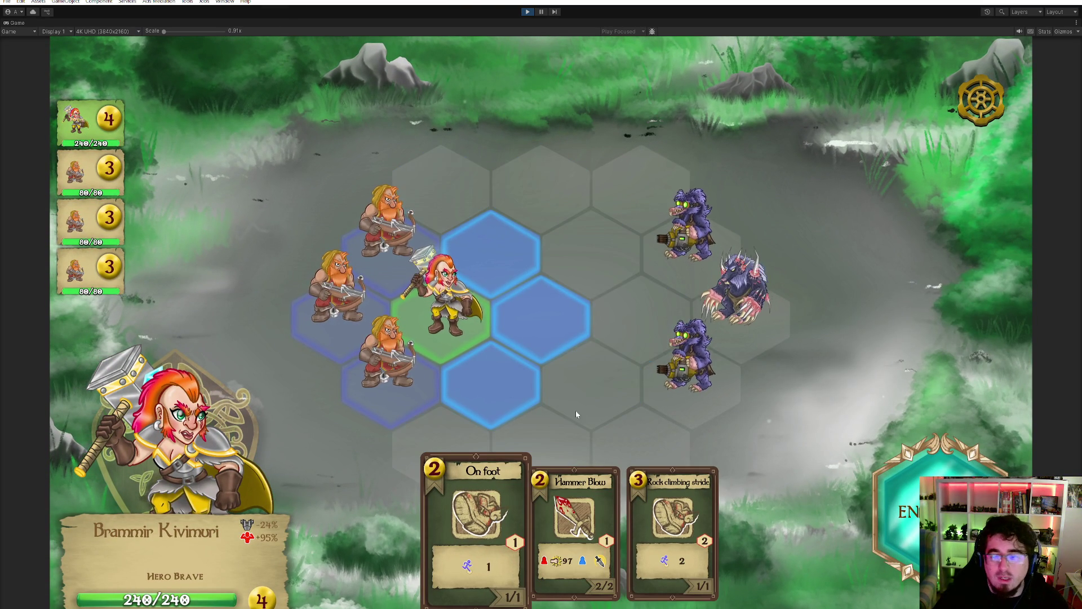
left_click(486, 470)
left_click(387, 352)
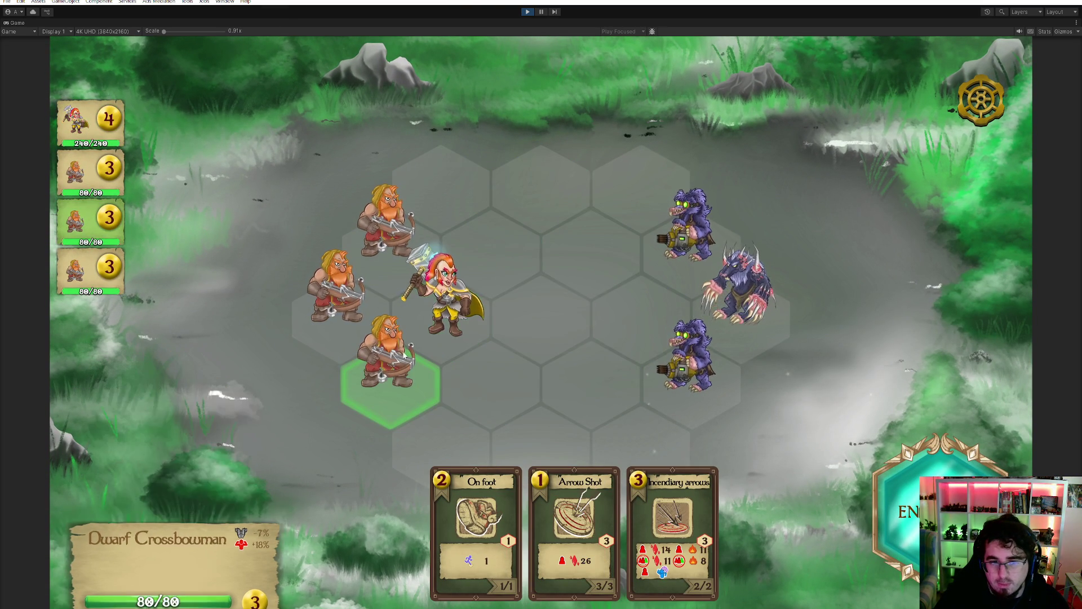
left_click(672, 516)
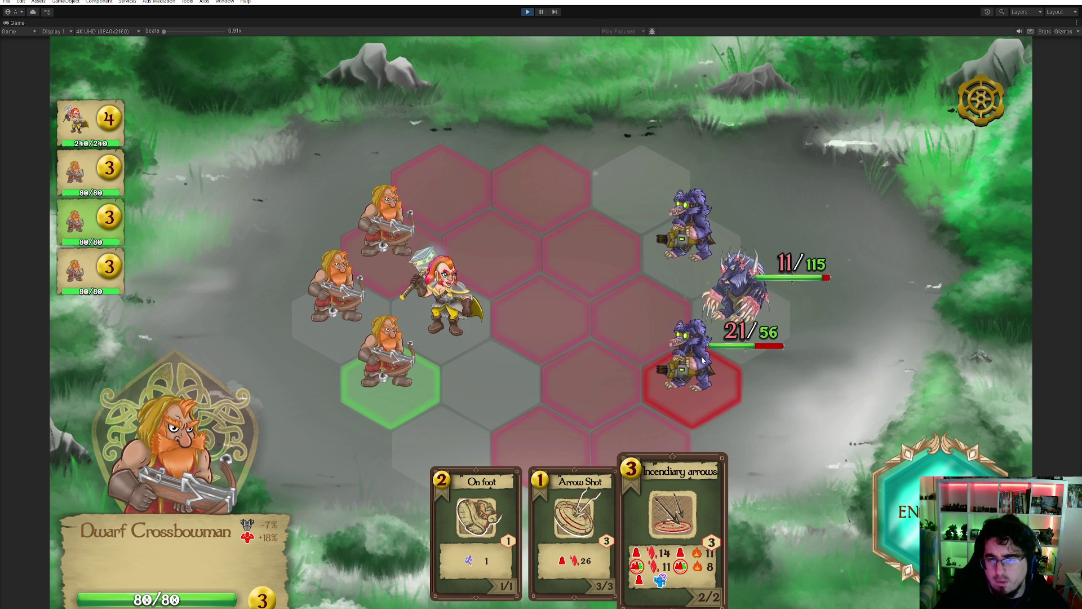
left_click(587, 544)
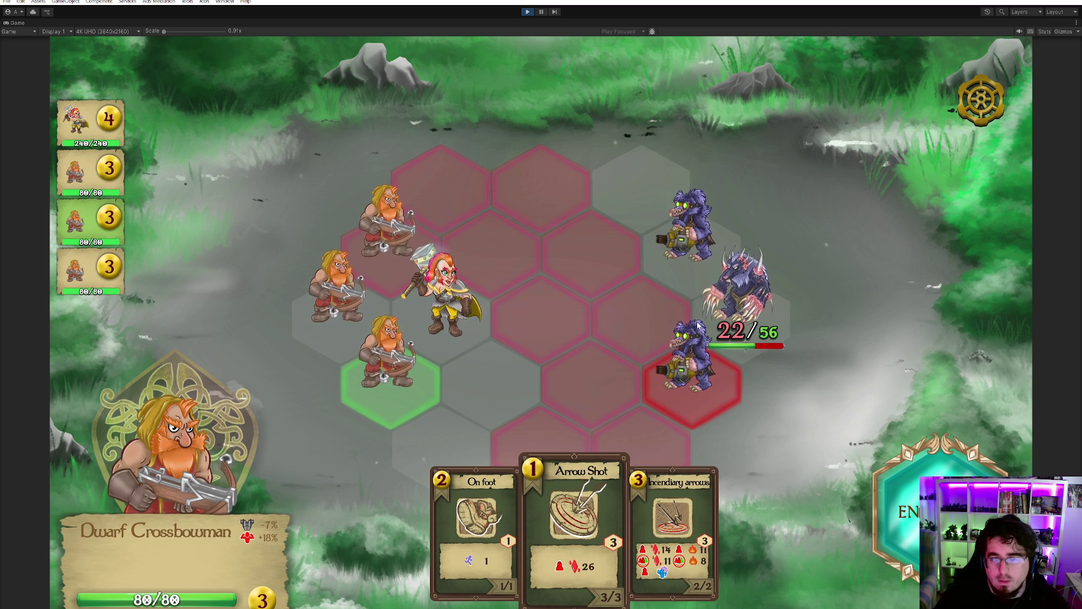
left_click(693, 366)
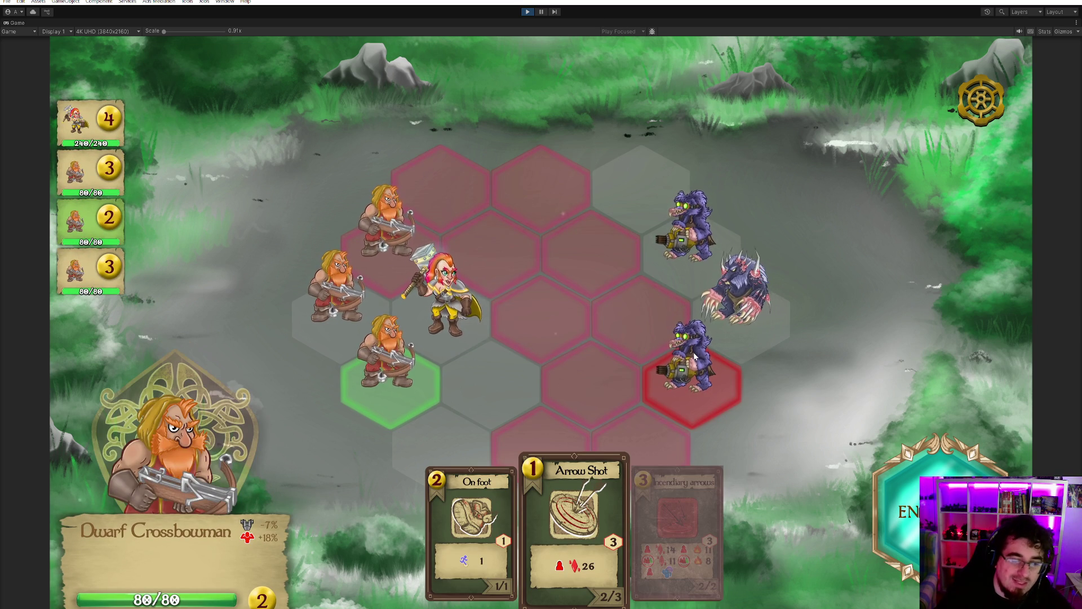
left_click(695, 359)
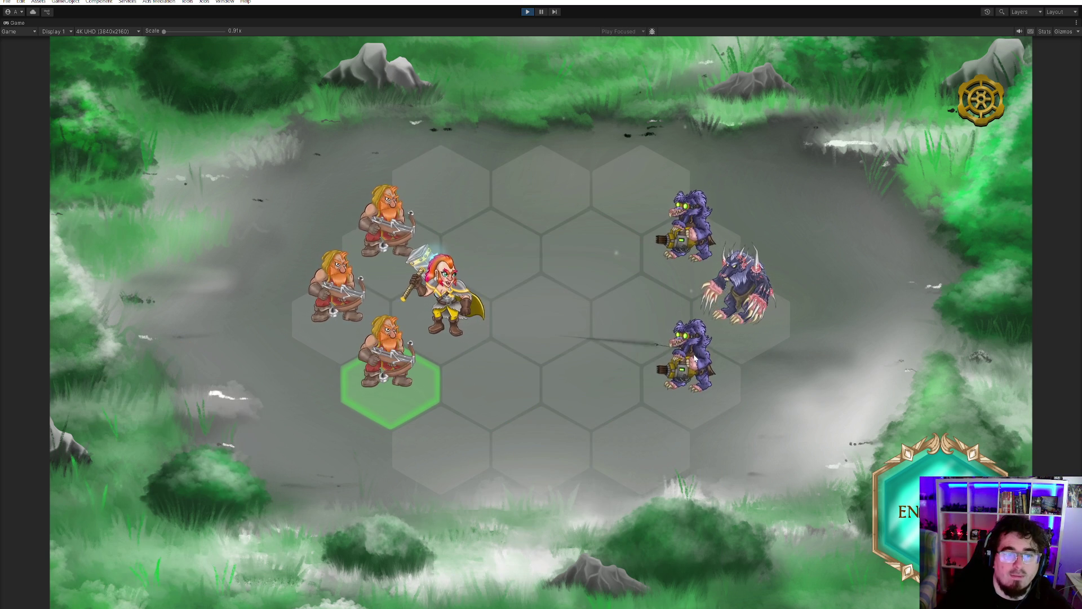
left_click(695, 360)
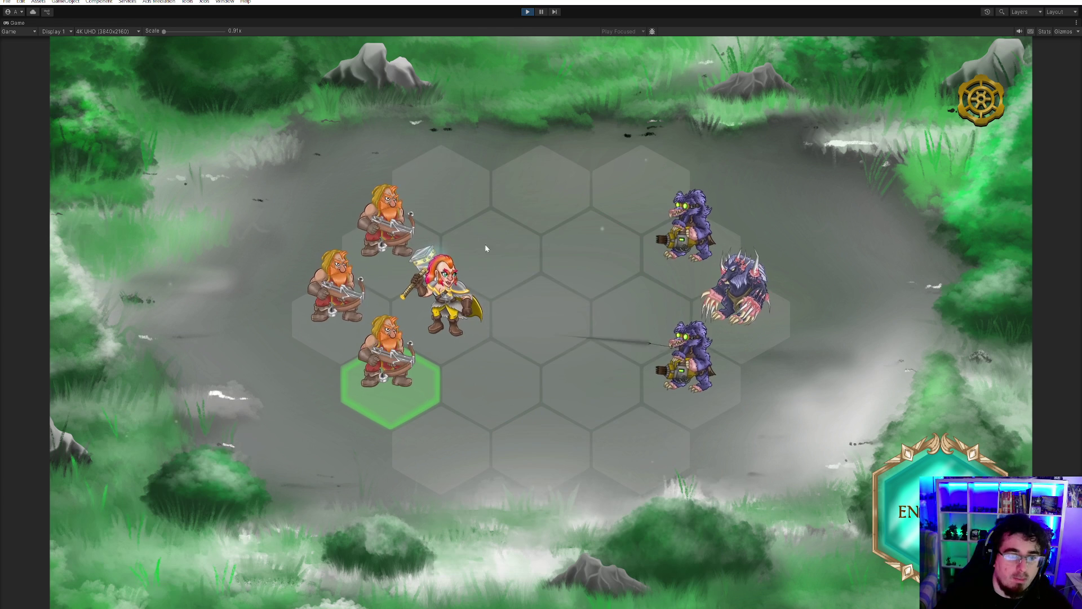
- Kill the top mole with three Arrow Shots and end the turn
left_click(586, 566)
left_click(681, 241)
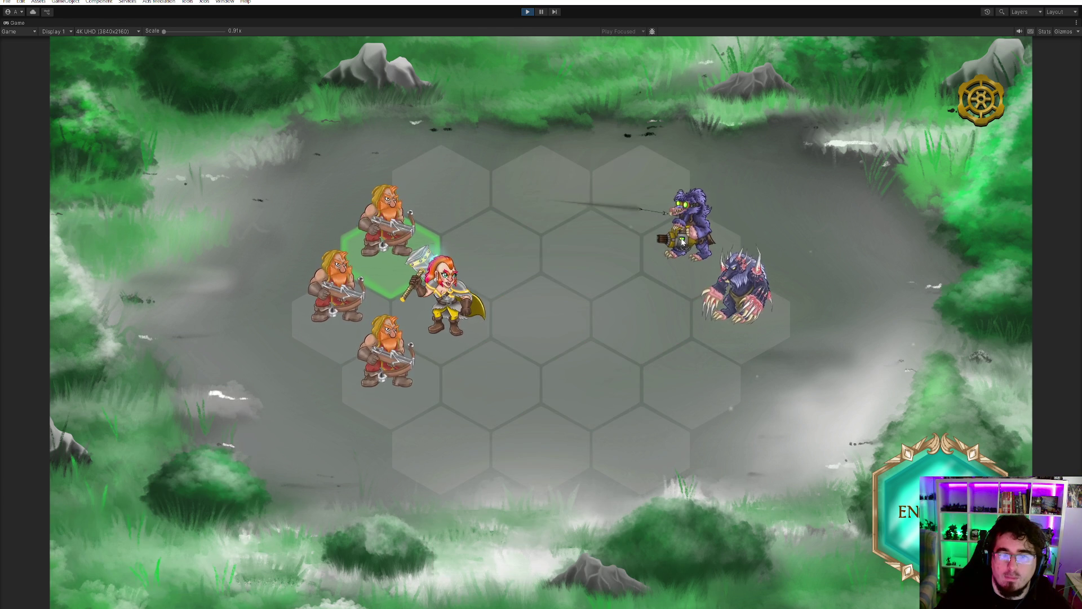
left_click(681, 241)
left_click(676, 248)
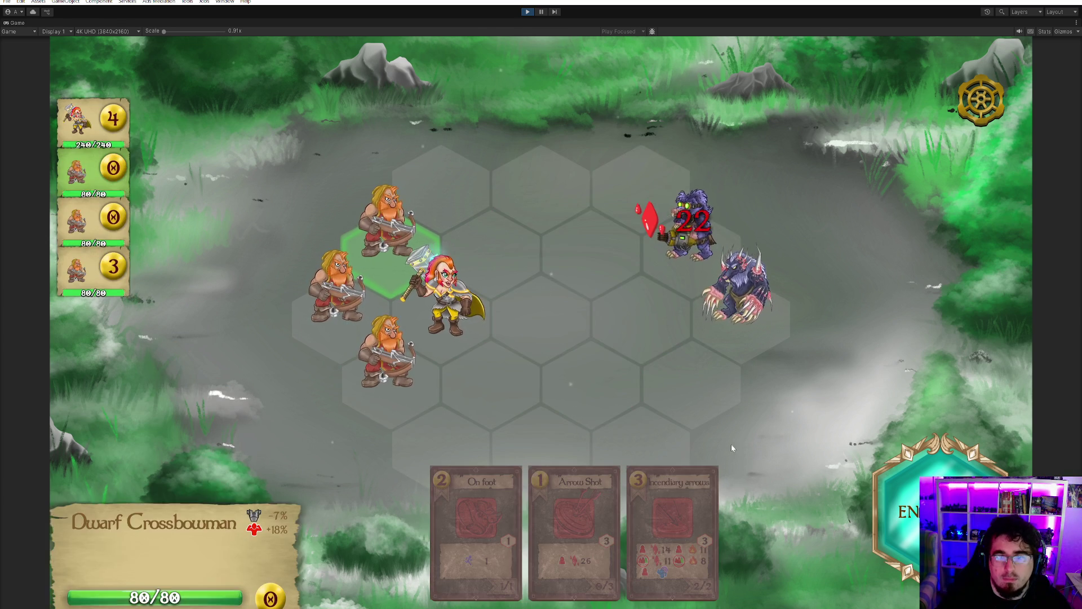
left_click(924, 470)
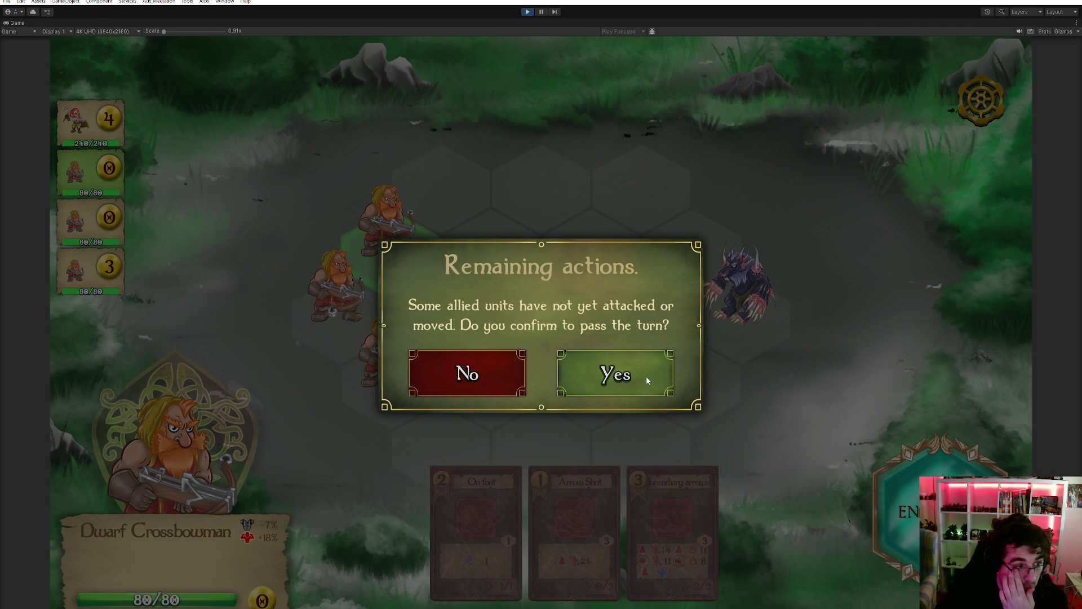
- Pass the turn, finish the spiked beast with Hammer Blow and Arrow Shot, and continue past the victory
left_click(646, 376)
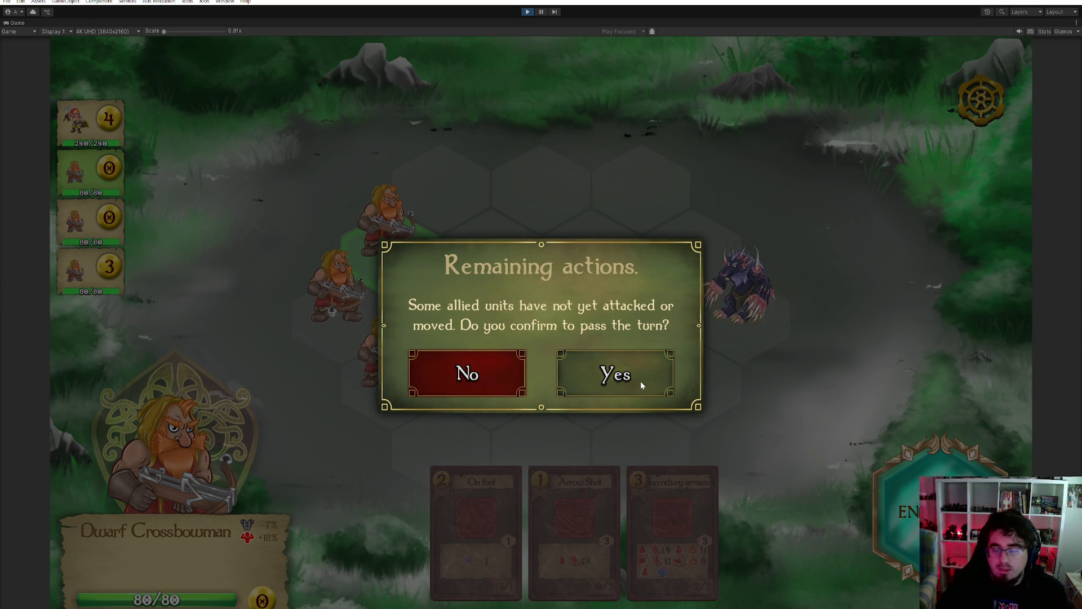
left_click(636, 382)
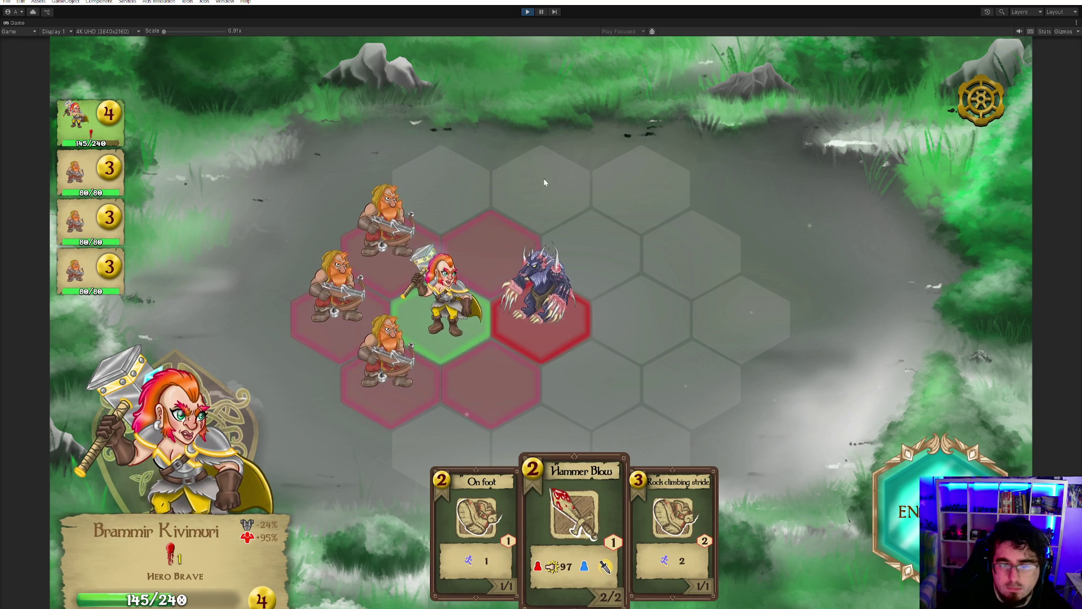
left_click(550, 298)
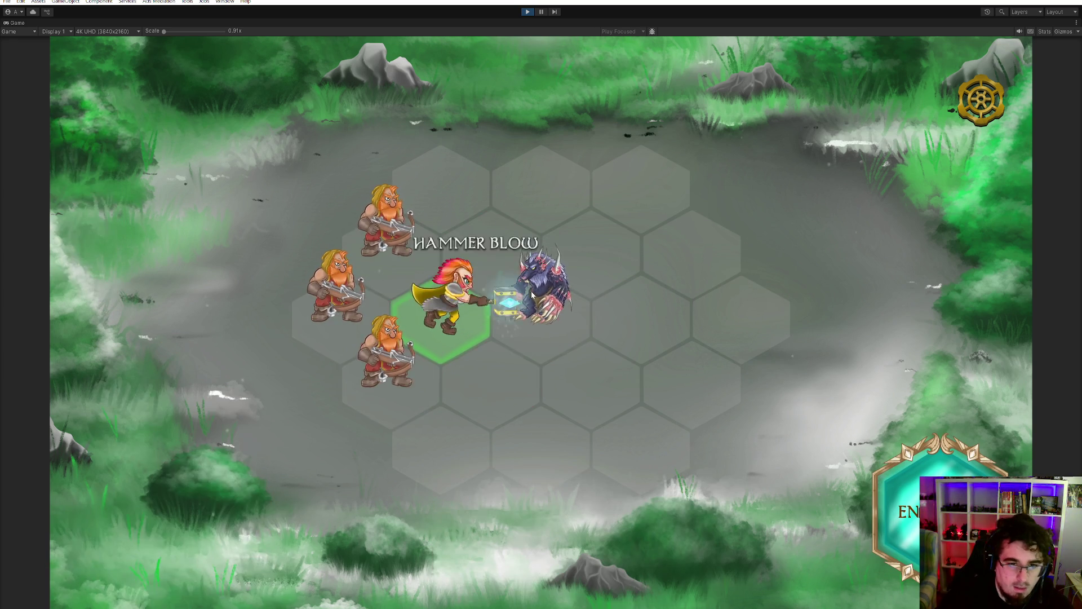
left_click(356, 294)
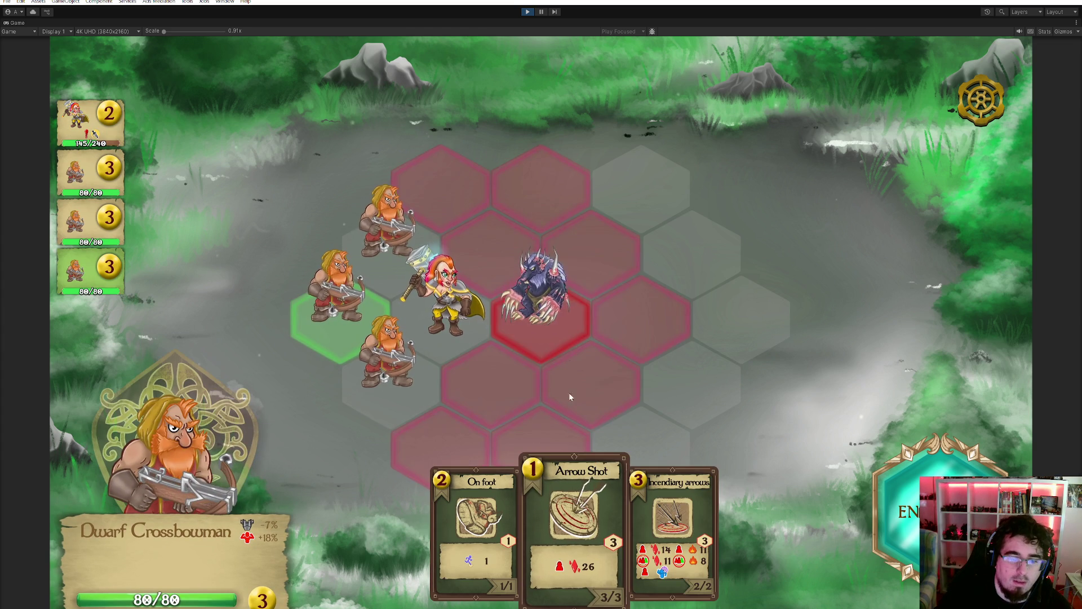
left_click(548, 288)
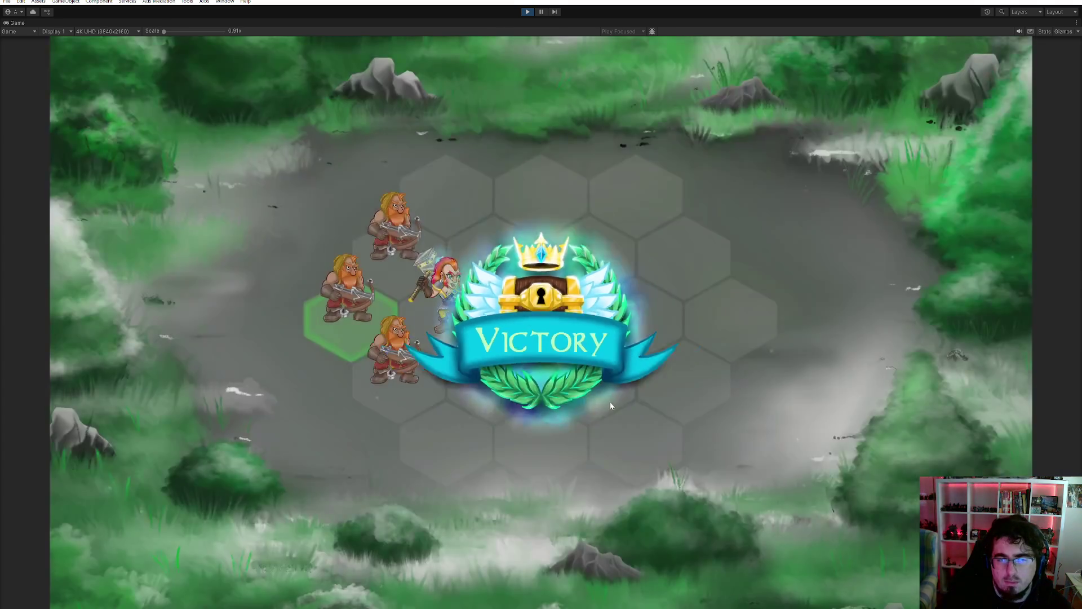
left_click(610, 401)
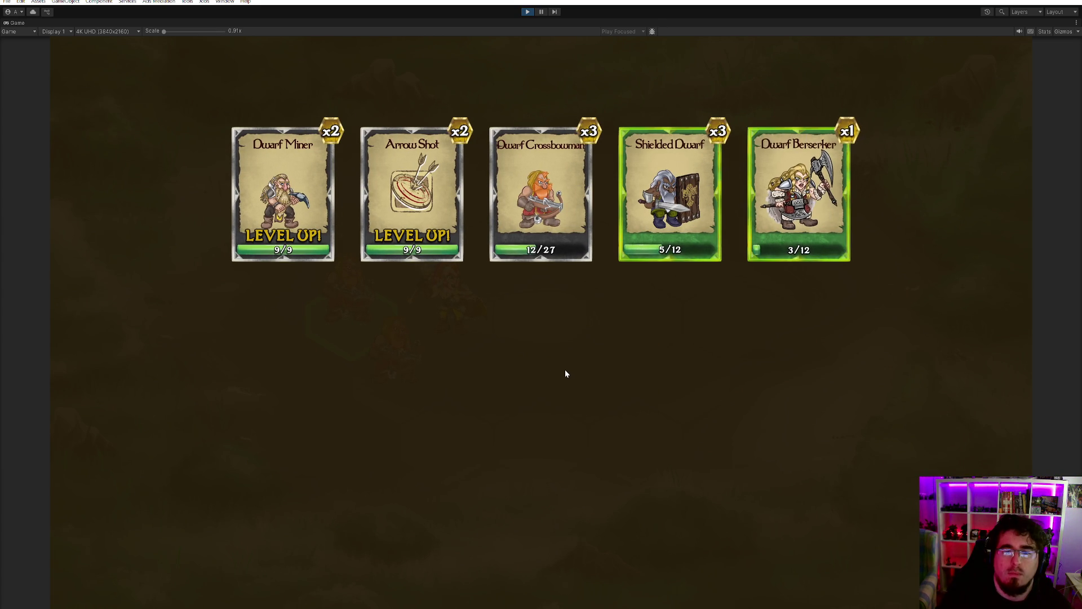
- Restore the full editor layout with Shift+Space, scroll through the Console log, and switch to the Project panel
key("shift+space")
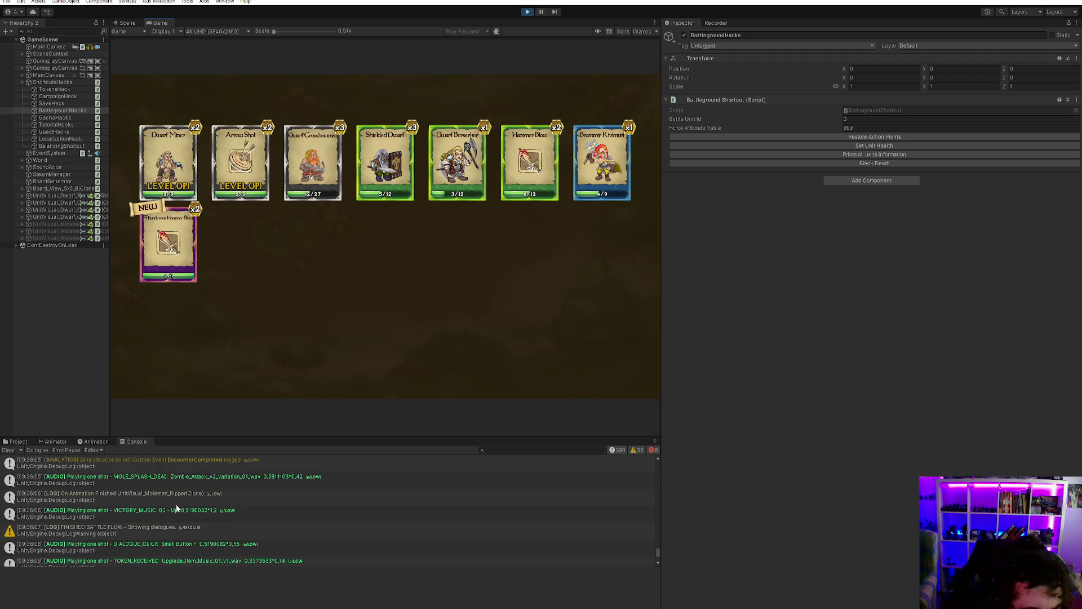
scroll(176, 504, "up", 1)
scroll(272, 495, "up", 1)
scroll(272, 495, "up", 3)
scroll(275, 493, "down", 5)
scroll(262, 499, "up", 1)
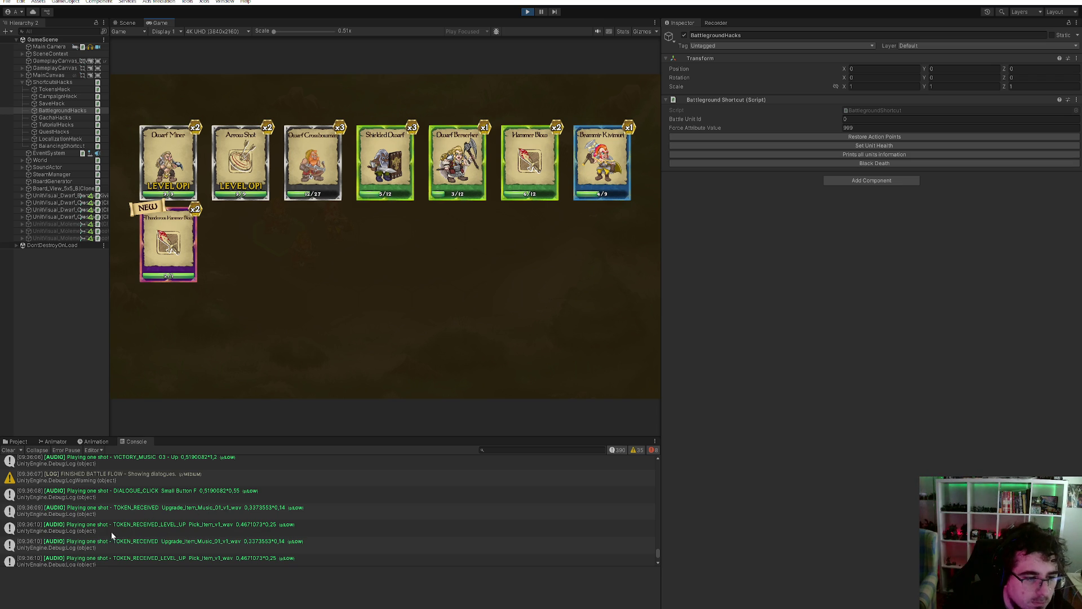
scroll(212, 532, "up", 4)
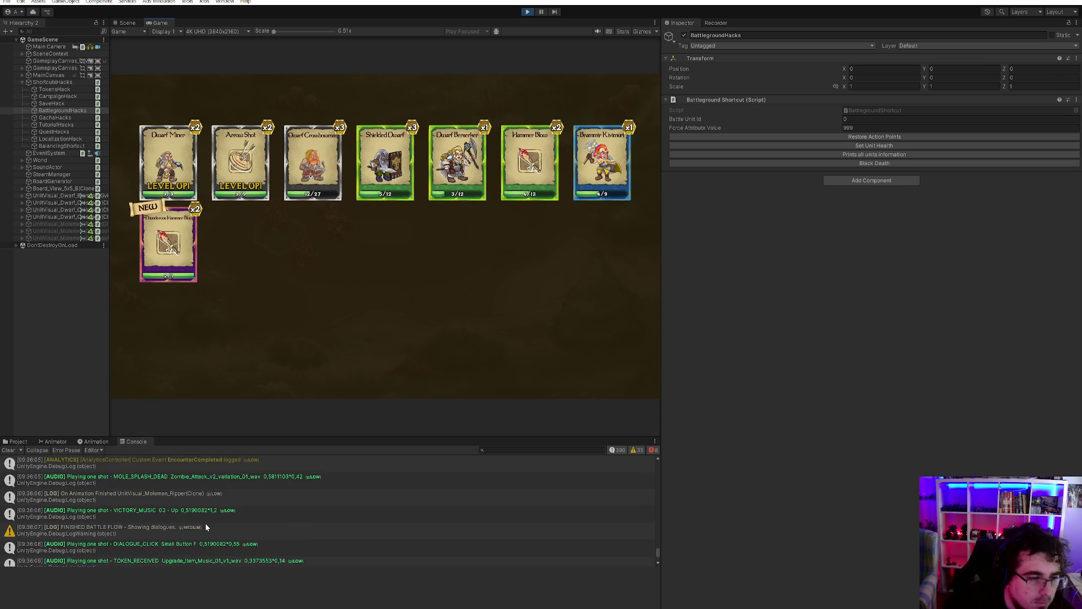
scroll(198, 517, "up", 3)
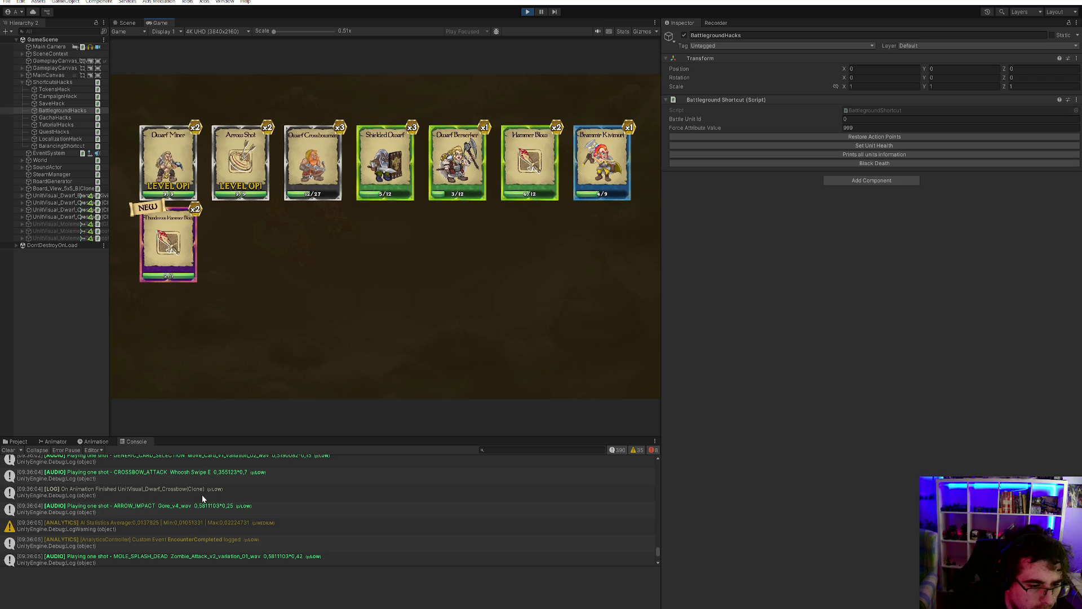
scroll(202, 496, "up", 3)
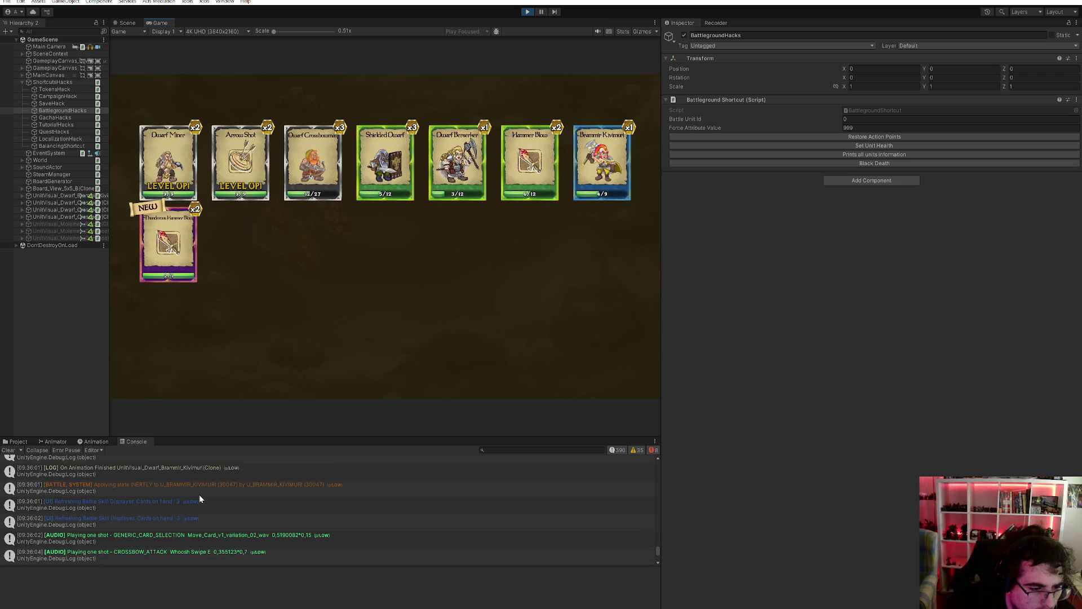
scroll(217, 498, "up", 2)
scroll(215, 495, "down", 10)
left_click(26, 443)
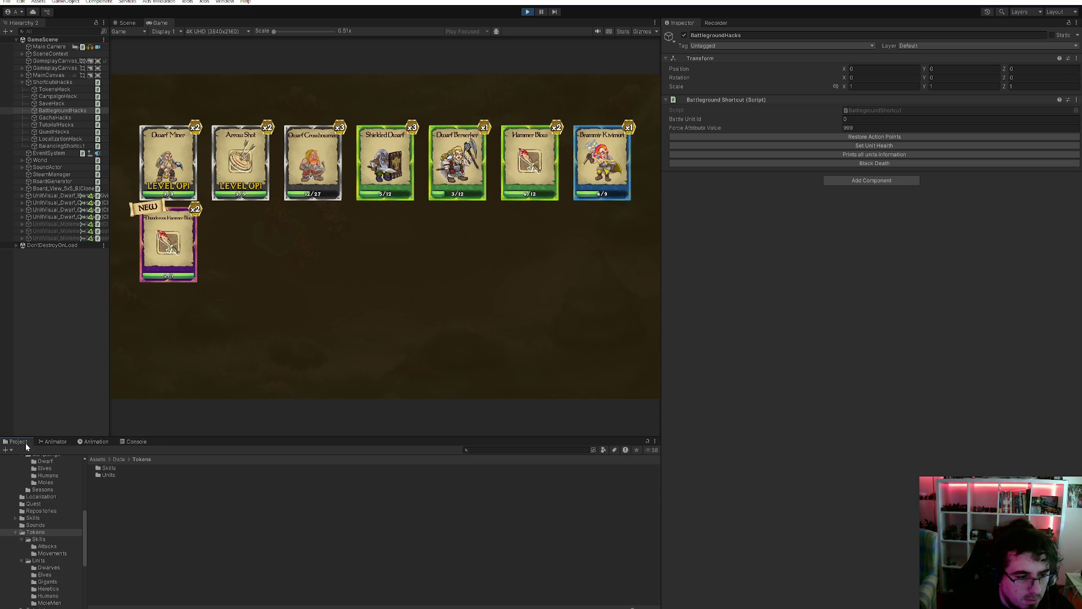
- Open the DW_1_FITM campaign folder and inspect the Victory Reward of encounter En_DW_1_EN05
scroll(59, 489, "up", 3)
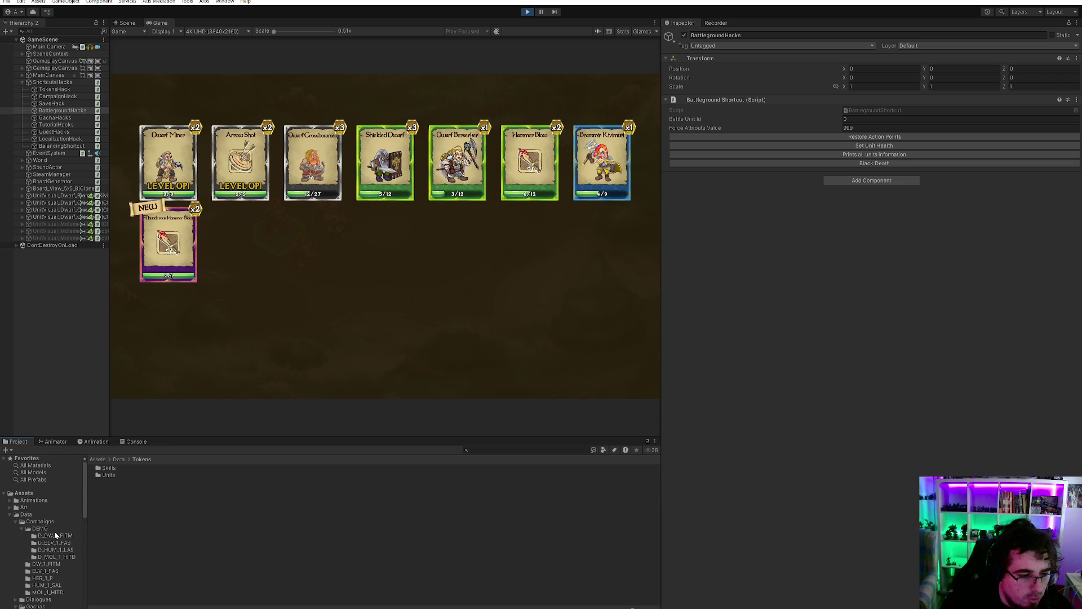
left_click(21, 528)
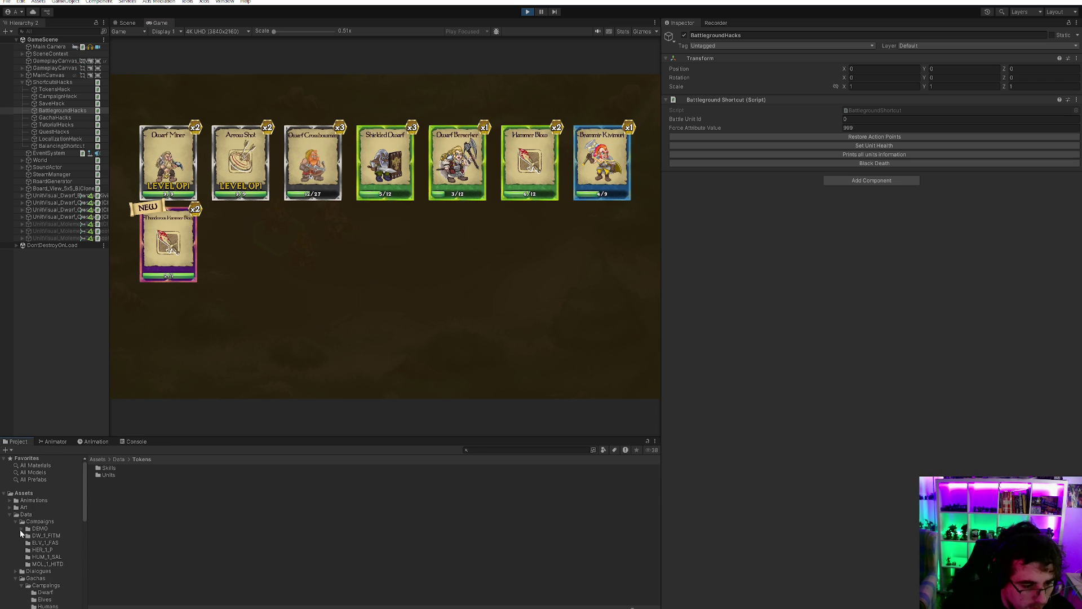
left_click(48, 536)
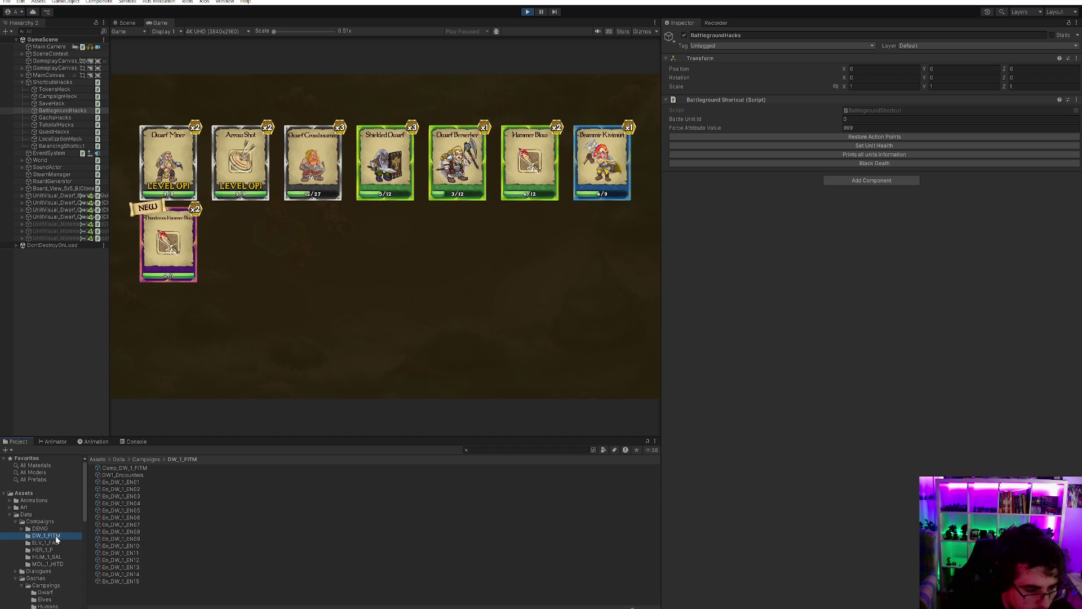
left_click(145, 503)
left_click(144, 509)
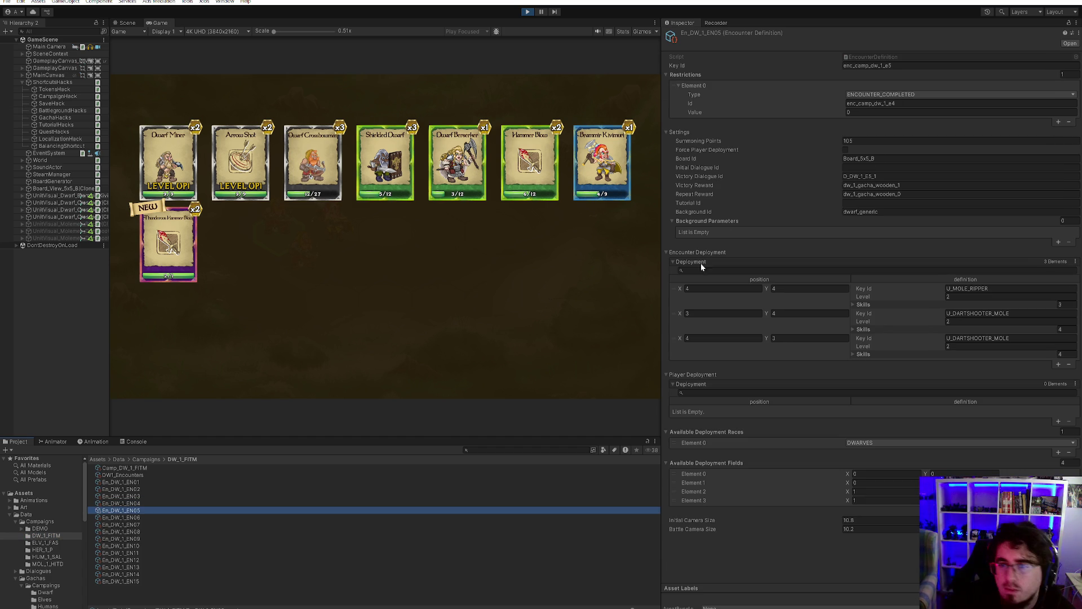
left_click(914, 185)
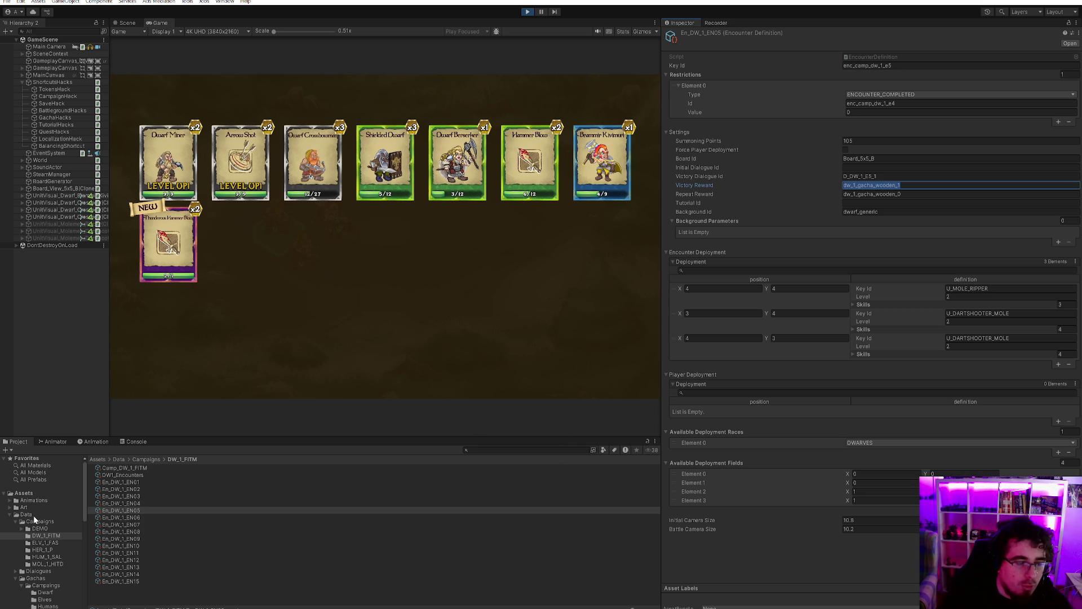
- Browse to Data > Gachas > Campaigns > Dwarf to list the DW_Gacha assets
left_click(38, 578)
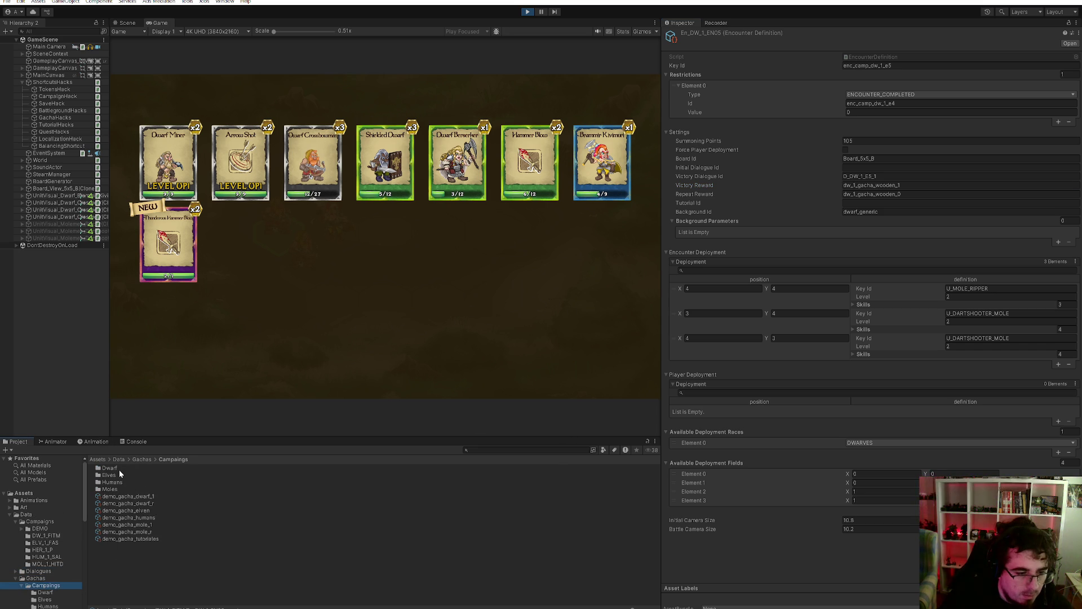
double_click(120, 468)
double_click(121, 468)
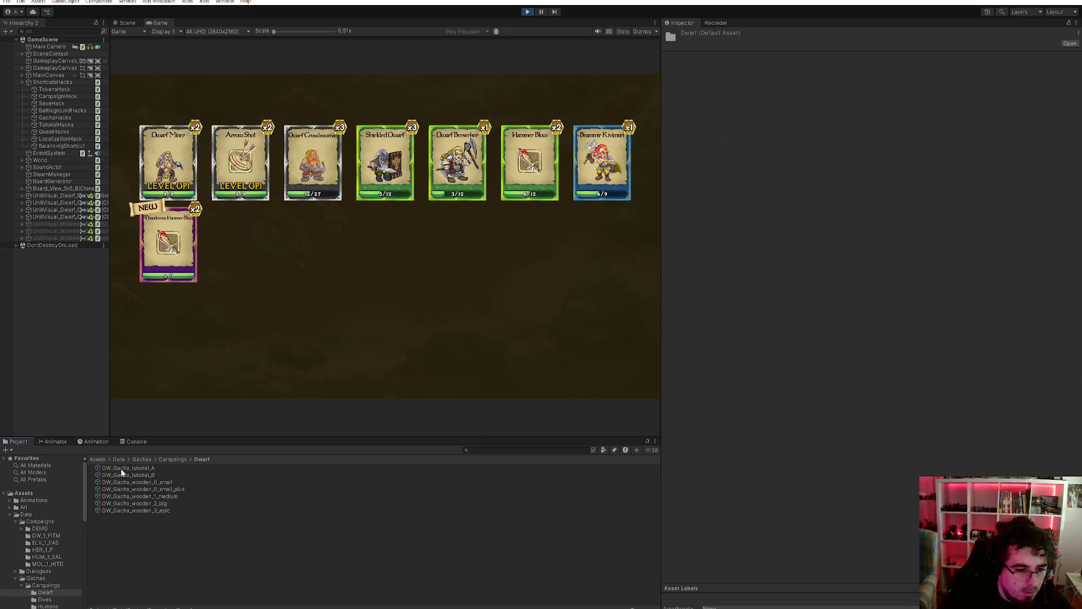
- Inspect DW_Gacha_wooden_1_medium's reward lists and log its odds: Common 43.75%, Special 37.5%, Rare 15%, Epic 3.75%
left_click(168, 497)
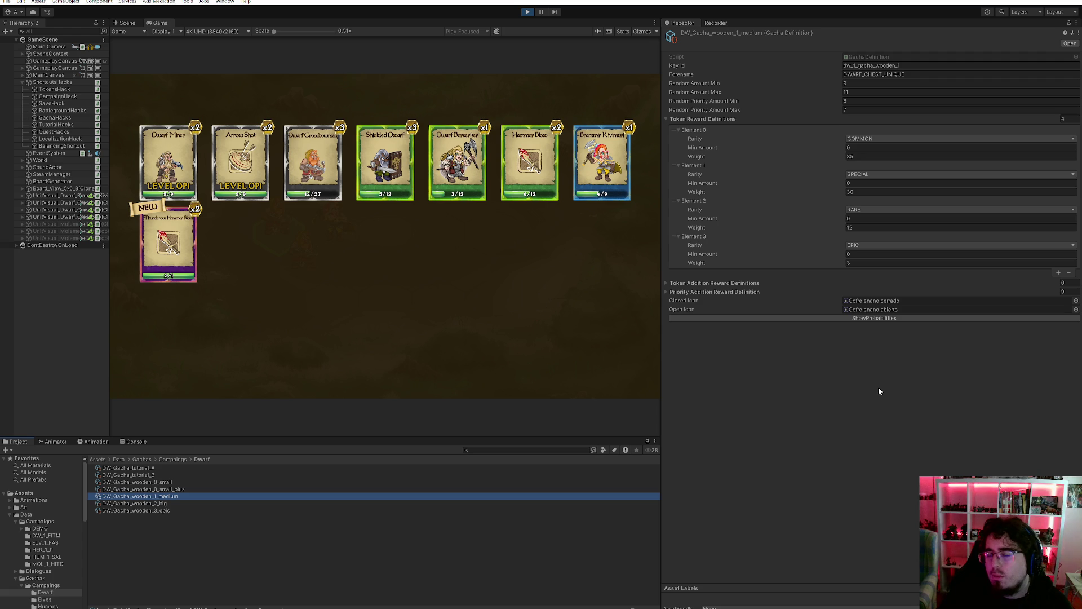
left_click(692, 295)
left_click(696, 292)
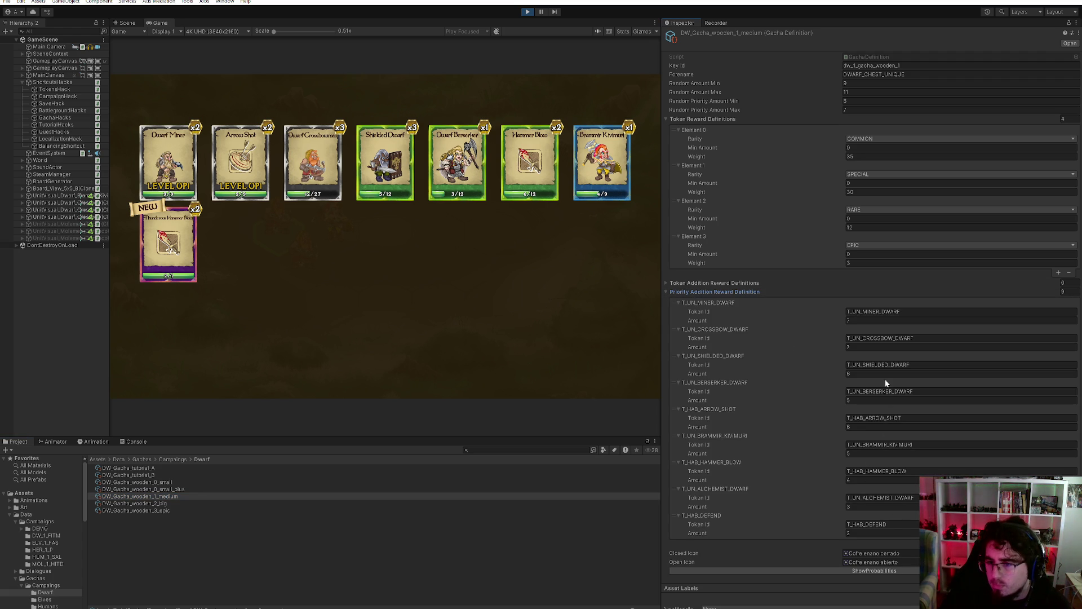
left_click(735, 292)
left_click(729, 282)
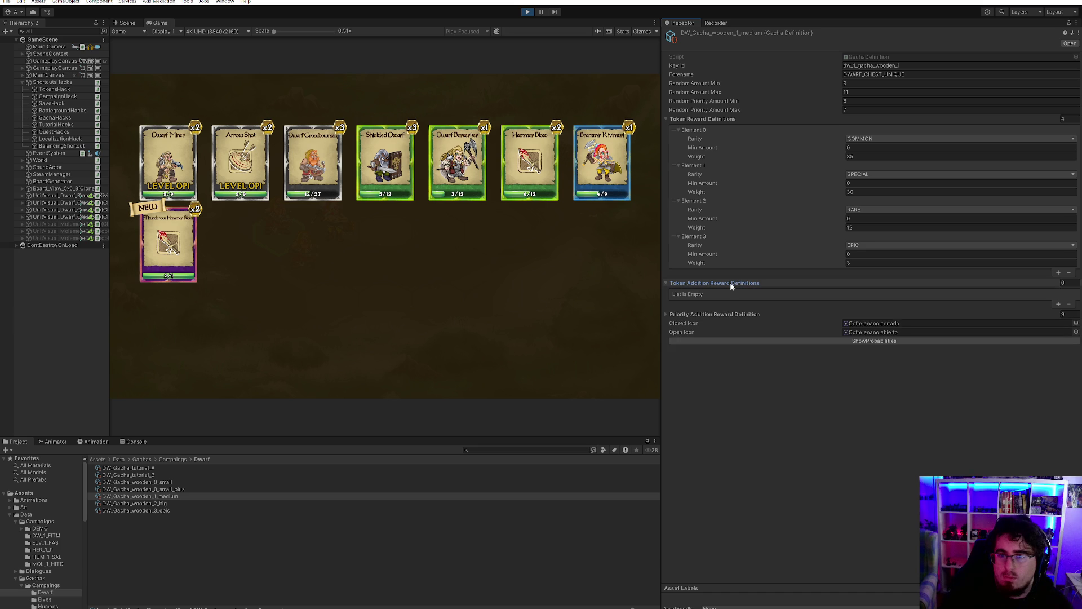
left_click(729, 283)
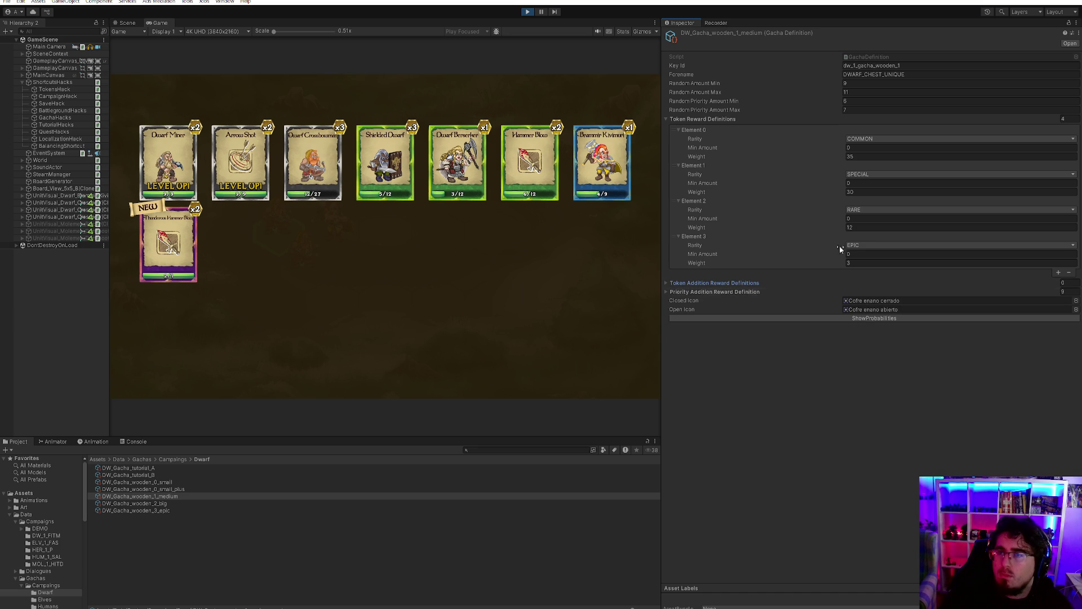
left_click(851, 318)
left_click(137, 441)
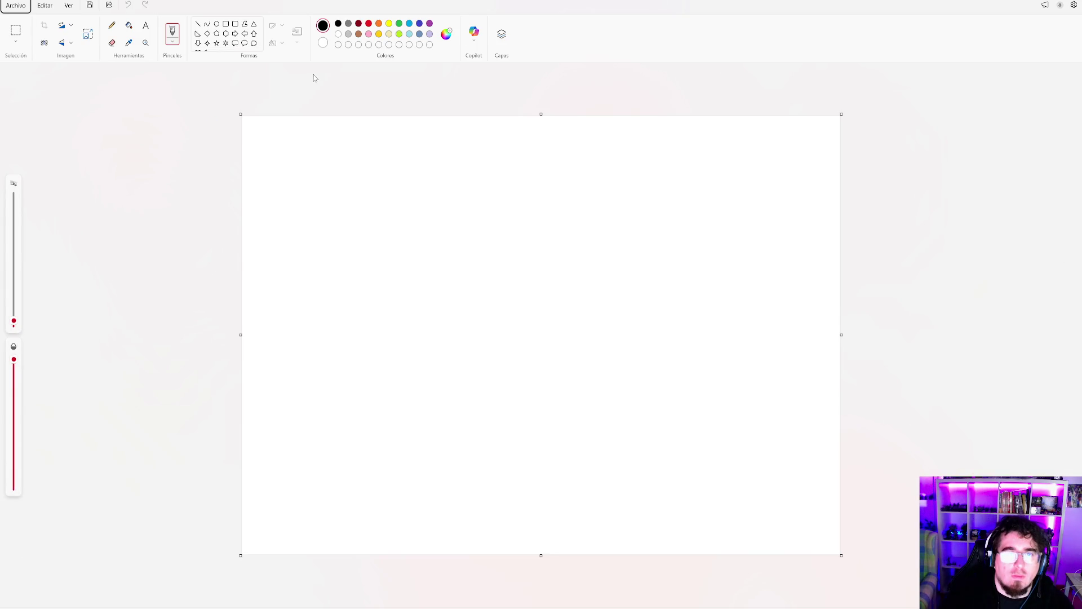
- Place a Paint window over Unity and handwrite P(16,1ε) = on the blank canvas
mouse_move(434, 1)
left_mouse_down()
mouse_move(661, 95)
mouse_move(672, 30)
mouse_move(636, 38)
left_mouse_up()
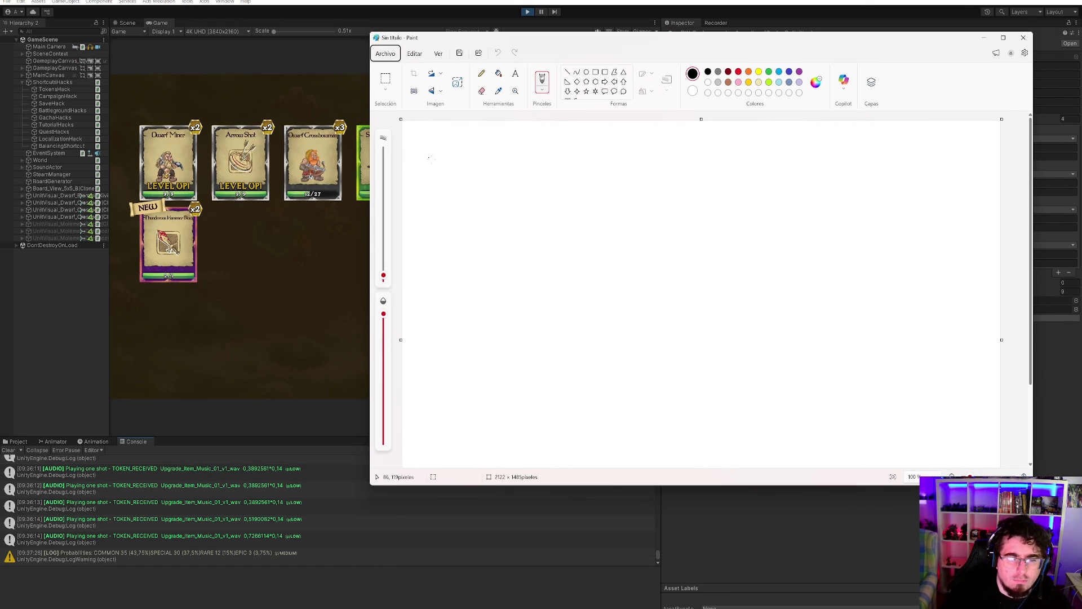
mouse_move(427, 159)
left_mouse_down()
mouse_move(424, 182)
mouse_move(426, 172)
mouse_move(445, 190)
mouse_move(470, 168)
mouse_move(469, 189)
left_mouse_up()
key("ctrl+z")
key("ctrl+z")
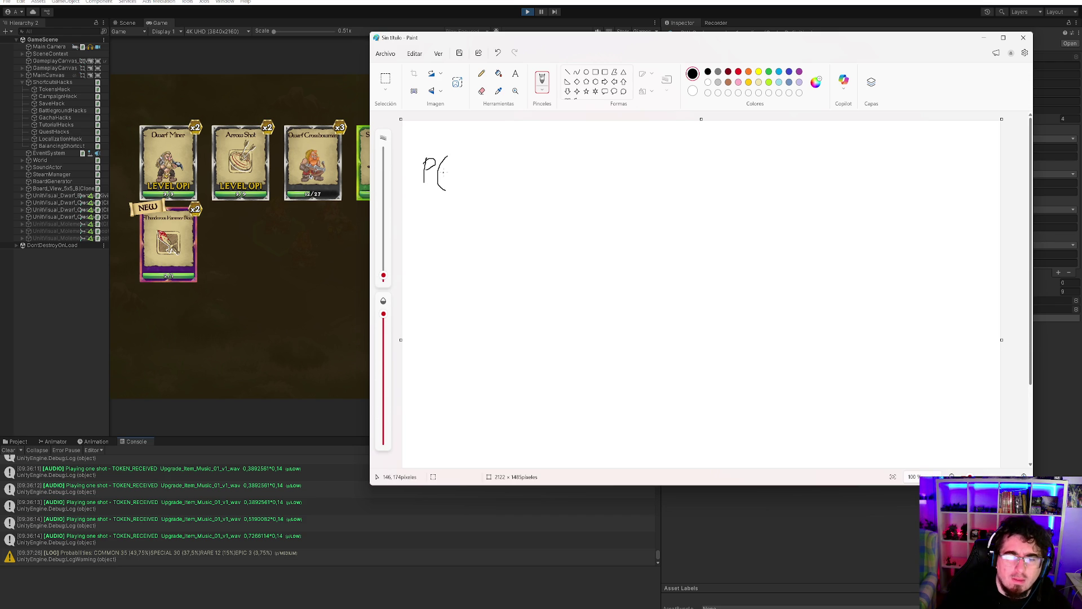
mouse_move(638, 41)
left_mouse_down()
mouse_move(620, 206)
mouse_move(753, 125)
mouse_move(768, 100)
mouse_move(741, 119)
mouse_move(554, 49)
mouse_move(594, 66)
left_mouse_up()
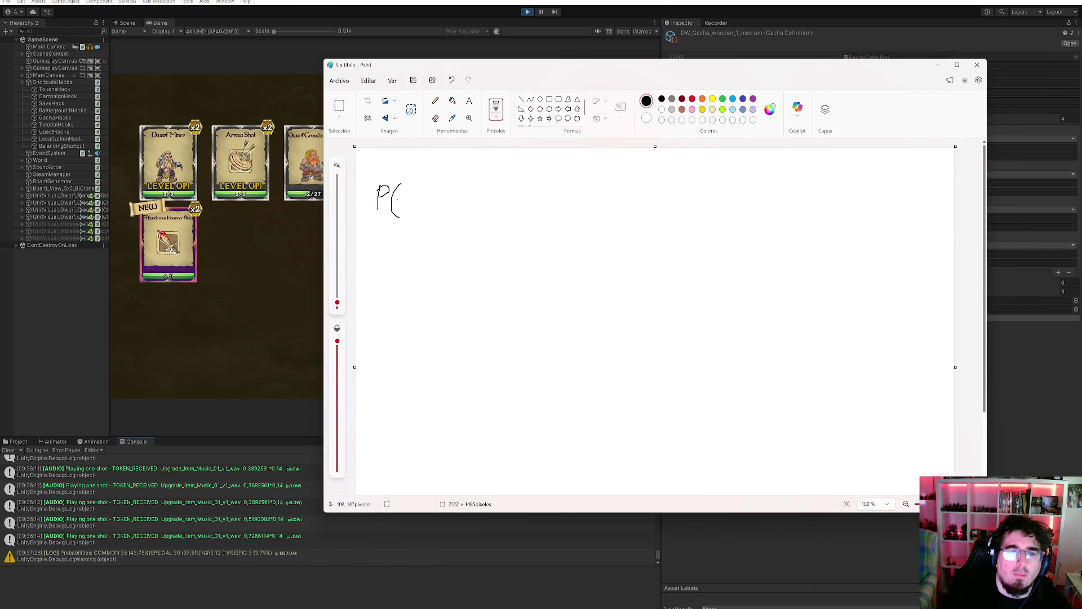
mouse_move(421, 188)
left_mouse_down()
mouse_move(407, 200)
mouse_move(422, 209)
mouse_move(455, 195)
mouse_move(475, 221)
mouse_move(501, 192)
mouse_move(502, 201)
left_mouse_up()
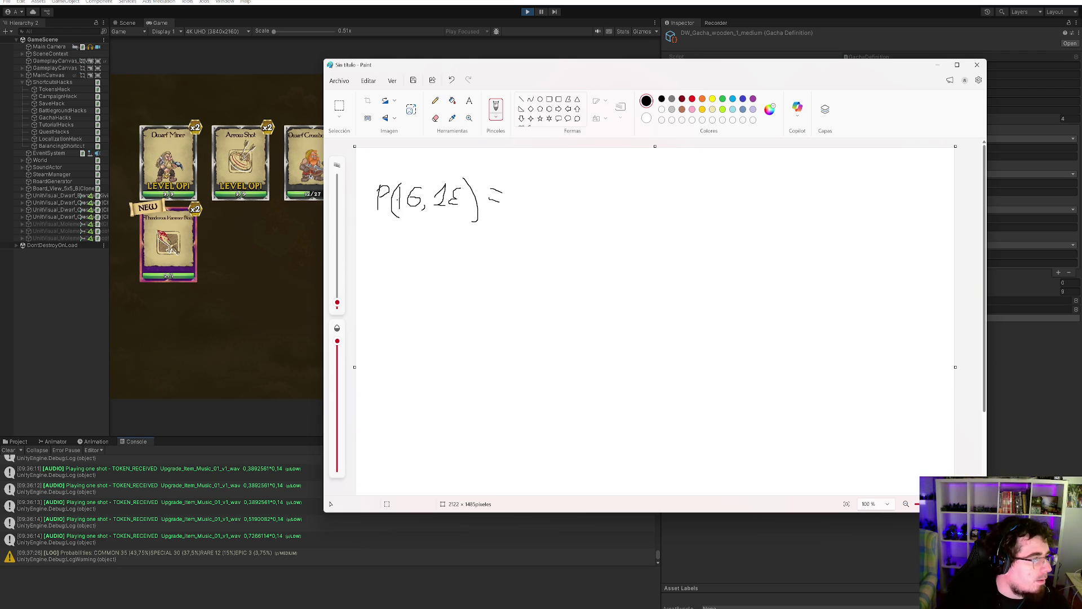
- In a new Chrome tab, type 'como calcular la probabilidad de que me salga un 1 en N dados'
key("alt+Tab")
key("ctrl+t")
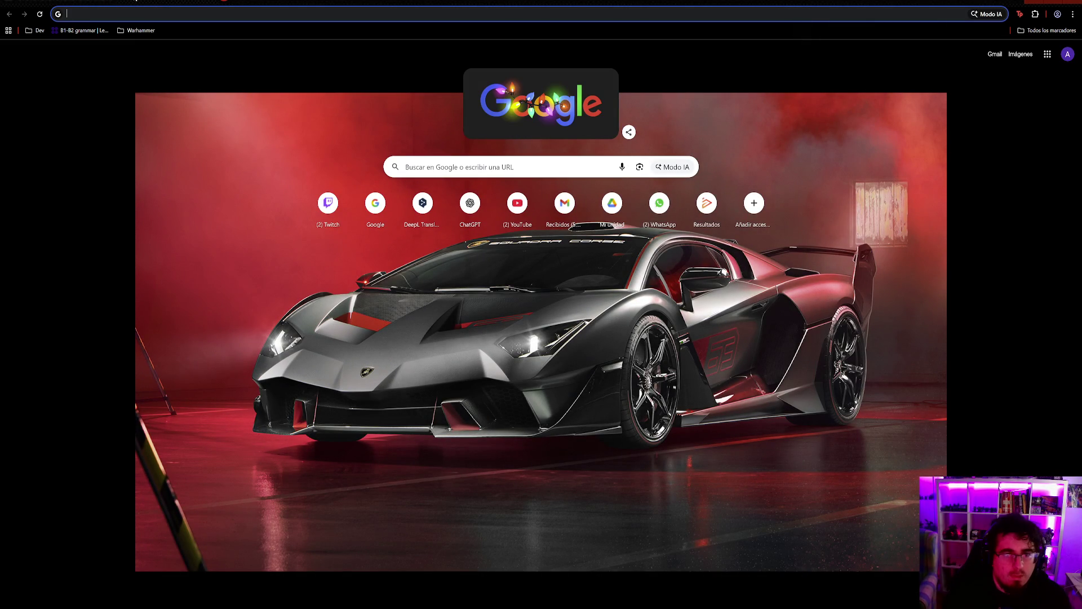
type("c")
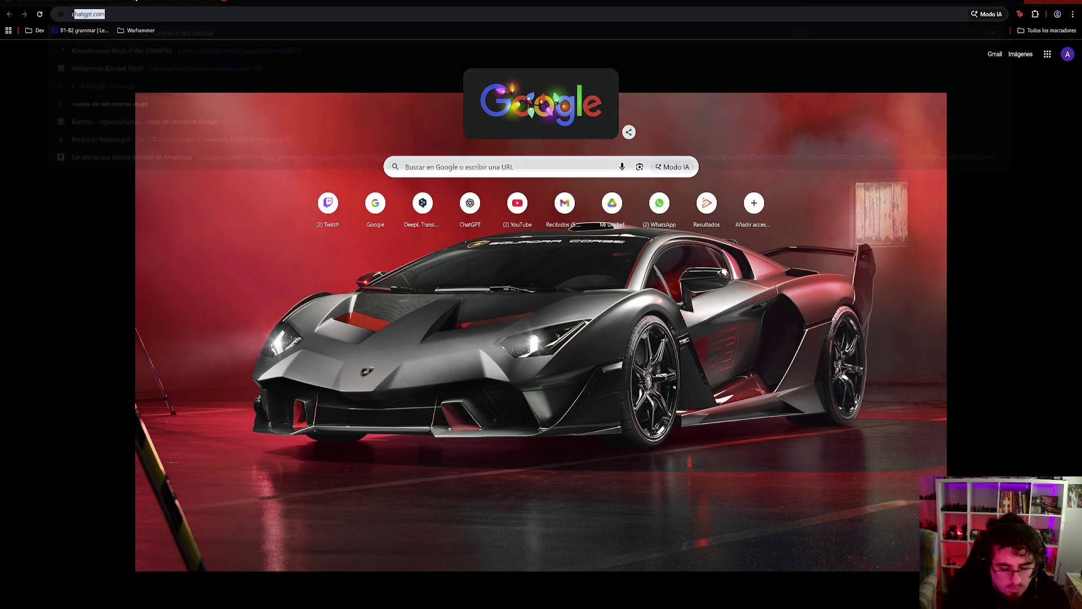
type("omo calcular la probab")
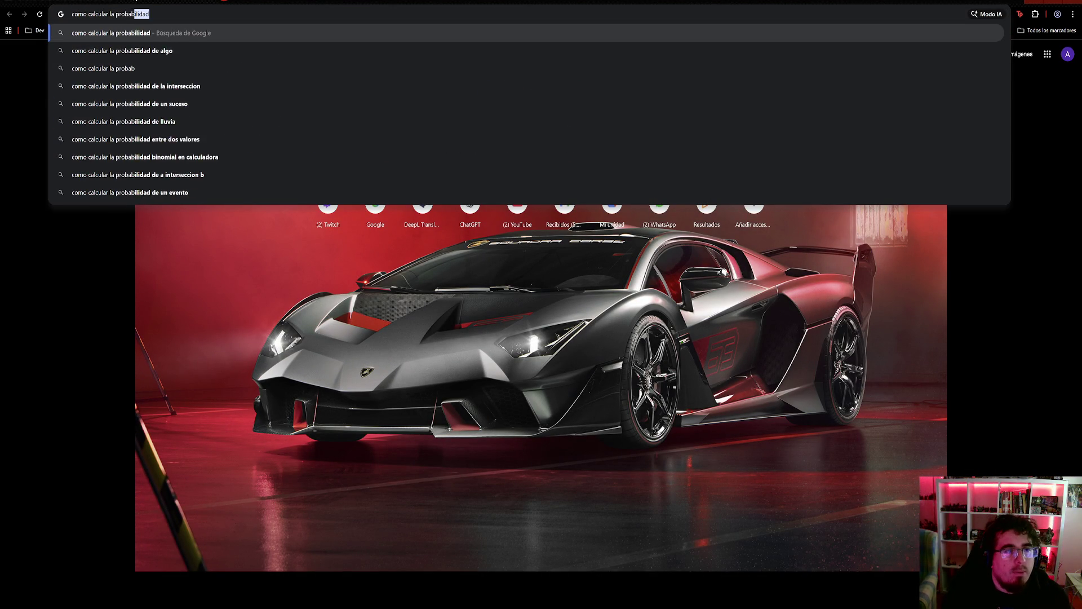
type("ilidad de que me salga ")
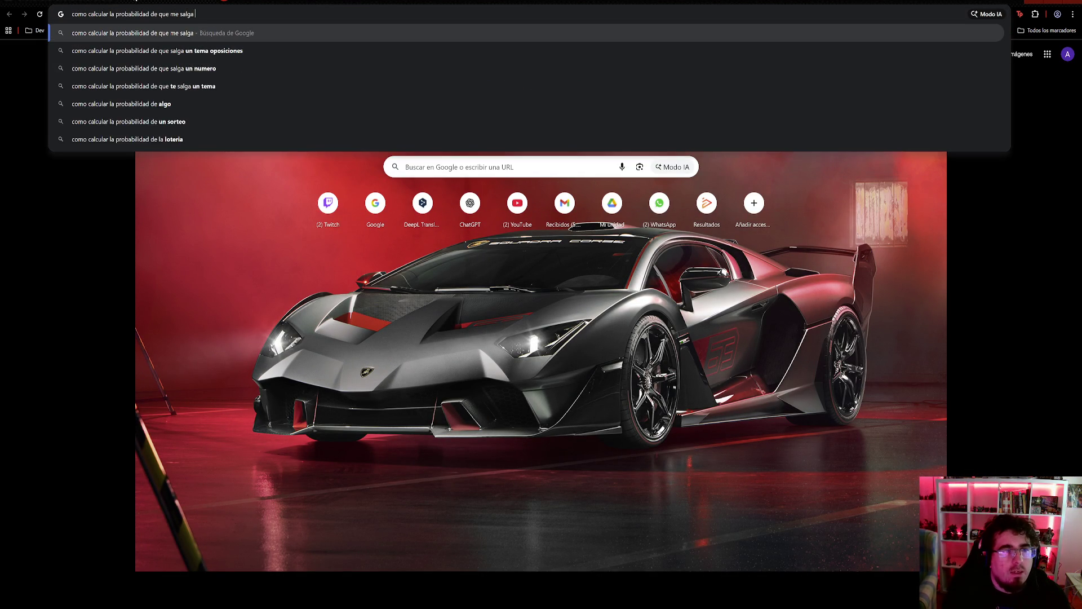
type("un 1 en N dados")
- Search the dice question and expand the AI answer to read the formula 1 − (5/6)^N
key("Return")
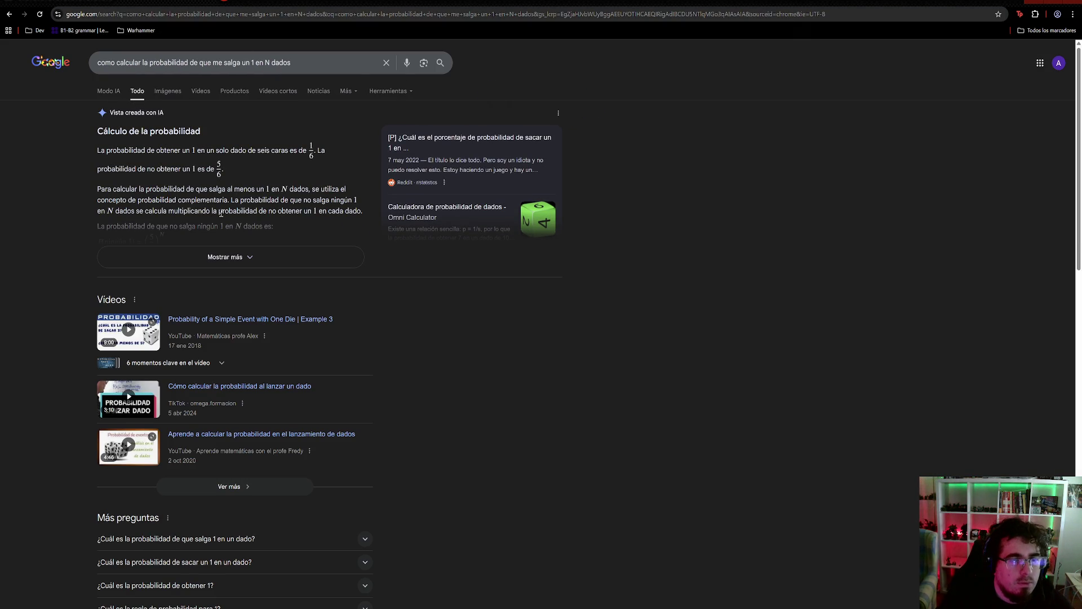
left_click(253, 257)
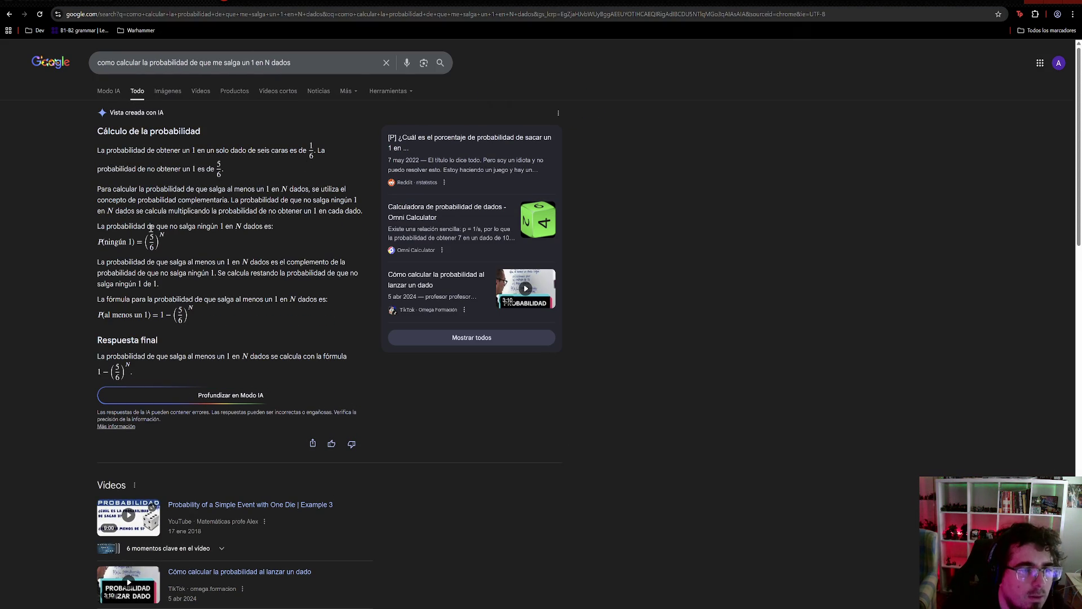
mouse_move(173, 226)
left_mouse_down()
mouse_move(275, 226)
mouse_move(211, 227)
mouse_move(225, 226)
left_mouse_up()
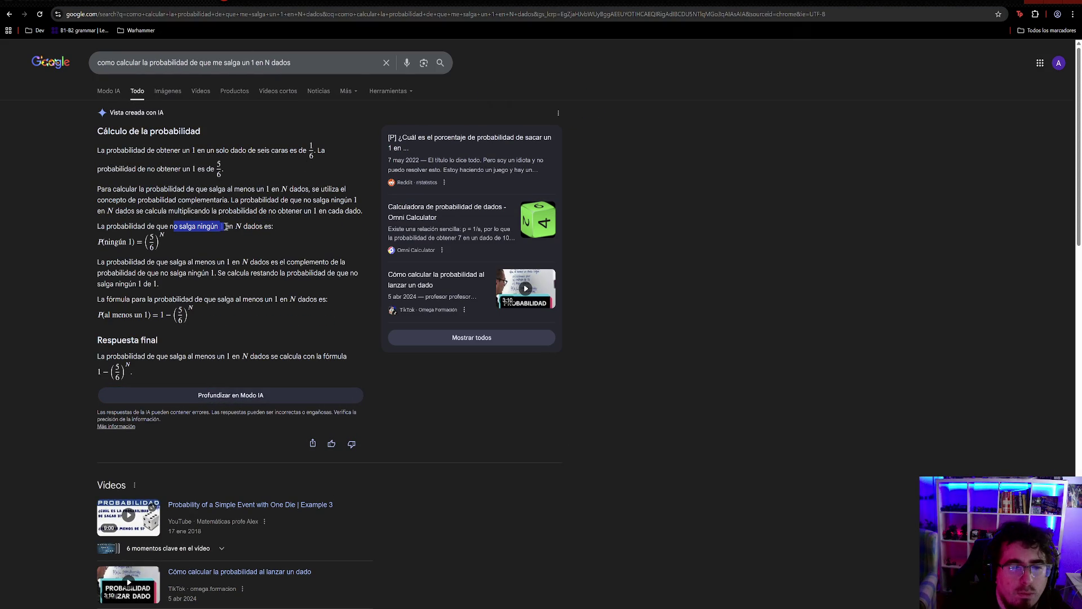
left_click(176, 251)
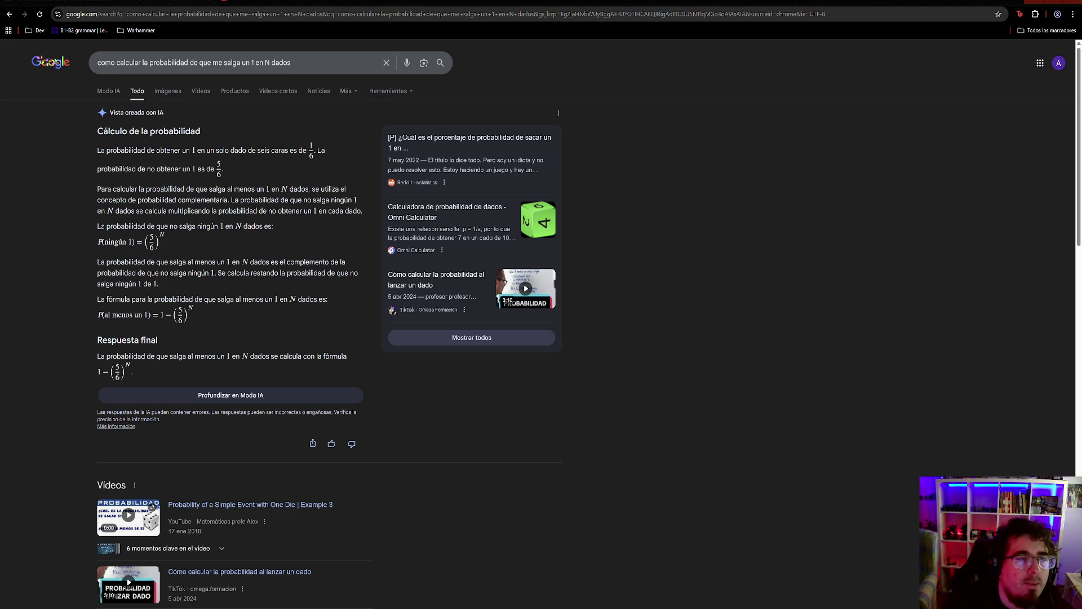
key("alt+Tab")
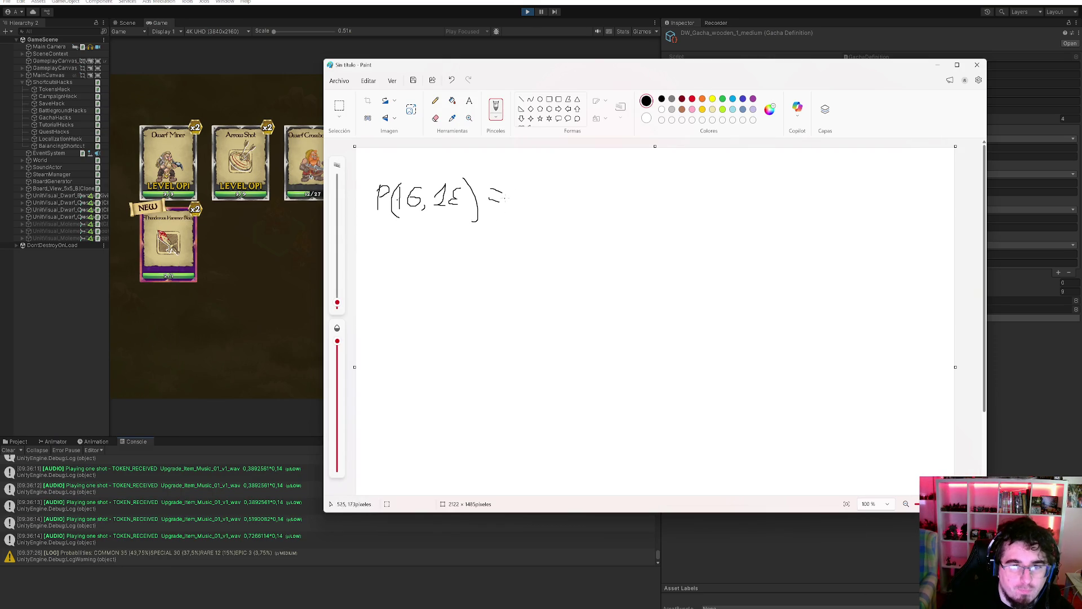
- Handwrite 1 − (0.9625)^16 after the equals sign on the first line
mouse_move(523, 192)
left_mouse_down()
mouse_move(531, 189)
mouse_move(530, 210)
mouse_move(559, 195)
left_mouse_up()
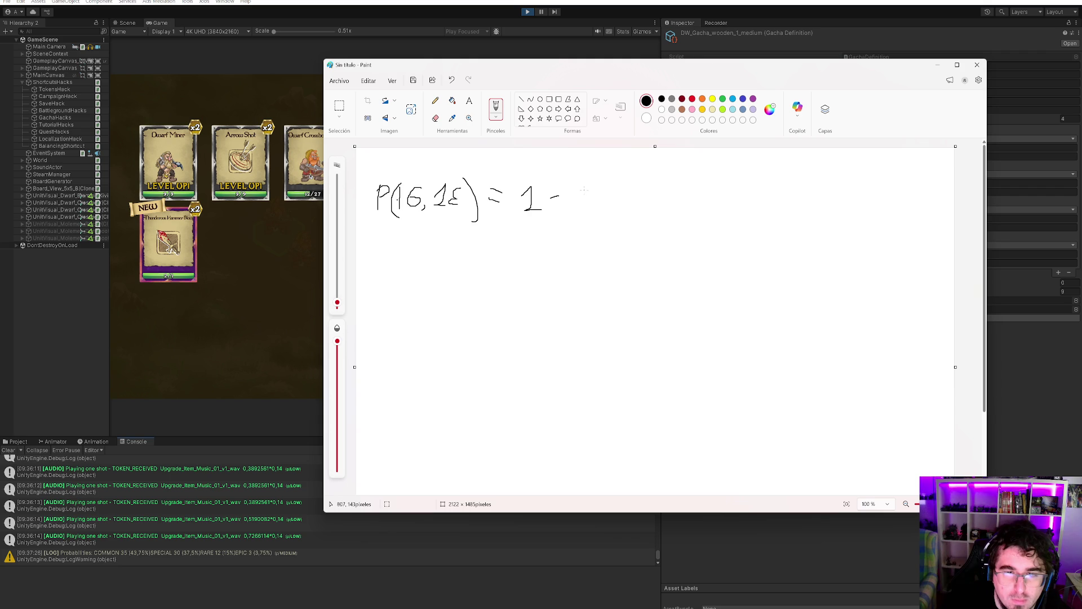
left_click_drag(582, 181, 575, 208)
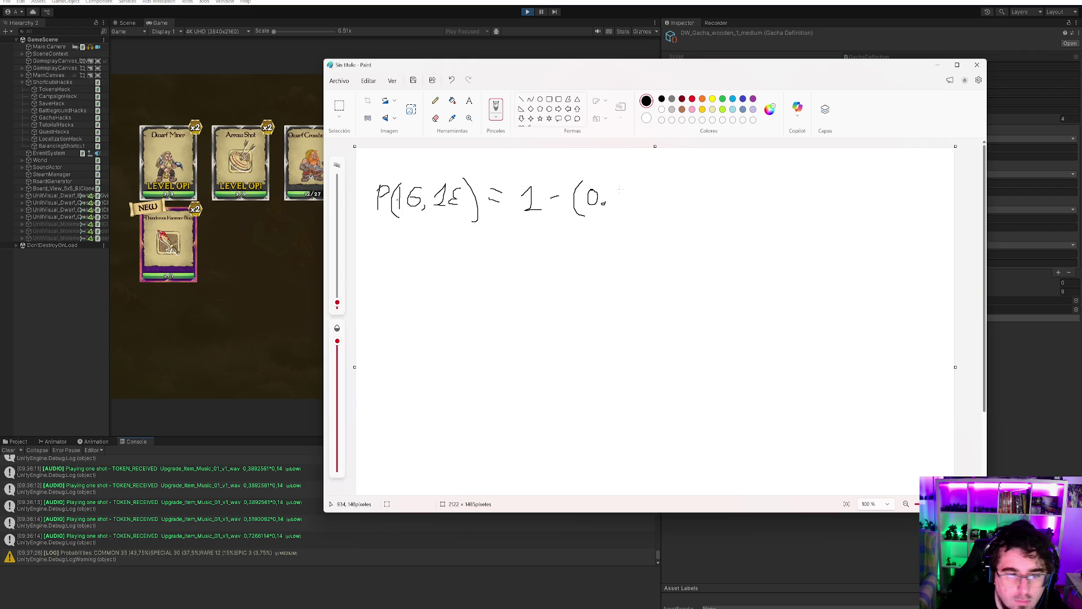
left_click_drag(614, 196, 616, 204)
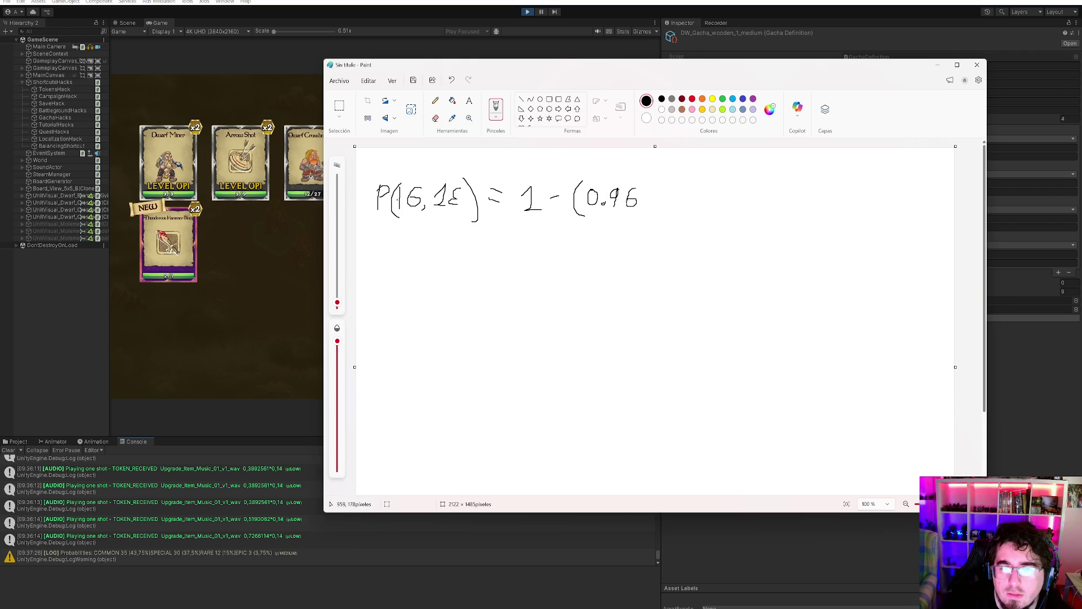
left_click_drag(640, 199, 670, 217)
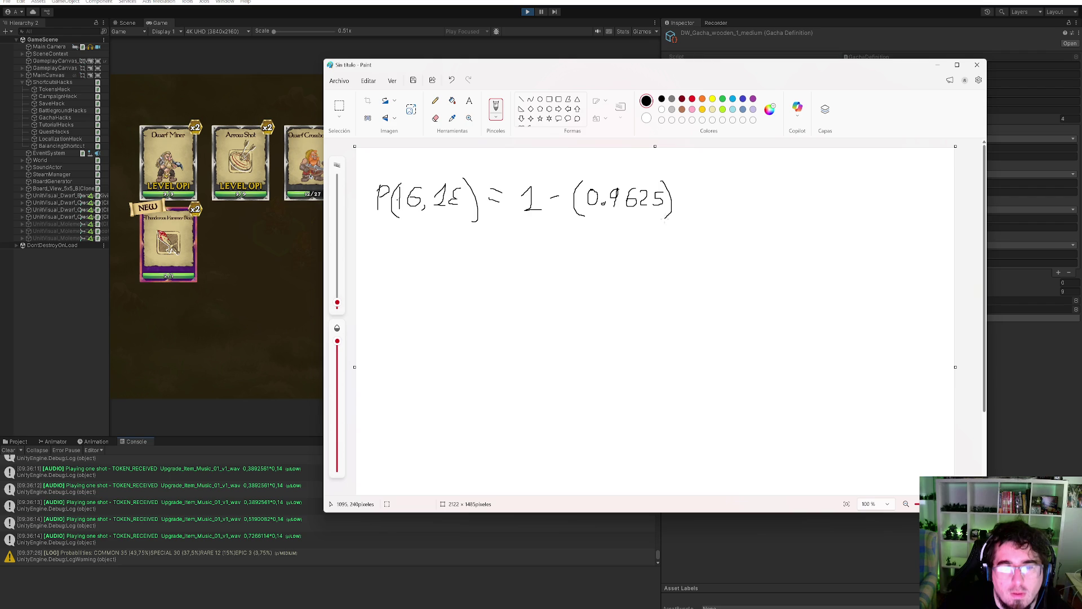
left_click_drag(671, 174, 714, 206)
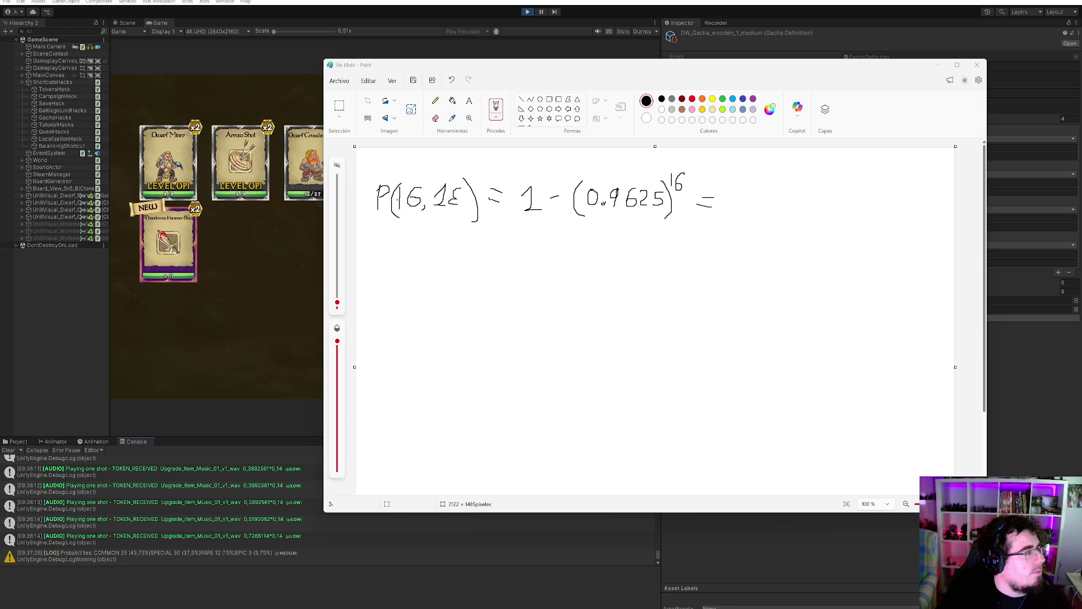
- Write the result = 0.45 % and begin P(16,2ε) = on the next line
mouse_move(741, 186)
left_mouse_down()
mouse_move(740, 210)
mouse_move(742, 185)
left_mouse_up()
left_click(757, 207)
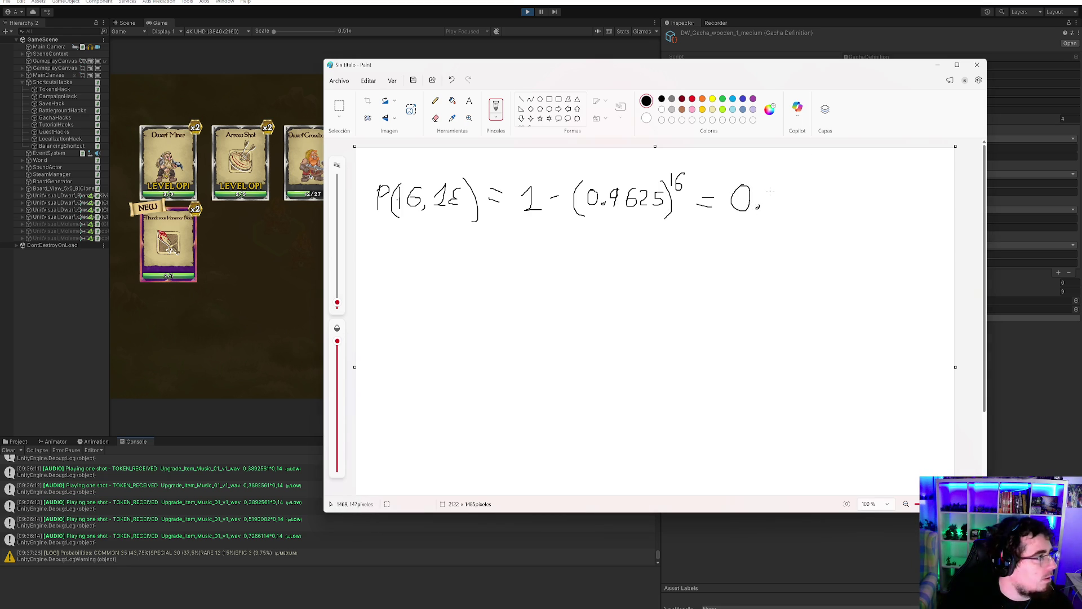
mouse_move(771, 199)
left_mouse_down()
mouse_move(776, 212)
mouse_move(799, 190)
left_mouse_up()
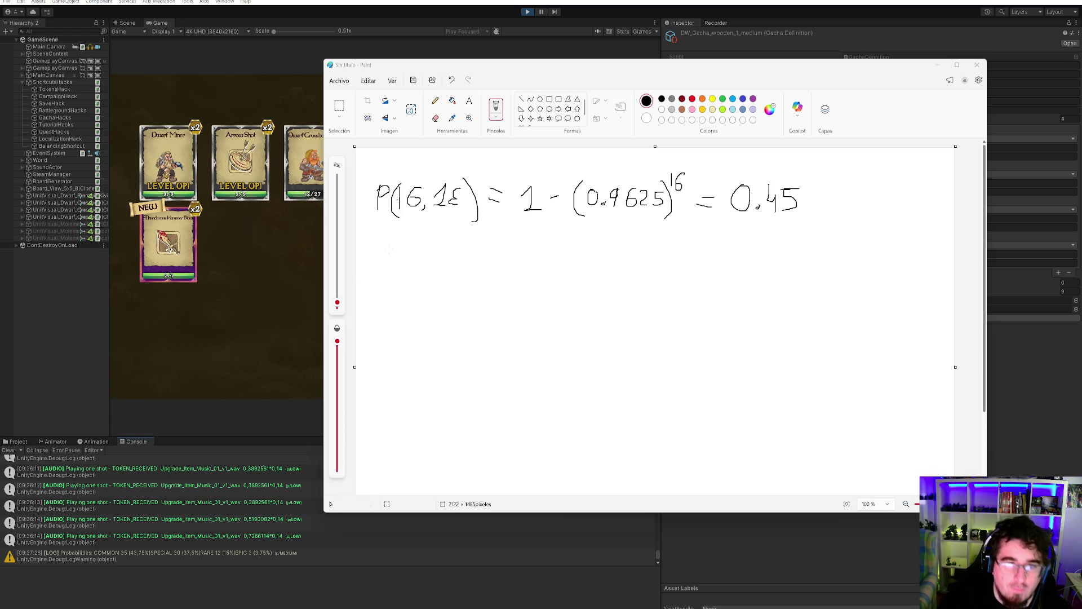
left_click_drag(821, 183, 826, 196)
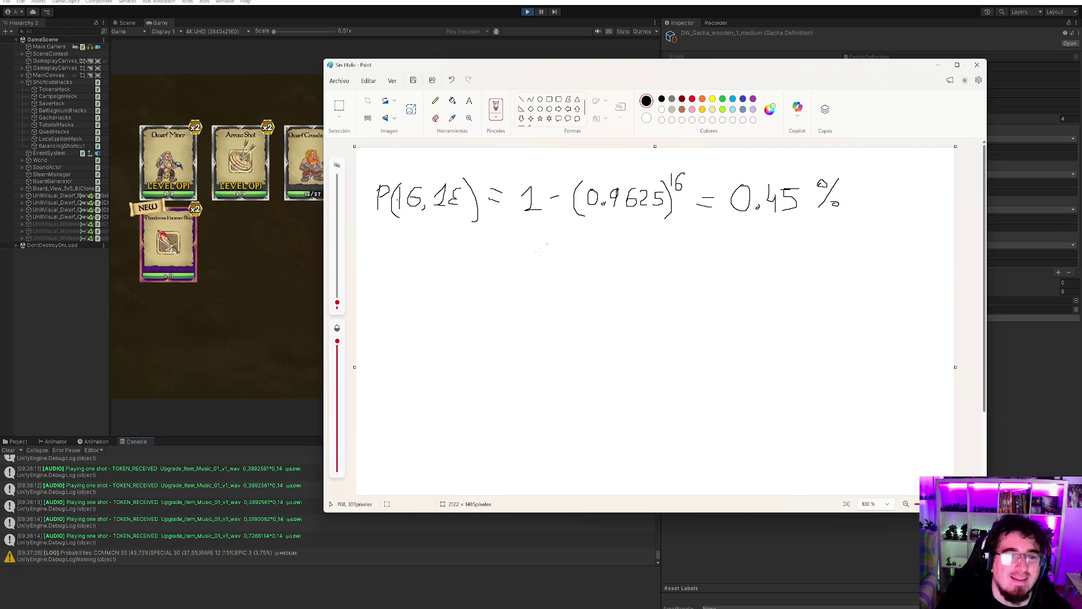
mouse_move(376, 257)
left_mouse_down()
mouse_move(384, 227)
mouse_move(402, 263)
mouse_move(438, 246)
mouse_move(464, 258)
mouse_move(460, 286)
mouse_move(504, 260)
left_mouse_up()
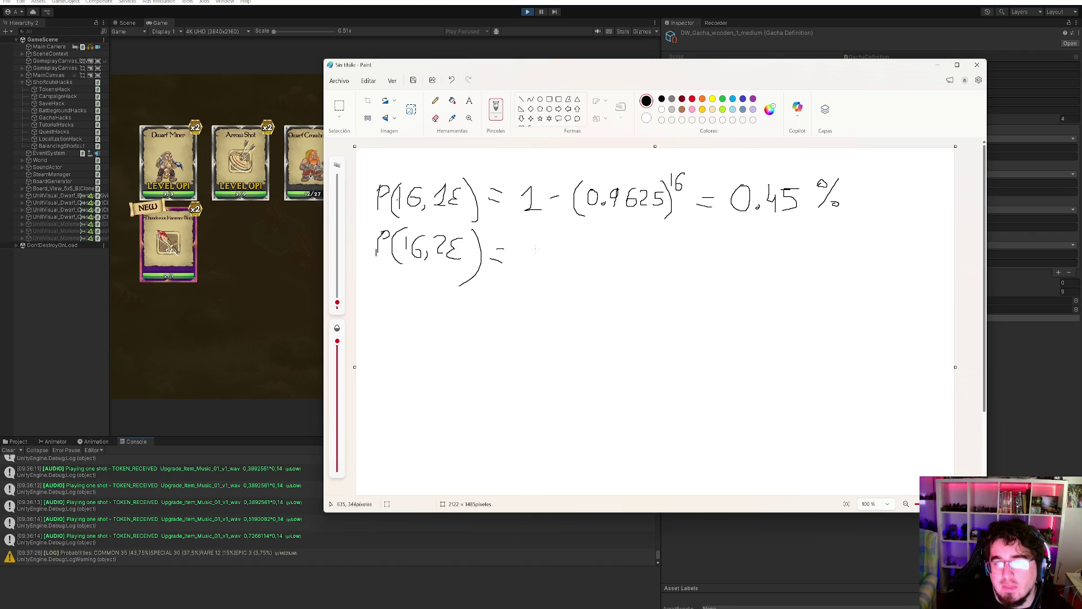
- Handwrite 0.45 · 0.45 = 0.2 % on the second line, then minimize Paint
mouse_move(544, 243)
left_mouse_down()
mouse_move(541, 273)
mouse_move(550, 240)
mouse_move(573, 277)
mouse_move(596, 244)
mouse_move(585, 258)
mouse_move(595, 263)
mouse_move(579, 272)
mouse_move(639, 273)
mouse_move(650, 241)
left_mouse_up()
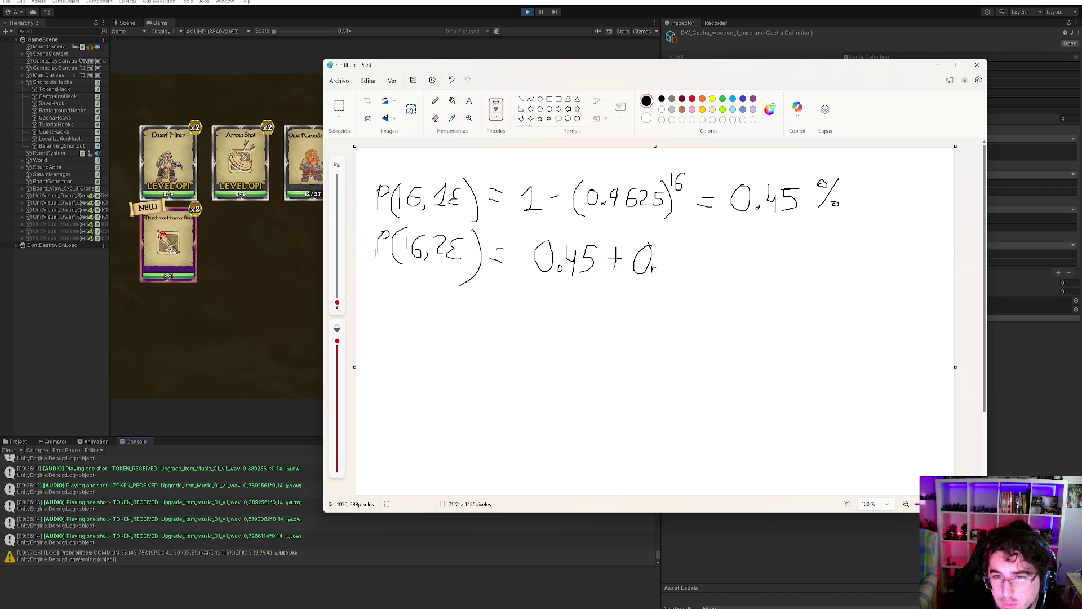
key("ctrl+z")
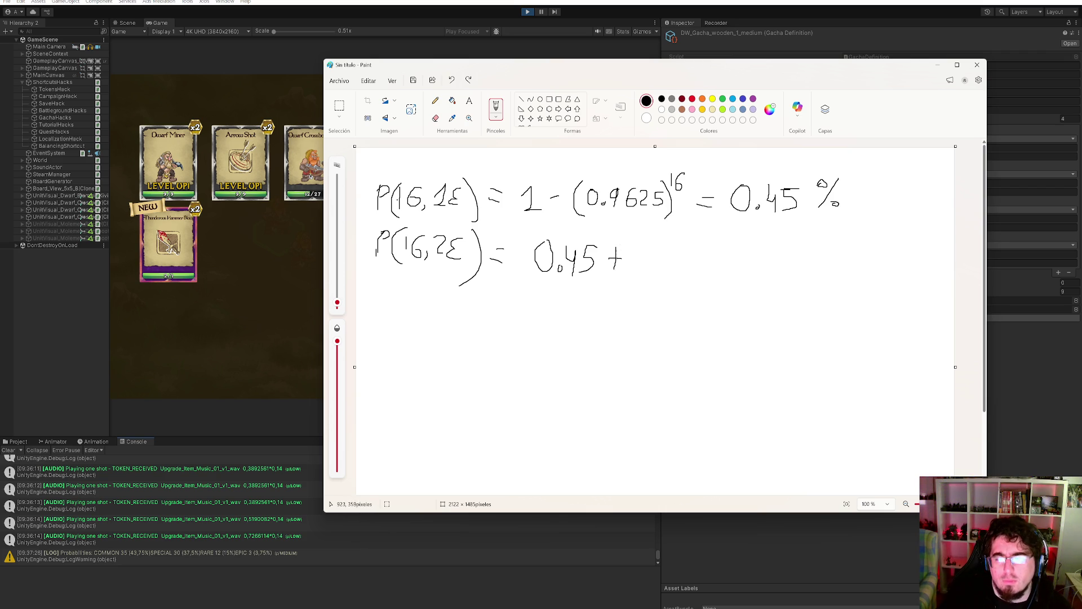
key("ctrl+z")
mouse_move(615, 255)
left_mouse_down()
mouse_move(634, 263)
mouse_move(650, 244)
mouse_move(697, 247)
mouse_move(683, 269)
left_mouse_up()
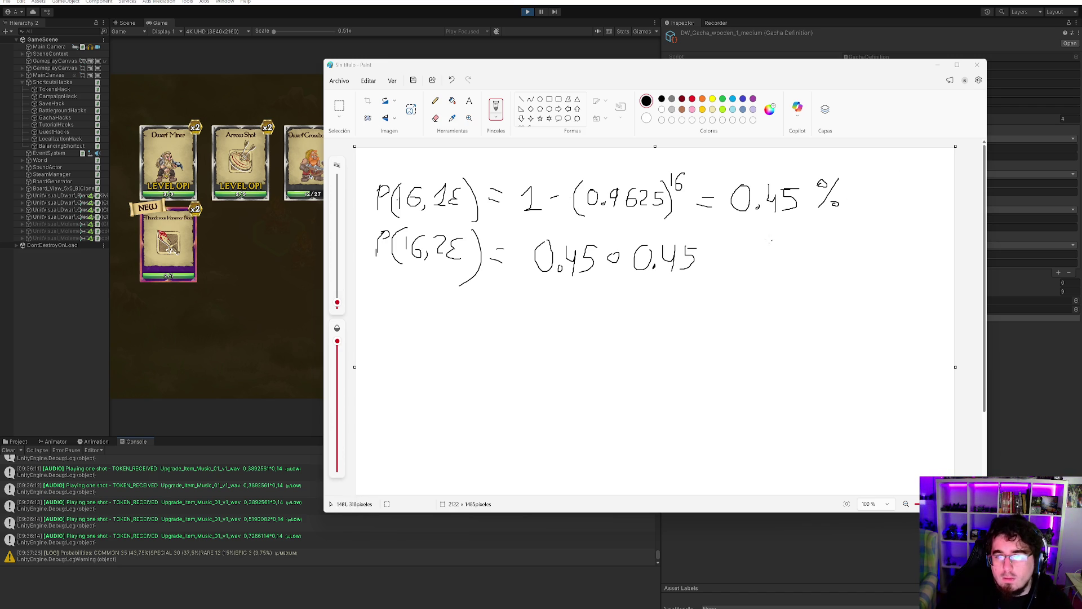
mouse_move(722, 252)
left_mouse_down()
mouse_move(758, 260)
mouse_move(768, 241)
mouse_move(810, 261)
mouse_move(826, 235)
mouse_move(822, 256)
mouse_move(845, 254)
left_mouse_up()
left_click(780, 255)
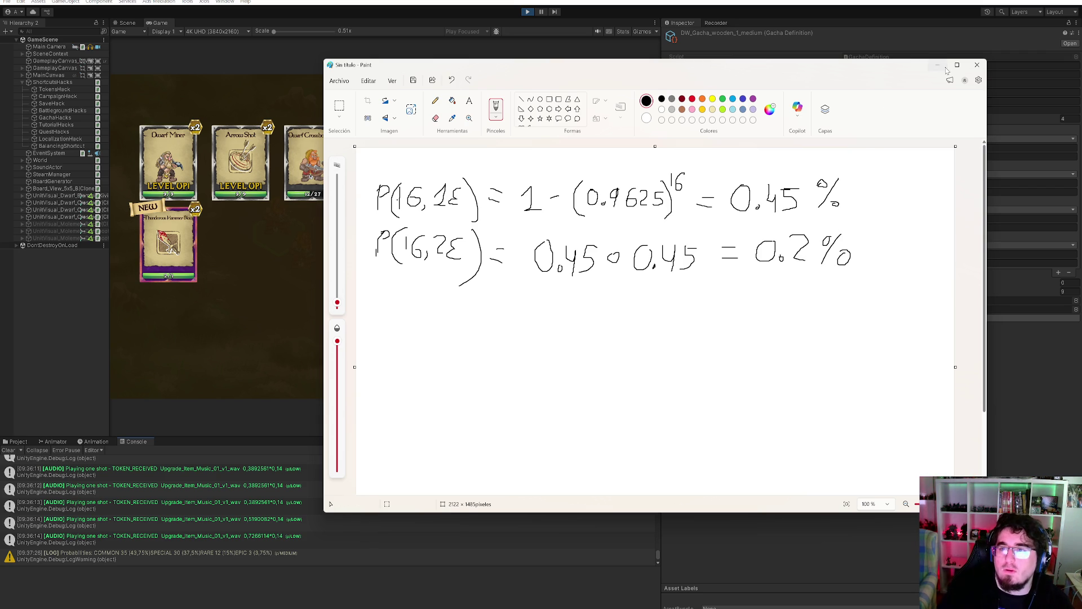
left_click(937, 65)
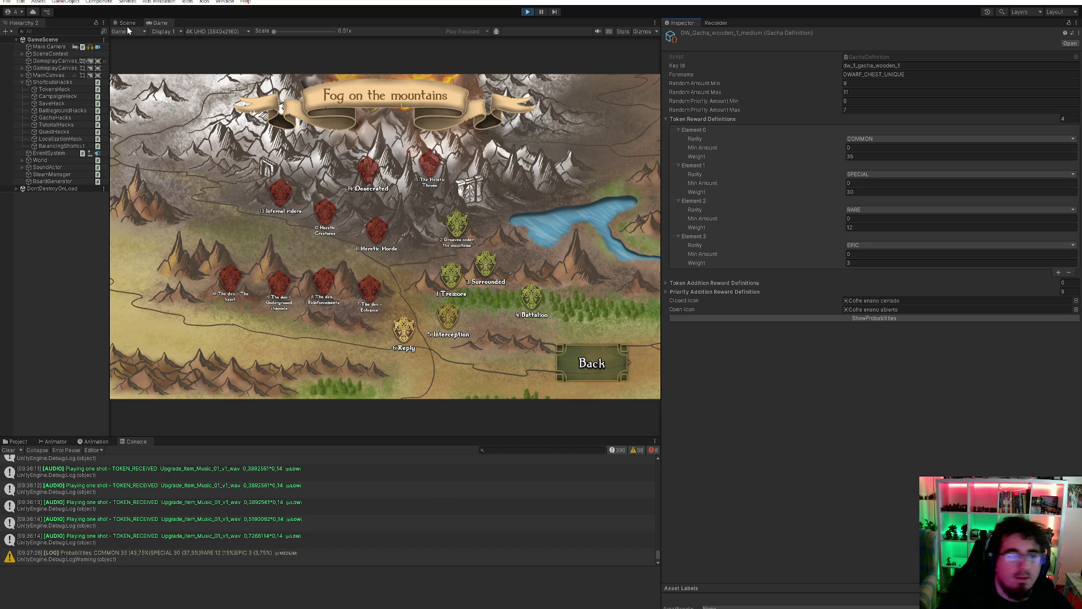
- Maximize the Game view with Shift+Space and open the 6. Reply battle on Fog on the mountains
key("shift+space")
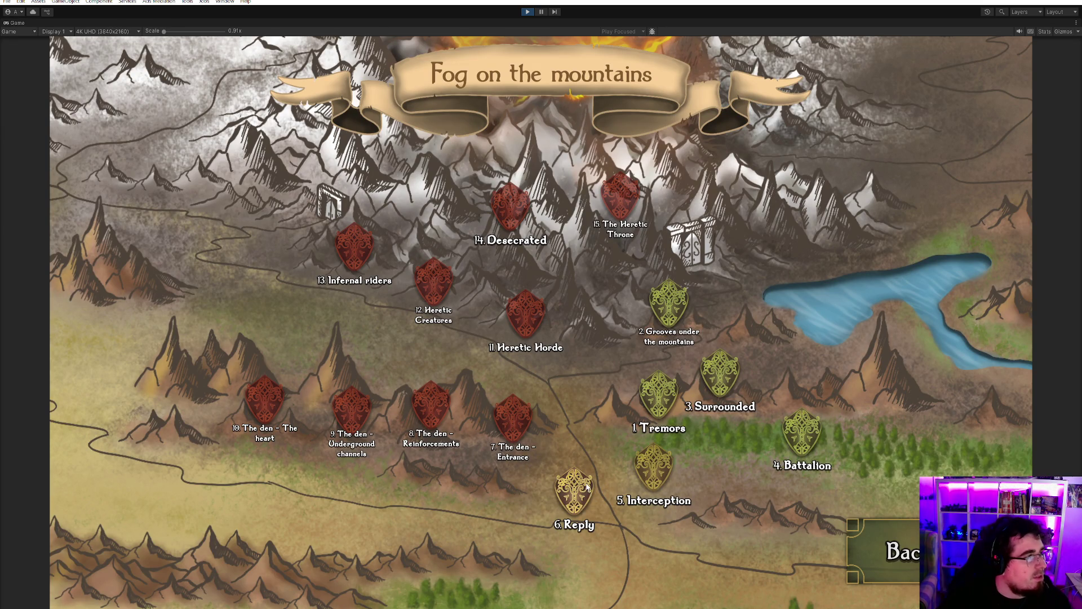
left_click(587, 485)
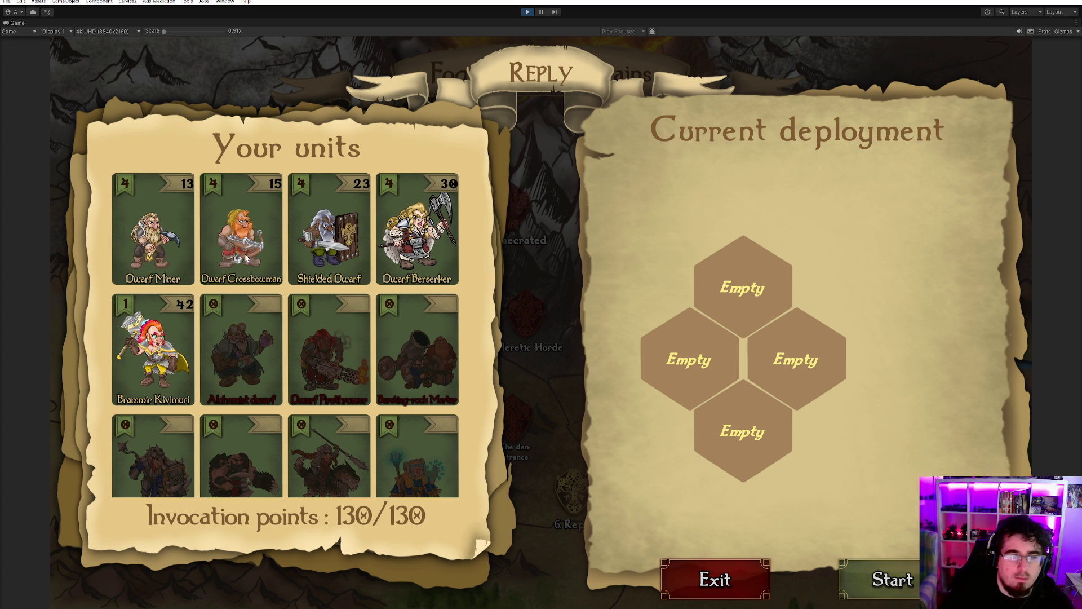
- Deploy two Dwarf Crossbowmen, Brammir Kivimuri and a Dwarf Berserker, fill three skills, and start Reply
left_click(209, 248)
left_click(737, 289)
left_click(742, 431)
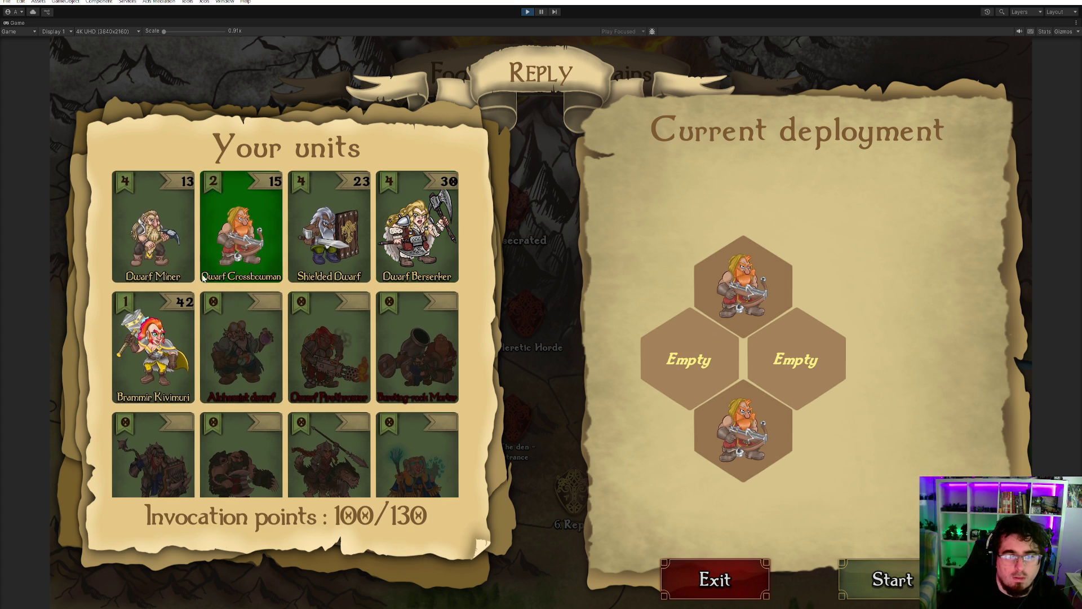
left_click(693, 360)
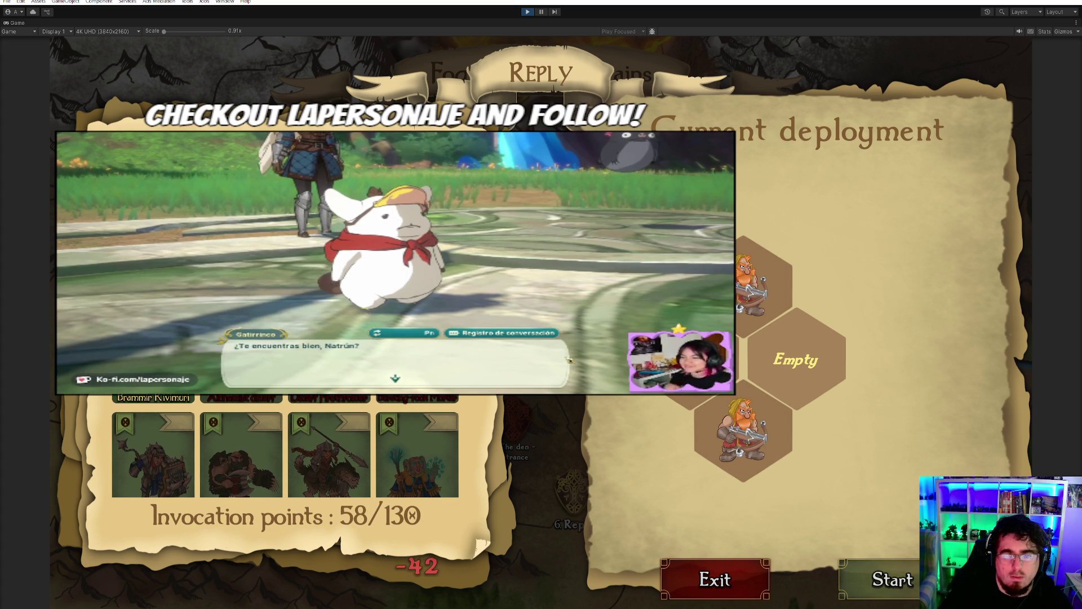
left_click(796, 356)
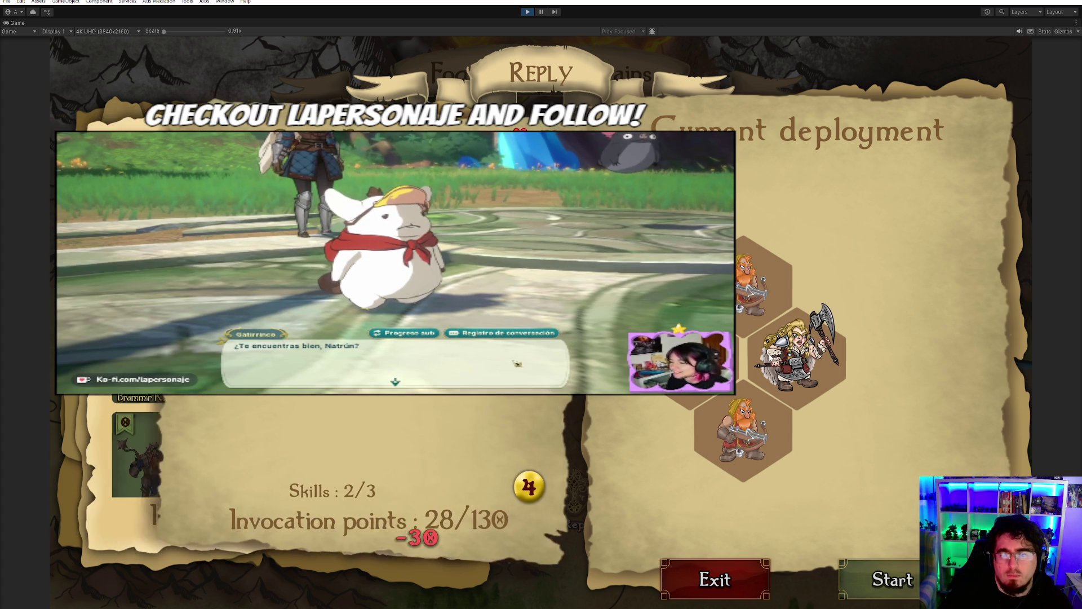
left_click(496, 372)
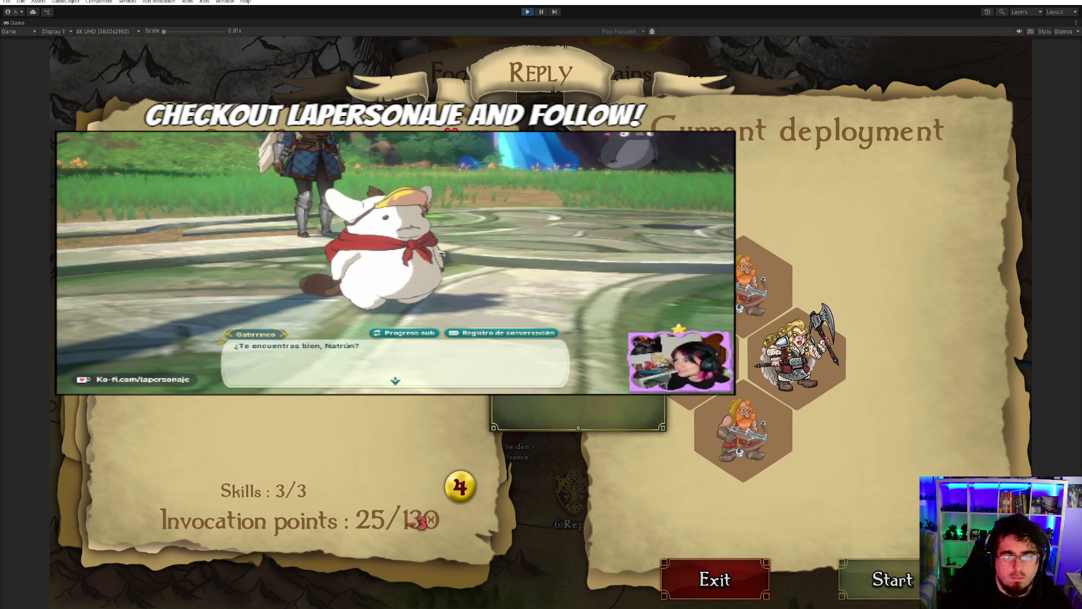
left_click(496, 372)
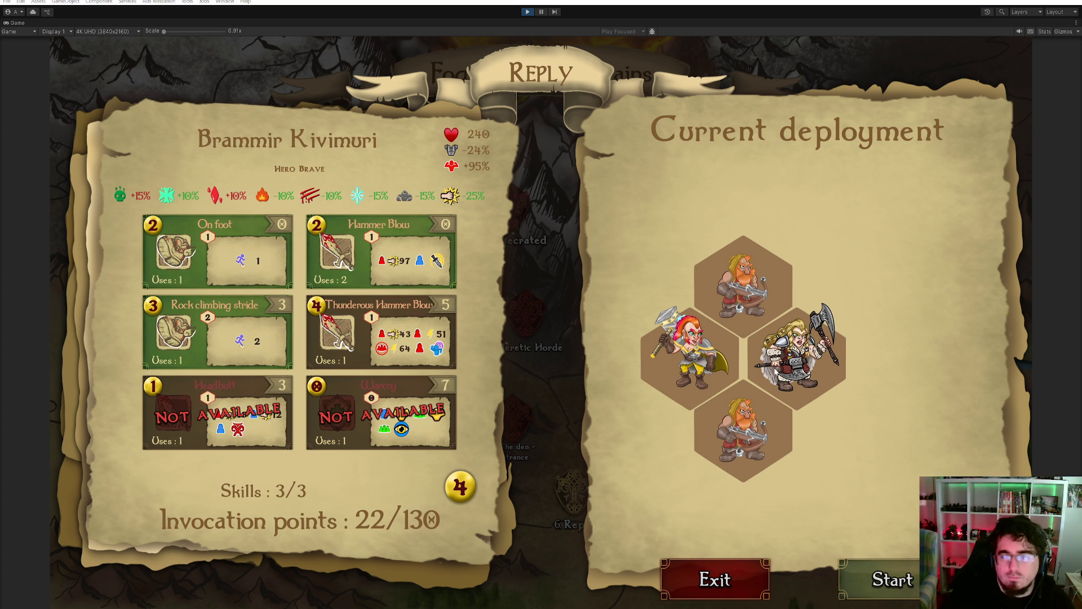
left_click(773, 399)
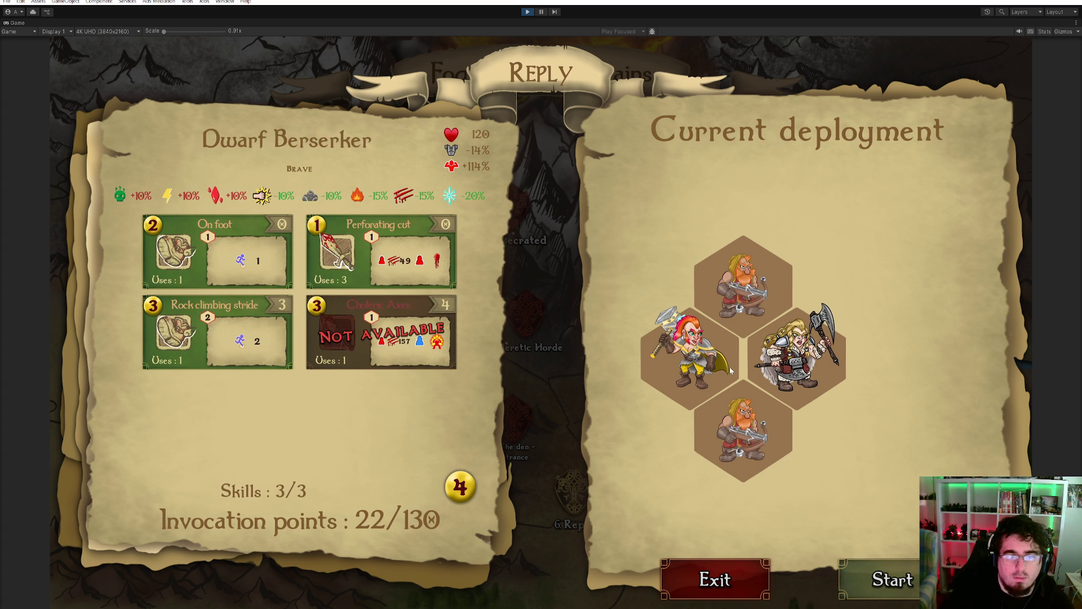
left_click(891, 579)
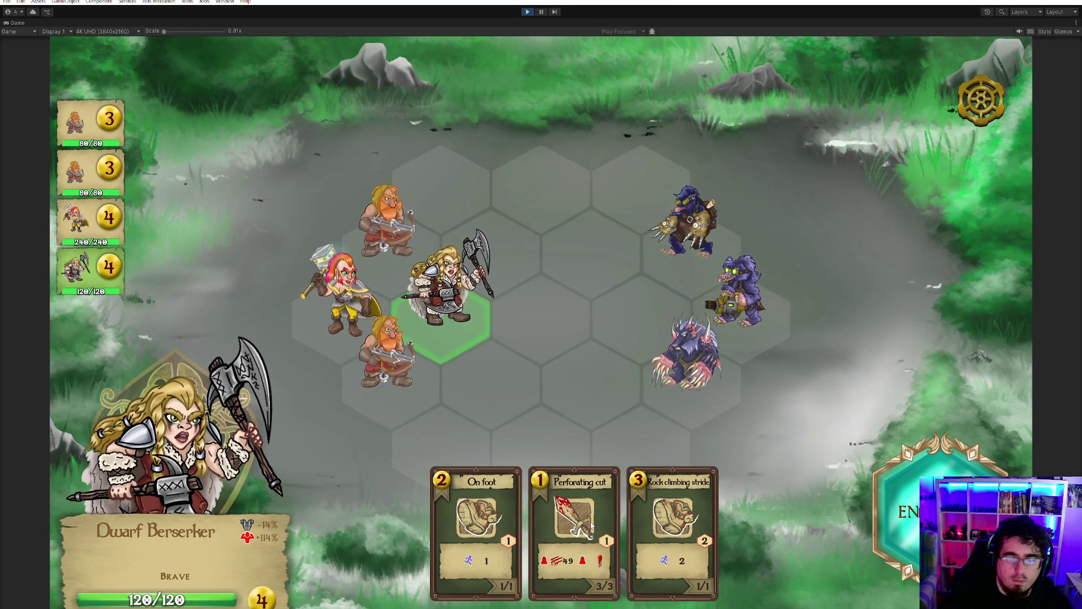
- Leap the Berserker in to Perforating-cut an enemy, advance Brammir and a Crossbowman, and fire two Arrow Shots
left_click(673, 524)
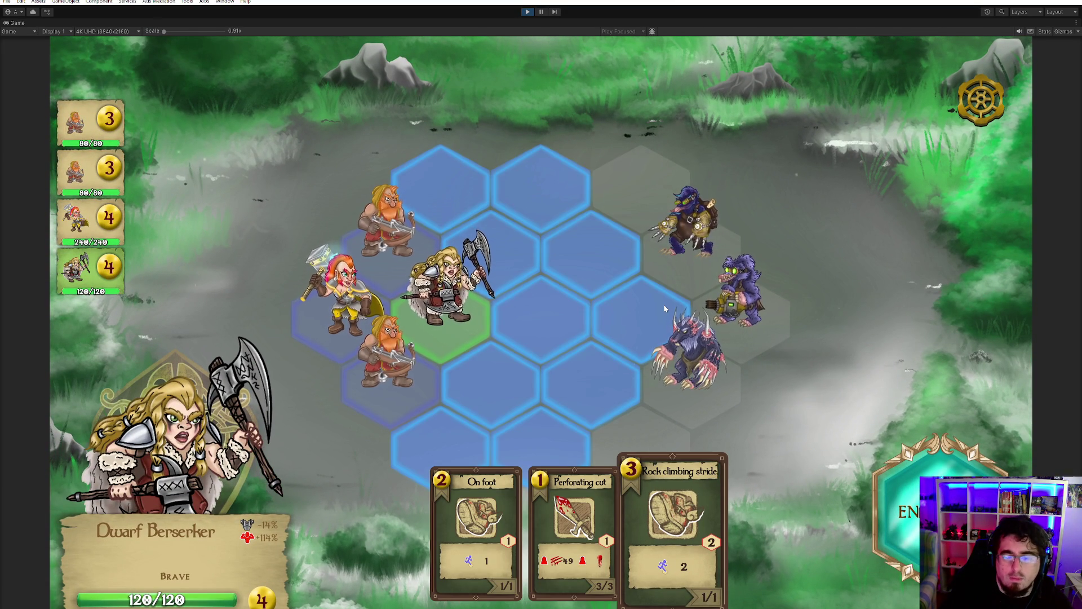
left_click(667, 326)
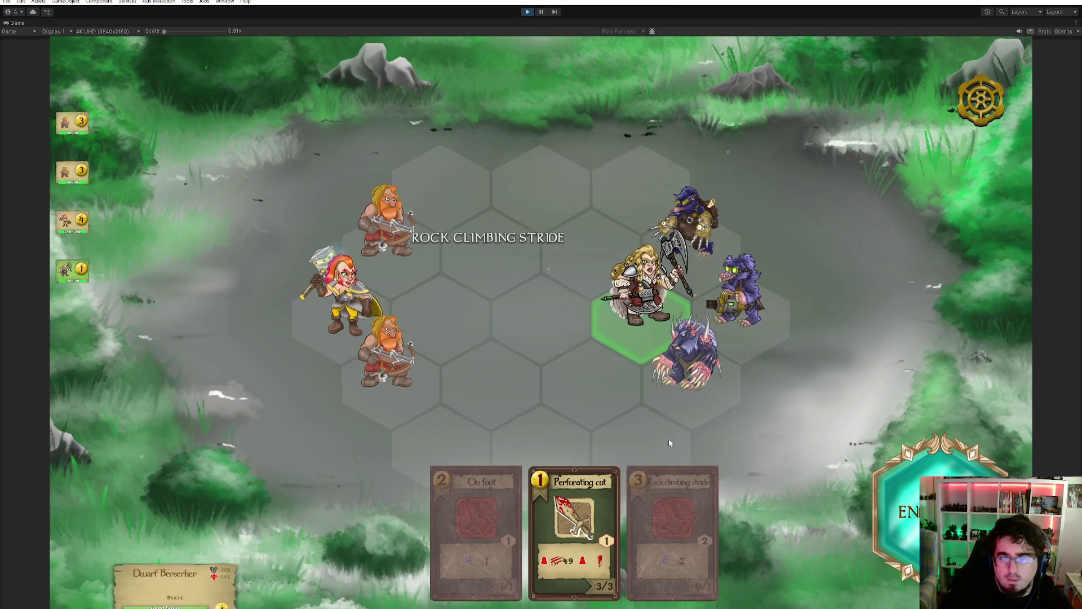
left_click(574, 513)
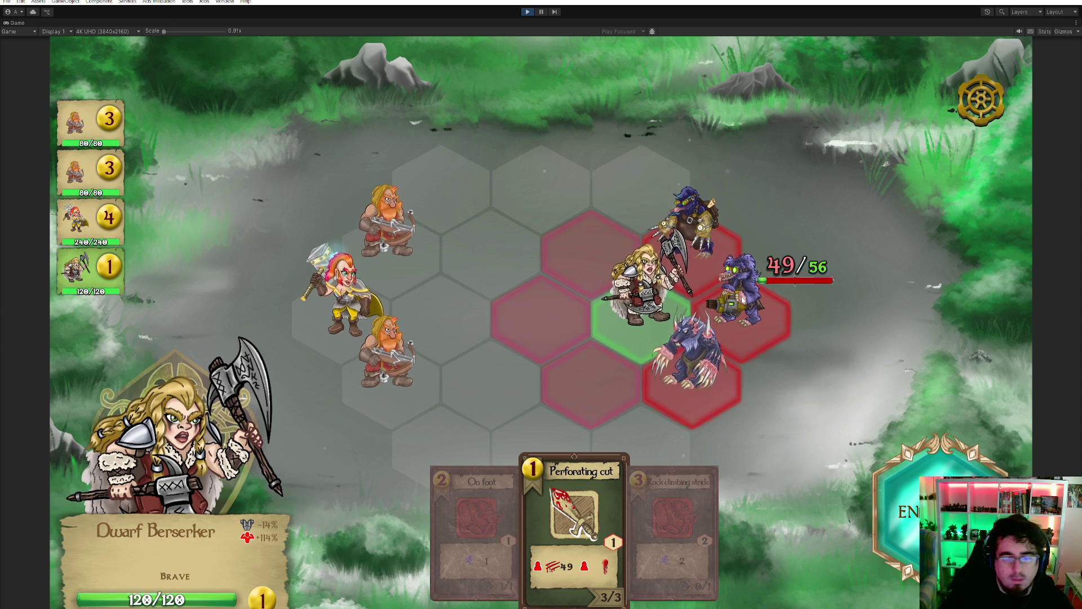
left_click(742, 301)
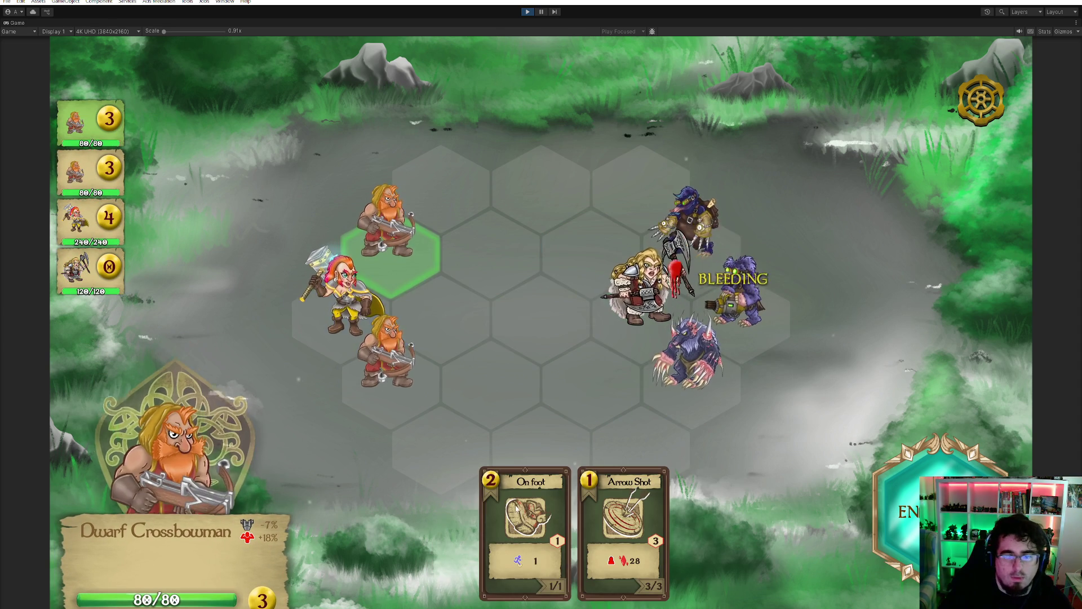
left_click(524, 524)
left_click(442, 193)
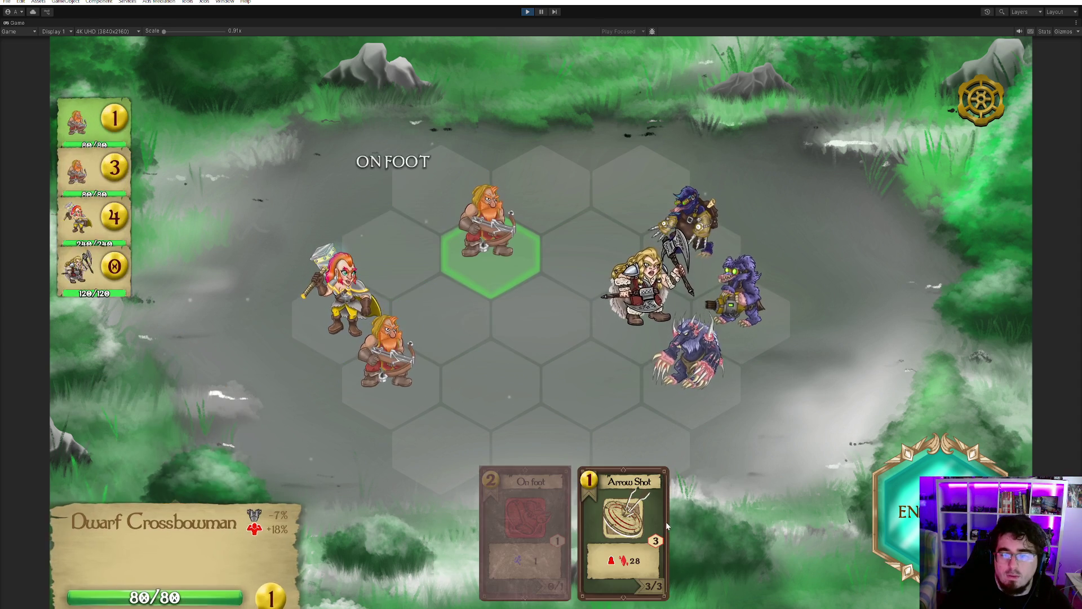
left_click(620, 524)
left_click(739, 287)
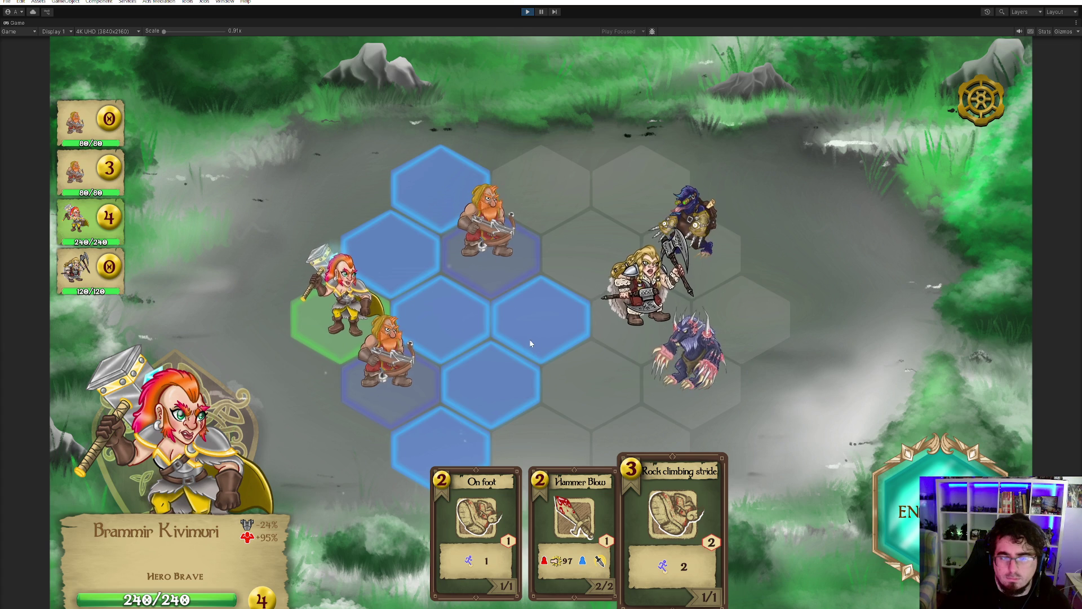
left_click(525, 326)
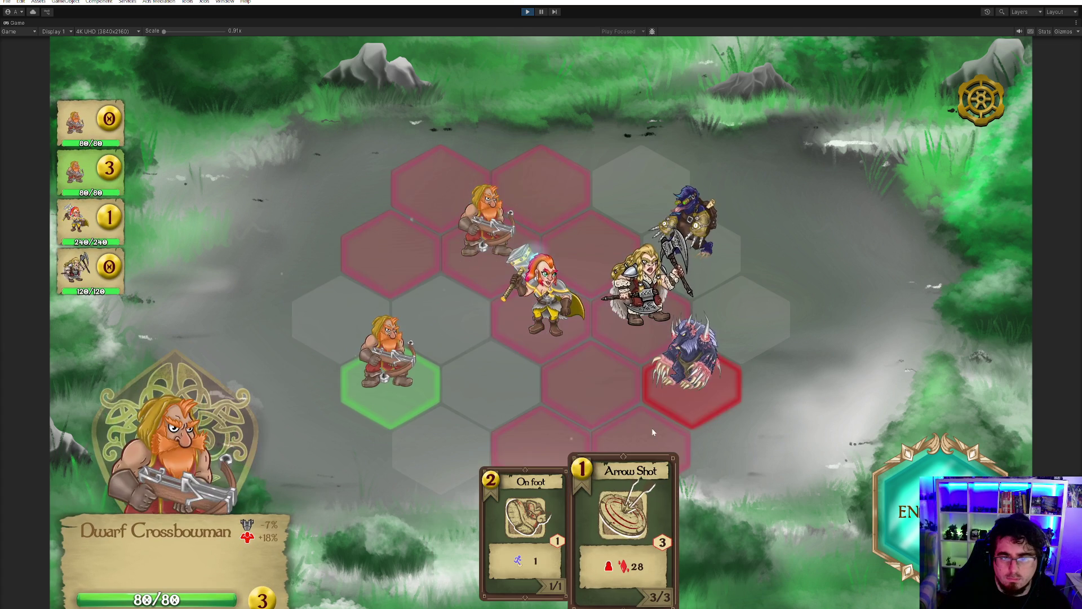
left_click(688, 361)
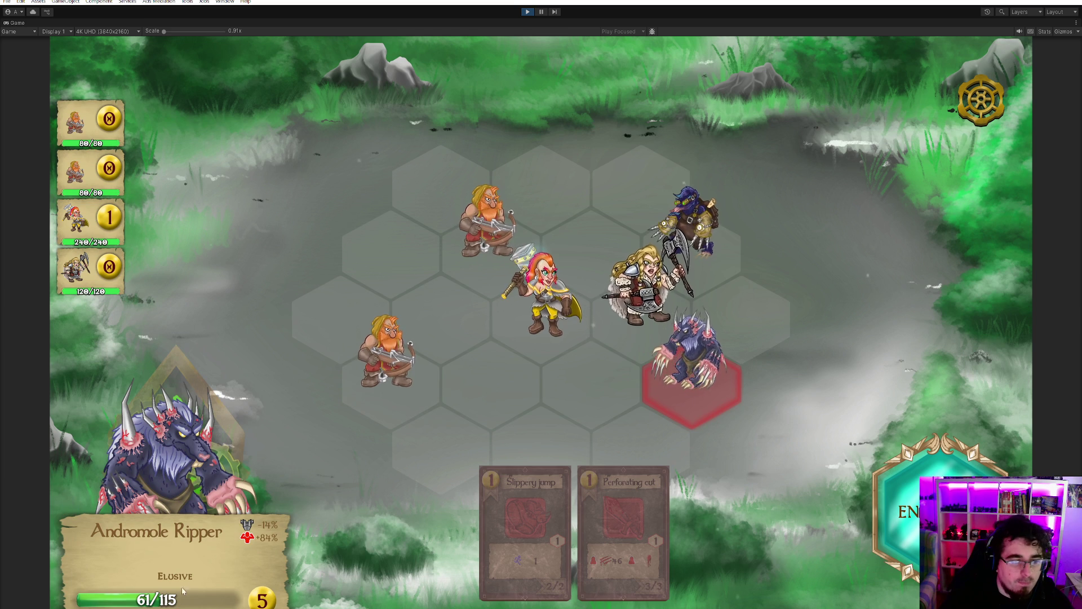
- Hammer the beast with Brammir and finish the remaining enemies with Arrow Shots and Hammer Blows
mouse_move(190, 577)
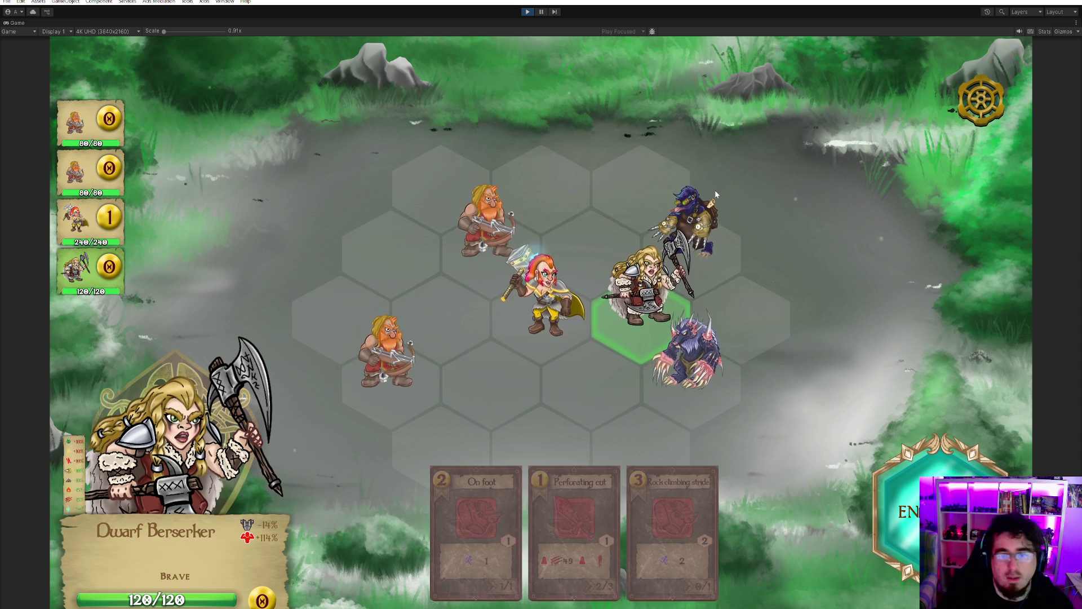
left_click(540, 321)
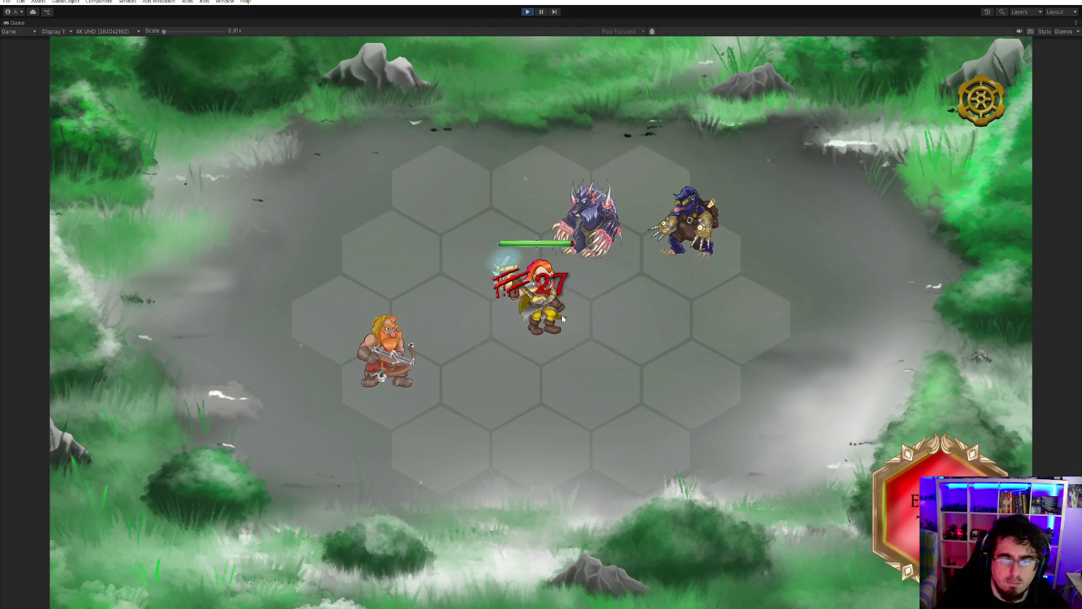
left_click(595, 267)
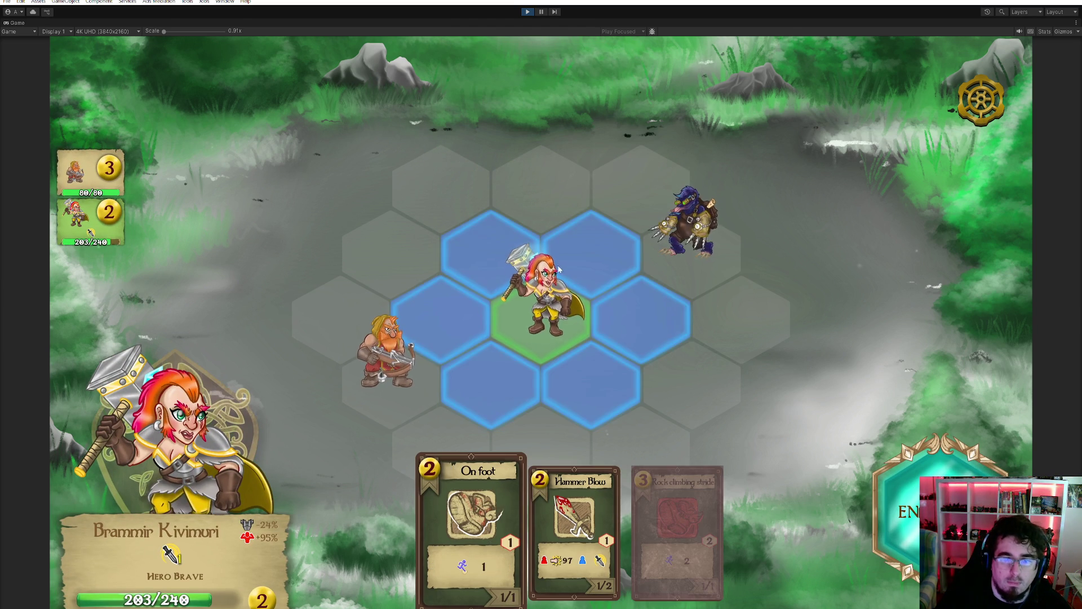
left_click(558, 270)
left_click(457, 335)
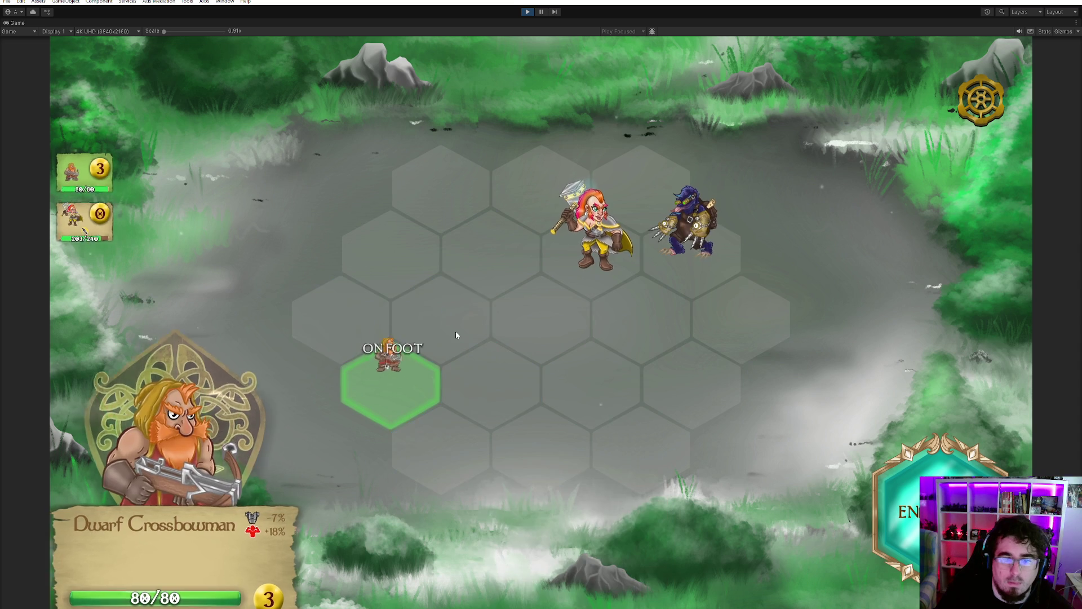
left_click(689, 220)
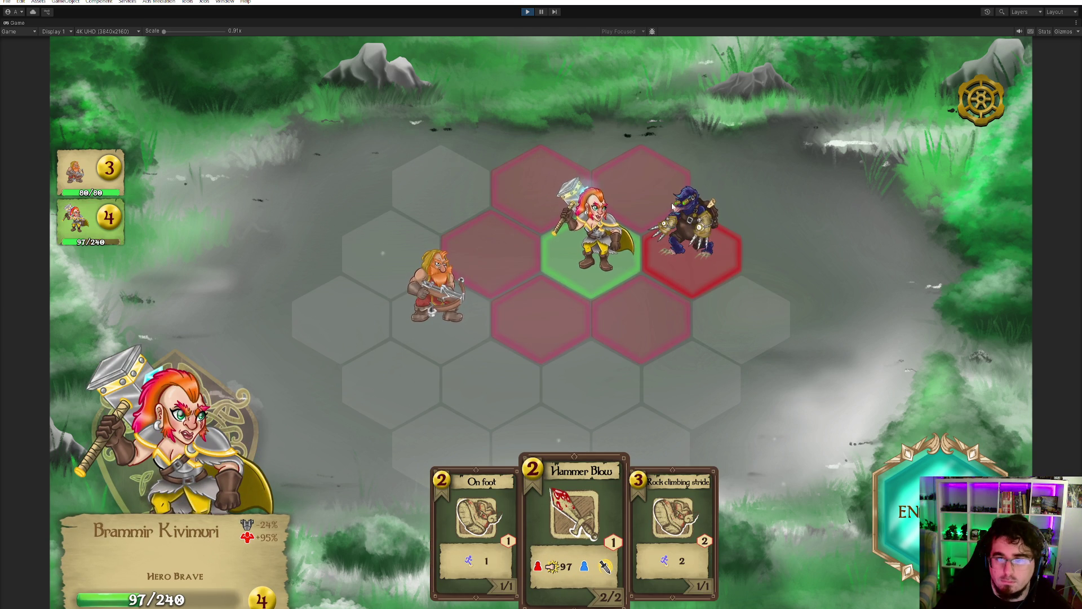
mouse_move(680, 236)
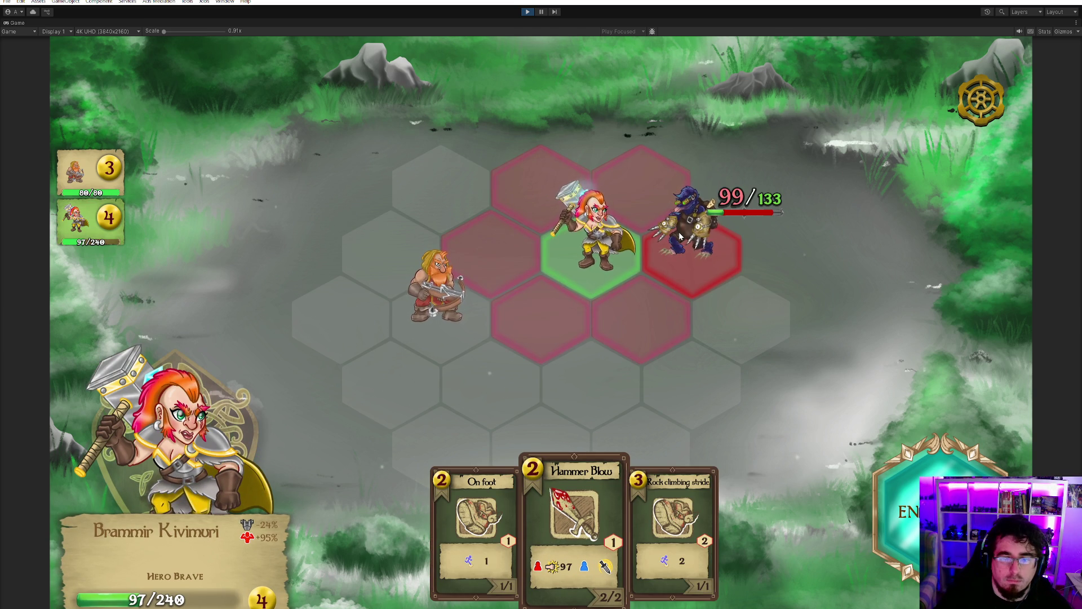
left_click(680, 236)
left_click(442, 312)
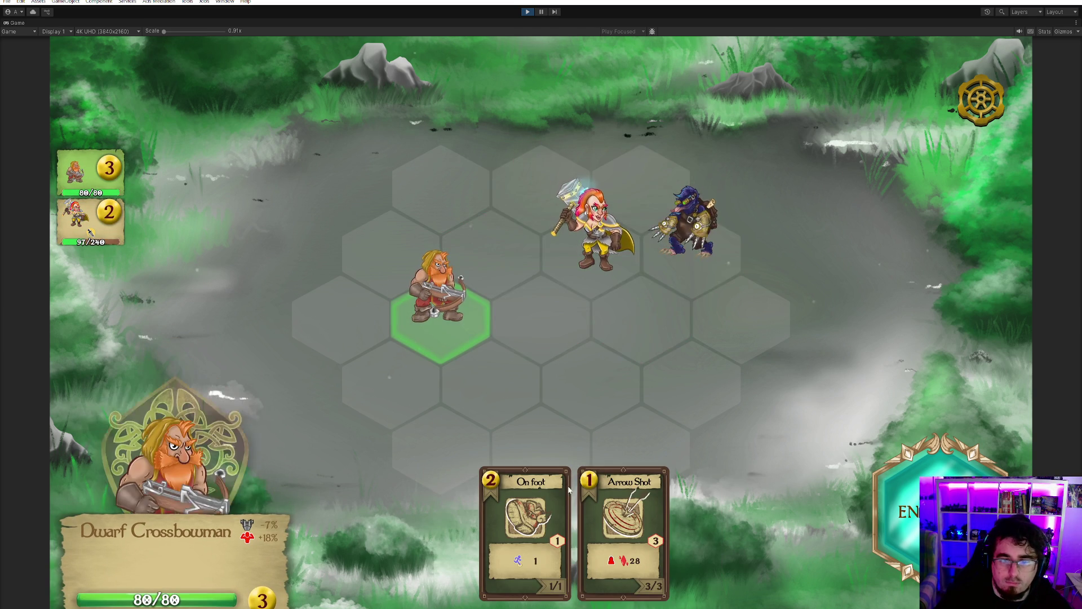
left_click(694, 227)
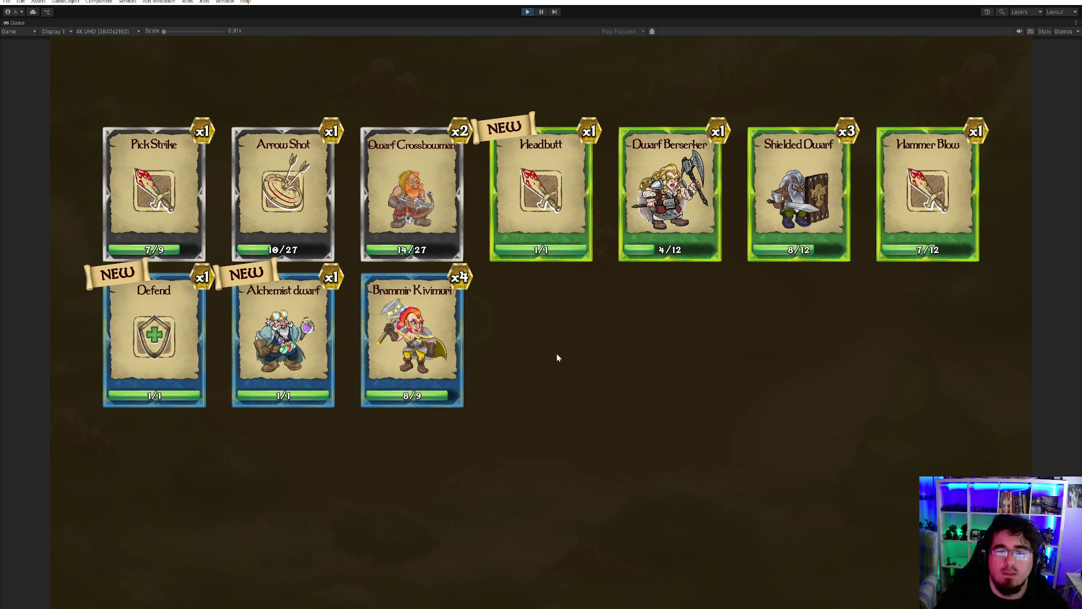
- Dismiss the reward screen listing the new Headbutt, Defend and Alchemist dwarf cards
left_click(613, 369)
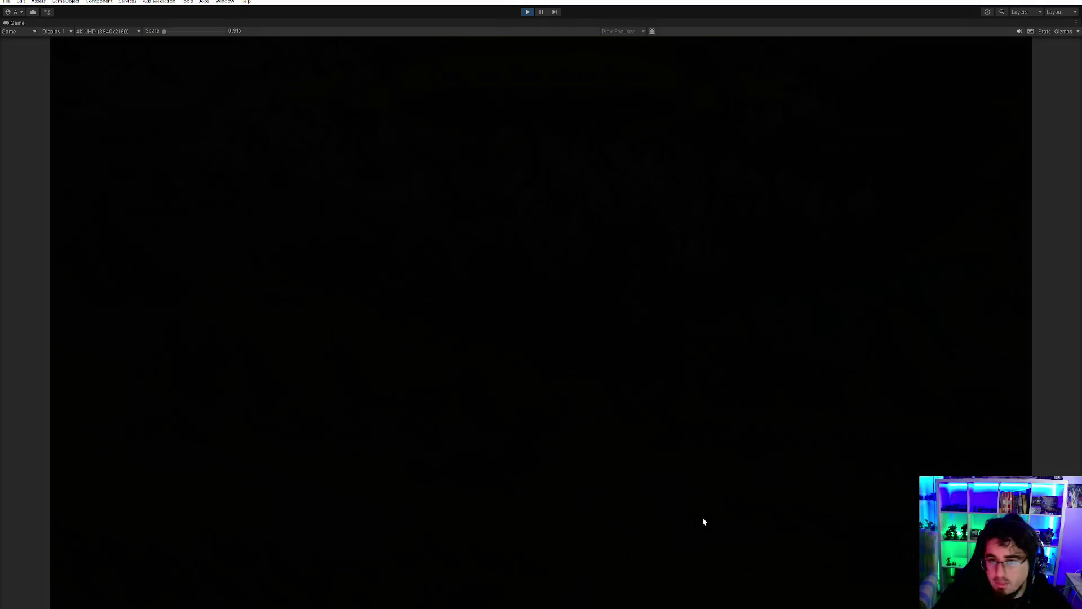
- Open The den - Entrance and deploy Brammir, two Shielded Dwarves and a Dwarf Berserker
left_click(526, 420)
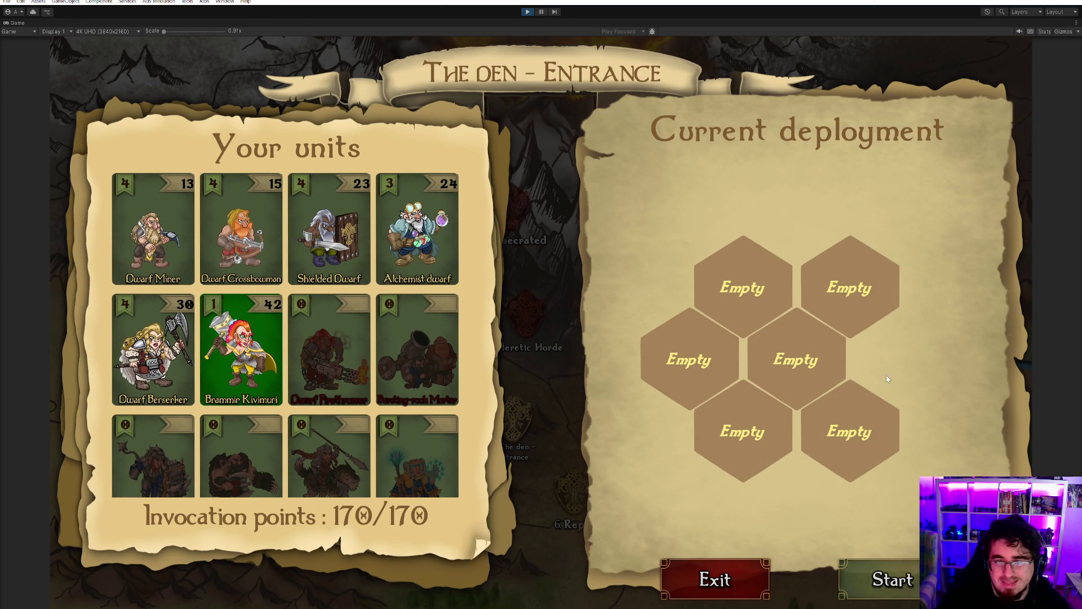
left_click(698, 367)
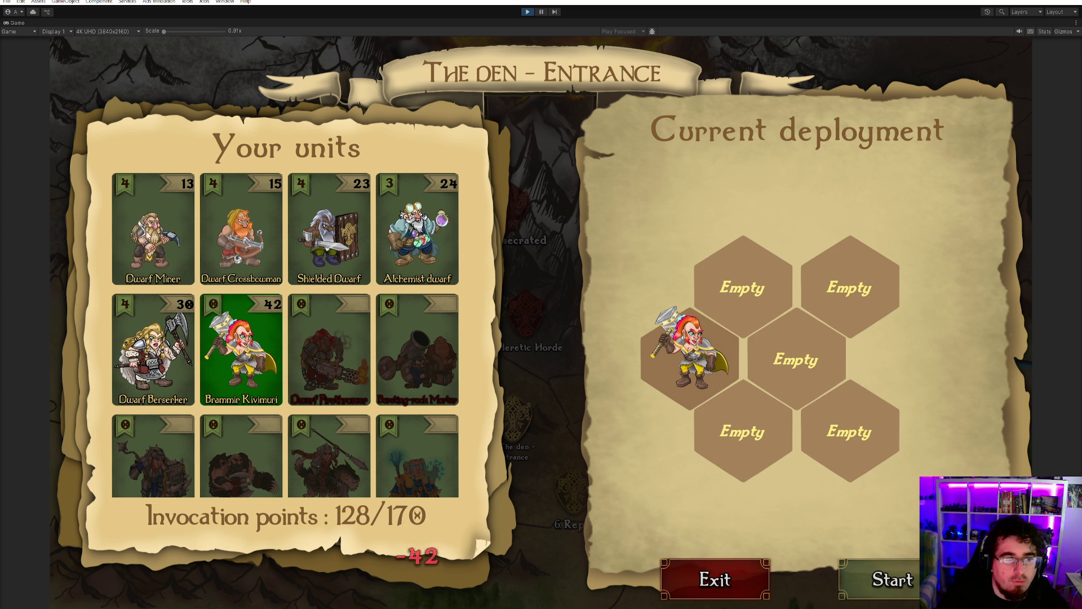
left_click(167, 234)
left_click(359, 251)
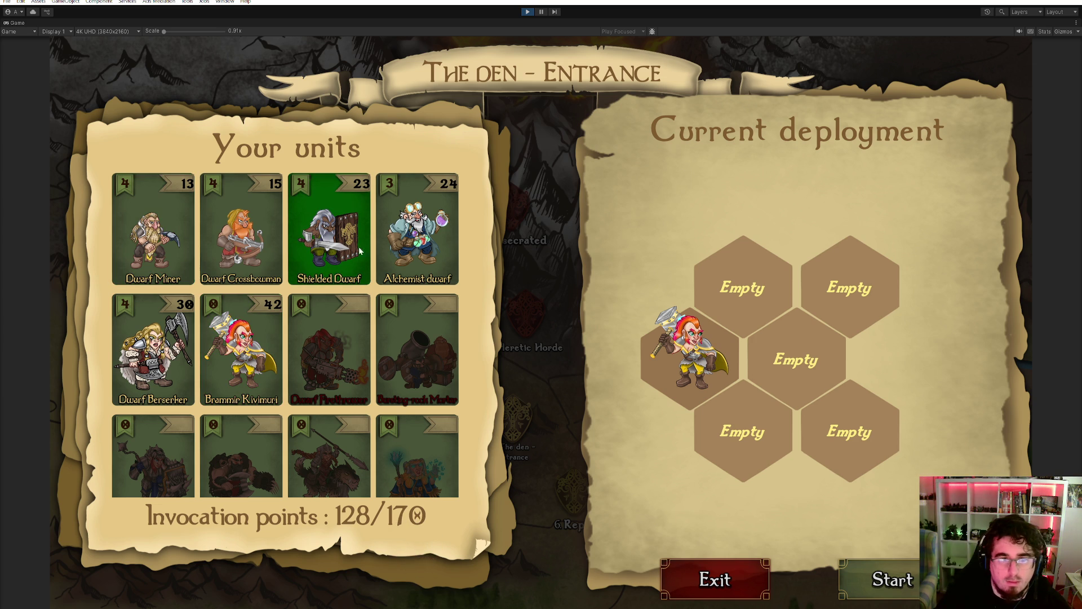
left_click(895, 285)
left_click(859, 421)
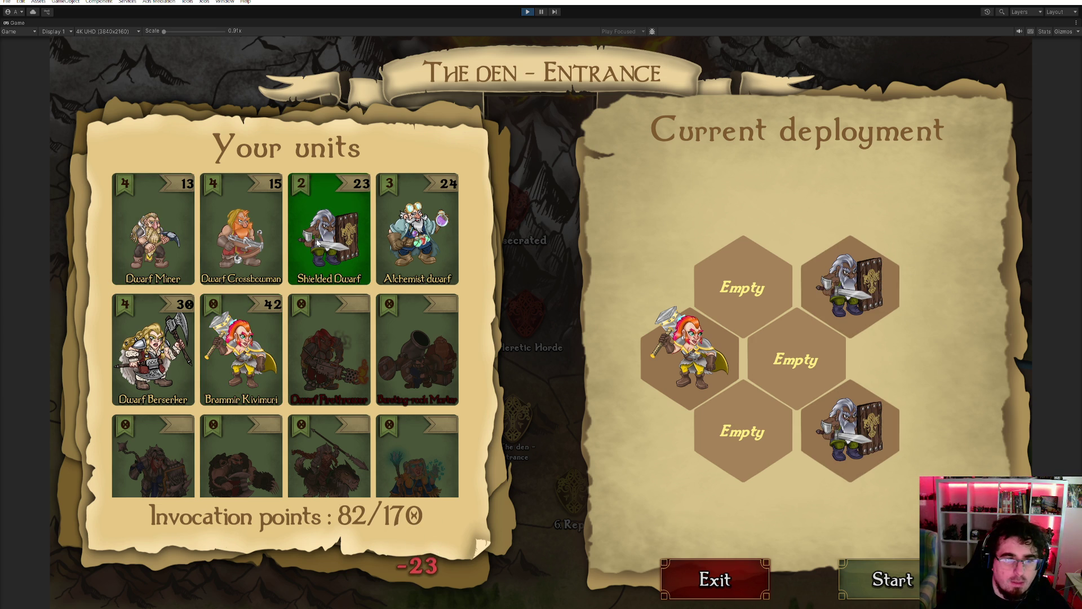
left_click(400, 237)
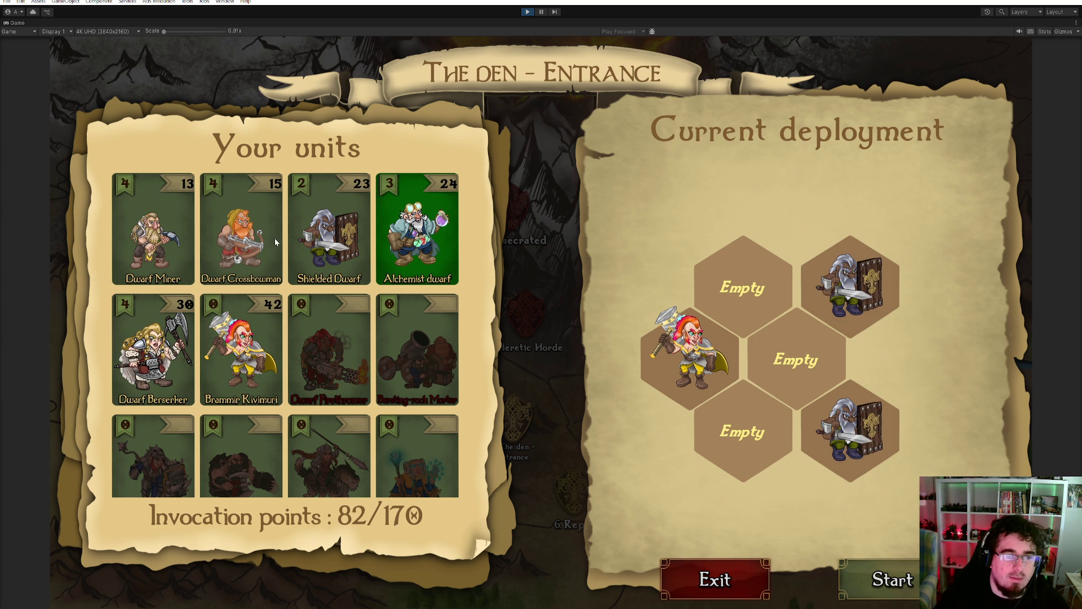
left_click(179, 337)
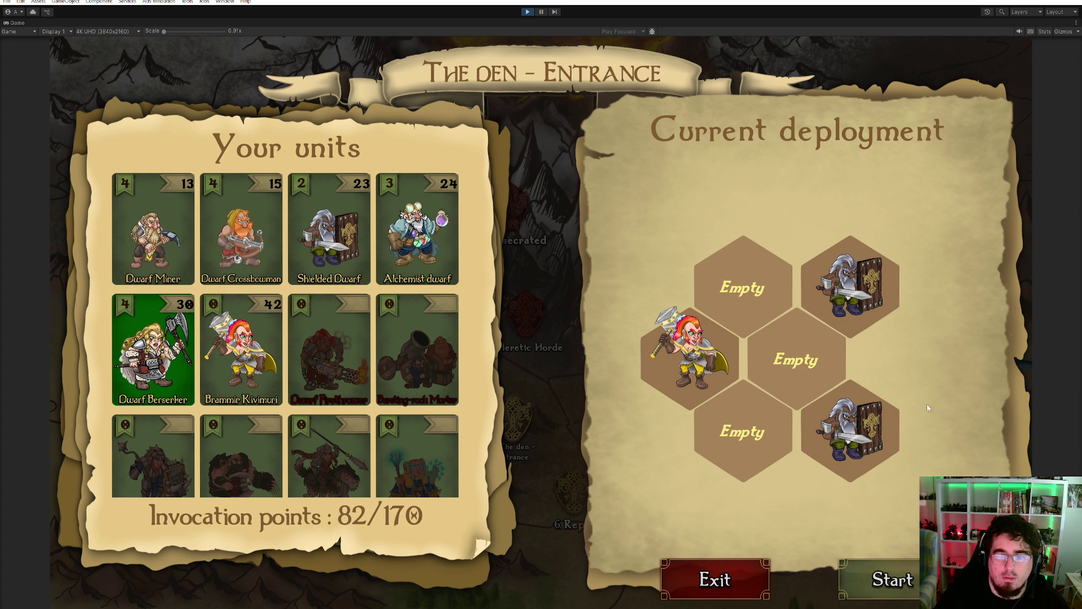
left_click(819, 367)
- Give the Berserker Rock climbing stride and place two Dwarf Crossbowmen in the empty hexes
left_click(214, 337)
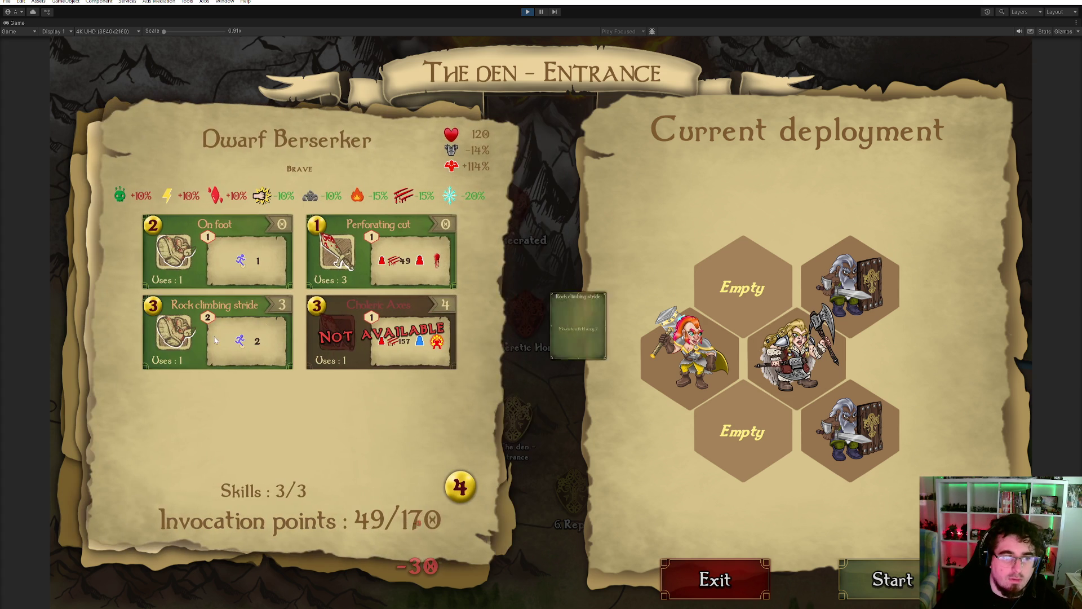
left_click(407, 493)
left_click(279, 226)
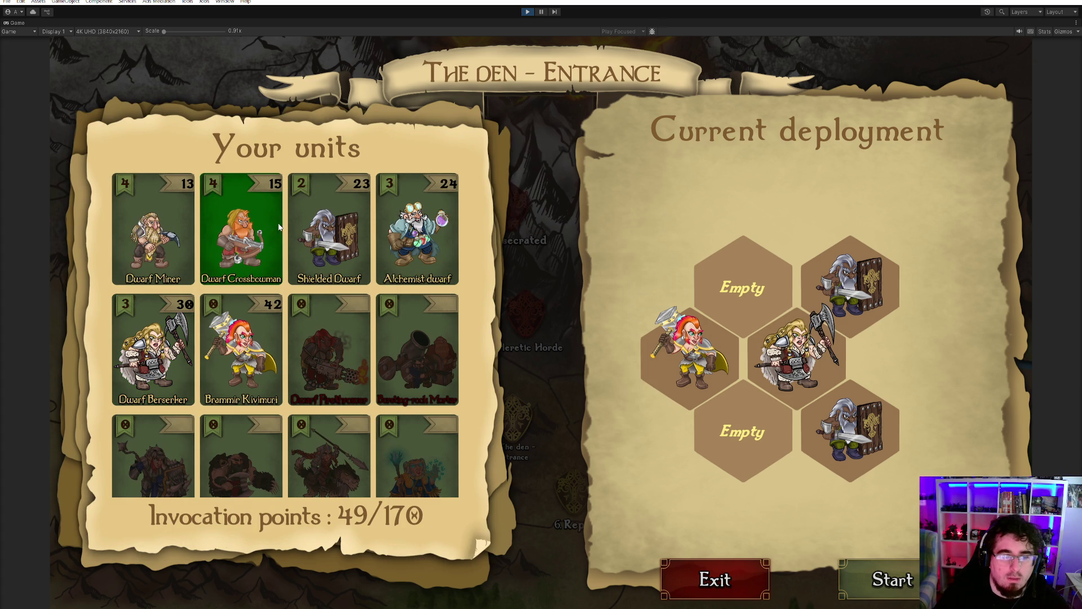
left_click(794, 382)
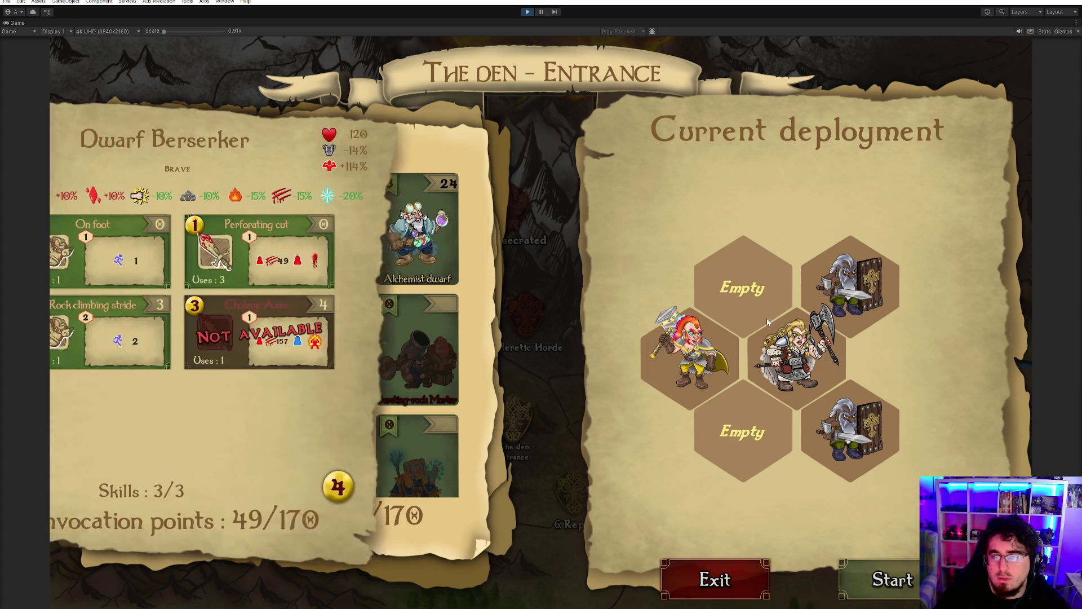
left_click(794, 381)
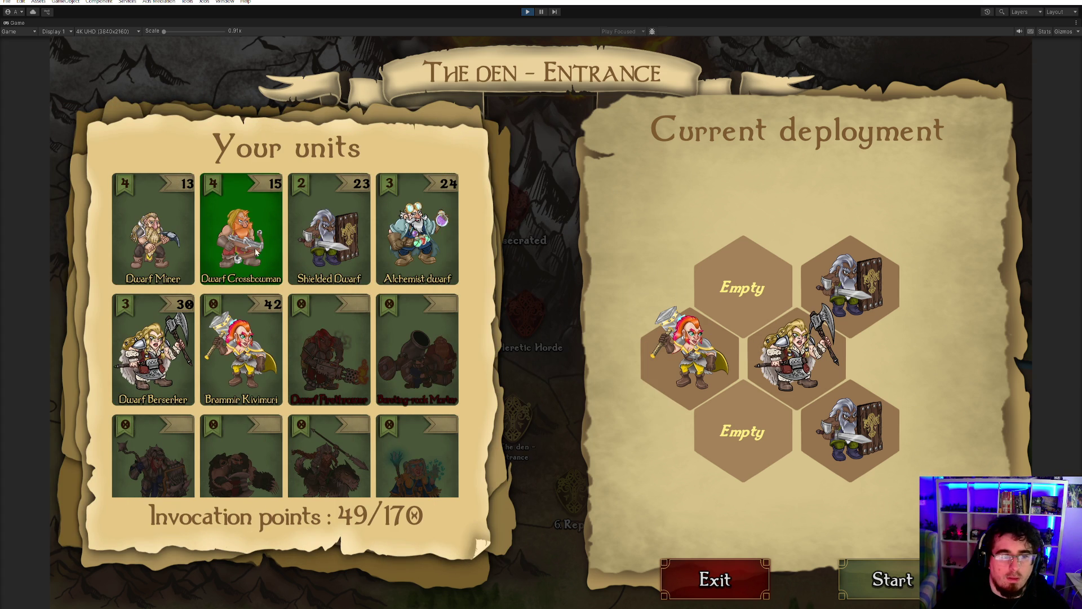
left_click(711, 278)
left_click(728, 434)
- Add Rock climbing stride to Brammir Kivimuri's skills
left_click(231, 338)
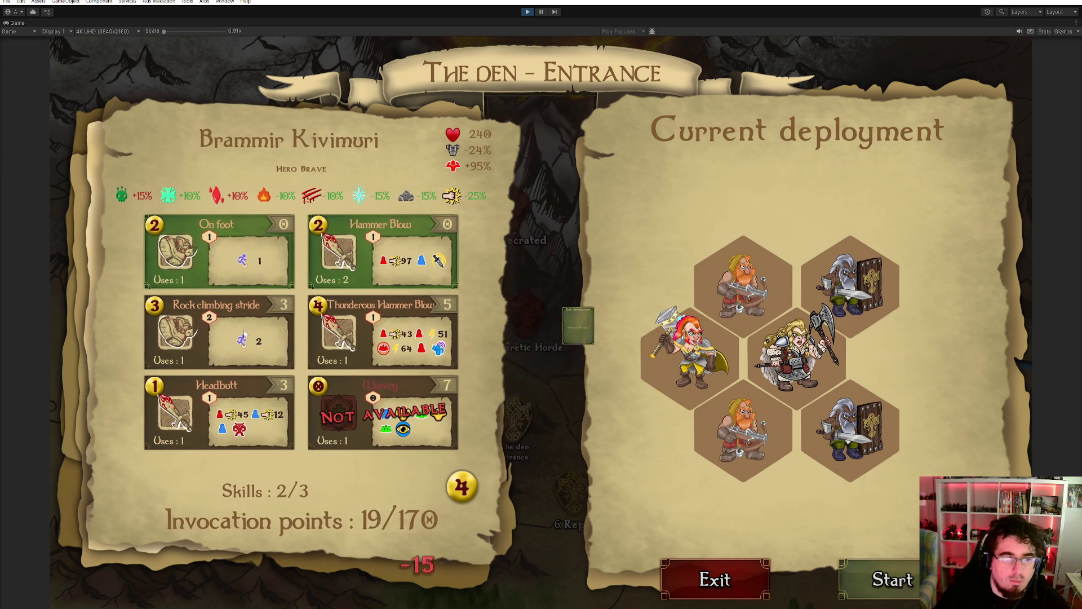
left_click(229, 338)
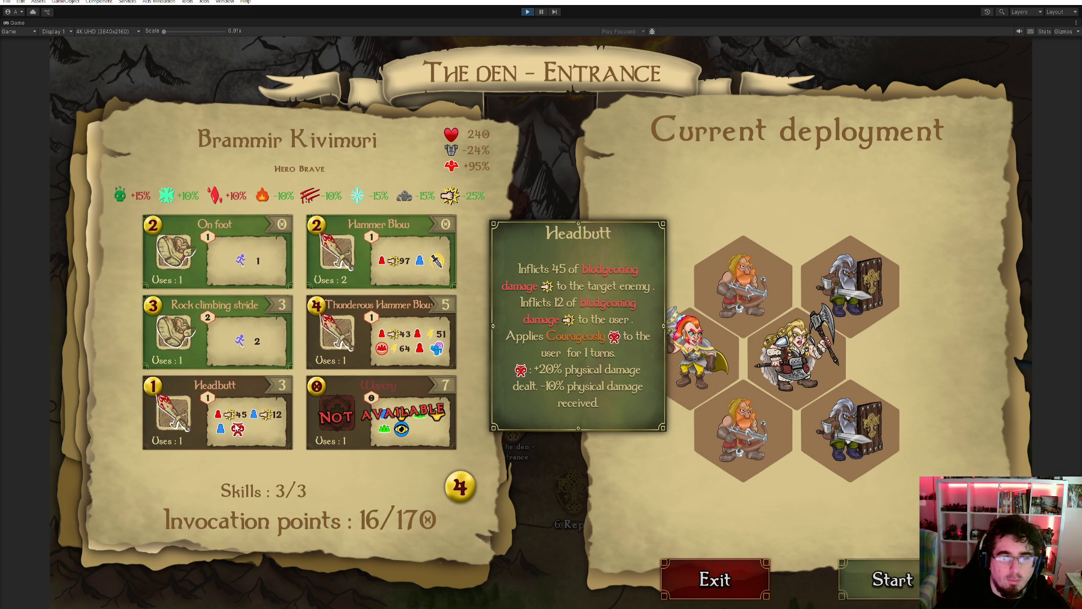
mouse_move(234, 238)
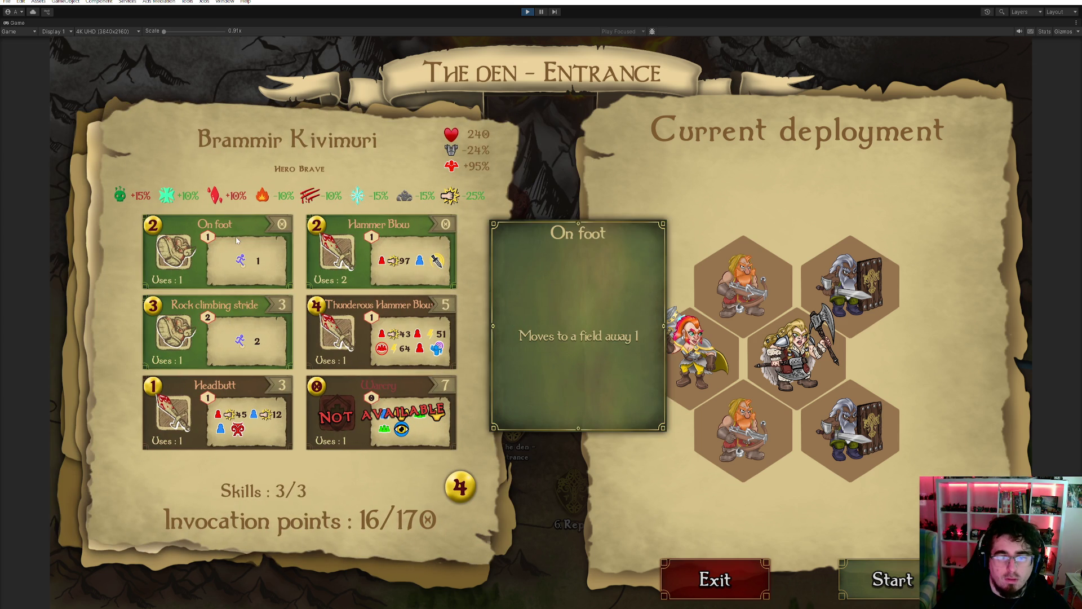
left_click(725, 375)
- Give the Shielded Dwarf Defend and the Crossbowman Incendiary arrows, then start the den battle
left_click(785, 358)
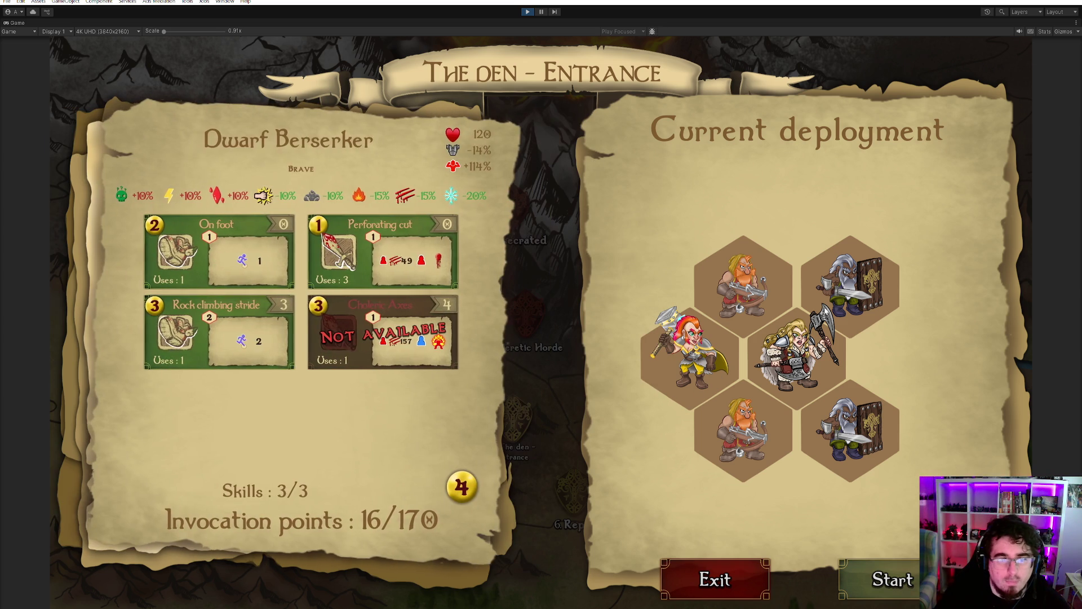
left_click(854, 301)
left_click(288, 335)
left_click(290, 334)
left_click(290, 334)
left_click(757, 448)
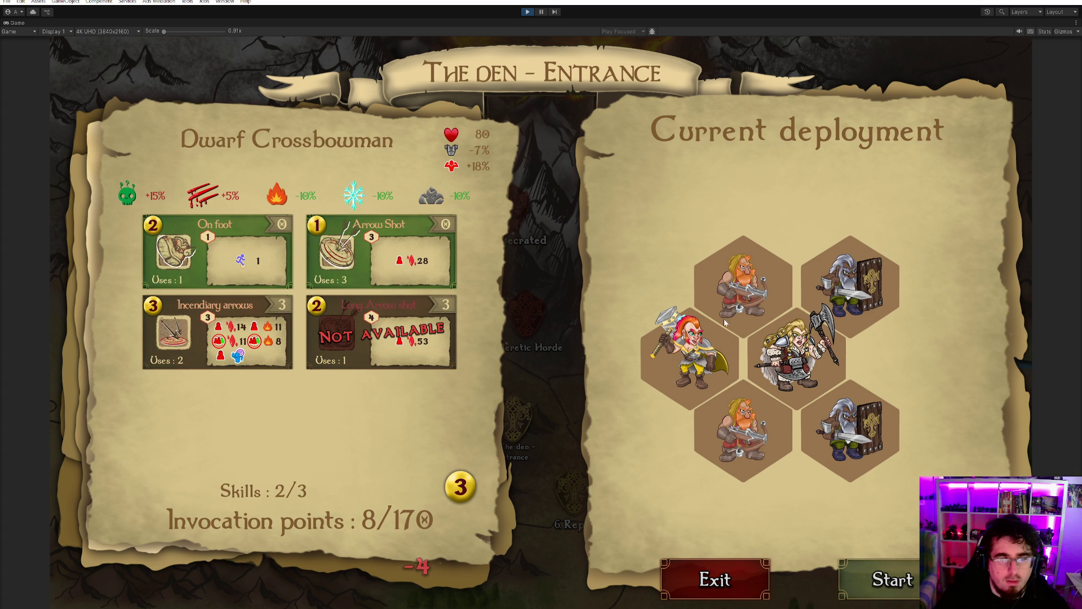
left_click(268, 365)
left_click(267, 365)
left_click(268, 365)
left_click(365, 427)
left_click(882, 575)
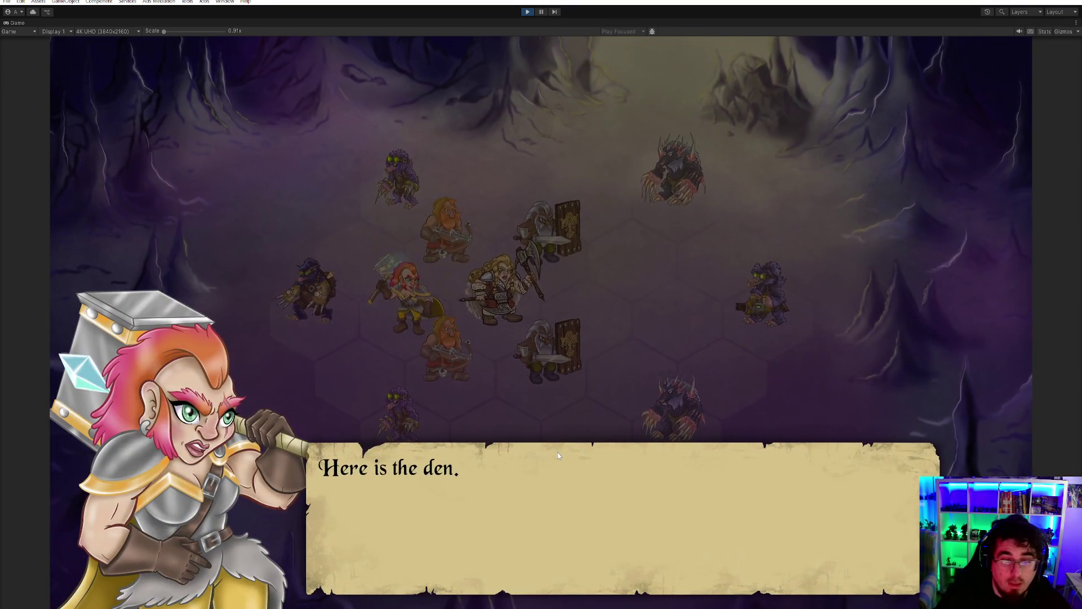
- Skip the opening dialogue and strike the left mole with Brammir's Hammer Blow
left_click(557, 452)
left_click(540, 428)
left_click(541, 433)
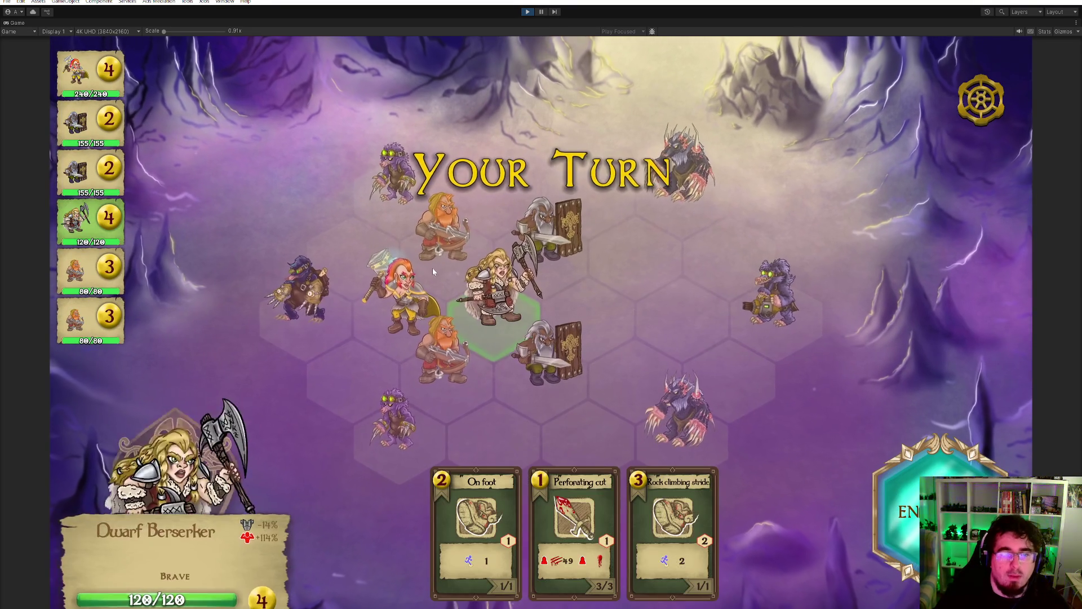
left_click(598, 498)
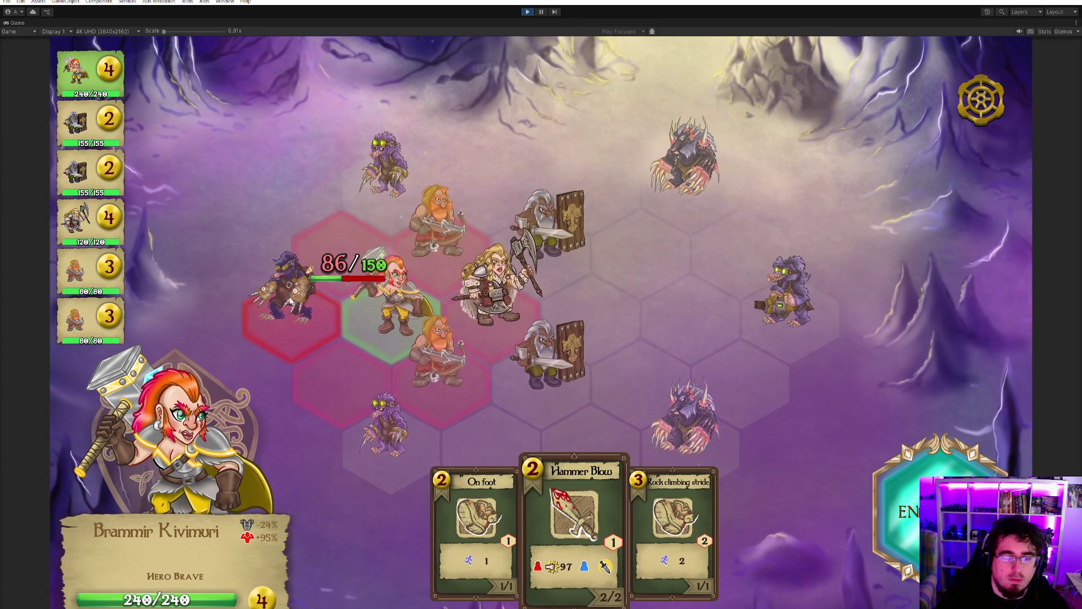
left_click(289, 293)
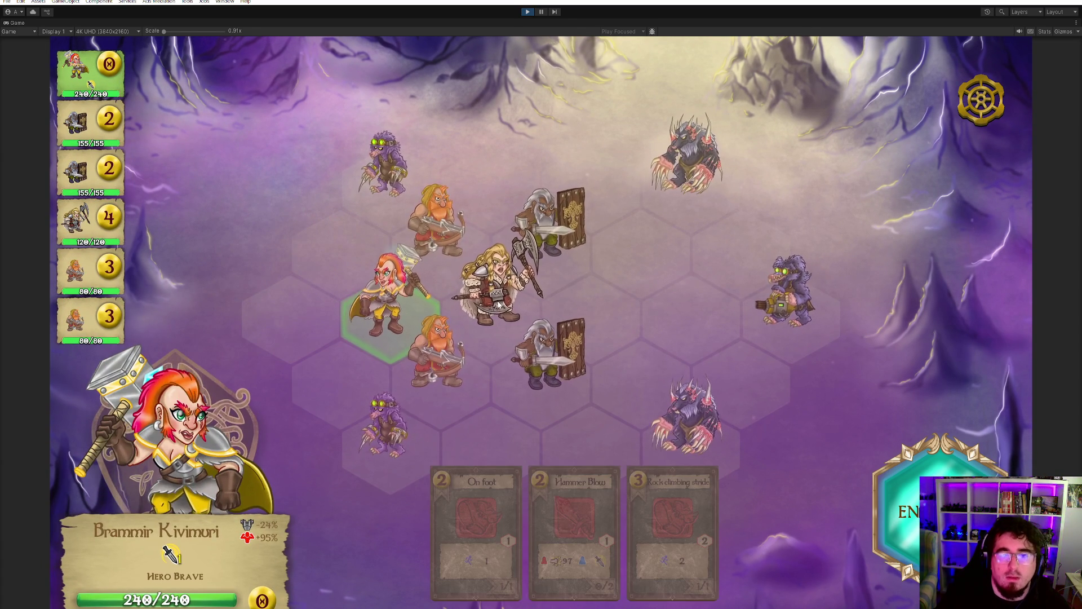
- Climb the Berserker beside the upper werewolf, have the upper Shielded Dwarf defend, and cut the werewolf
left_click(631, 507)
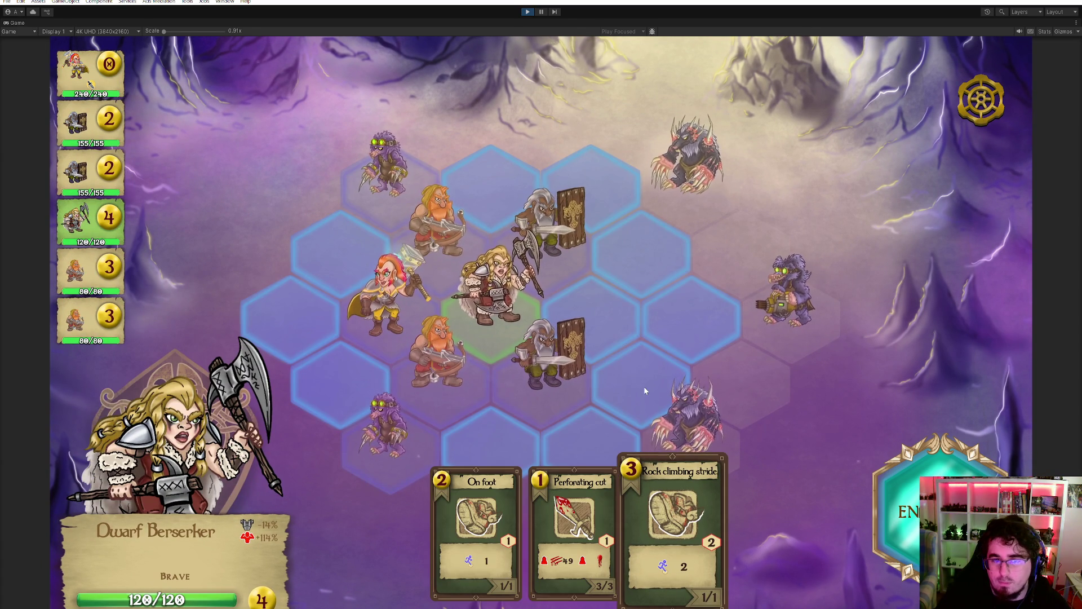
left_click(638, 246)
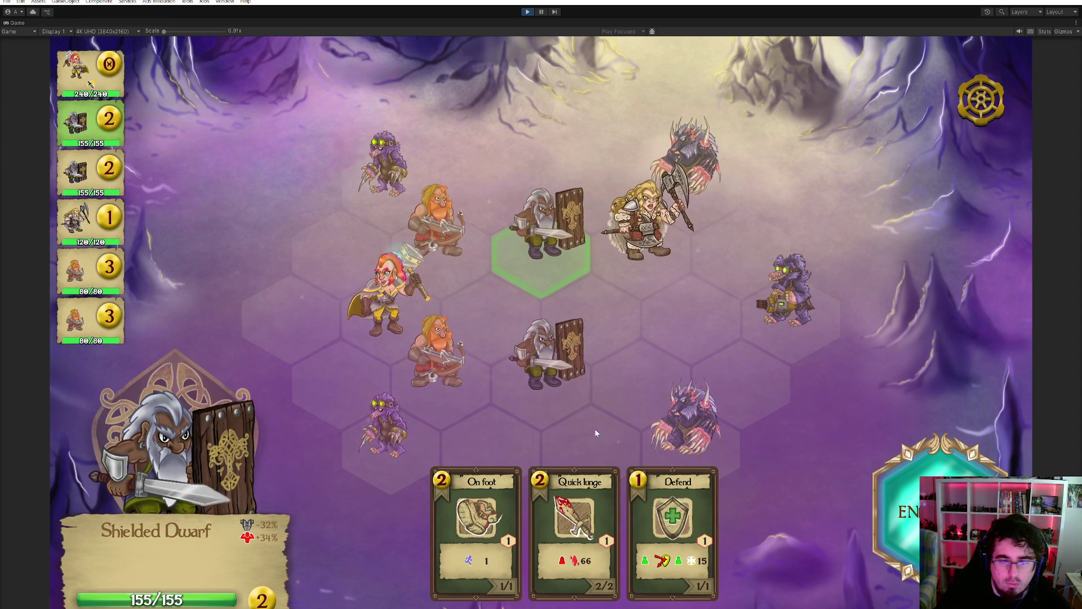
left_click(654, 248)
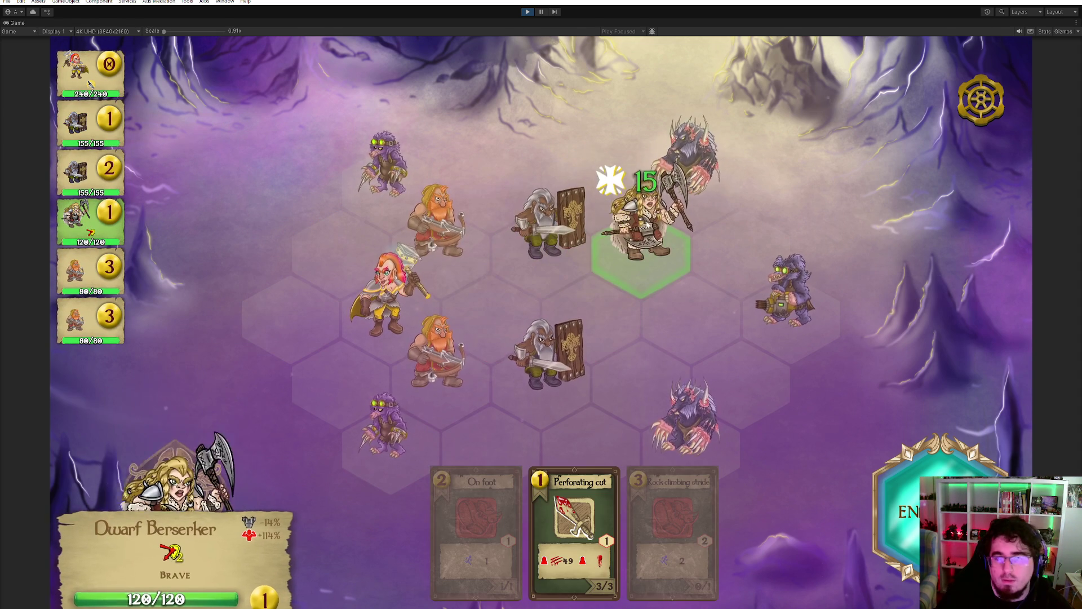
left_click(580, 501)
left_click(693, 180)
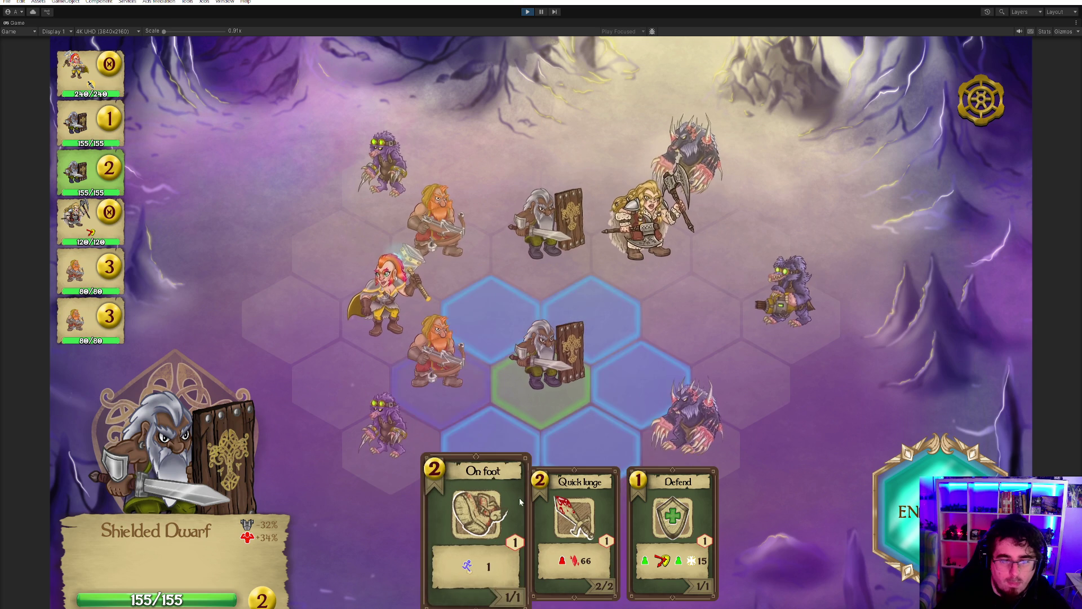
- Have the lower Shielded Dwarf defend and shoot Arrow Shots at the top mole
left_click(641, 503)
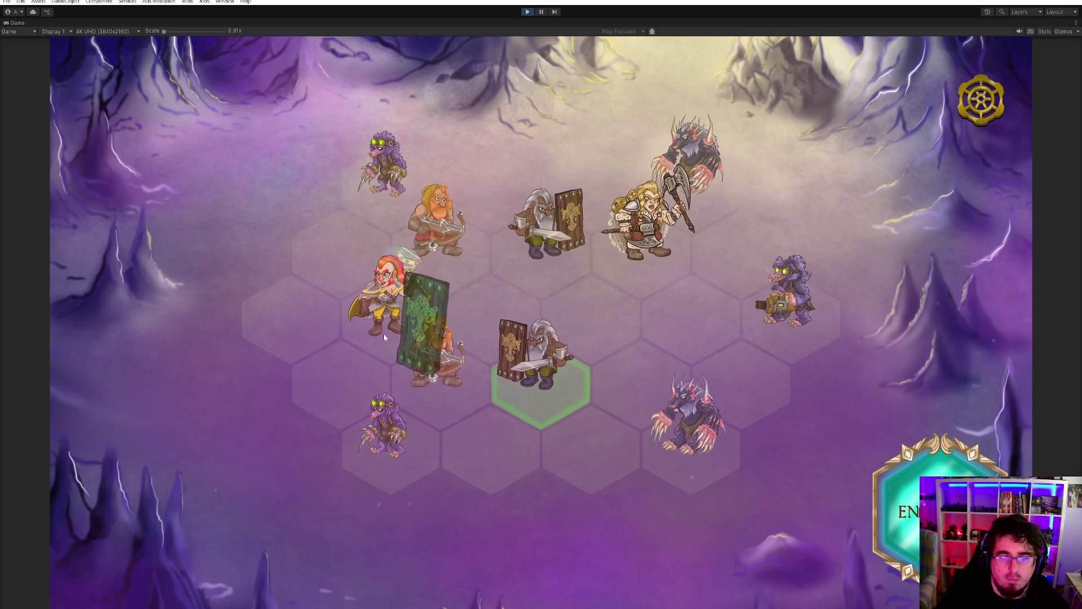
left_click(393, 178)
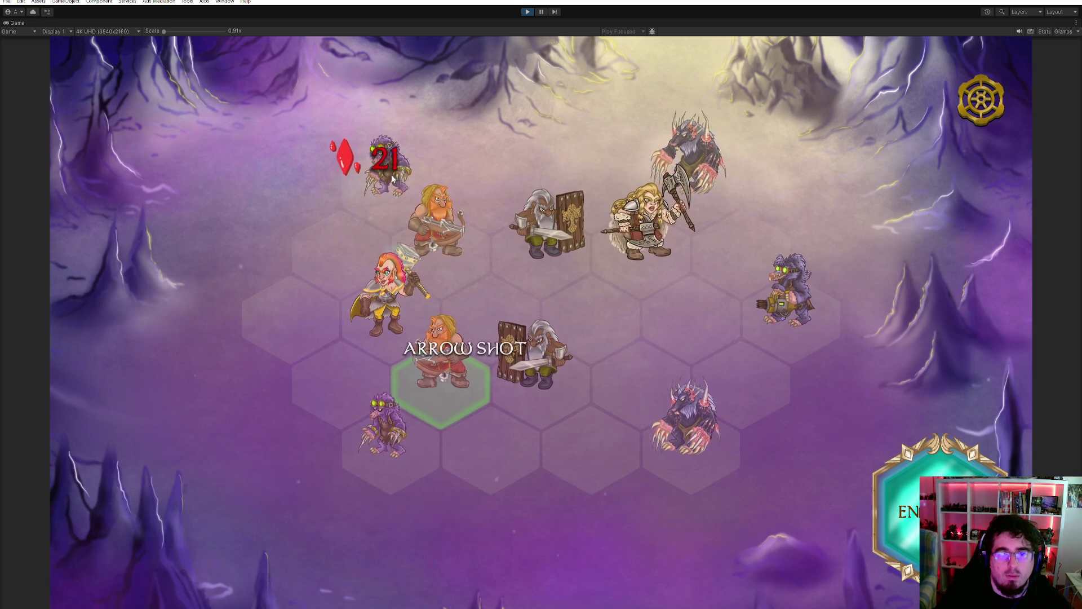
left_click(433, 225)
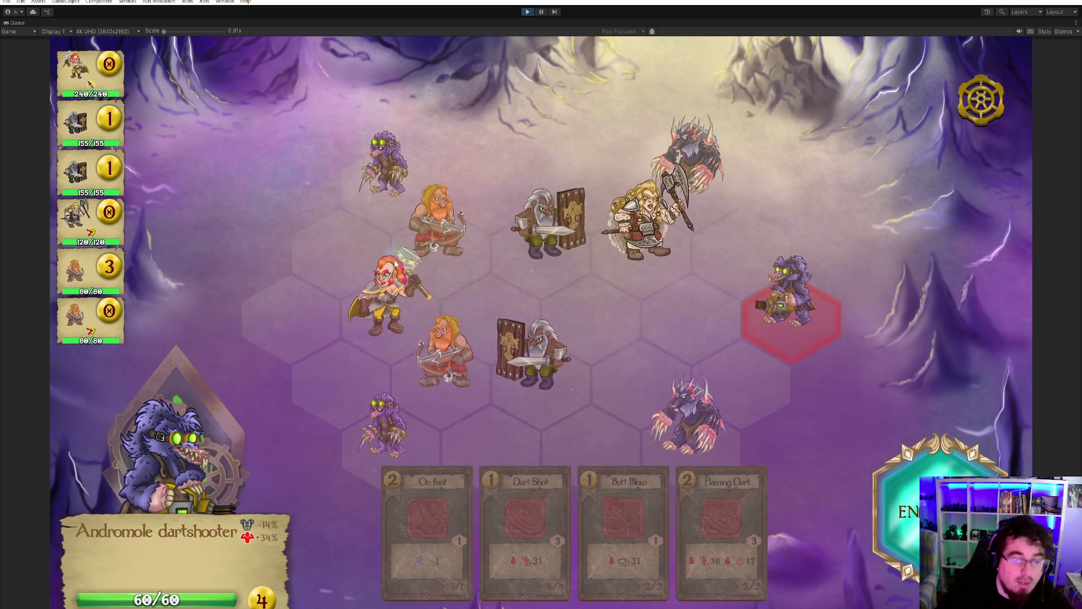
mouse_move(275, 531)
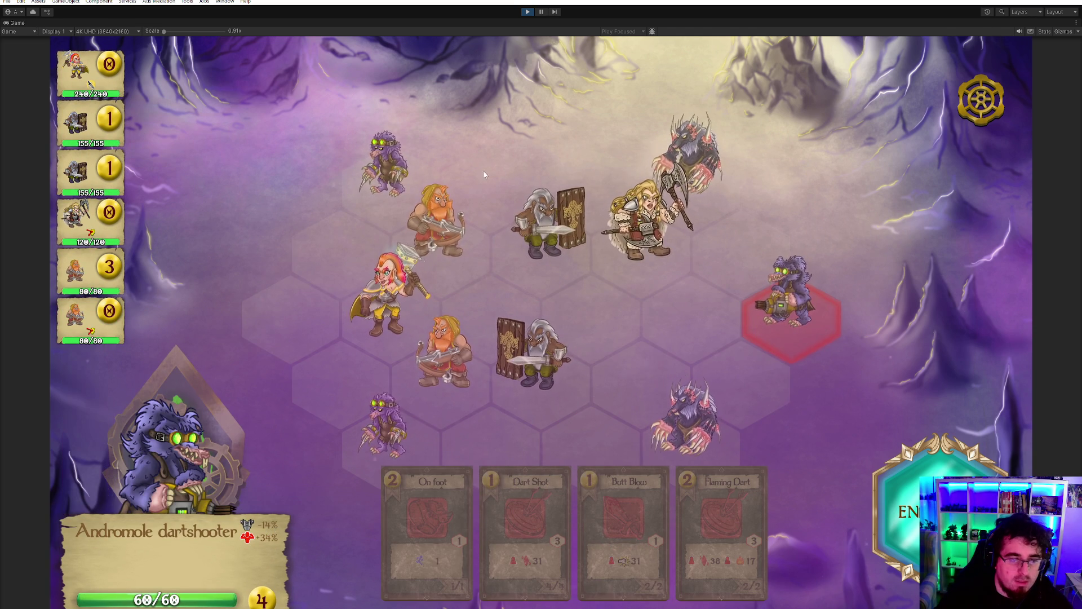
- Inspect the Andromole Scout's and Andromole dartshooter's stats
left_click(378, 169)
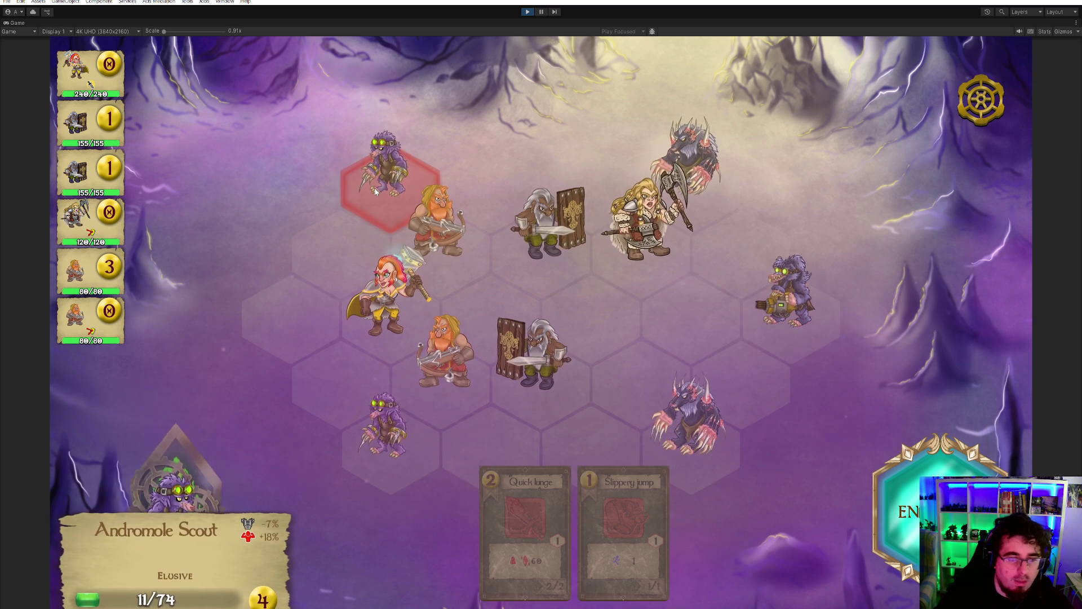
mouse_move(263, 537)
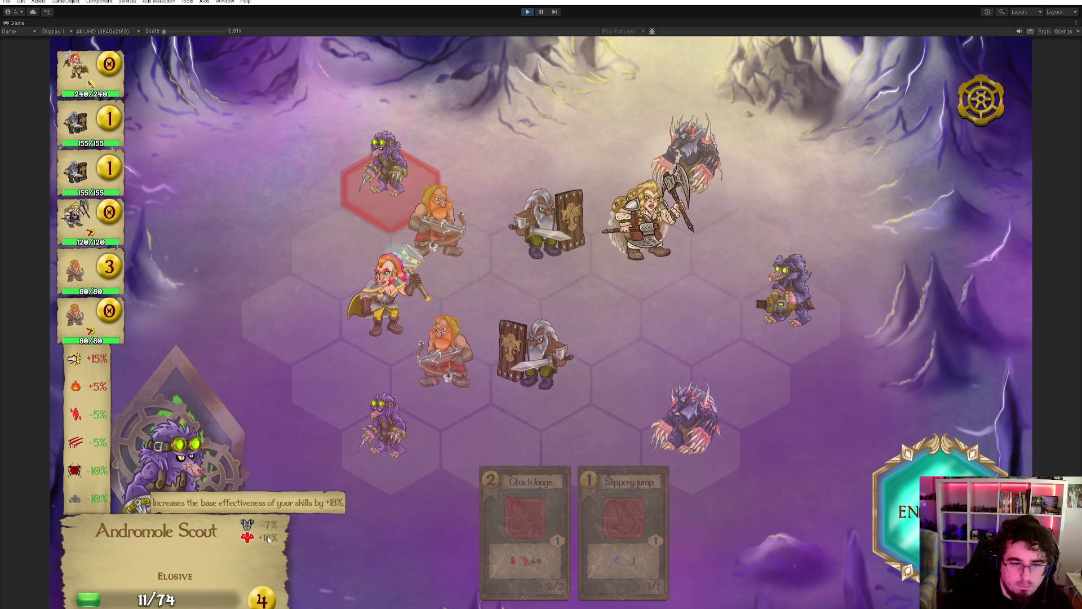
left_click(753, 302)
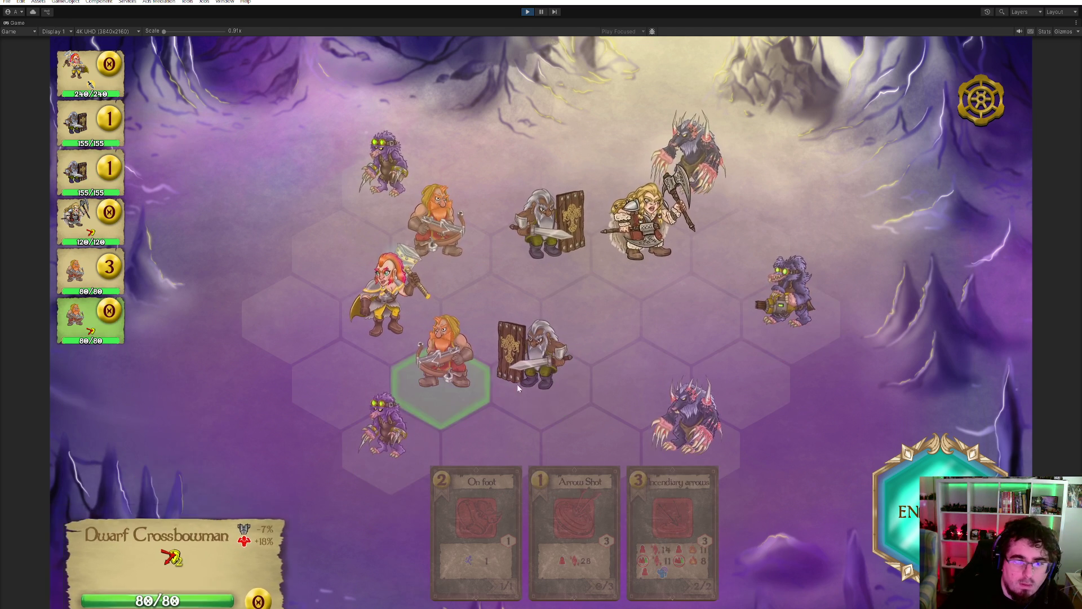
- With the upper Crossbowman, fire Arrow Shot twice at the lower-left Andromole Scout, then end the turn
left_click(445, 355)
left_click(388, 304)
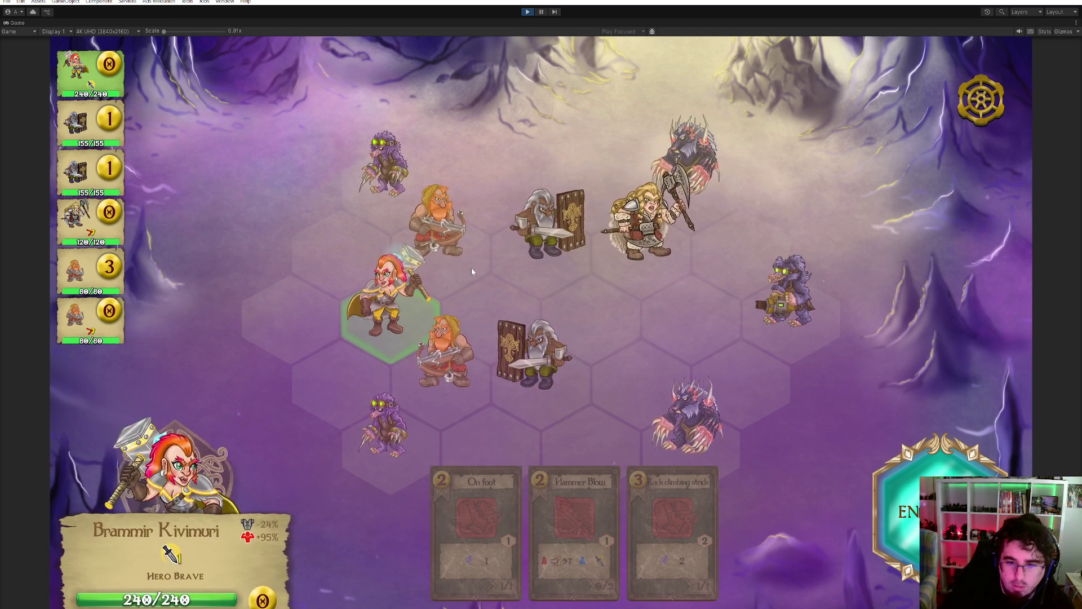
left_click(440, 260)
left_click(578, 527)
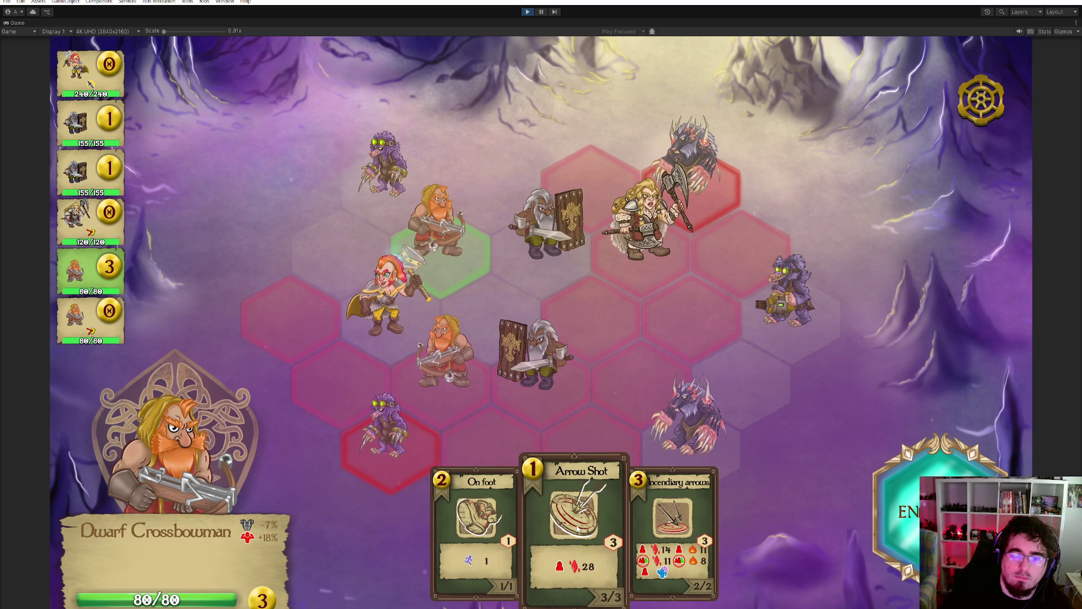
left_click(373, 442)
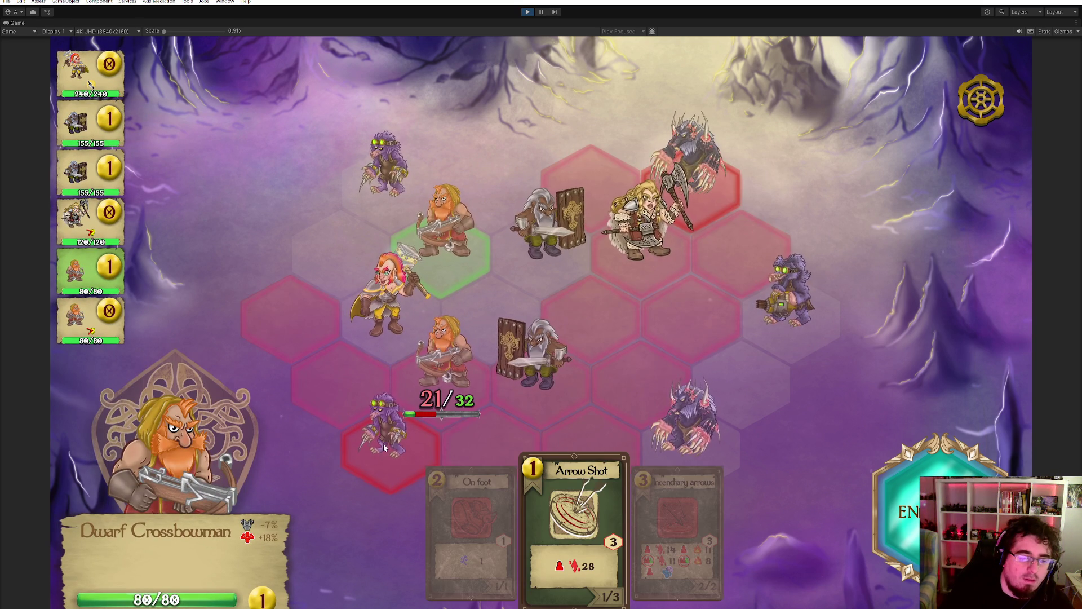
left_click(383, 435)
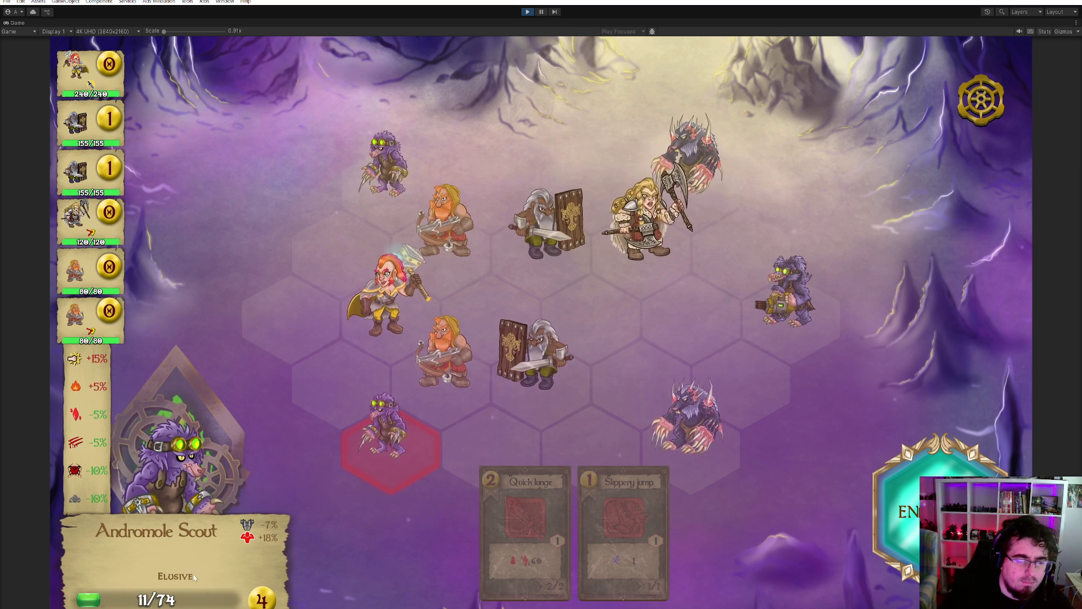
mouse_move(187, 577)
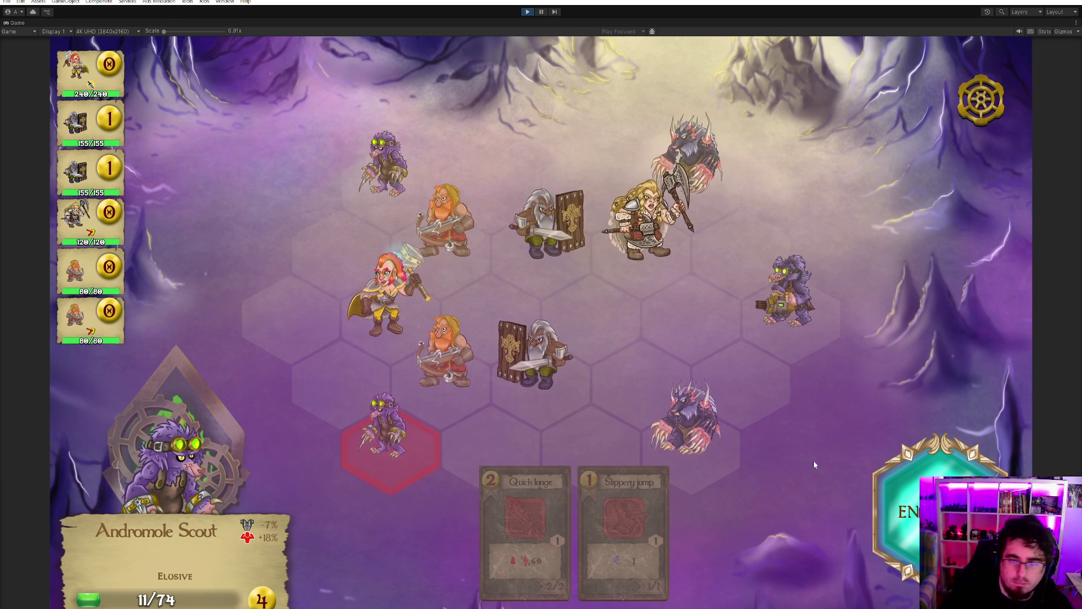
left_click(908, 472)
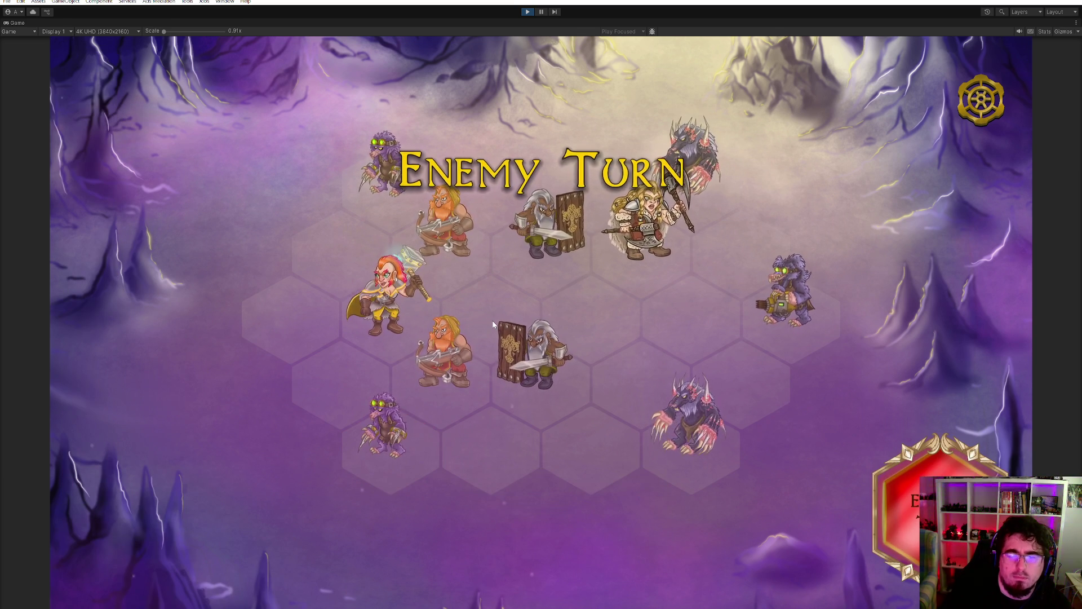
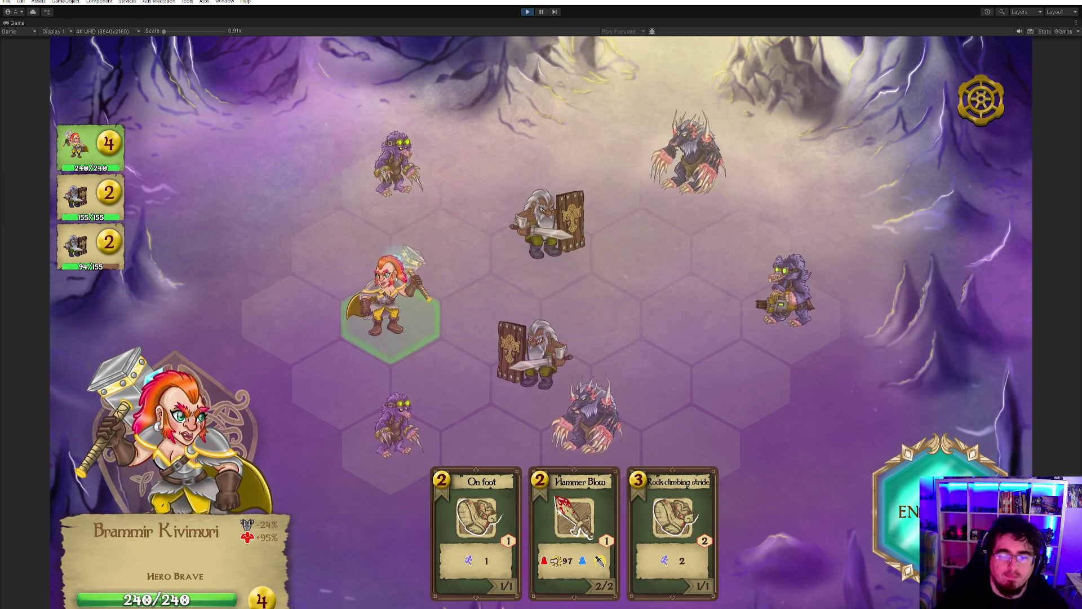
- Move Brammir beside the goblin, put the Shielded Dwarf in Defend, and Quick lunge the beasts
left_click(532, 183)
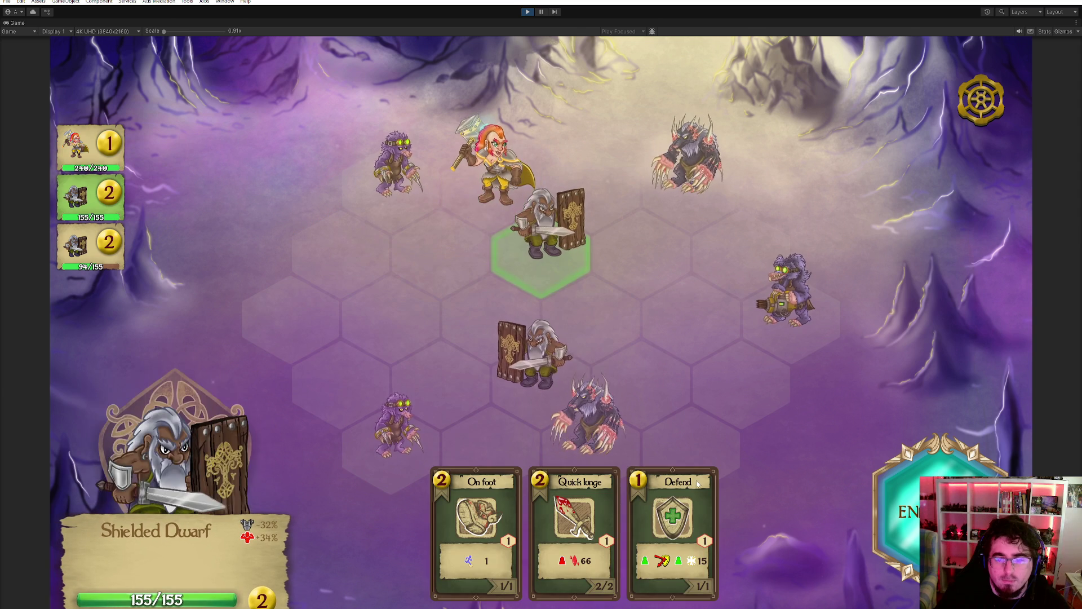
left_click(673, 536)
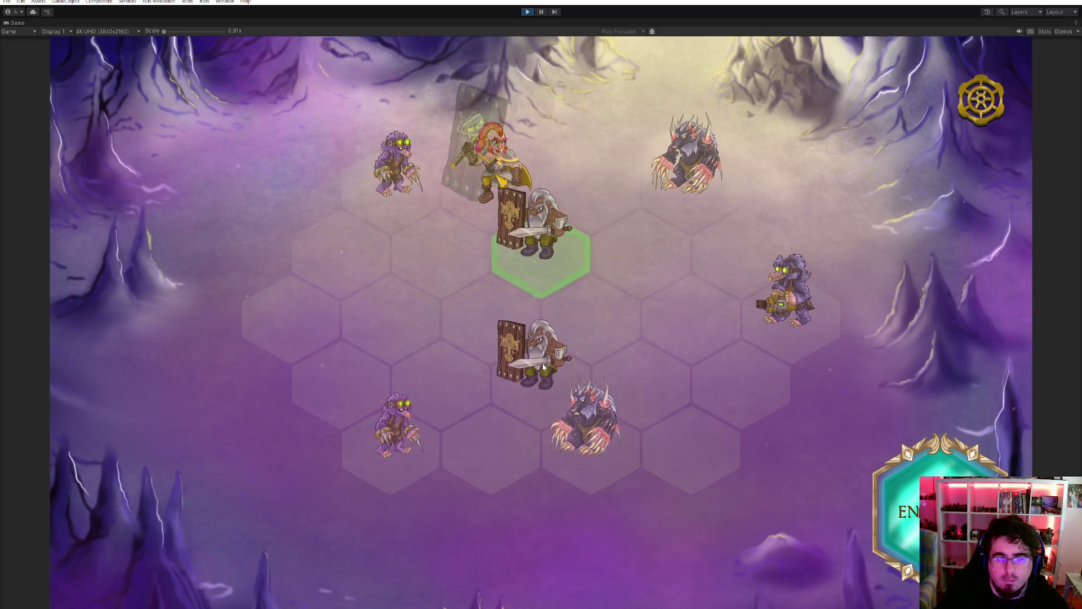
left_click(589, 426)
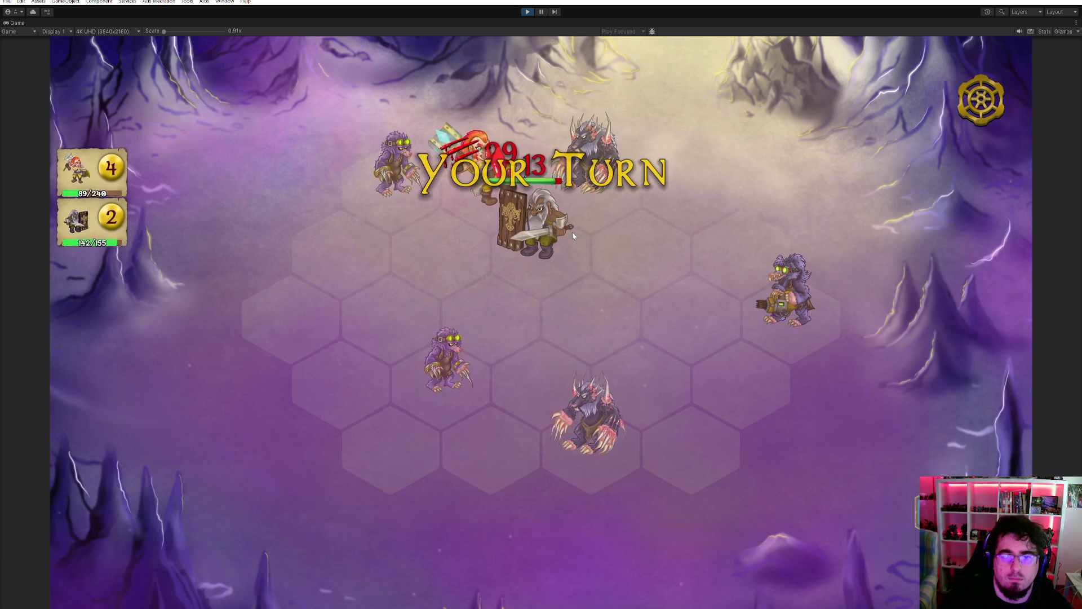
left_click(520, 239)
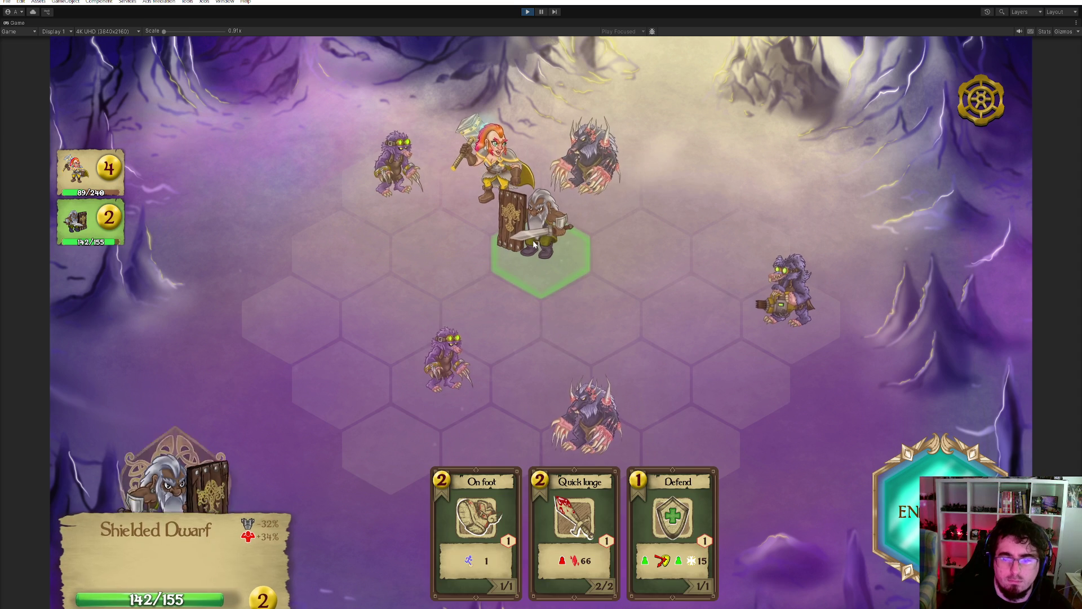
left_click(596, 161)
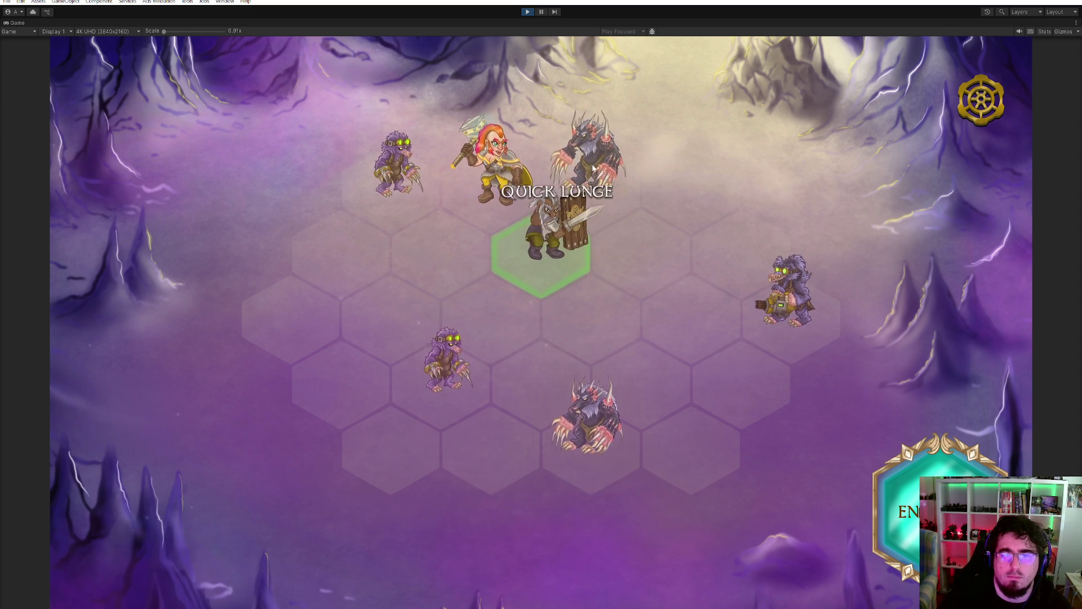
- Smash the upper-left goblin with Brammir's Hammer Blow, then end the turn
left_click(477, 187)
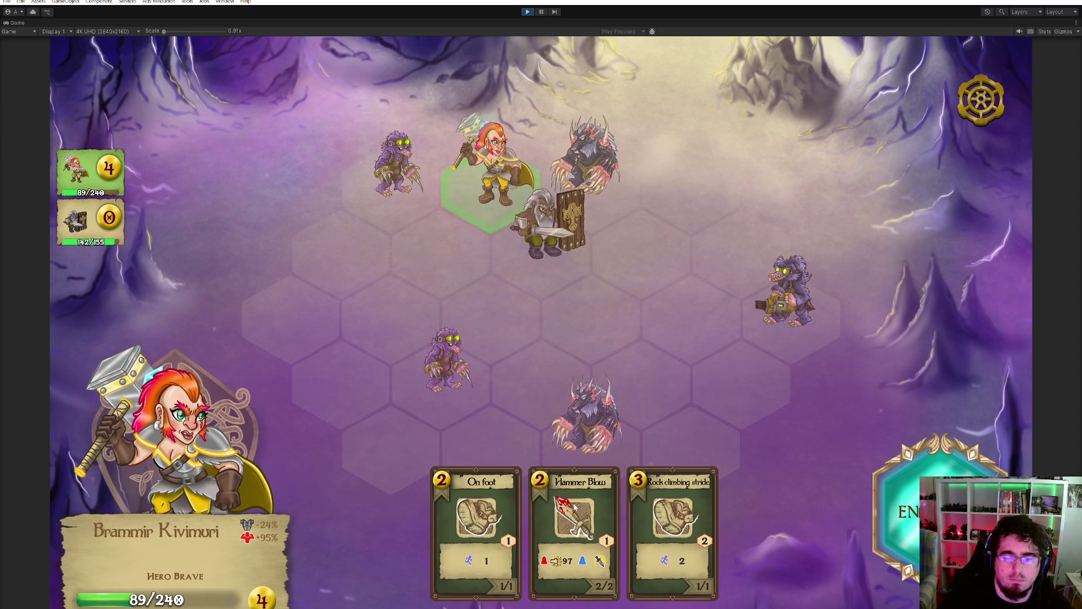
left_click(386, 183)
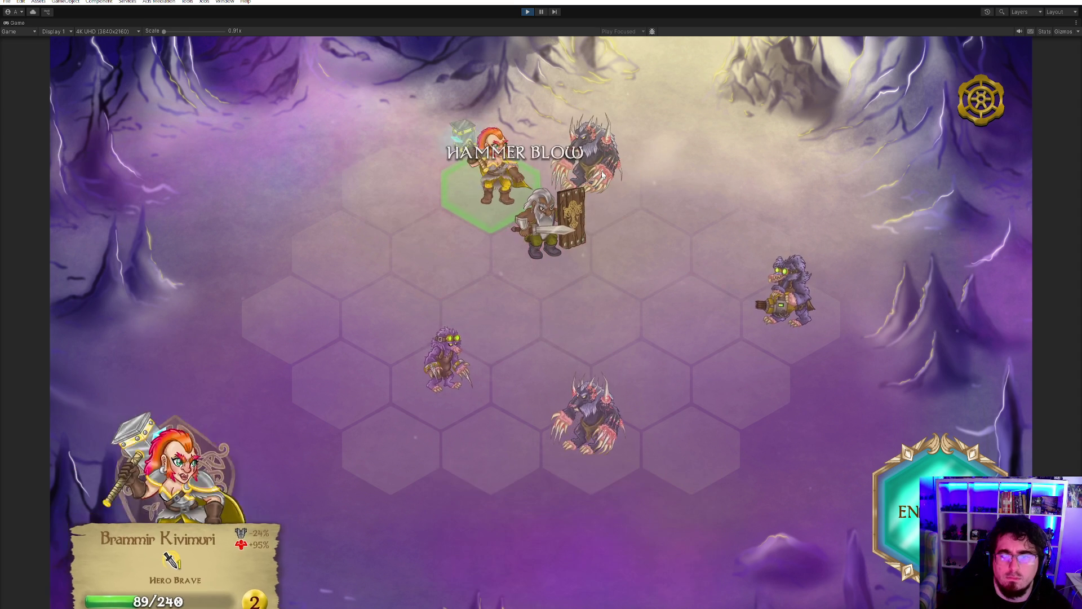
left_click(550, 249)
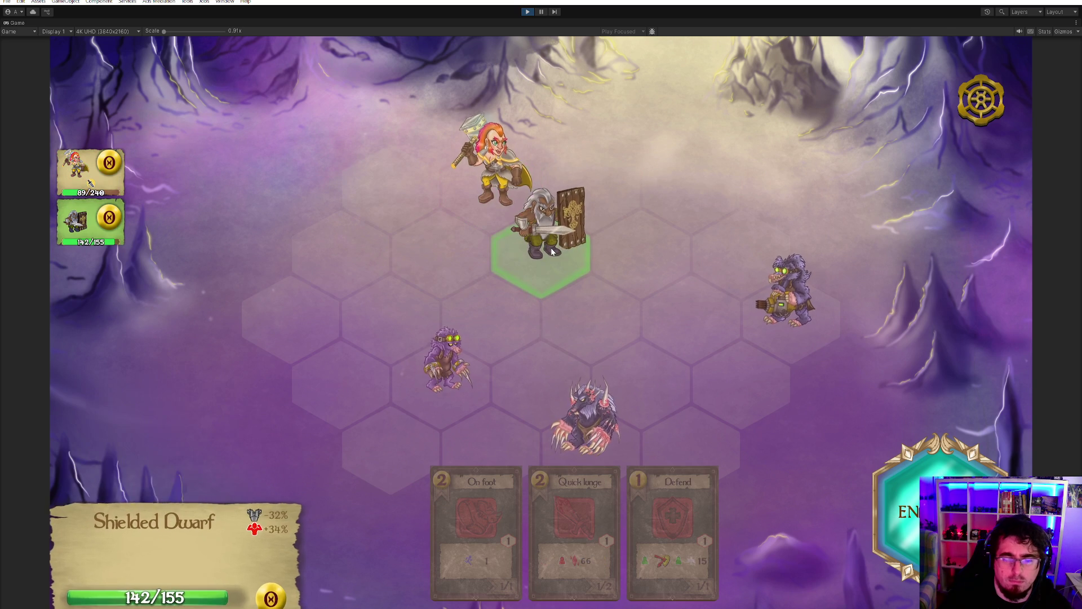
left_click(916, 478)
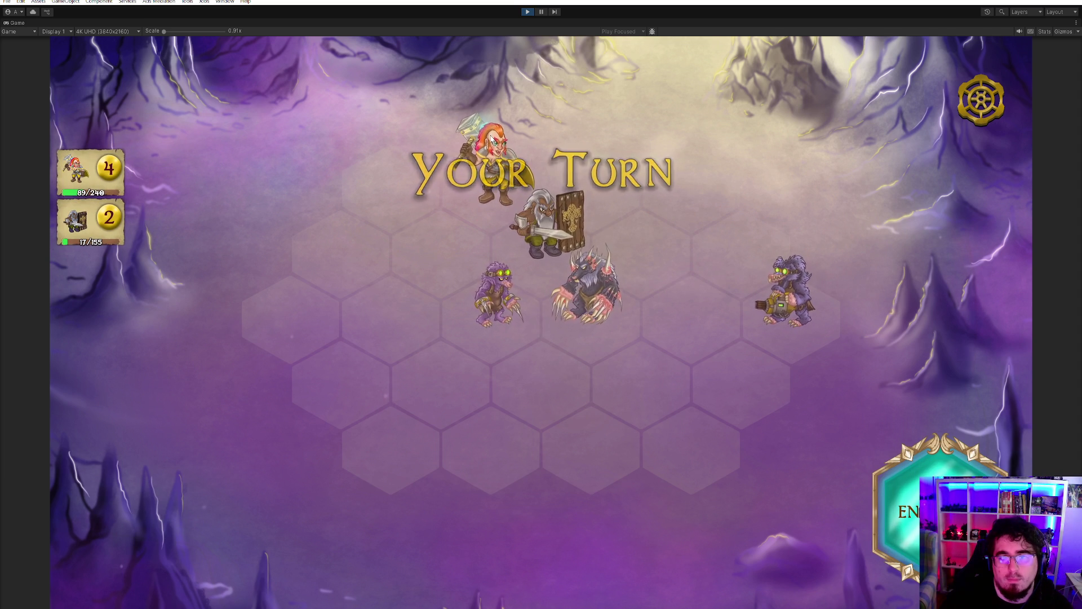
- Have the Shielded Dwarf protect Brammir with Defend
left_click(546, 229)
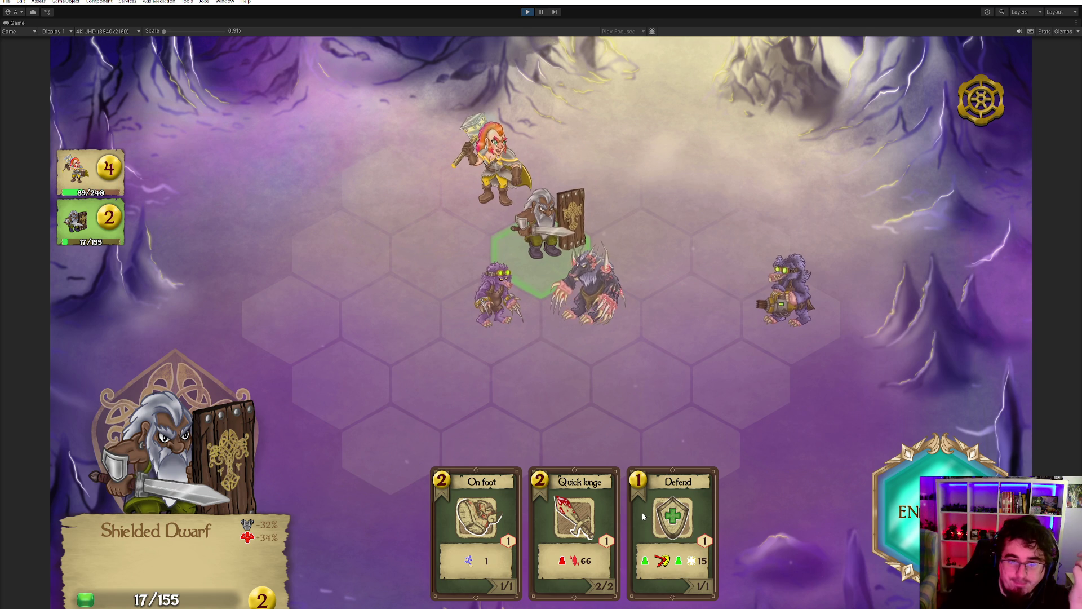
left_click(672, 518)
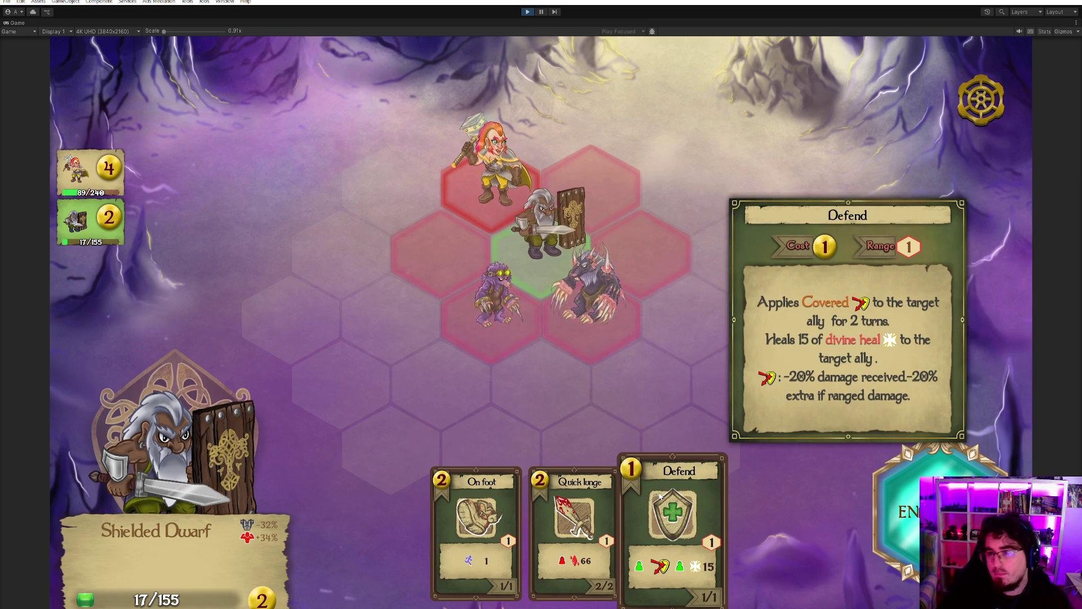
left_click(494, 168)
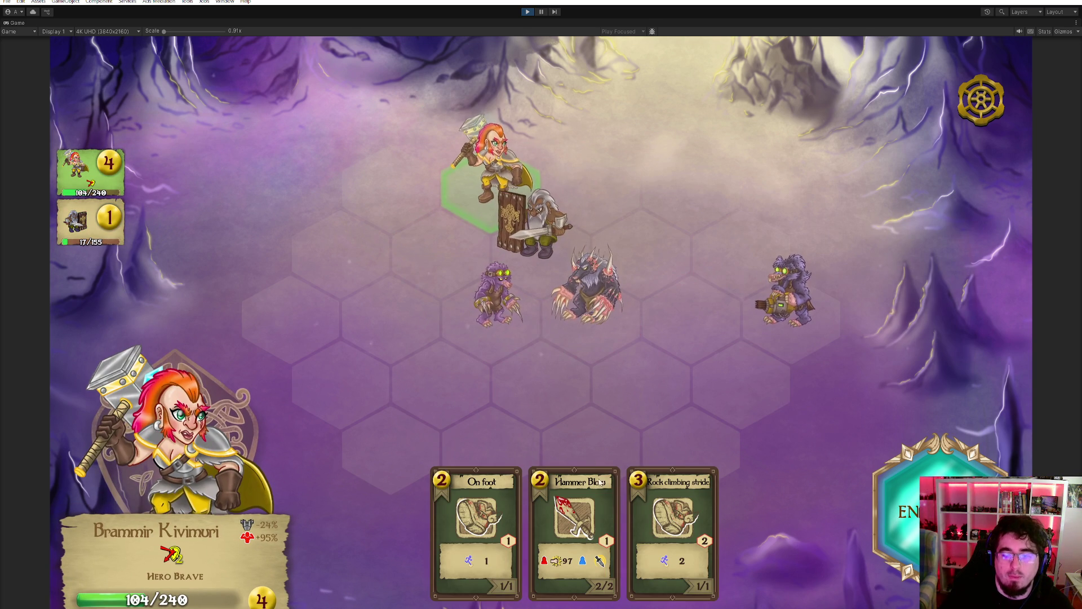
- Move Brammir on foot toward the purple goblin and finish it with Hammer Blow
left_click(468, 527)
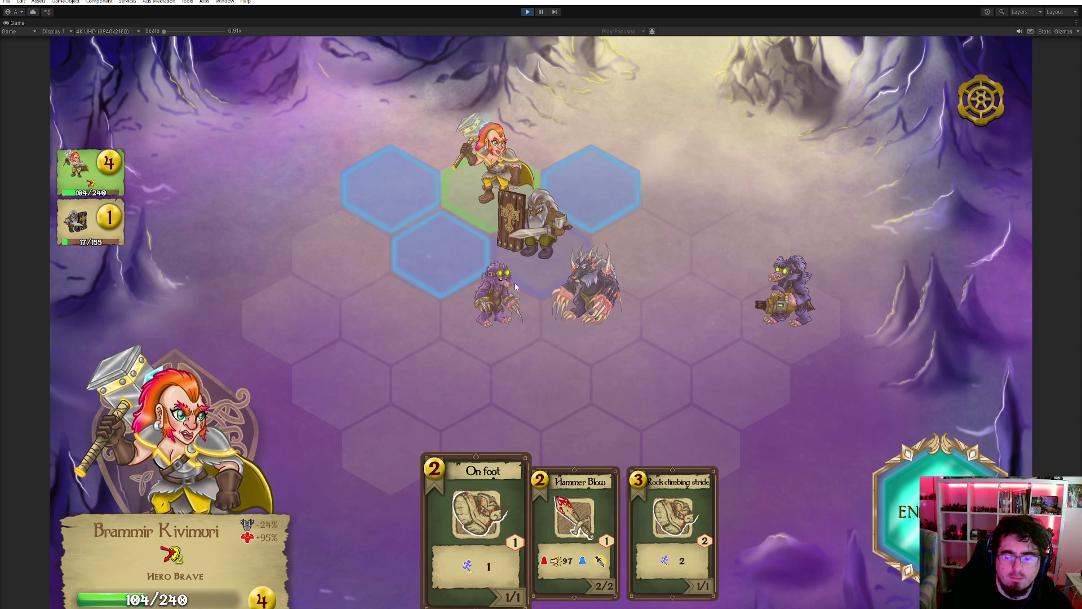
left_click(451, 262)
left_click(586, 514)
left_click(493, 312)
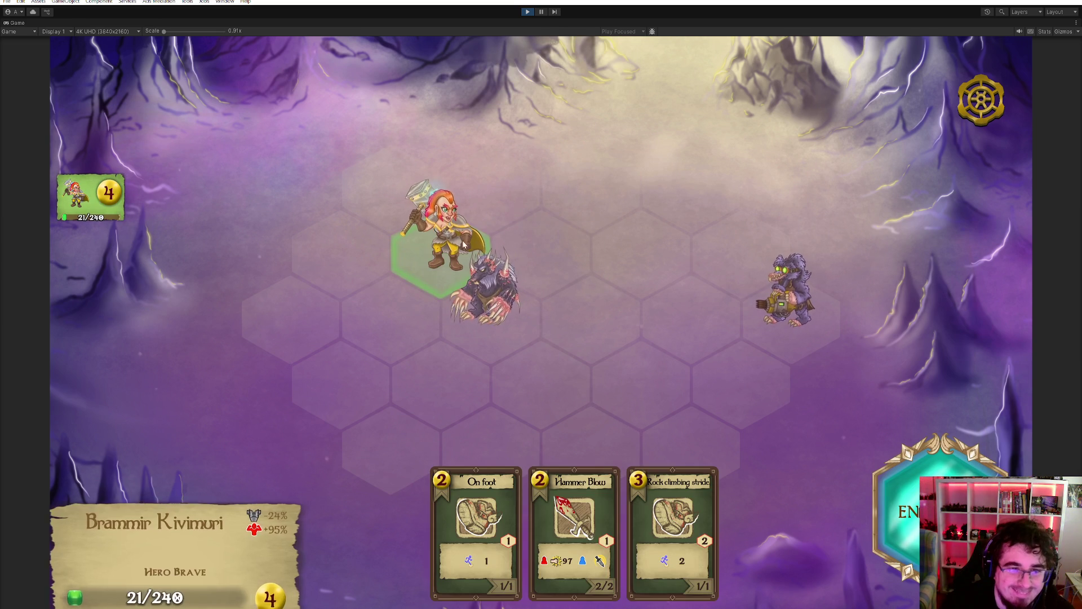
- Hit the adjacent beast with Brammir's Hammer Blow, then walk him to a neighbouring hex
left_click(562, 474)
left_click(497, 287)
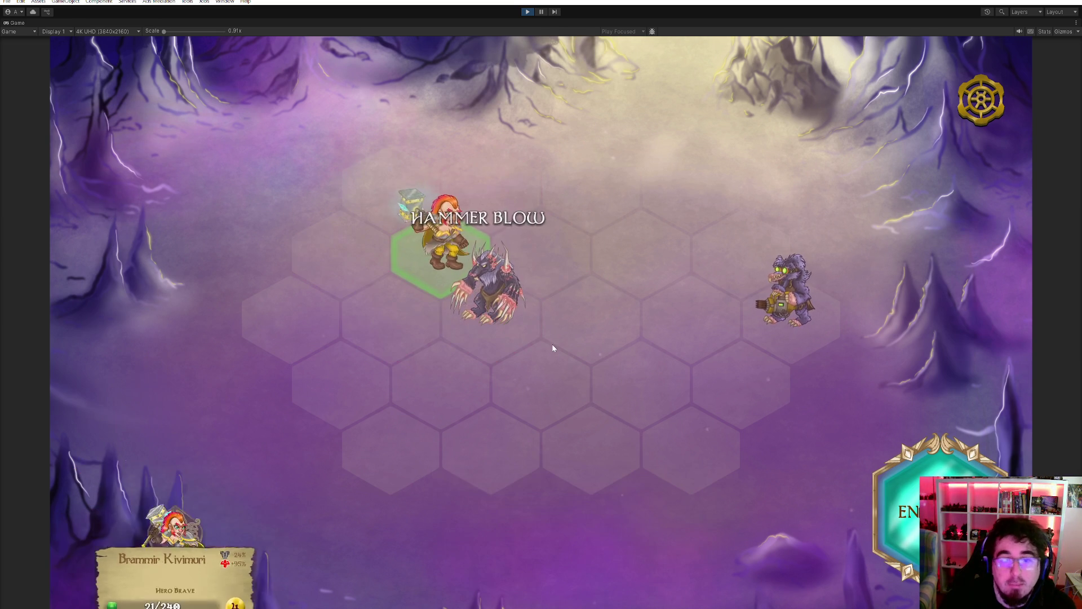
left_click(469, 553)
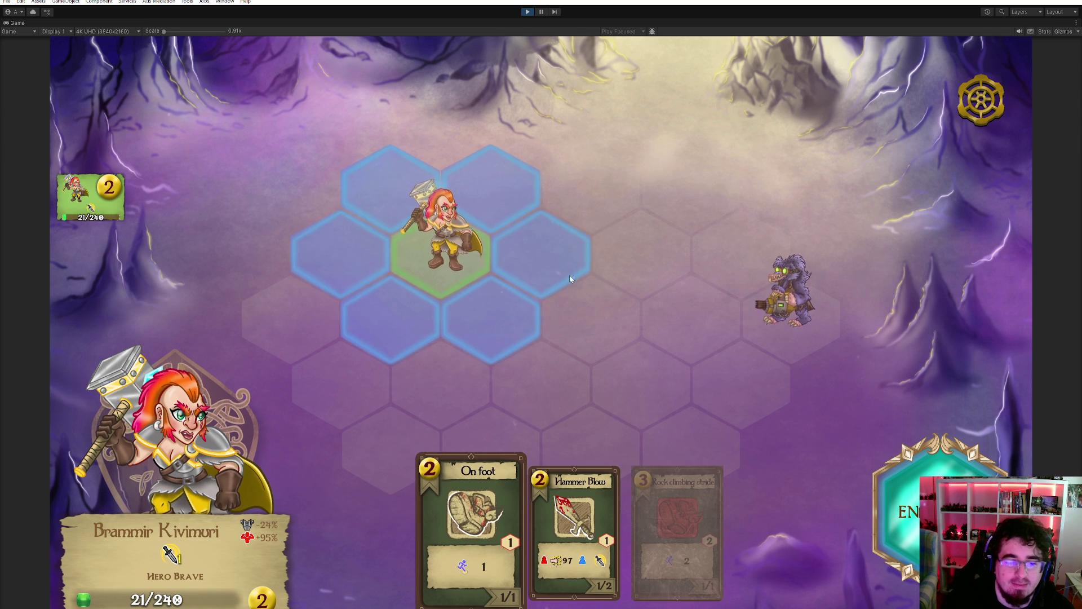
left_click(541, 273)
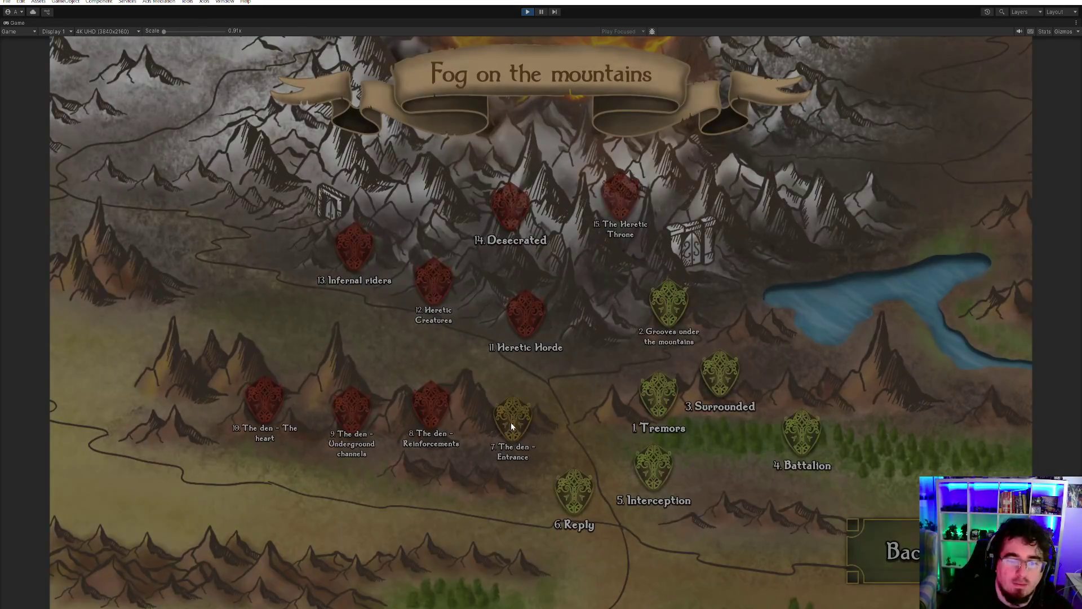
- Deploy a Dwarf Crossbowman in the centre hex for The den - Entrance and select the Dwarf Miner
left_click(514, 414)
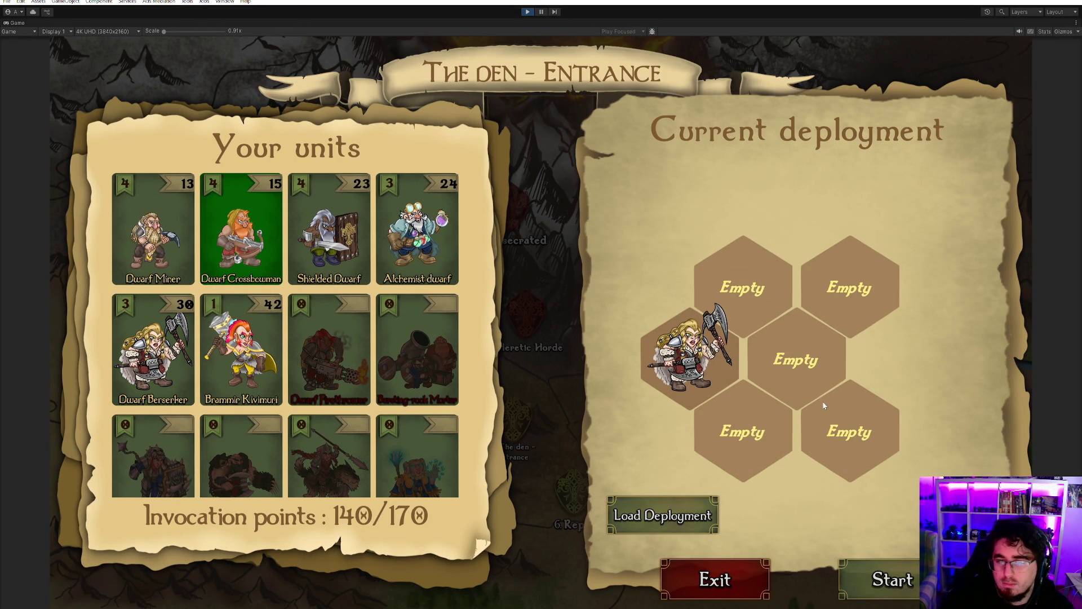
left_click(790, 369)
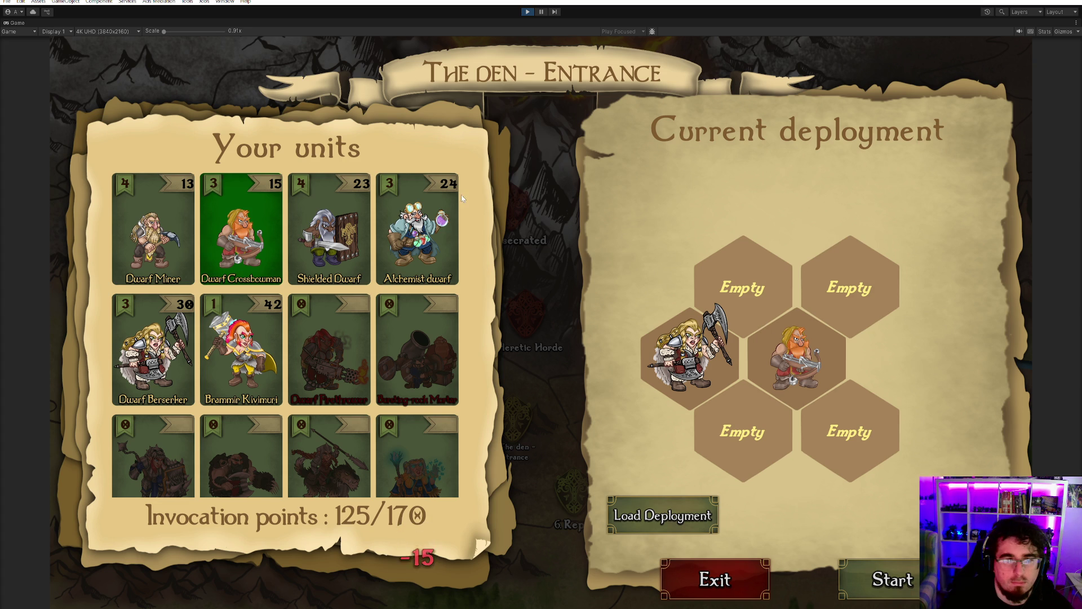
left_click(161, 255)
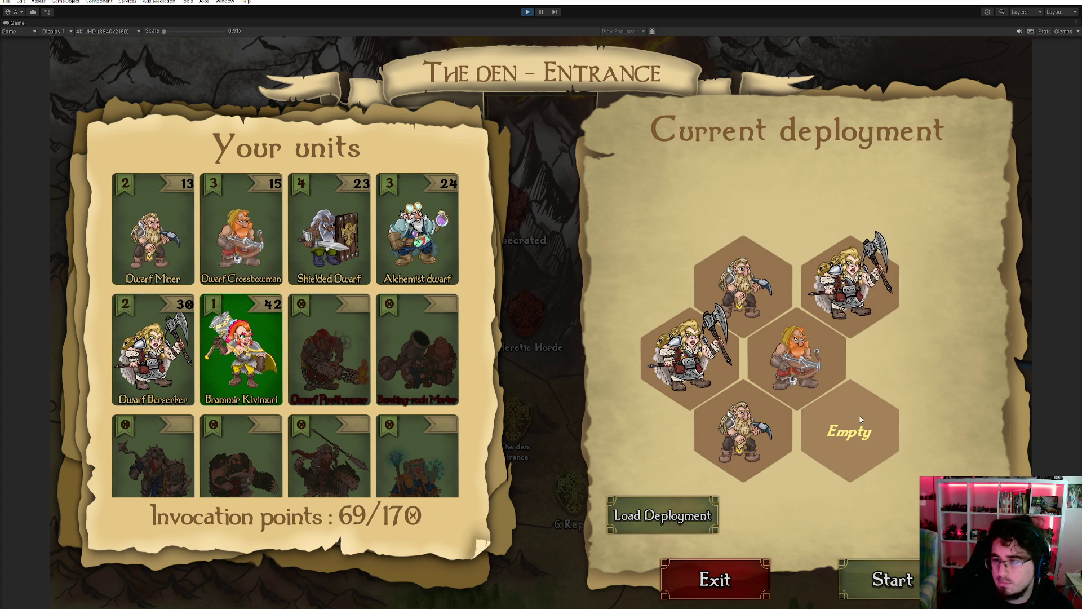
- Enable Rock climbing stride for the Dwarf Berserker; the Miner's skill slots are already full
left_click(846, 269)
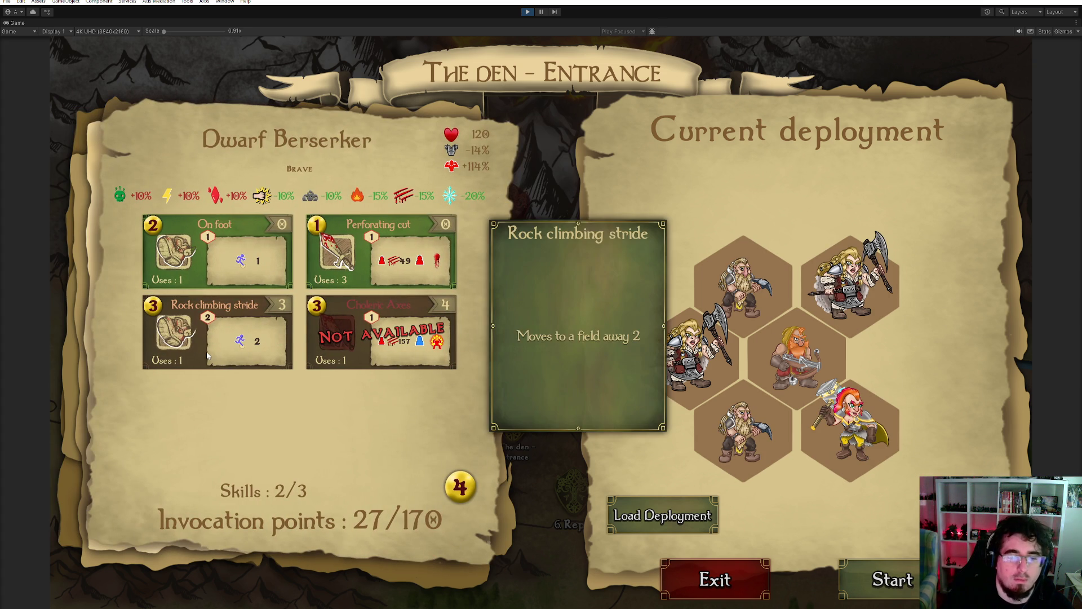
left_click(292, 329)
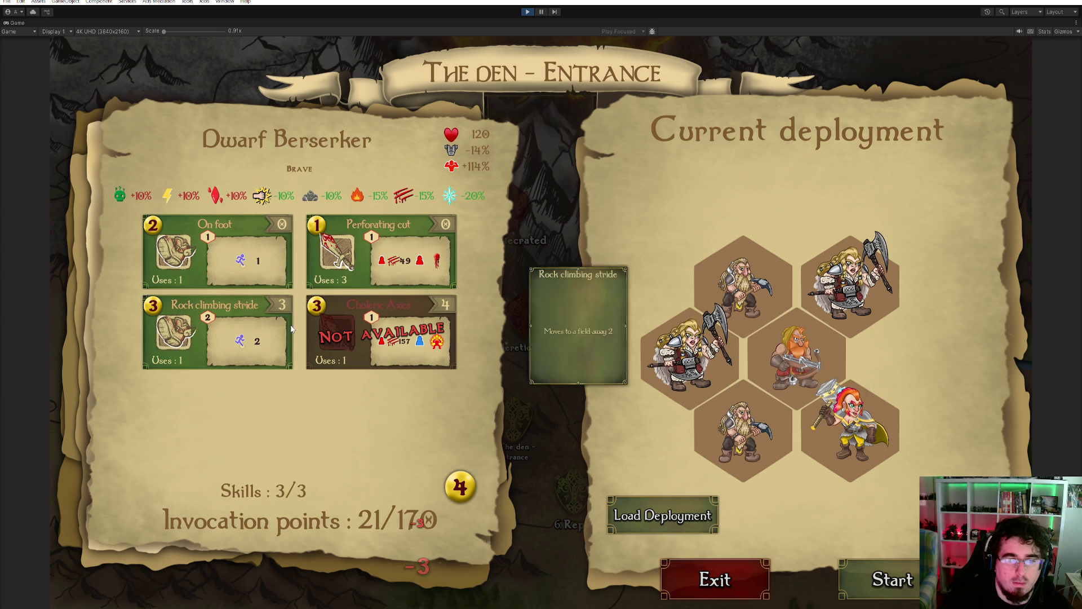
left_click(704, 266)
left_click(359, 303)
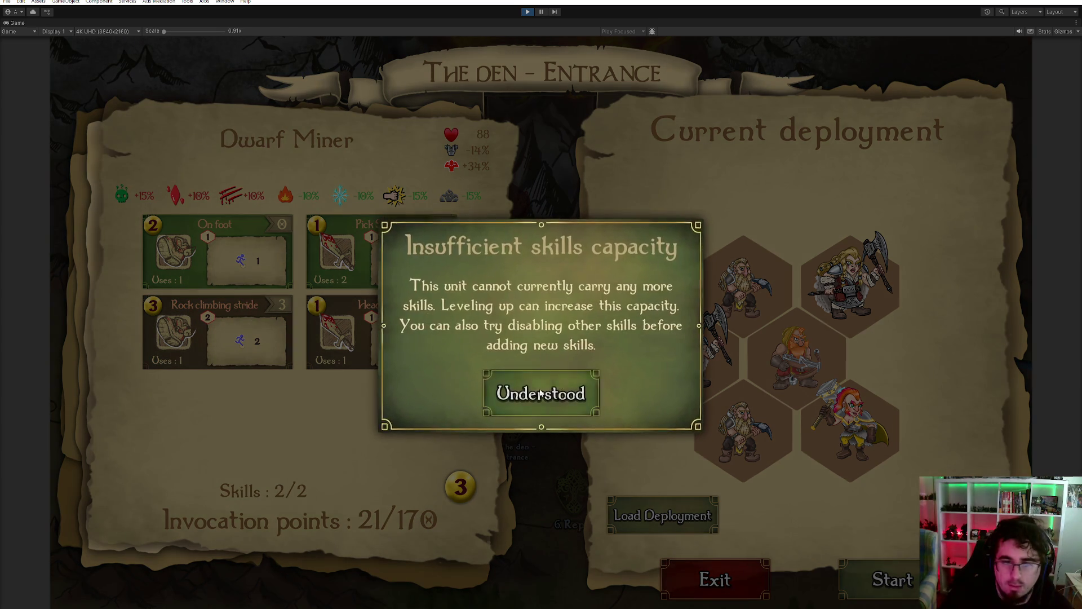
left_click(539, 389)
- Add Rock climbing stride to Brammir Kivimuri's skills
left_click(818, 338)
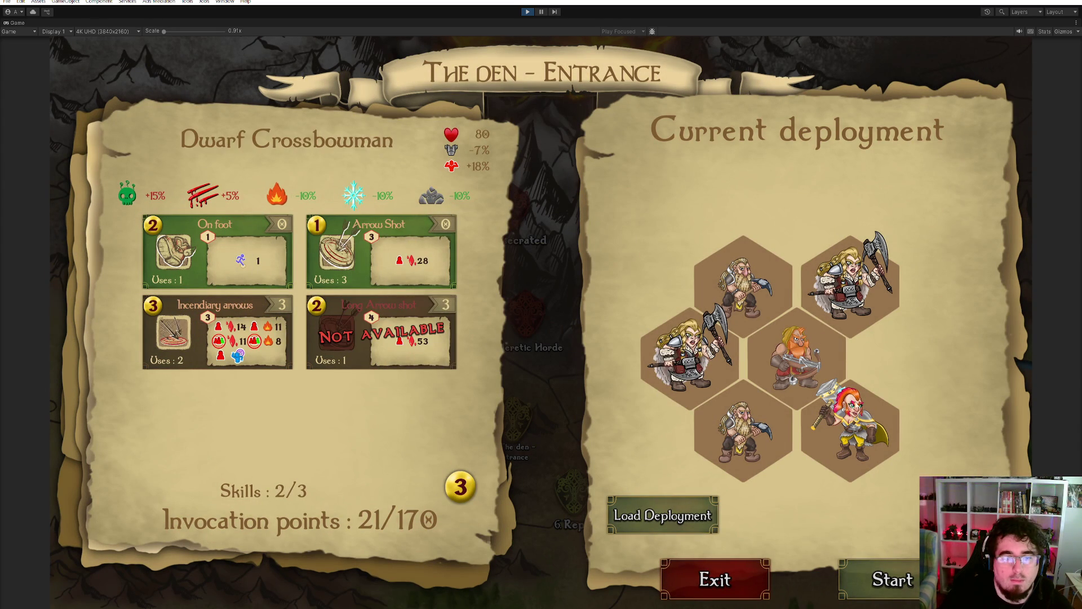
left_click(854, 402)
mouse_move(272, 428)
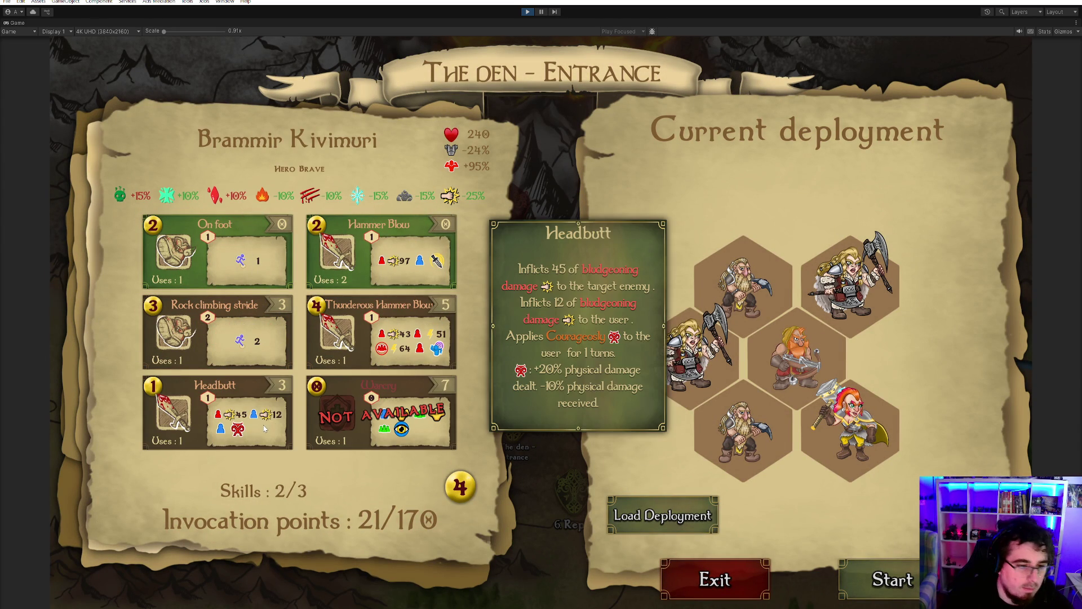
mouse_move(231, 342)
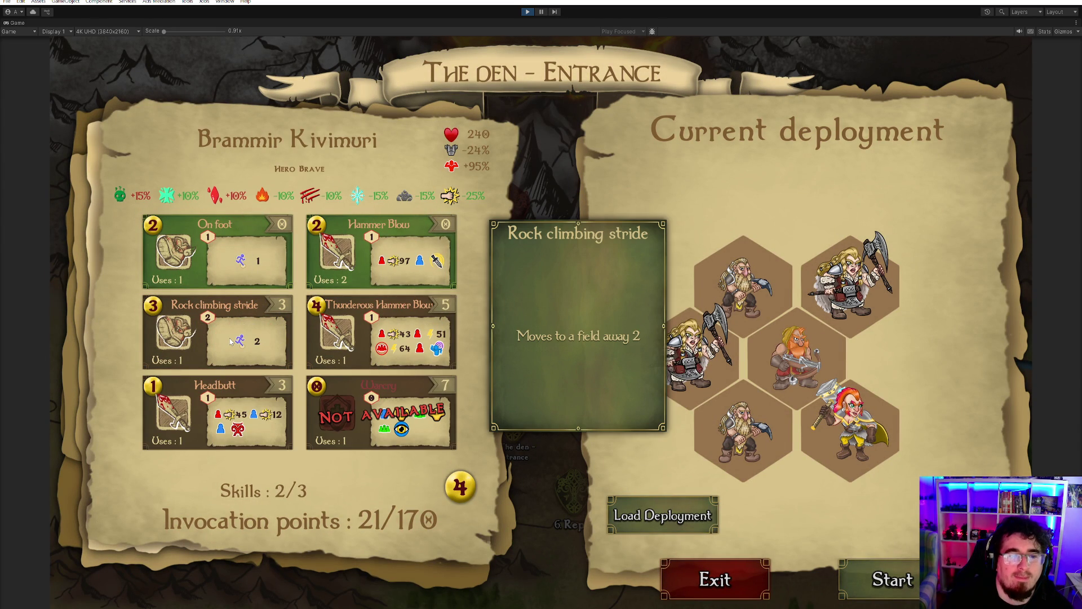
left_click(226, 347)
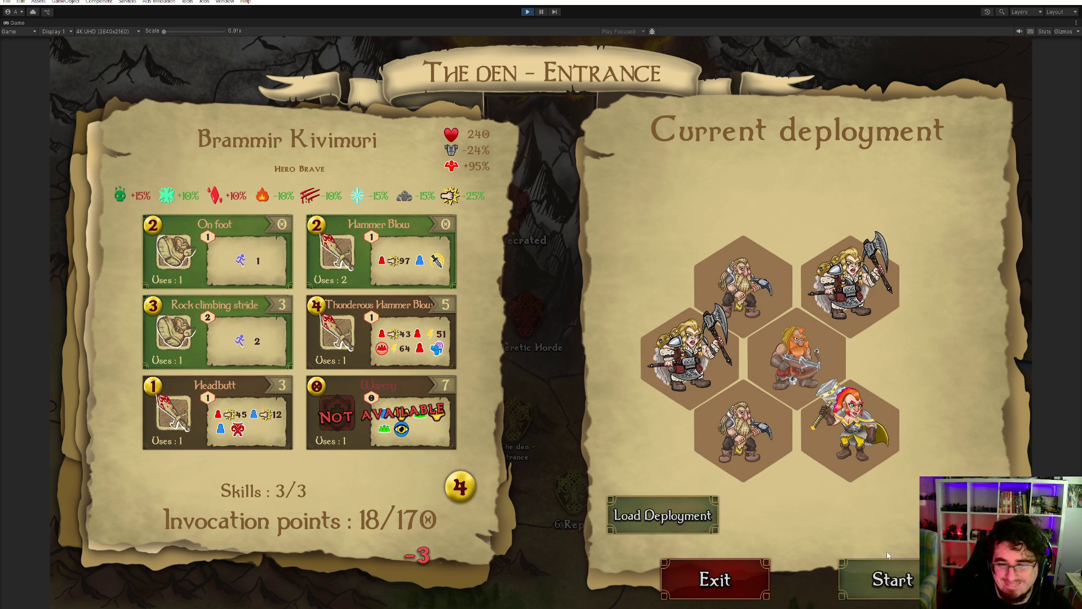
- Start the battle and advance through the opening dialogue
left_click(911, 583)
left_click(376, 393)
left_click(377, 394)
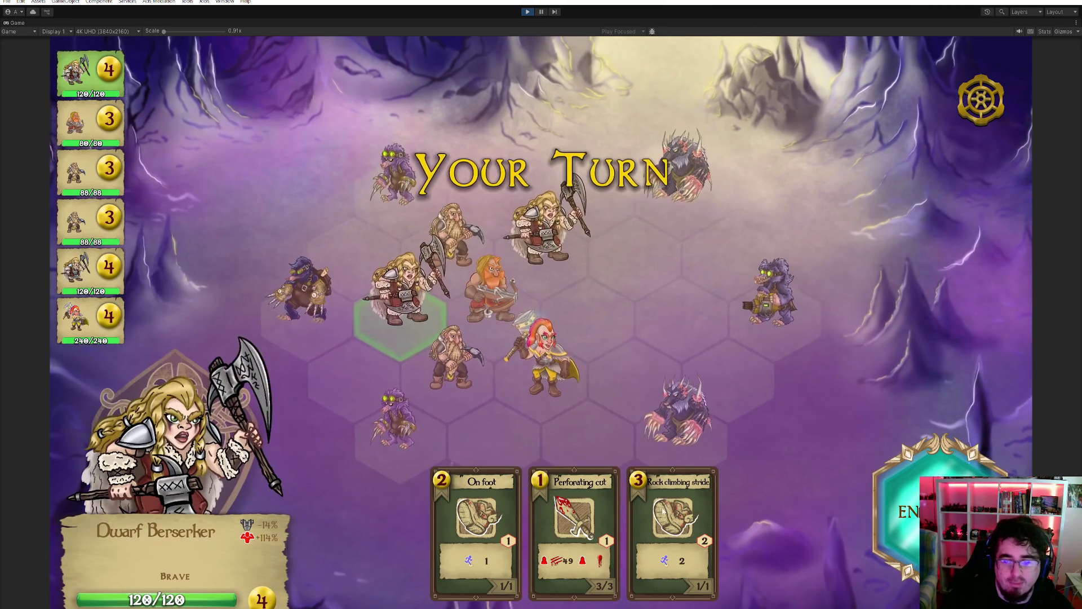
- Hit the left mole with the Berserker's Perforating cut, then Pick Strike the top and lower moles
mouse_move(303, 296)
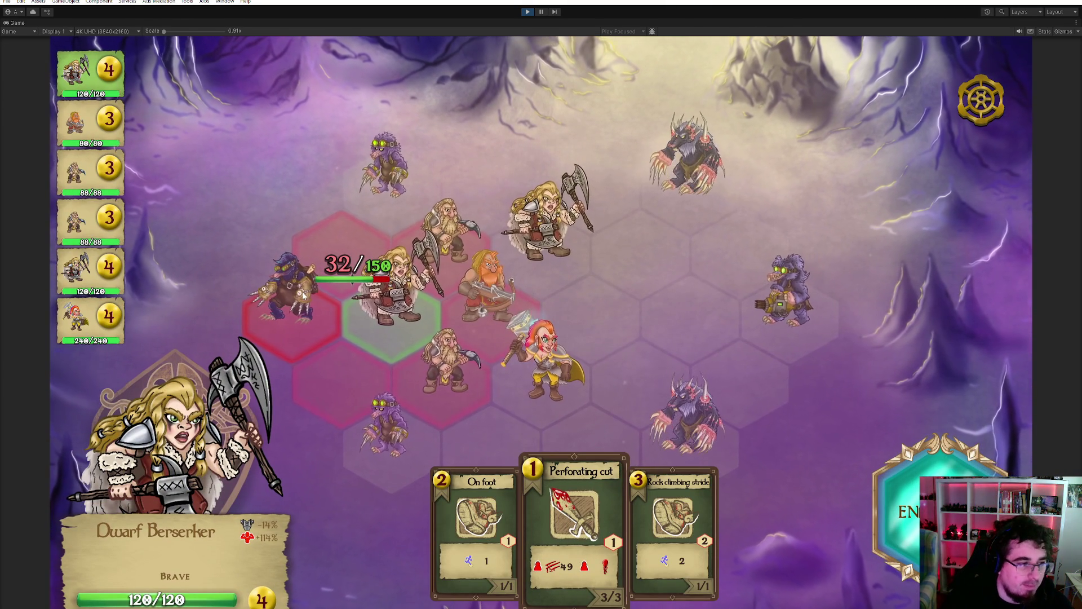
left_click(305, 295)
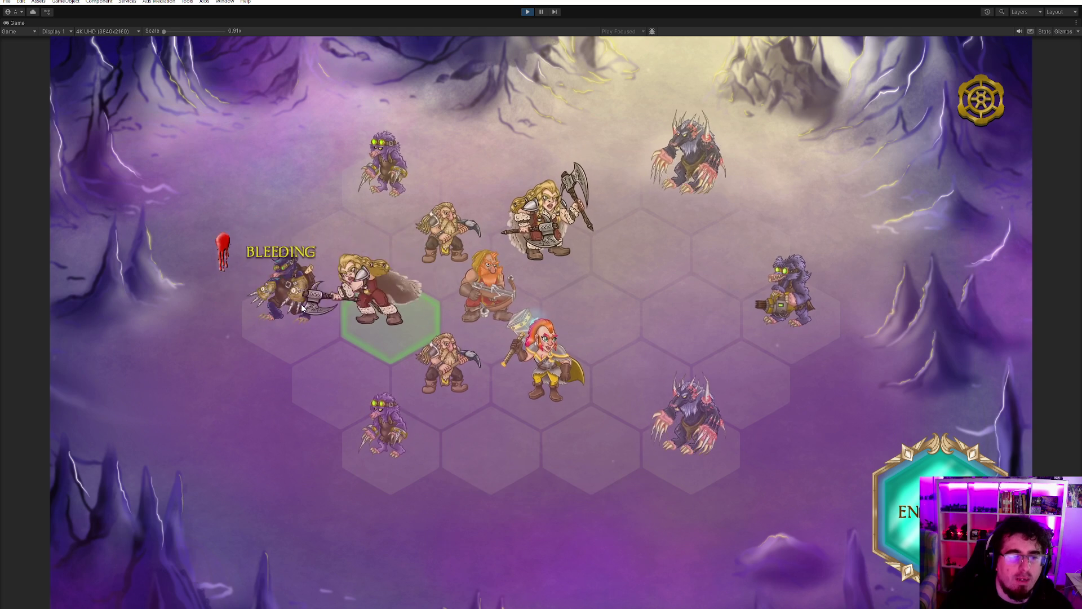
mouse_move(301, 304)
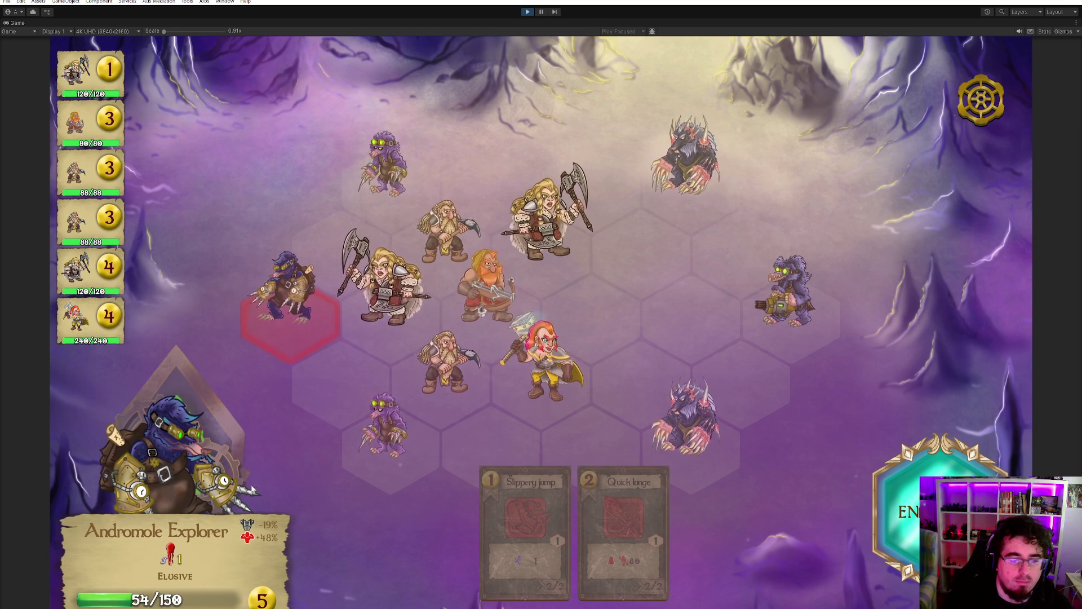
mouse_move(171, 556)
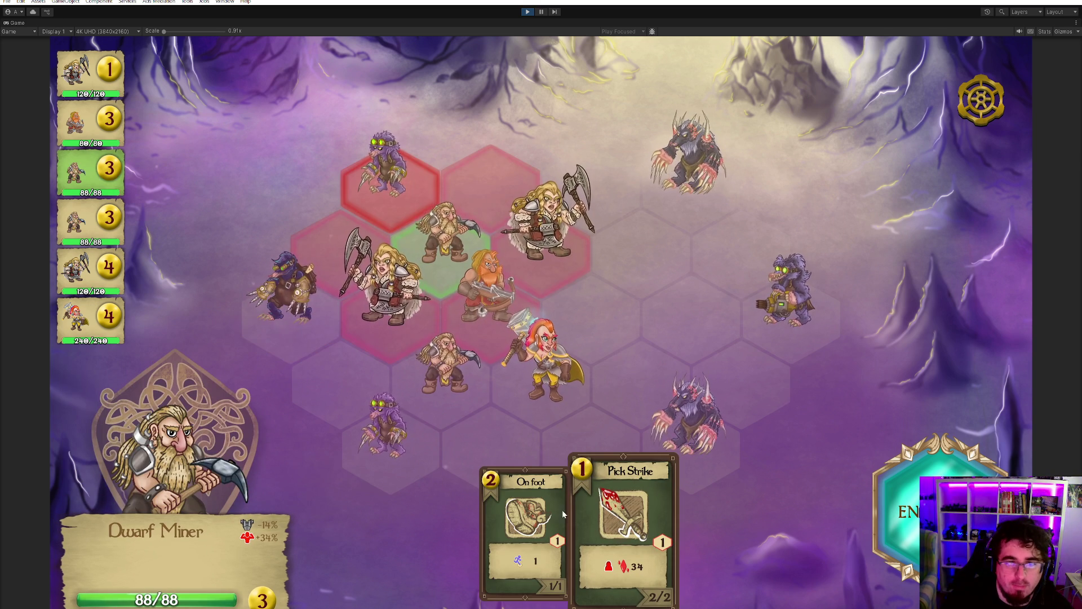
left_click(387, 174)
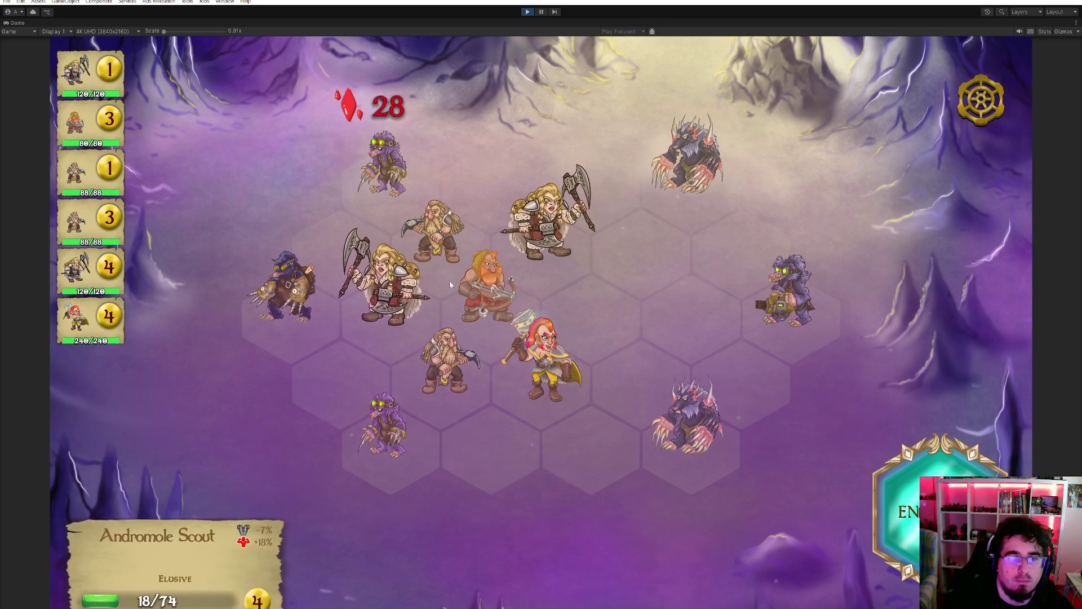
left_click(365, 444)
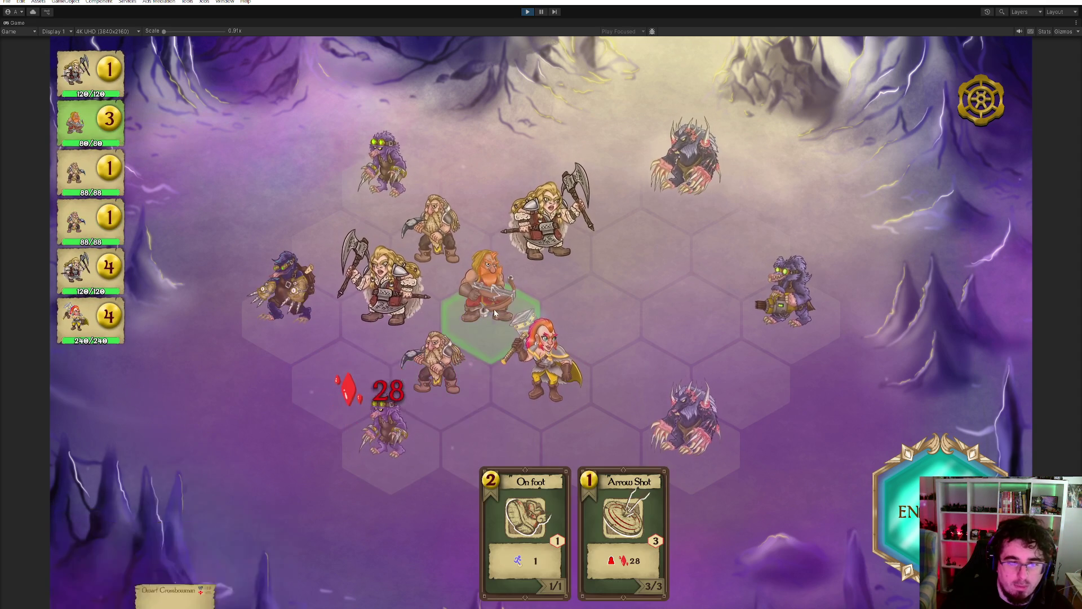
- Fire the Crossbowman's Arrow Shot at the top, middle and bottom moles
left_click(586, 500)
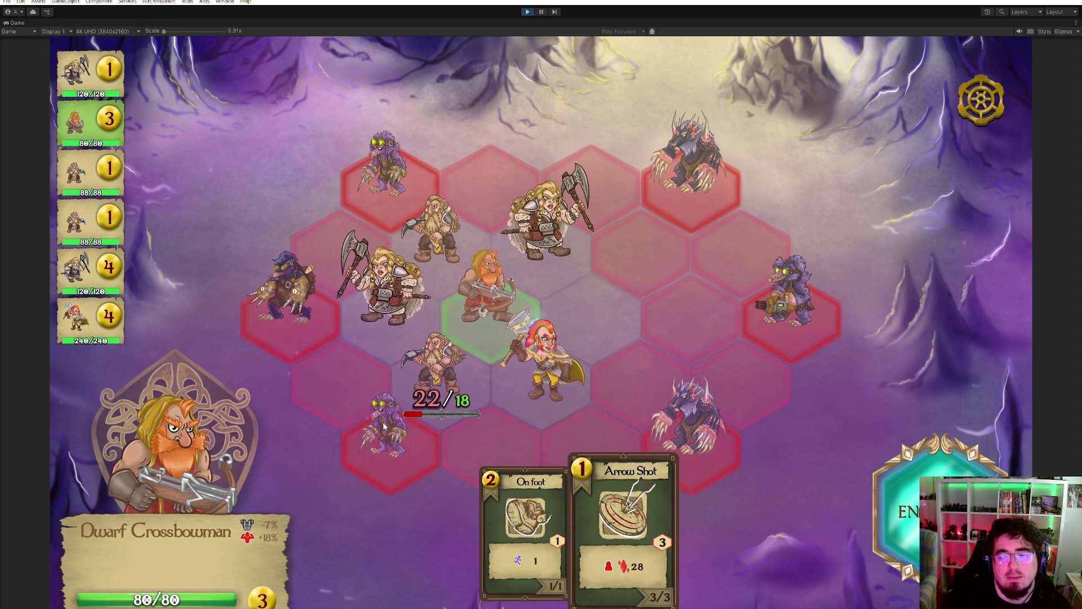
left_click(382, 190)
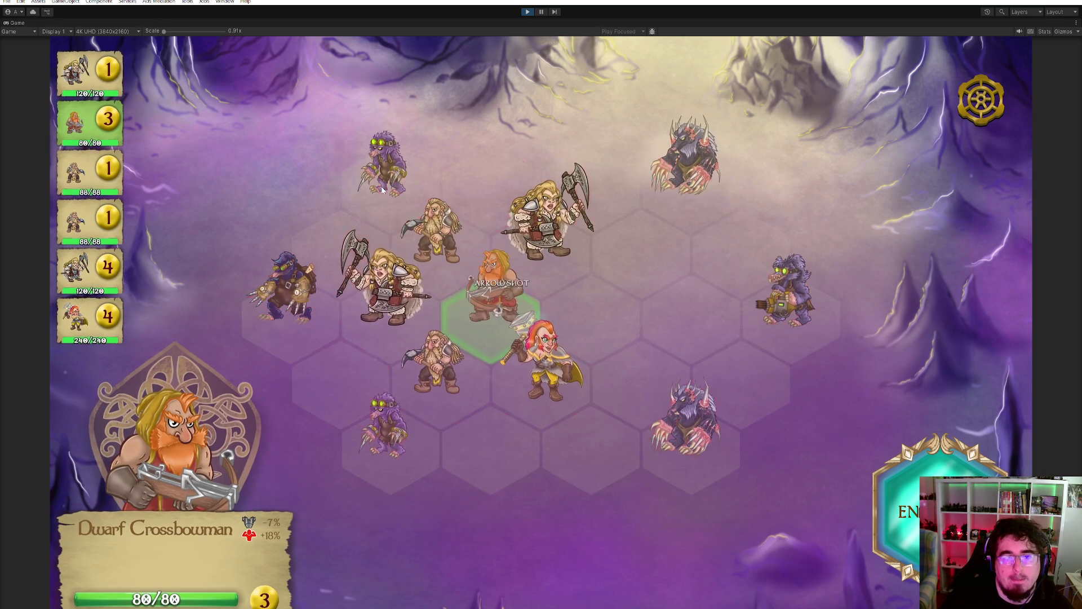
left_click(394, 431)
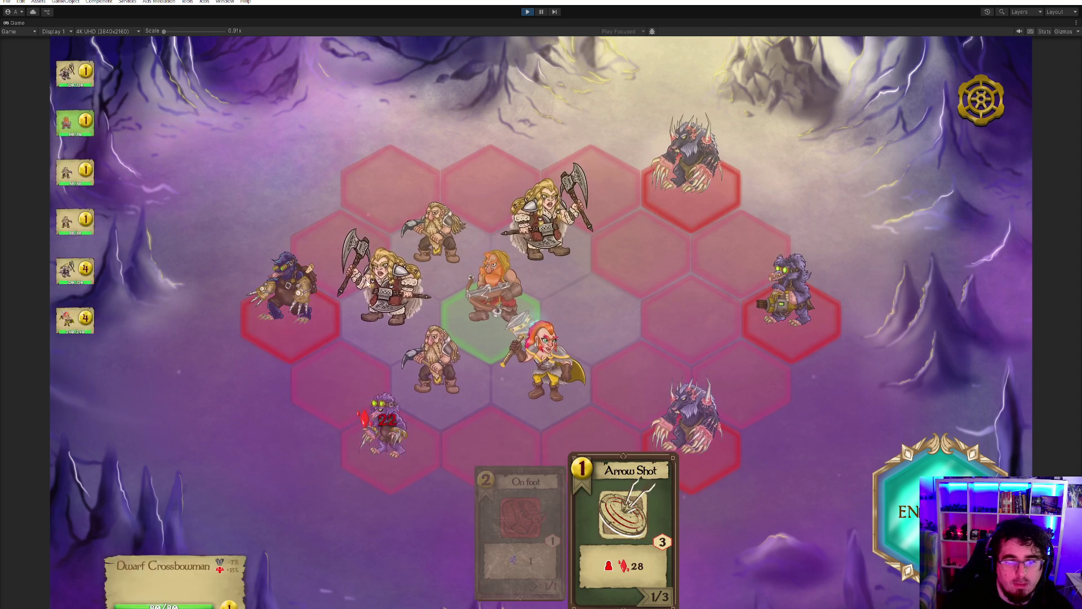
left_click(323, 269)
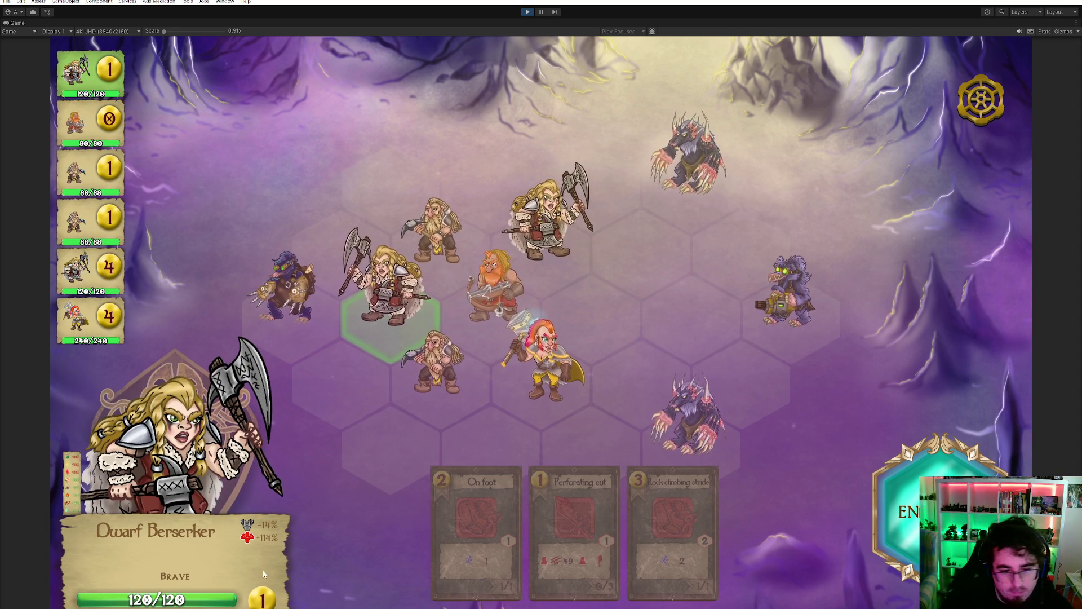
- Move the Berserker with Rock climbing stride next to the top beast and Perforating Cut it
mouse_move(503, 313)
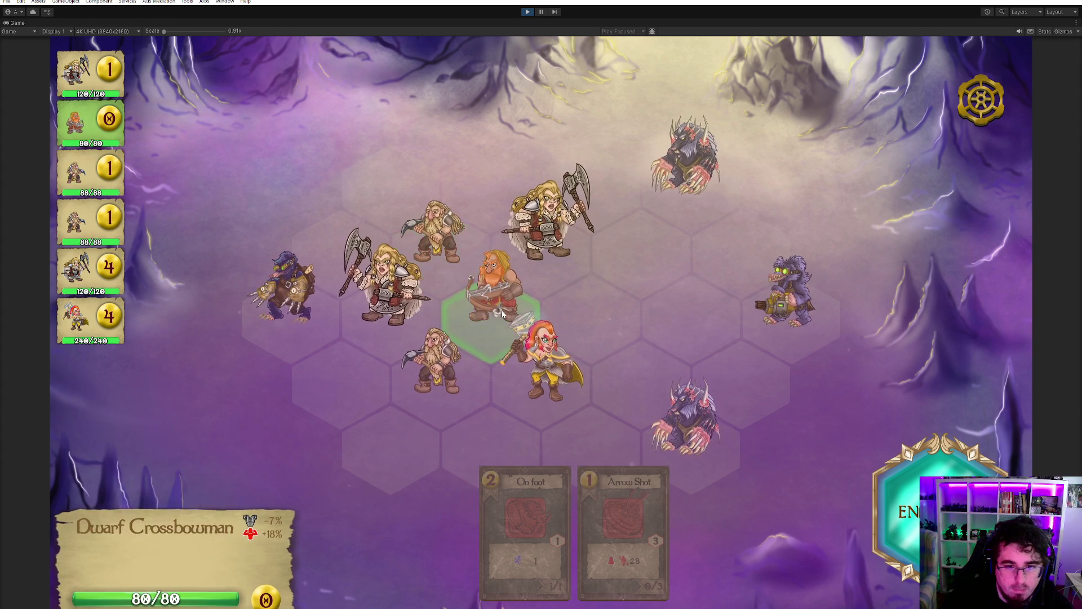
left_click(674, 518)
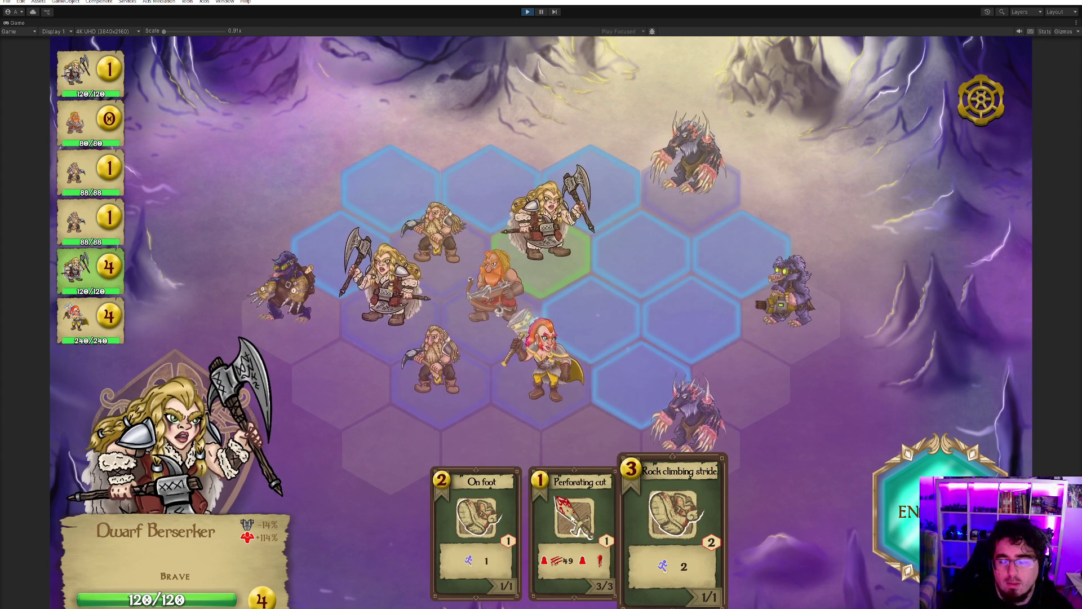
left_click(518, 508)
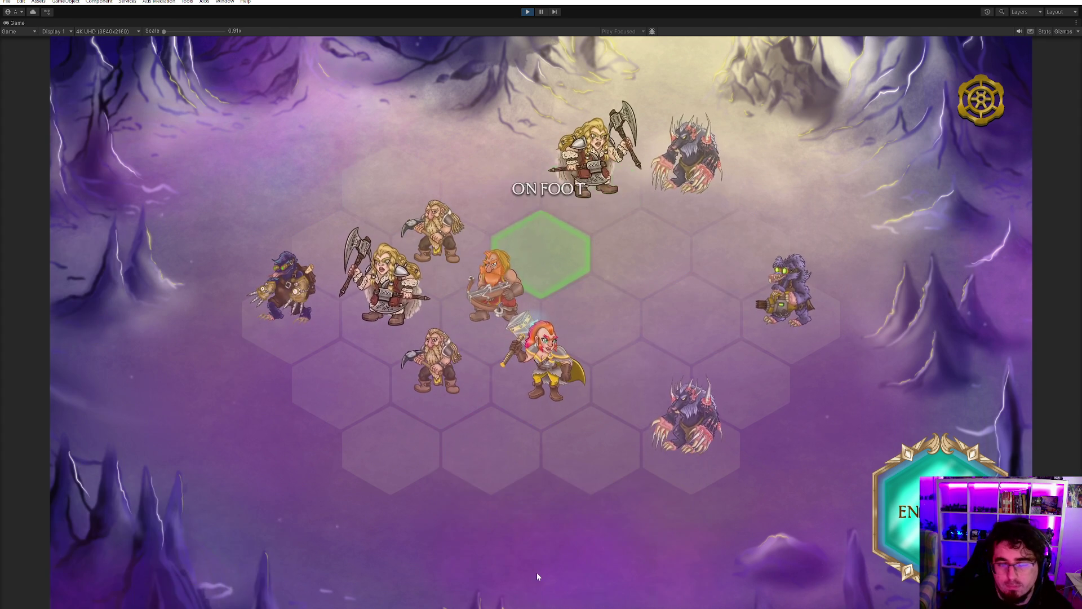
left_click(538, 569)
left_click(683, 186)
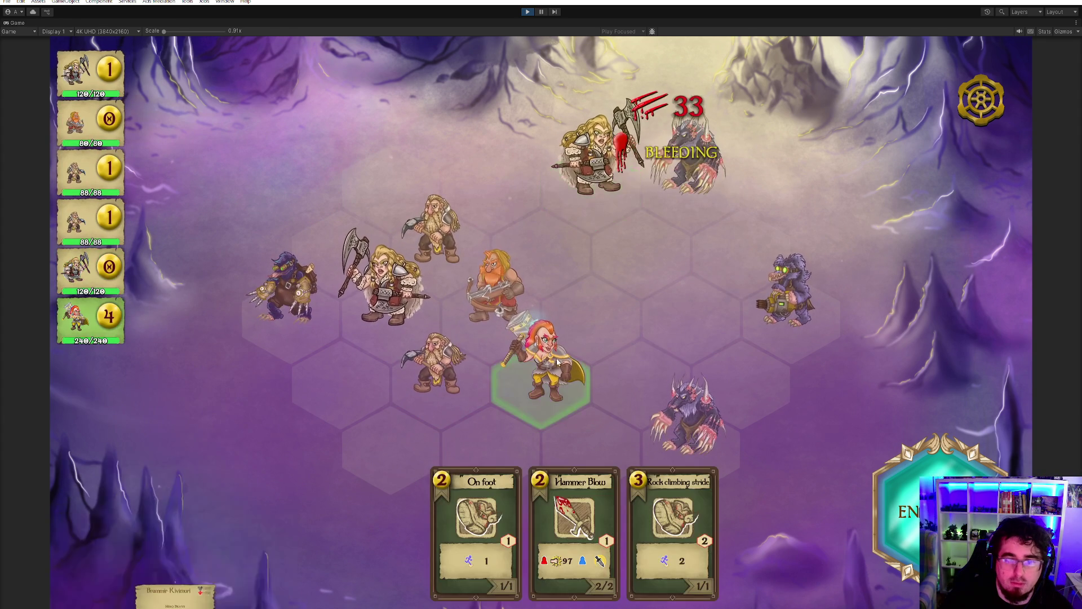
- Walk Brammir to the lower beast, destroy it with Hammer Blow, end the turn, and inspect the Andromole Explorer
left_click(476, 530)
left_click(648, 383)
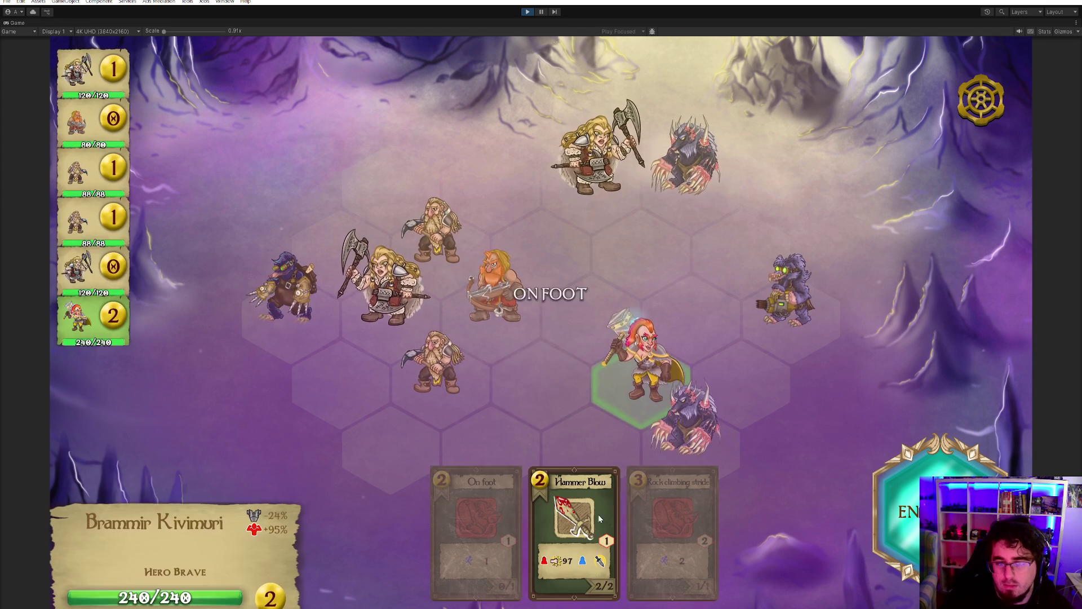
left_click(599, 517)
left_click(699, 445)
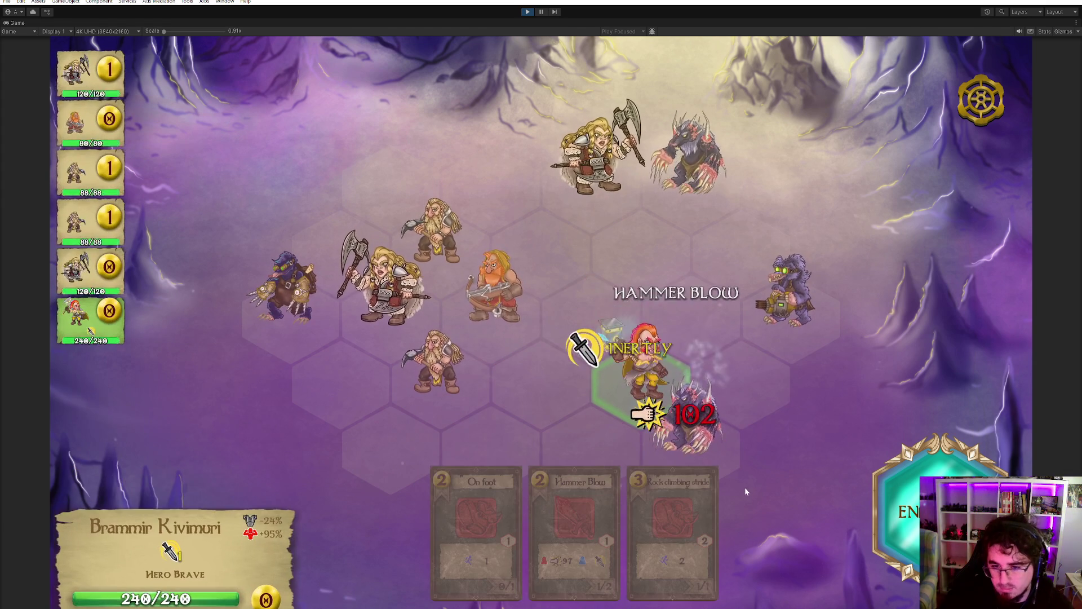
left_click(910, 482)
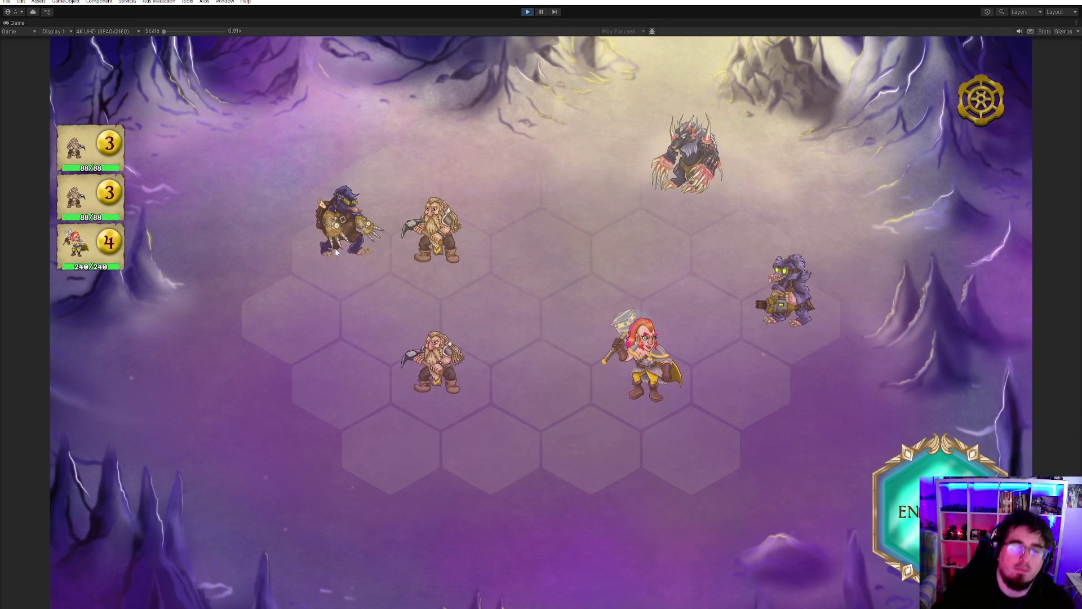
left_click(360, 209)
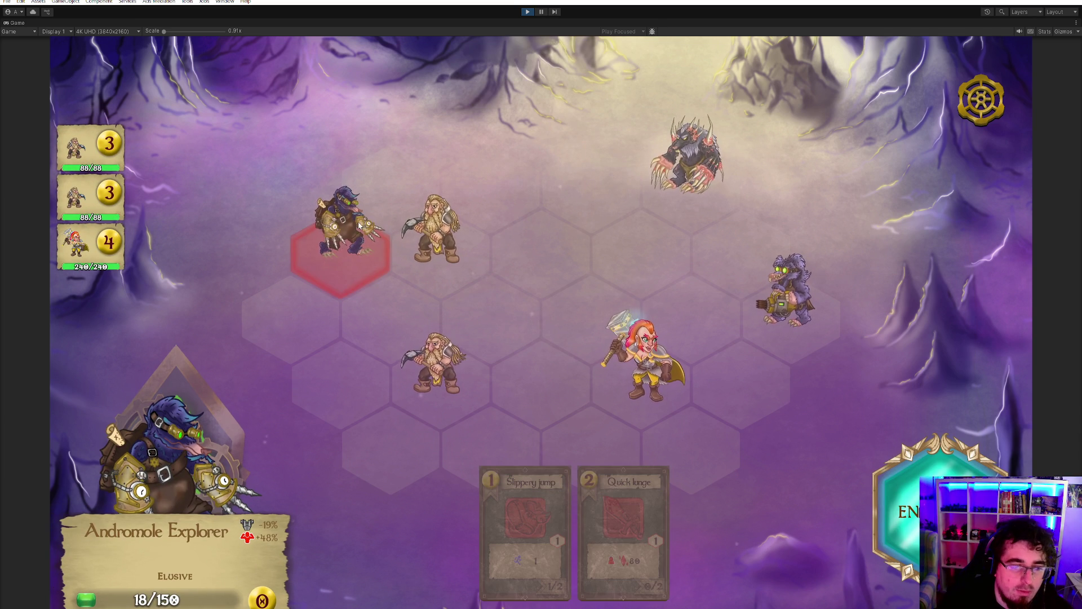